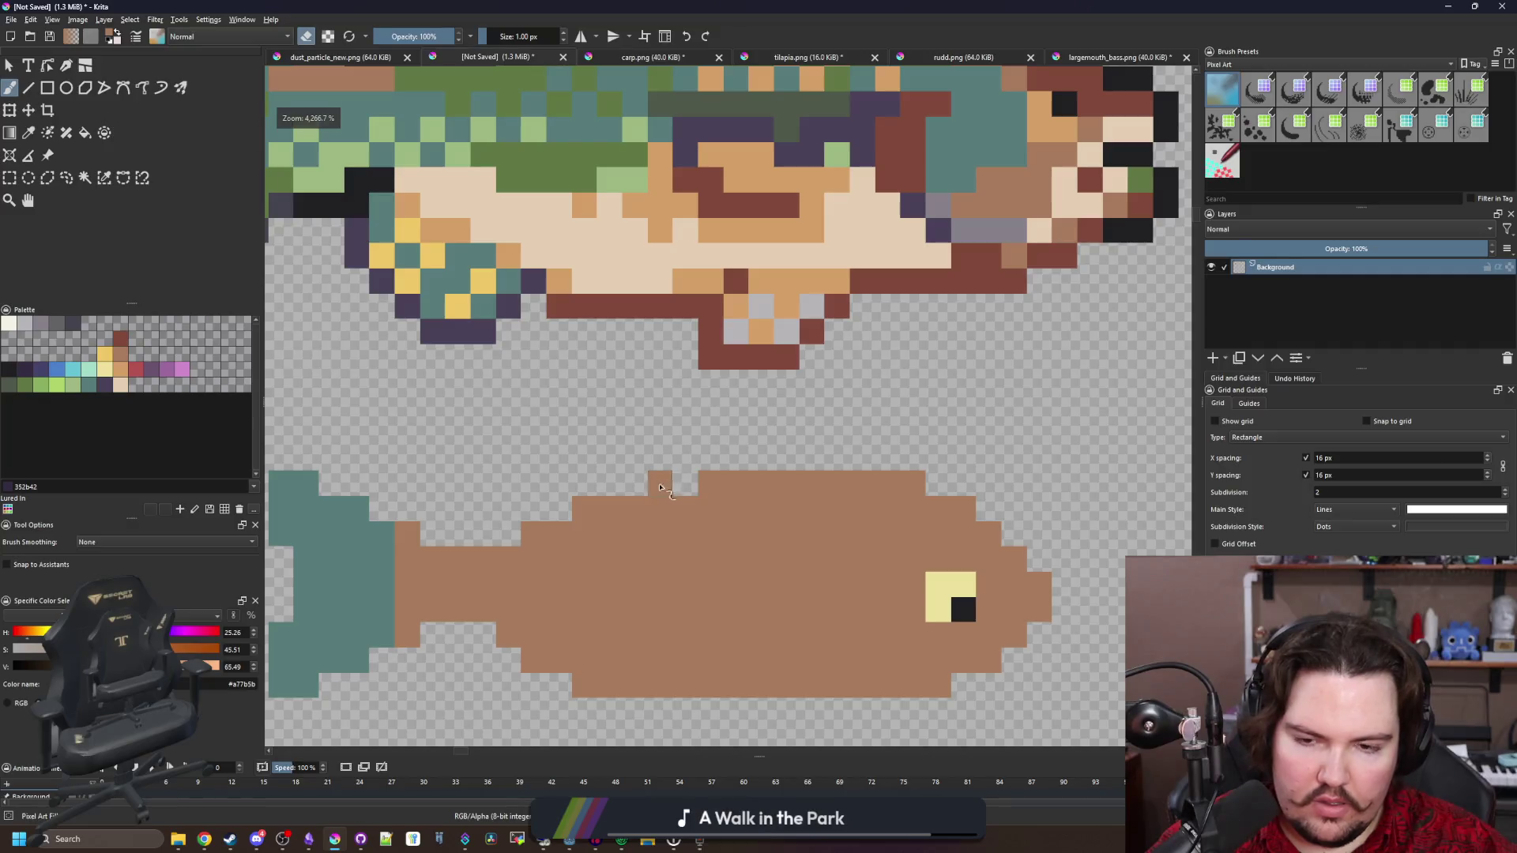
Erase two stray brown pixels from the fish's body
{"action": "scroll", "coordinate": [675, 486], "scroll_direction": "down", "scroll_amount": 5}
{"action": "scroll", "coordinate": [636, 537], "scroll_direction": "up", "scroll_amount": 5}
{"action": "scroll", "coordinate": [616, 545], "scroll_direction": "up", "scroll_amount": 1}
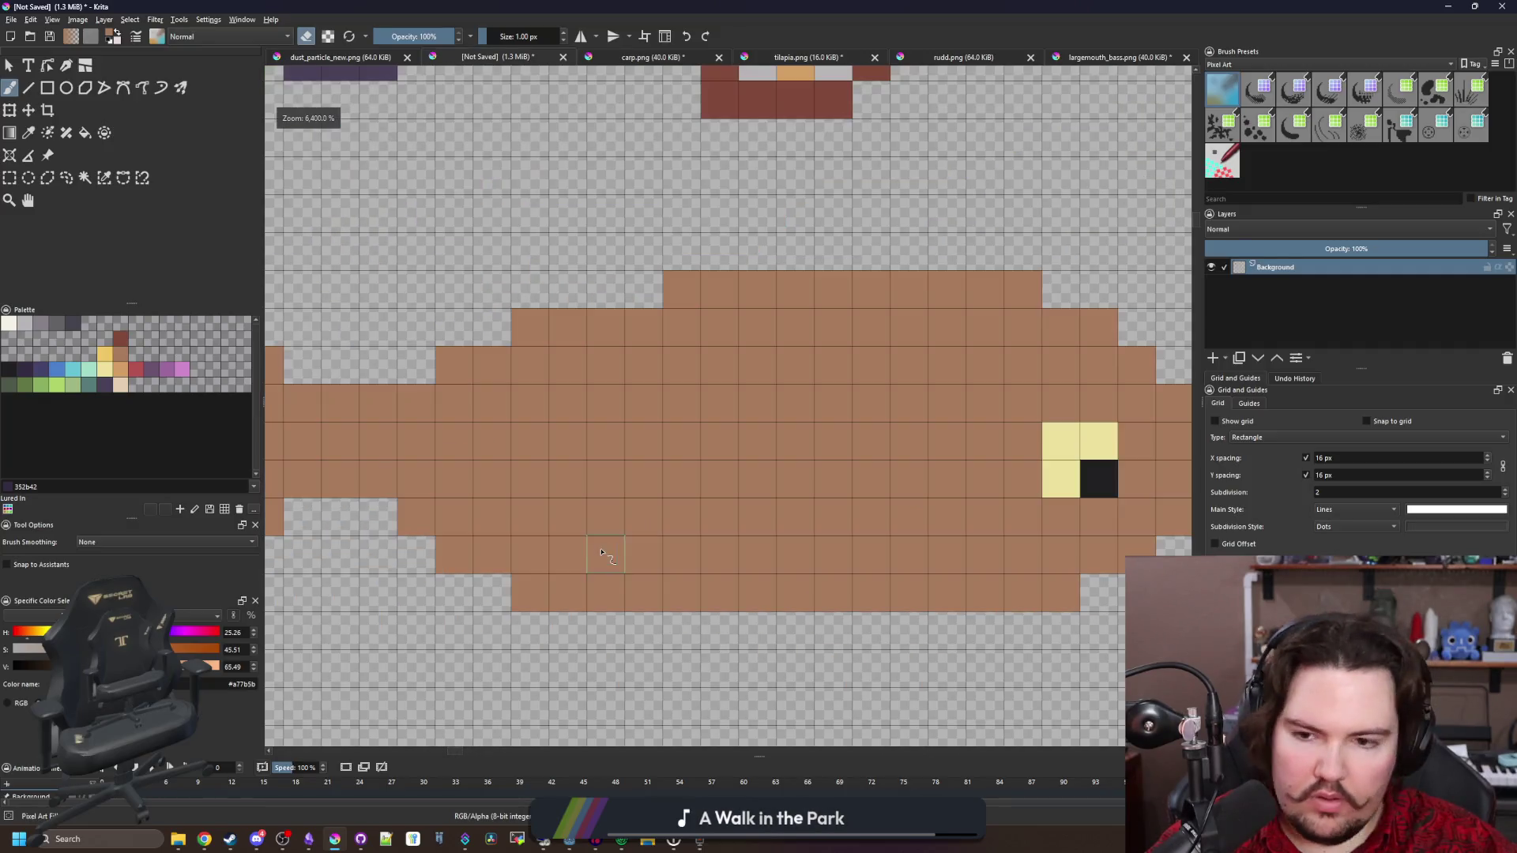
{"action": "scroll", "coordinate": [514, 552], "scroll_direction": "down", "scroll_amount": 2}
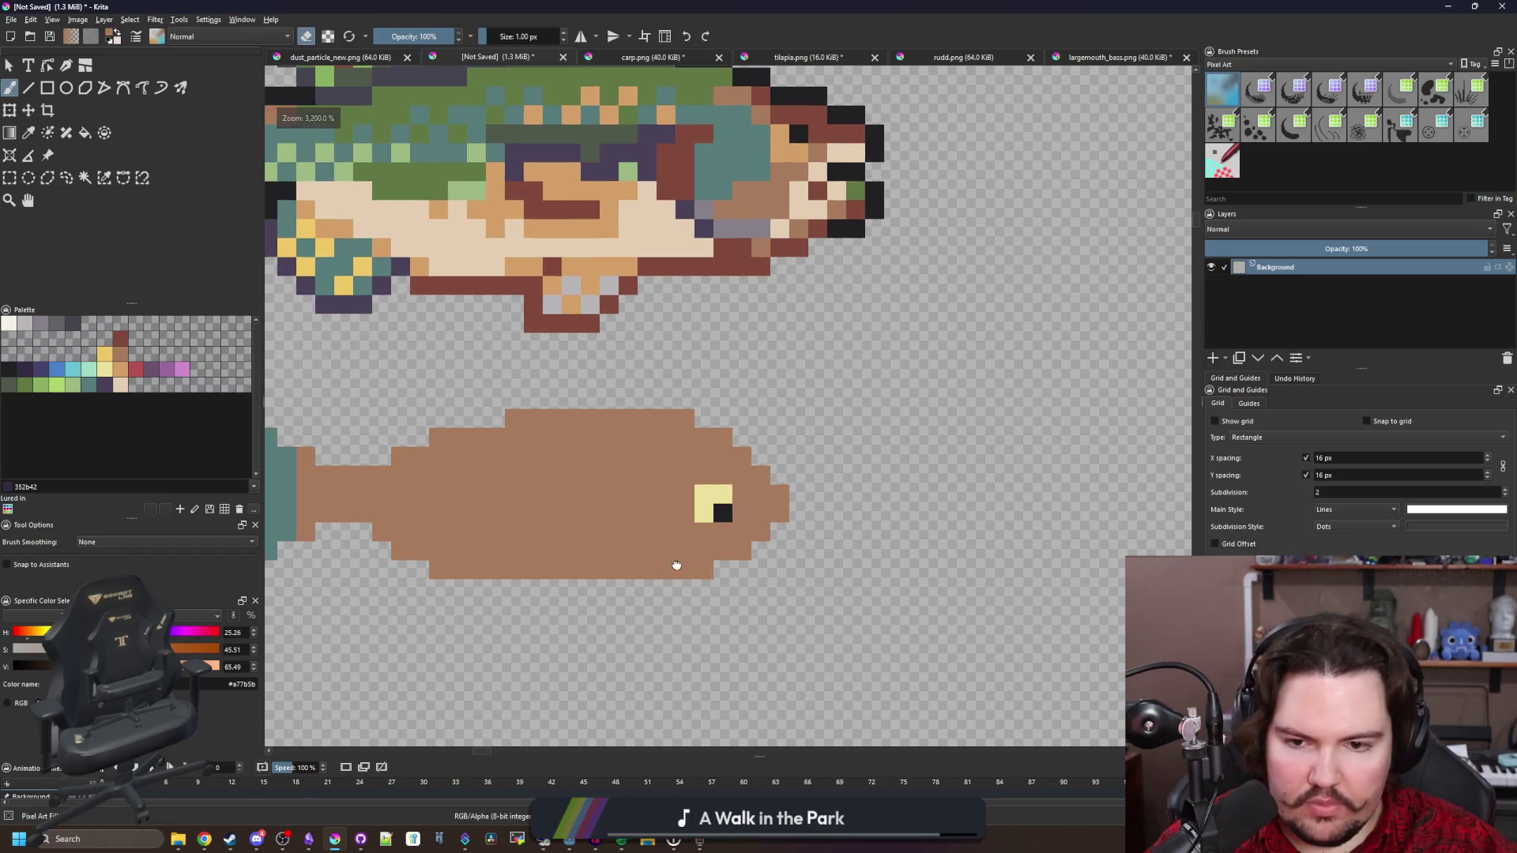
{"action": "scroll", "coordinate": [707, 572], "scroll_direction": "up", "scroll_amount": 2}
{"action": "key", "text": "e"}
{"action": "left_click", "coordinate": [721, 576]}
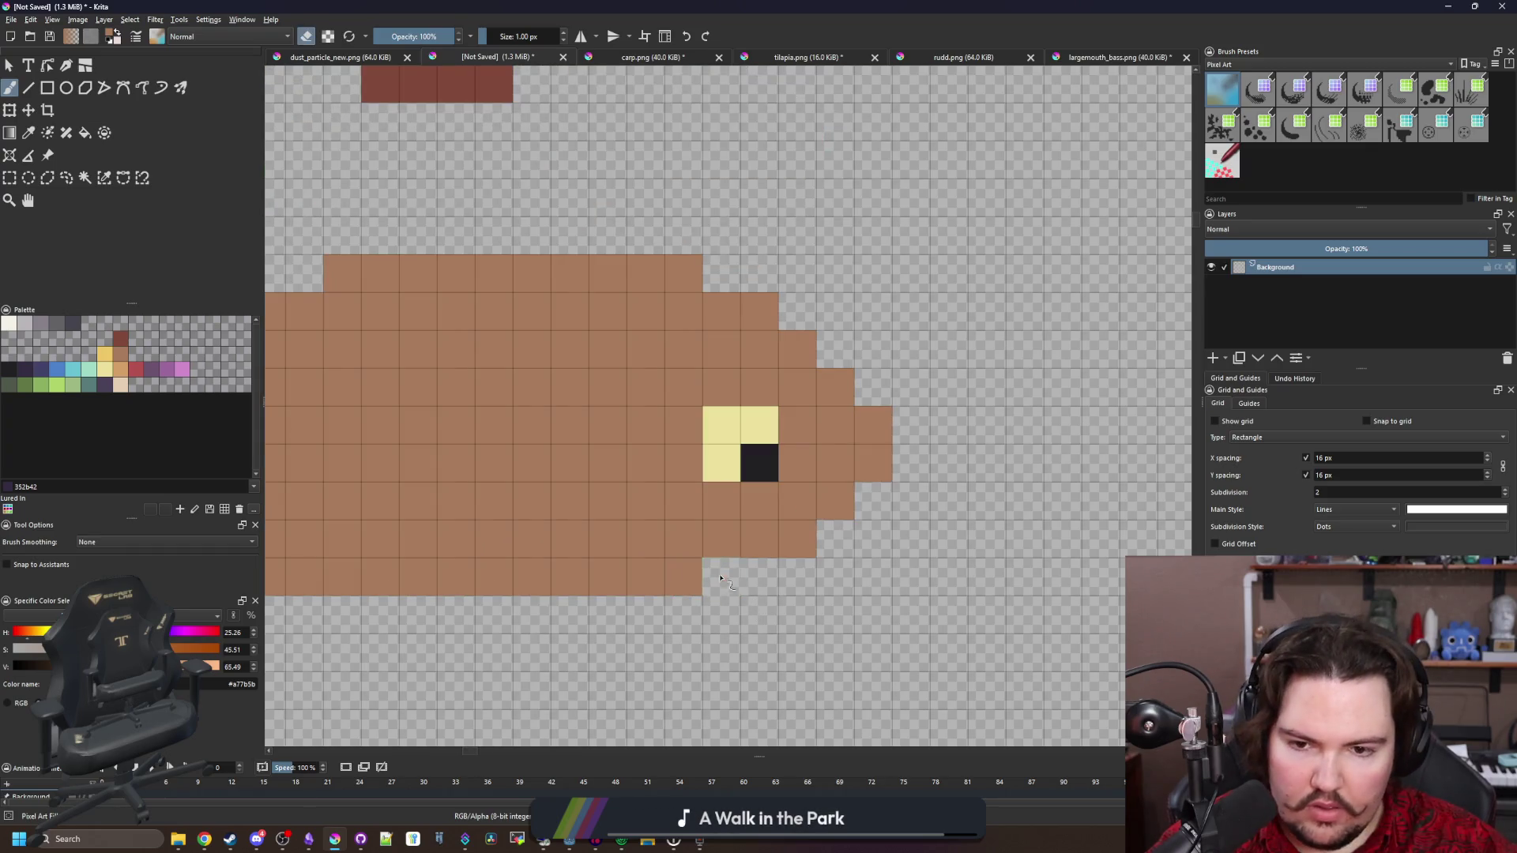
{"action": "left_click", "coordinate": [684, 576]}
{"action": "left_click", "coordinate": [798, 539]}
{"action": "scroll", "coordinate": [697, 584], "scroll_direction": "down", "scroll_amount": 4}
{"action": "scroll", "coordinate": [697, 584], "scroll_direction": "up", "scroll_amount": 1}
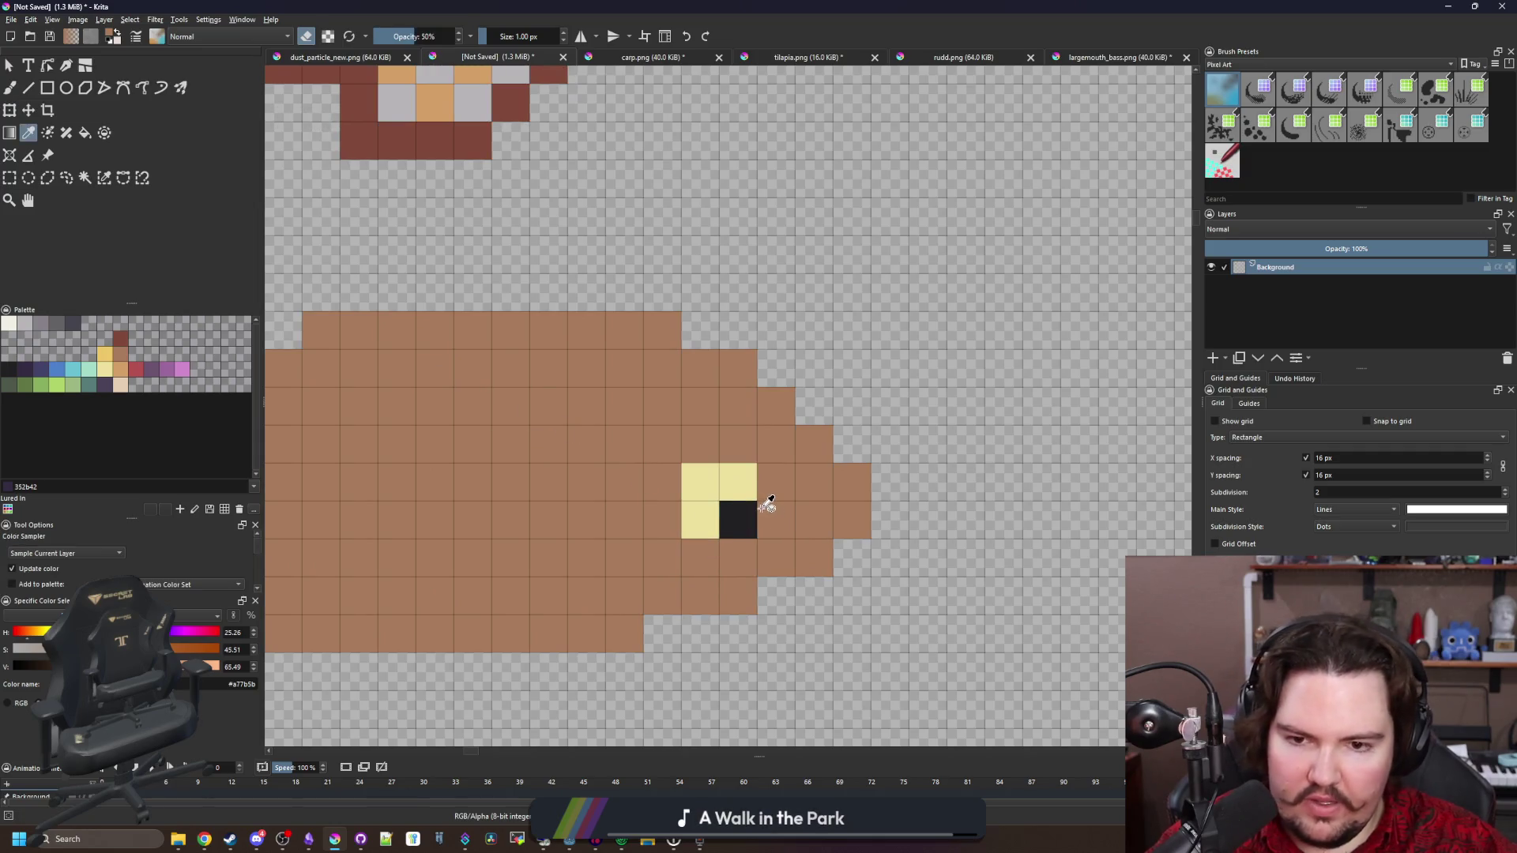
{"action": "key", "text": "e"}
Paint the pale yellow eye pixels red with colour b45252
{"action": "left_click", "coordinate": [138, 369]}
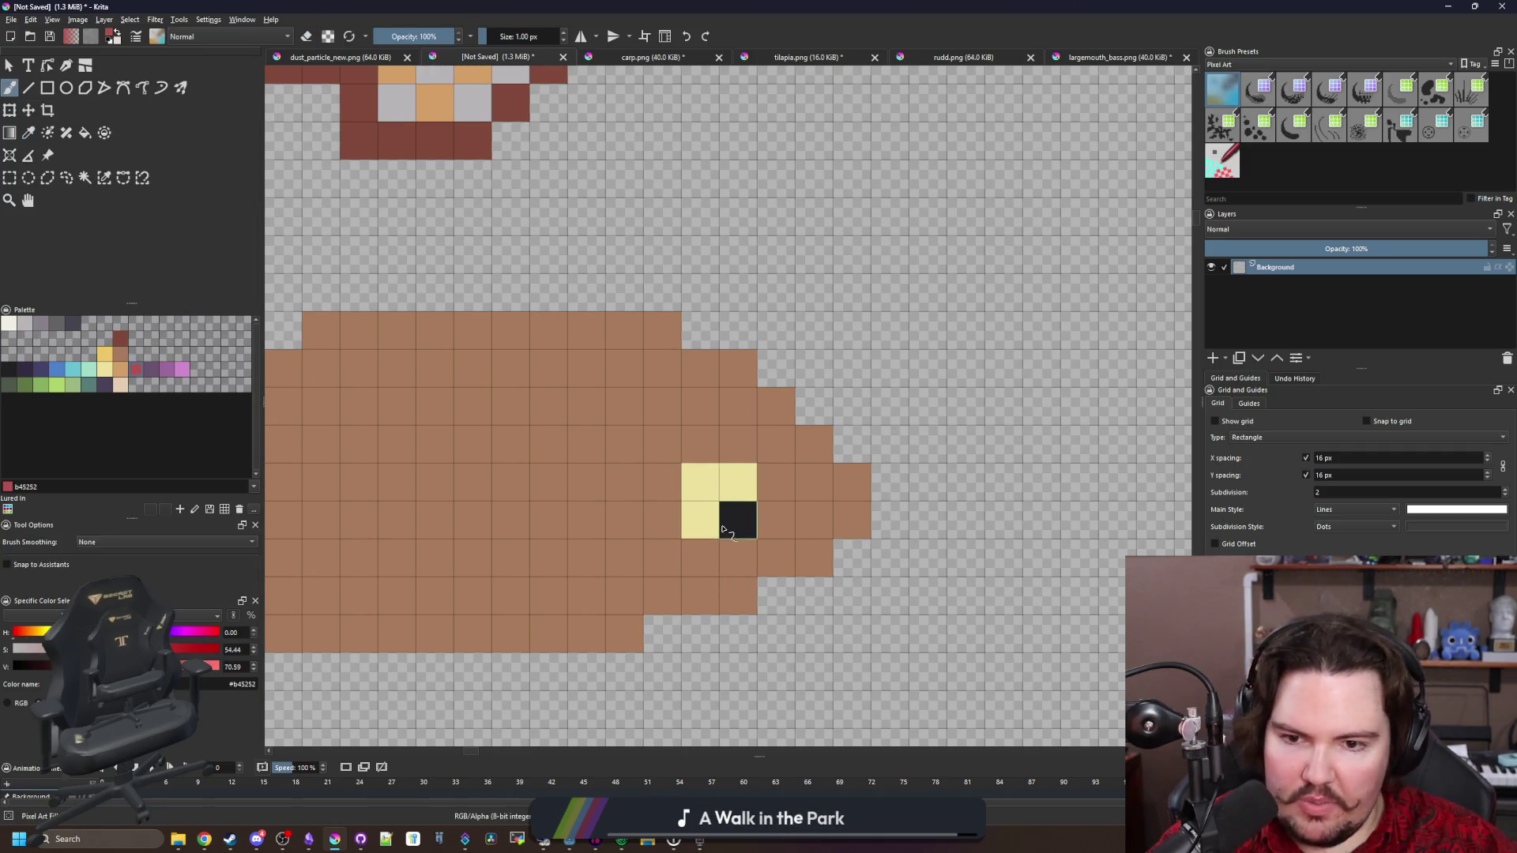
{"action": "left_click_drag", "start_coordinate": [699, 520], "coordinate": [699, 482]}
{"action": "left_click", "coordinate": [738, 482]}
{"action": "scroll", "coordinate": [719, 545], "scroll_direction": "down", "scroll_amount": 2}
{"action": "scroll", "coordinate": [718, 544], "scroll_direction": "up", "scroll_amount": 4}
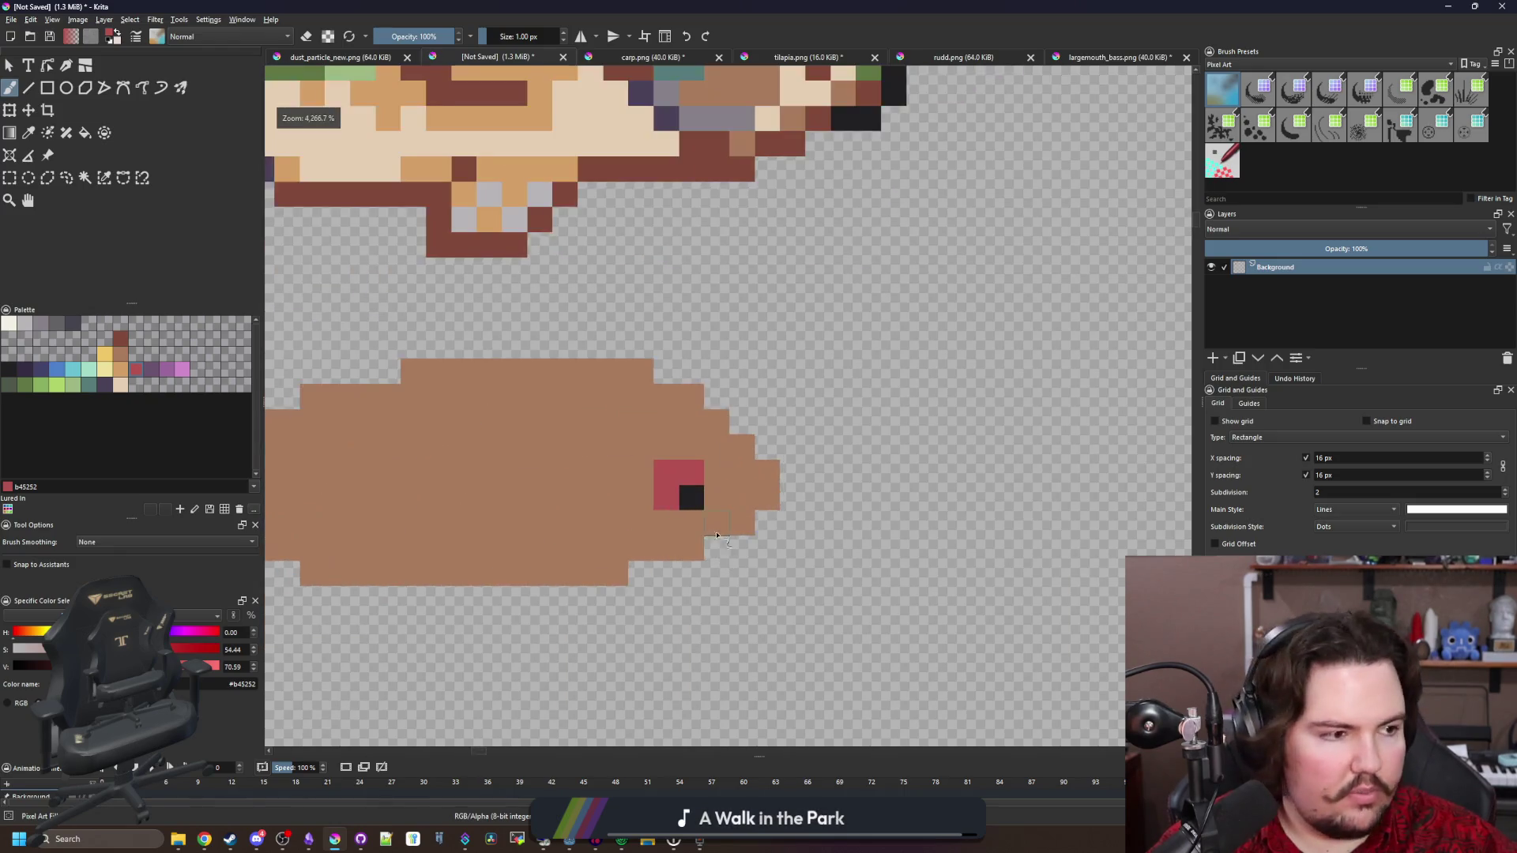
Rectangle-select the eye and move it up two pixels on the head
{"action": "key", "text": "ctrl+r"}
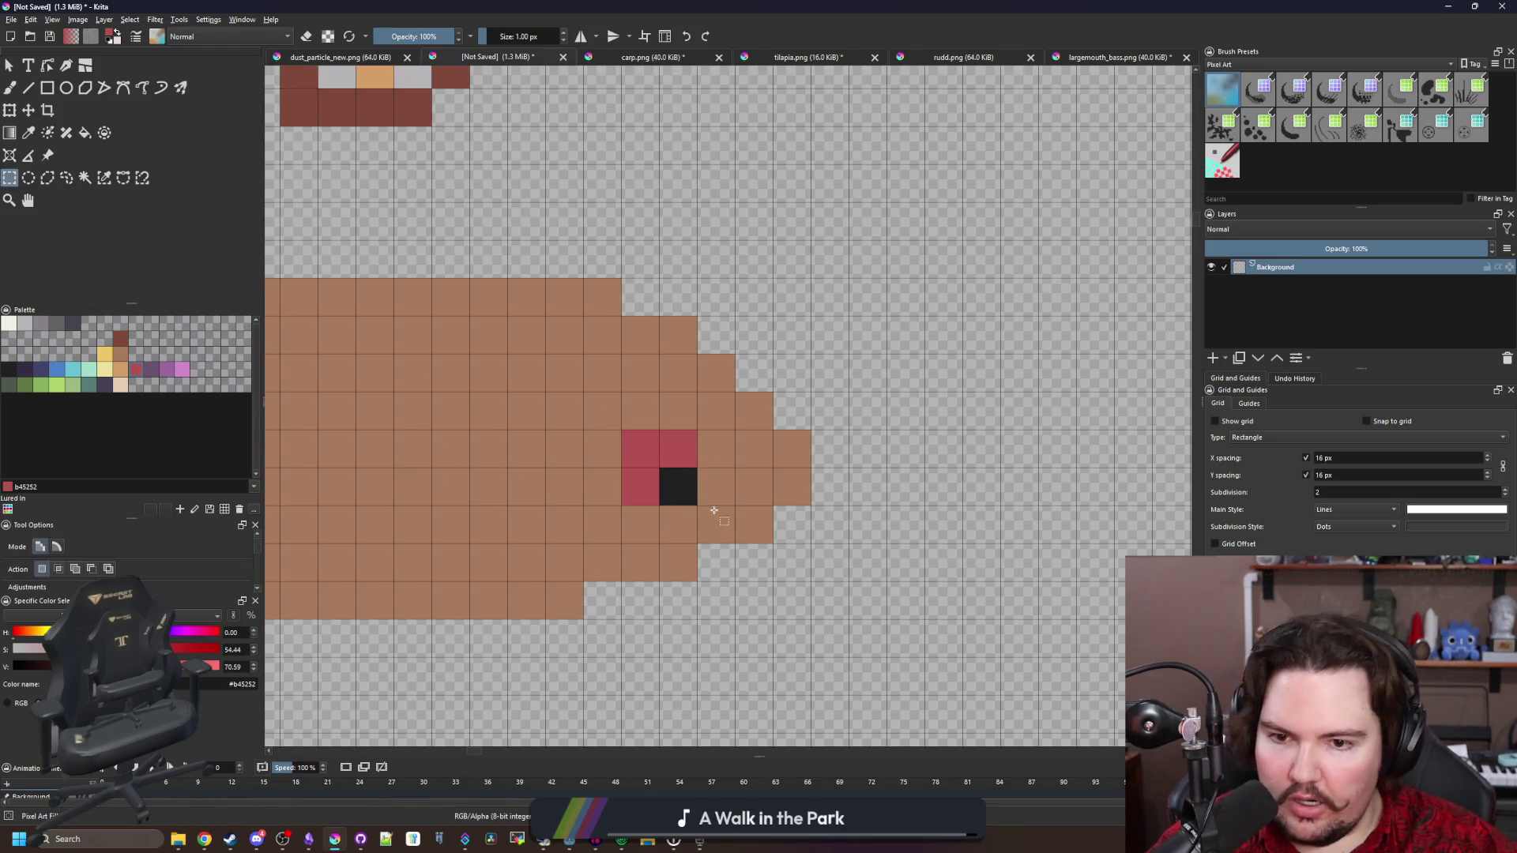
{"action": "left_click_drag", "start_coordinate": [698, 506], "coordinate": [622, 431]}
{"action": "key", "text": "ctrl+t"}
{"action": "mouse_move", "coordinate": [673, 474]}
{"action": "left_mouse_down"}
{"action": "mouse_move", "coordinate": [672, 398]}
{"action": "mouse_move", "coordinate": [635, 398]}
{"action": "mouse_move", "coordinate": [673, 399]}
{"action": "mouse_move", "coordinate": [672, 436]}
{"action": "mouse_move", "coordinate": [677, 390]}
{"action": "mouse_move", "coordinate": [676, 414]}
{"action": "mouse_move", "coordinate": [677, 390]}
{"action": "mouse_move", "coordinate": [639, 394]}
{"action": "left_mouse_up"}
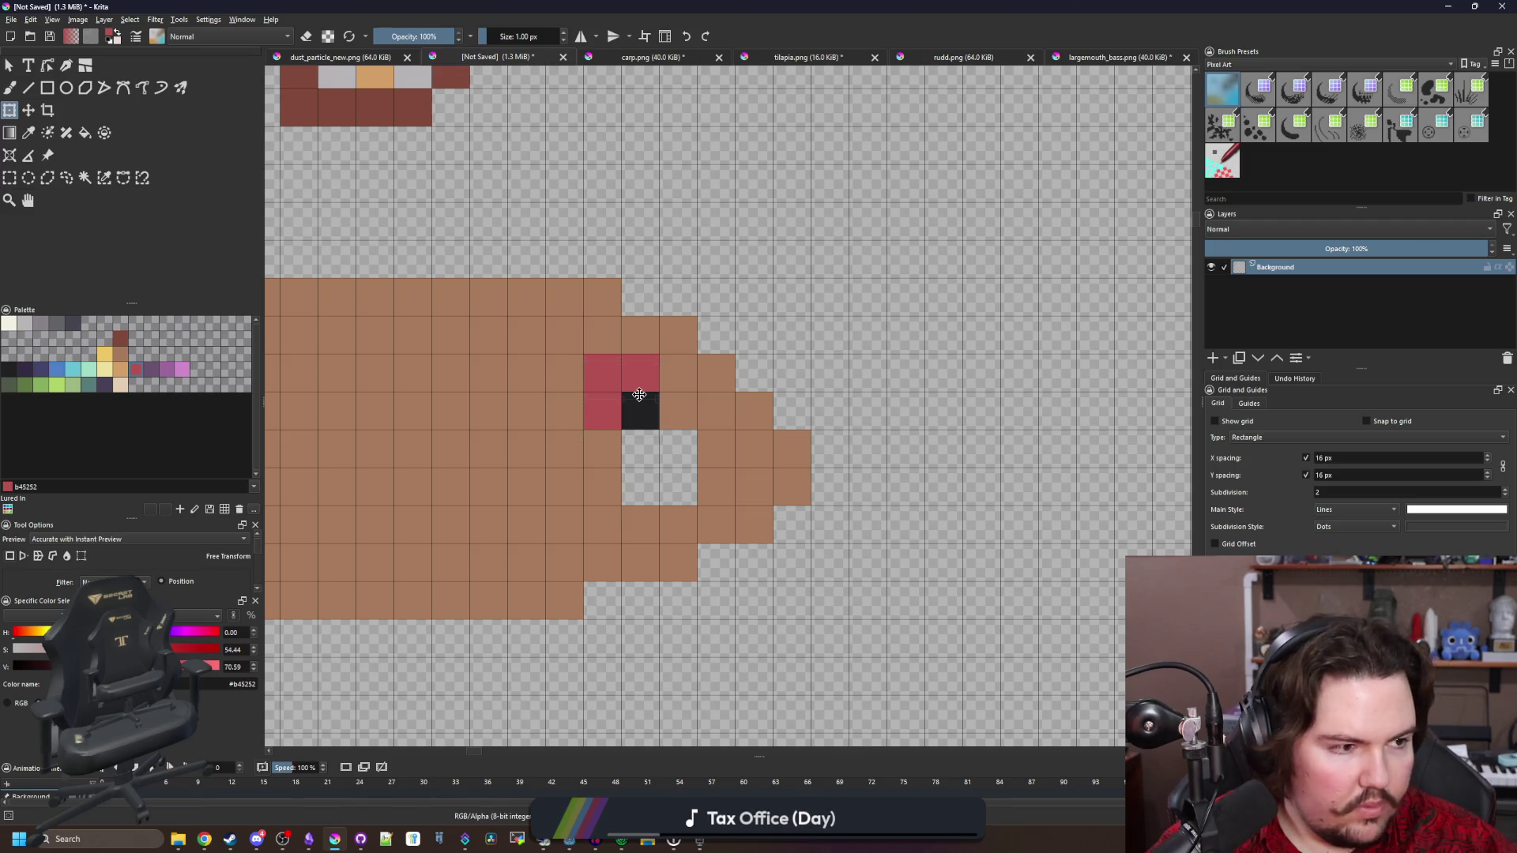
{"action": "left_click", "coordinate": [639, 394]}
{"action": "key", "text": "Return"}
Sample the dark outline colour from the reference bass
{"action": "scroll", "coordinate": [636, 423], "scroll_direction": "down", "scroll_amount": 3}
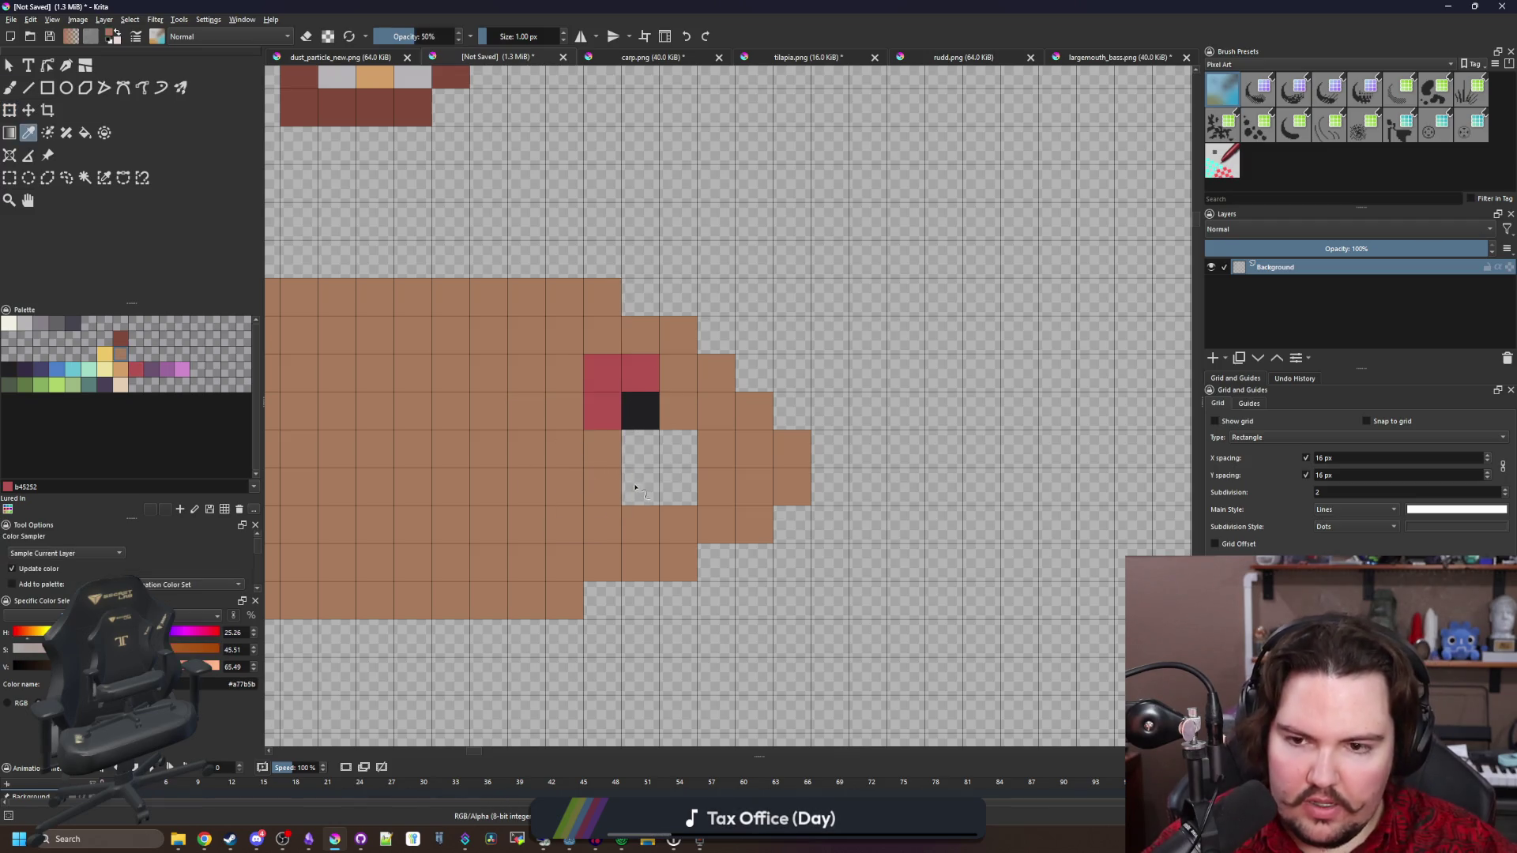
{"action": "key", "text": "b"}
{"action": "scroll", "coordinate": [689, 514], "scroll_direction": "down", "scroll_amount": 3}
{"action": "scroll", "coordinate": [689, 513], "scroll_direction": "up", "scroll_amount": 2}
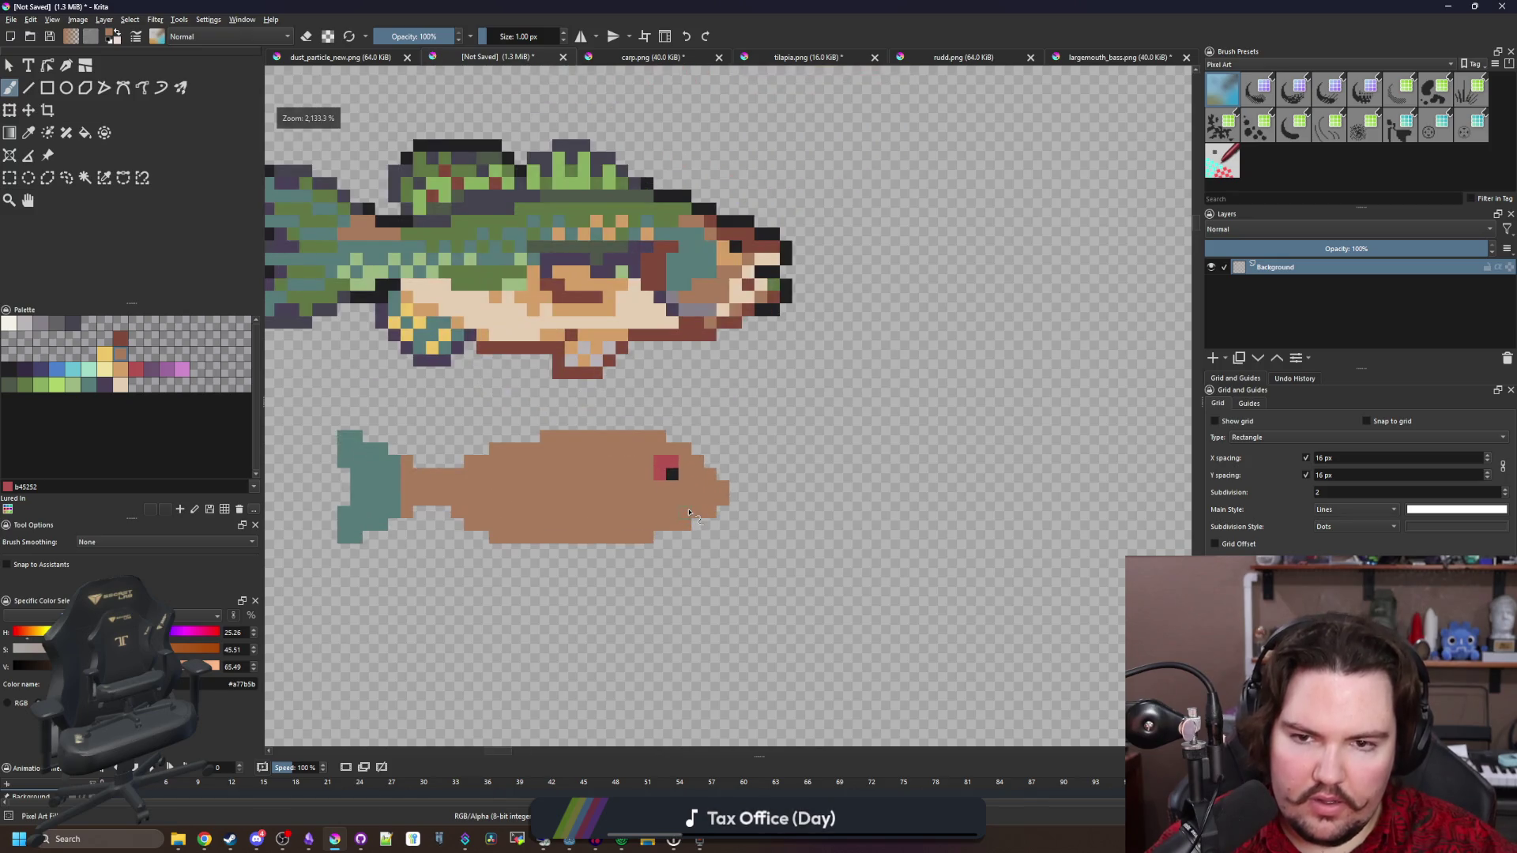
{"action": "key", "text": "p"}
{"action": "scroll", "coordinate": [695, 505], "scroll_direction": "up", "scroll_amount": 2}
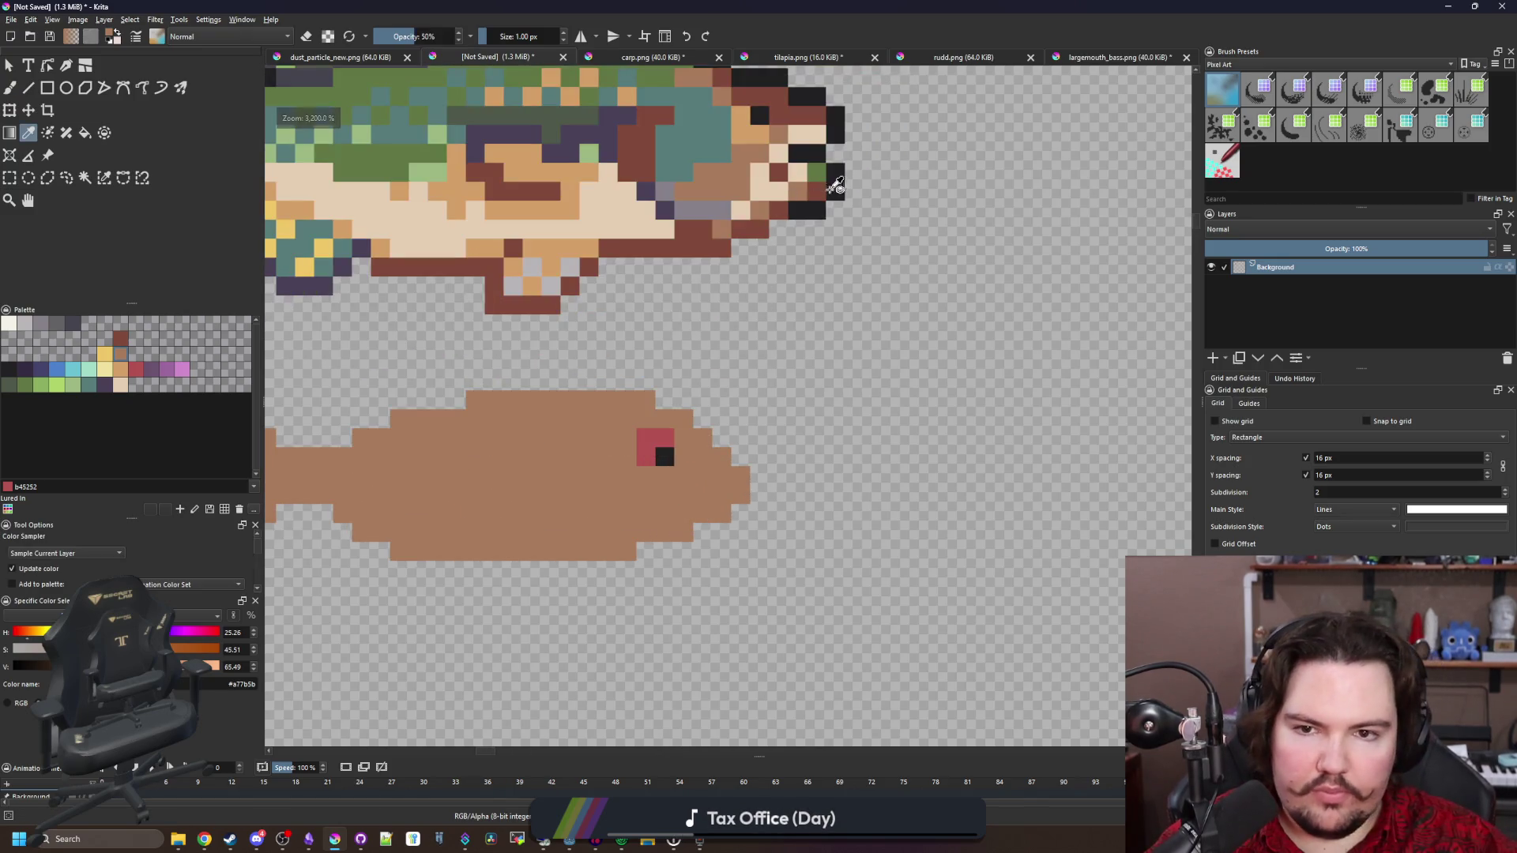
{"action": "left_click", "coordinate": [835, 185]}
Paint a dark #212123 mouth line across the fish's snout
{"action": "key", "text": "b"}
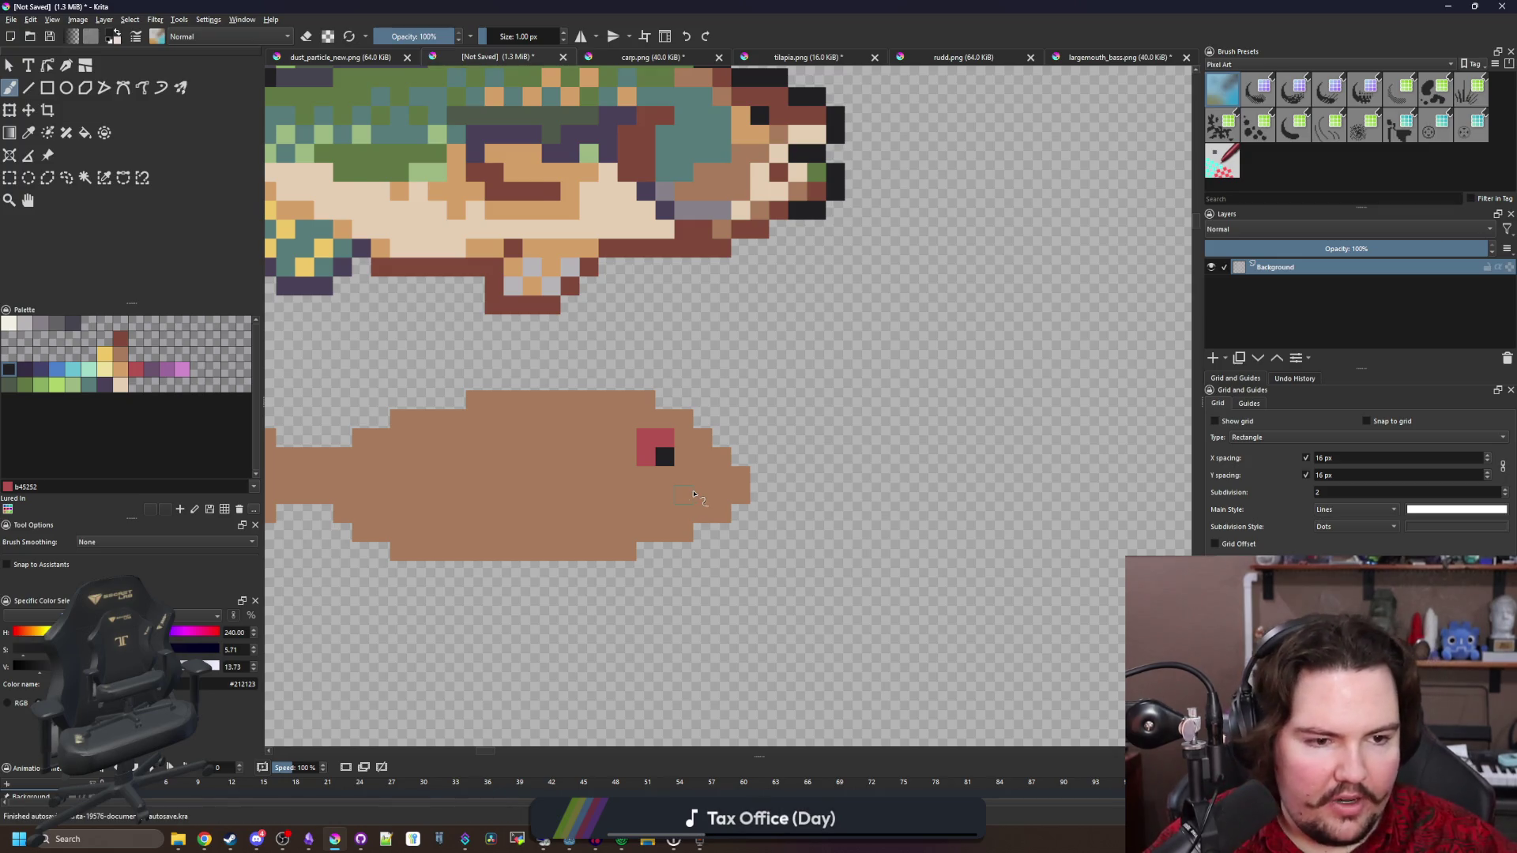
{"action": "scroll", "coordinate": [694, 494], "scroll_direction": "up", "scroll_amount": 2}
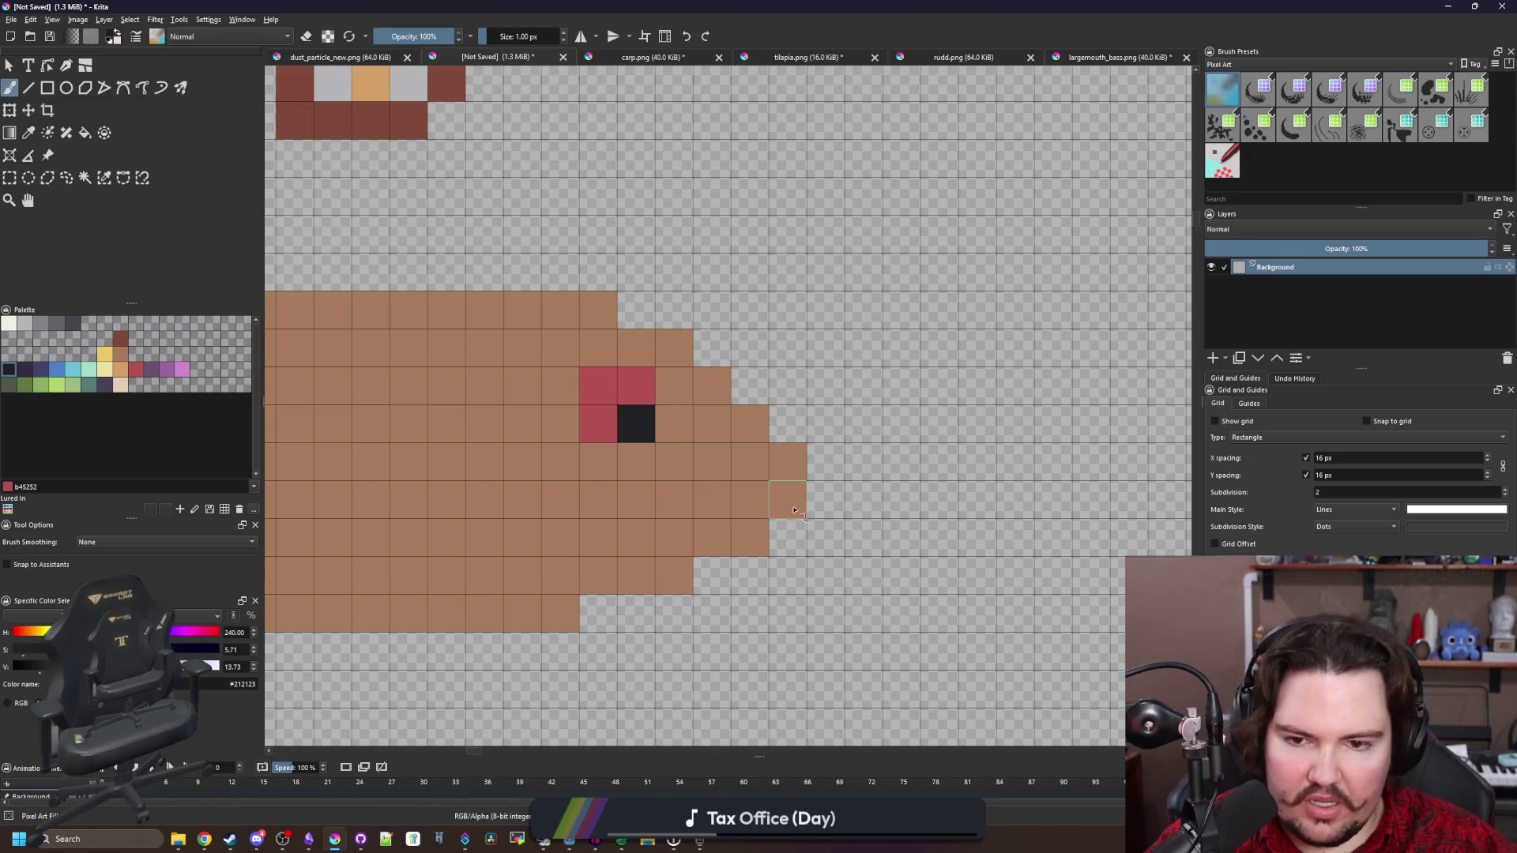
{"action": "mouse_move", "coordinate": [783, 512]}
{"action": "left_mouse_down"}
{"action": "mouse_move", "coordinate": [708, 508]}
{"action": "mouse_move", "coordinate": [664, 535]}
{"action": "mouse_move", "coordinate": [700, 514]}
{"action": "left_mouse_up"}
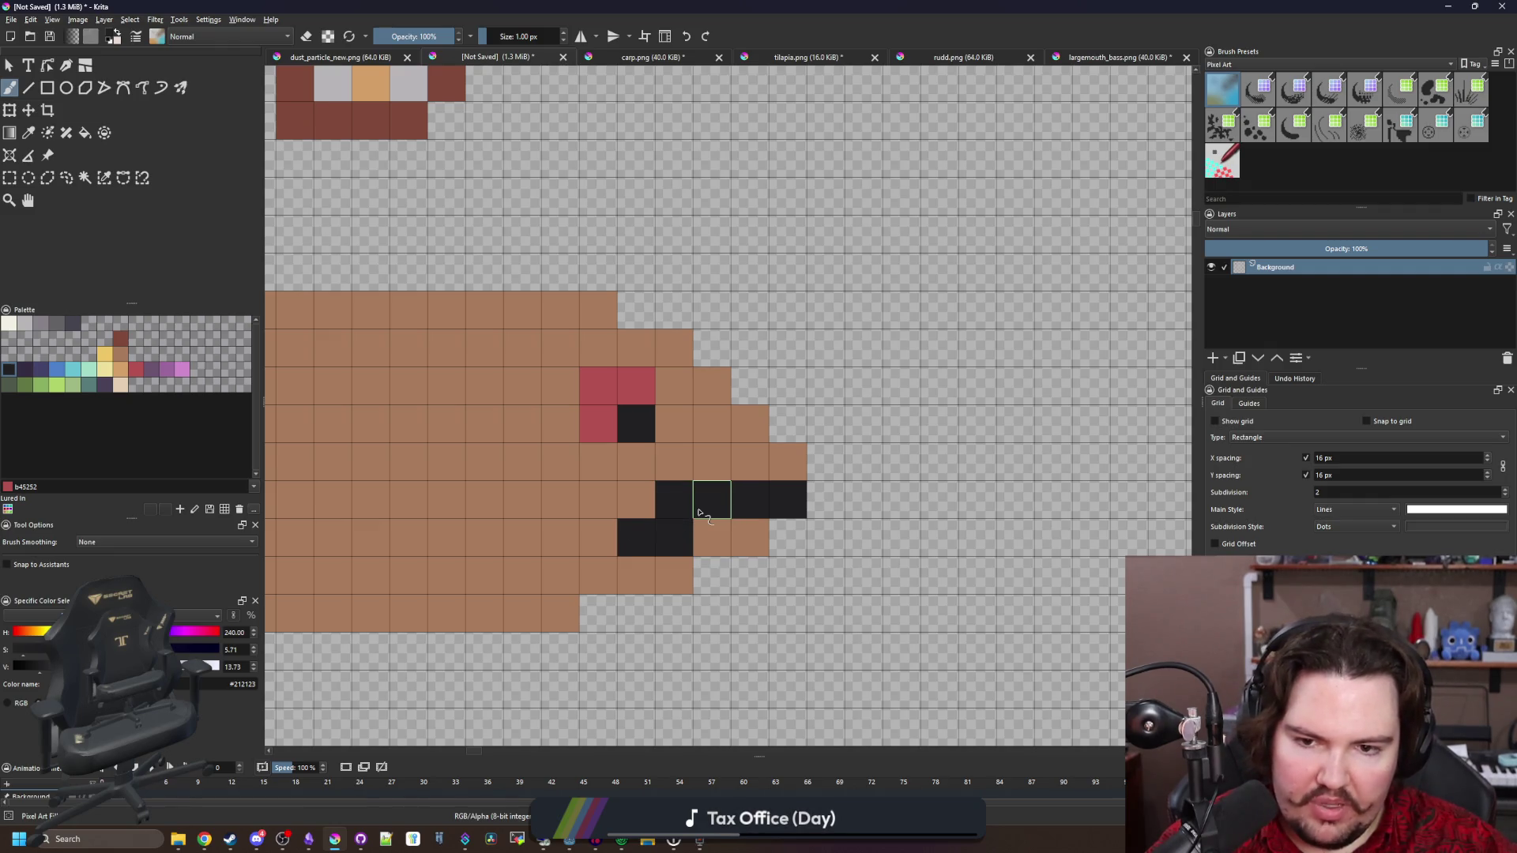
{"action": "scroll", "coordinate": [728, 502], "scroll_direction": "down", "scroll_amount": 3}
{"action": "scroll", "coordinate": [723, 504], "scroll_direction": "up", "scroll_amount": 3}
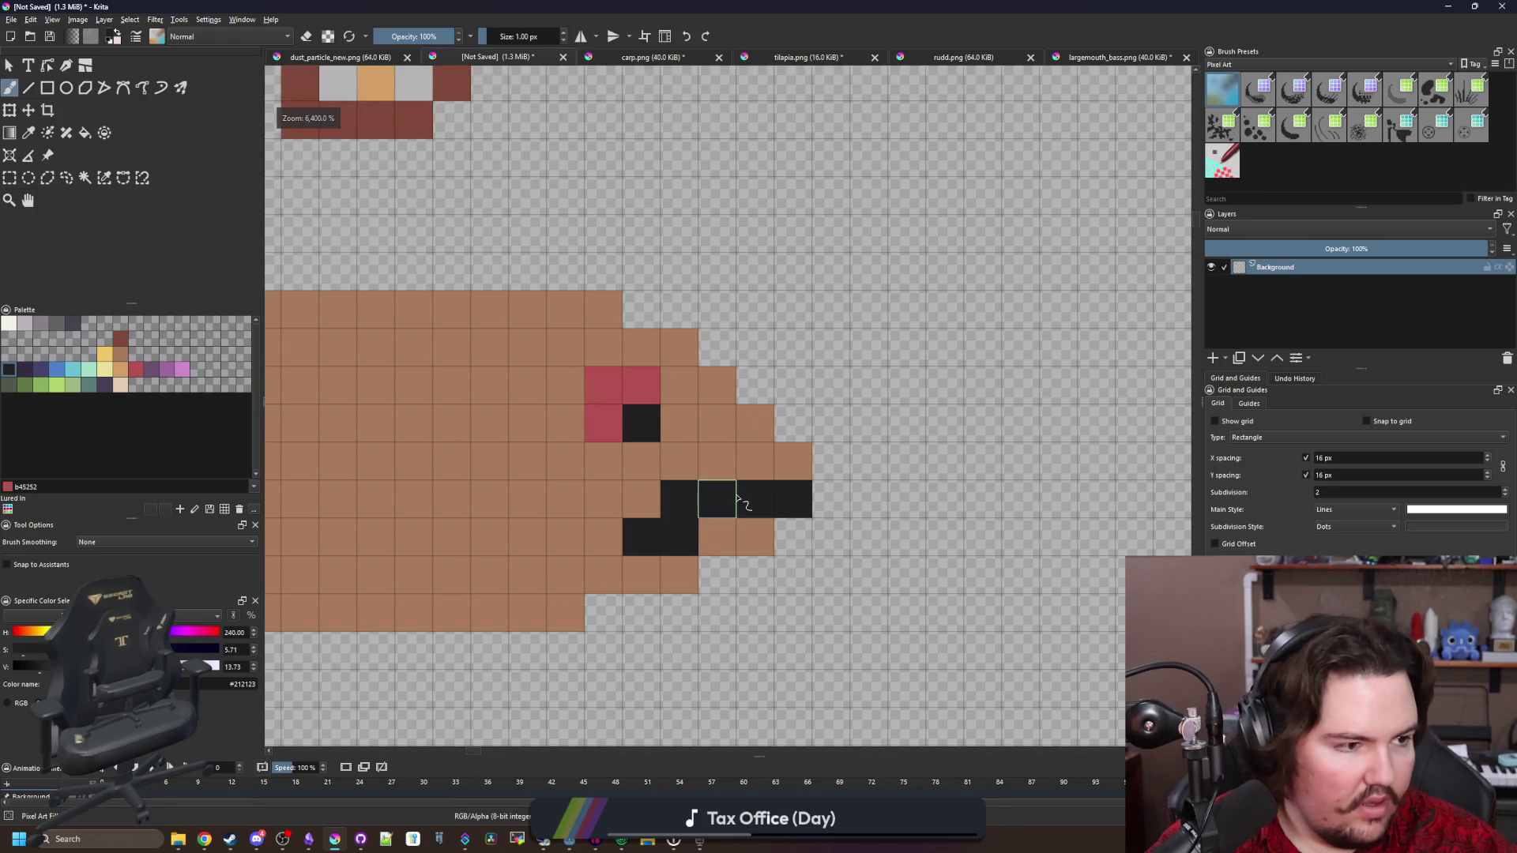
Repaint two stray dark mouth pixels with the brown body colour
{"action": "left_click", "coordinate": [644, 484], "text": "ctrl"}
{"action": "left_click", "coordinate": [678, 498]}
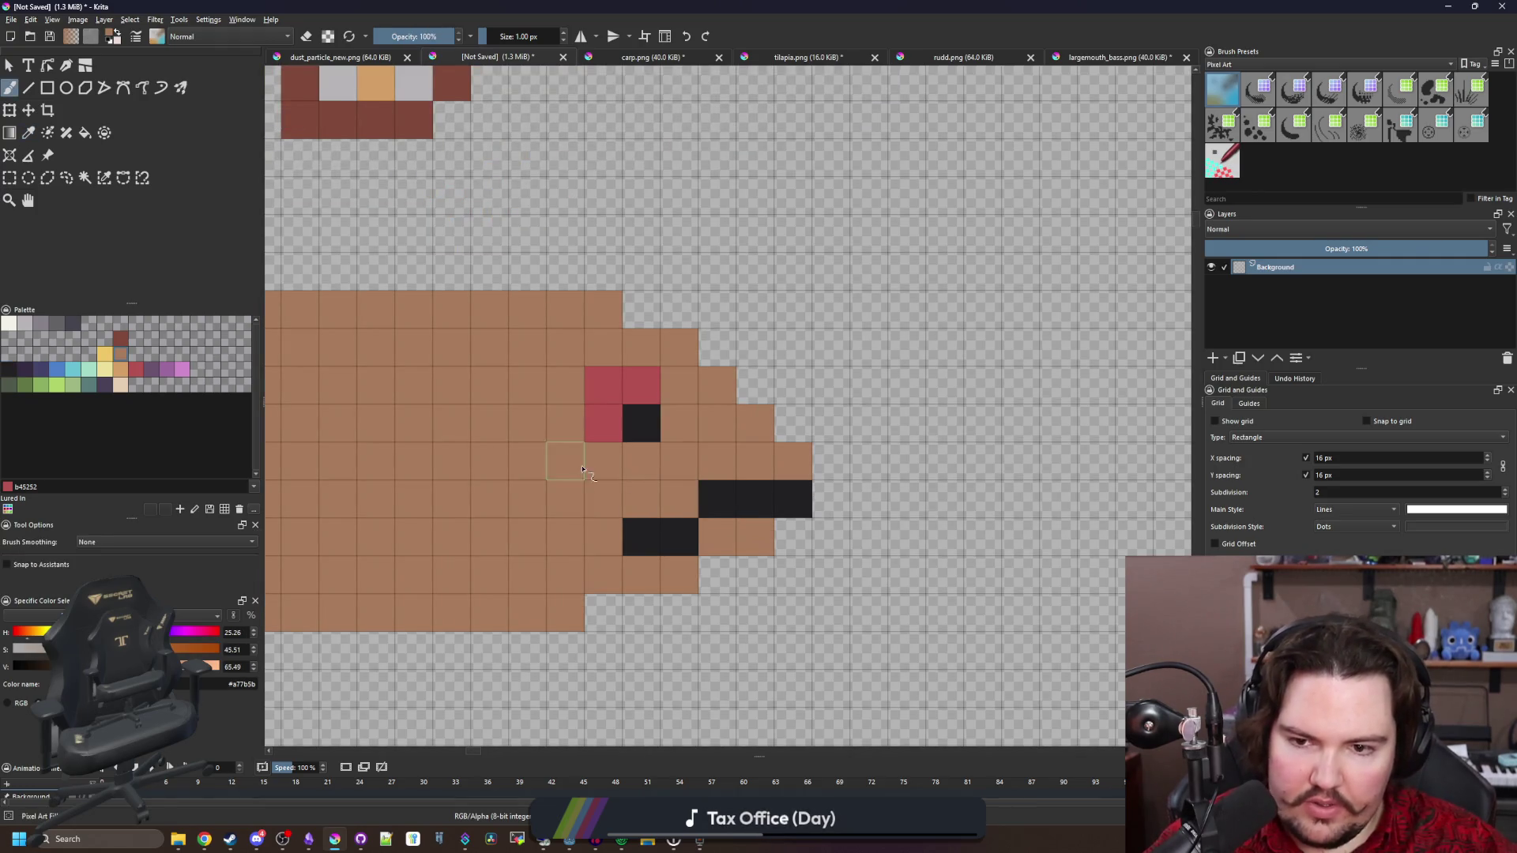
{"action": "left_click", "coordinate": [641, 533]}
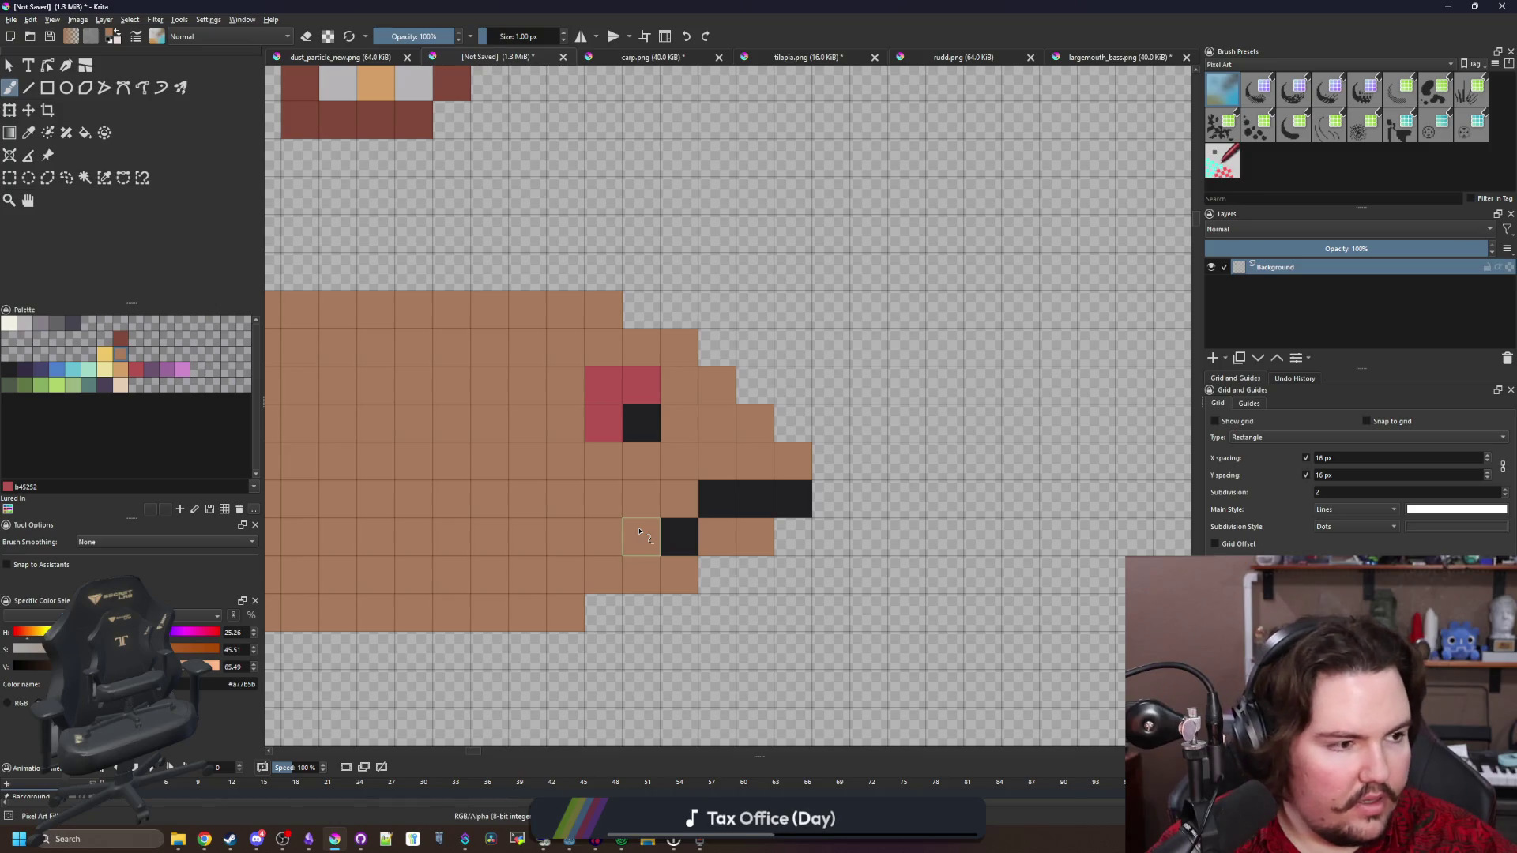
{"action": "left_click", "coordinate": [763, 498], "text": "ctrl"}
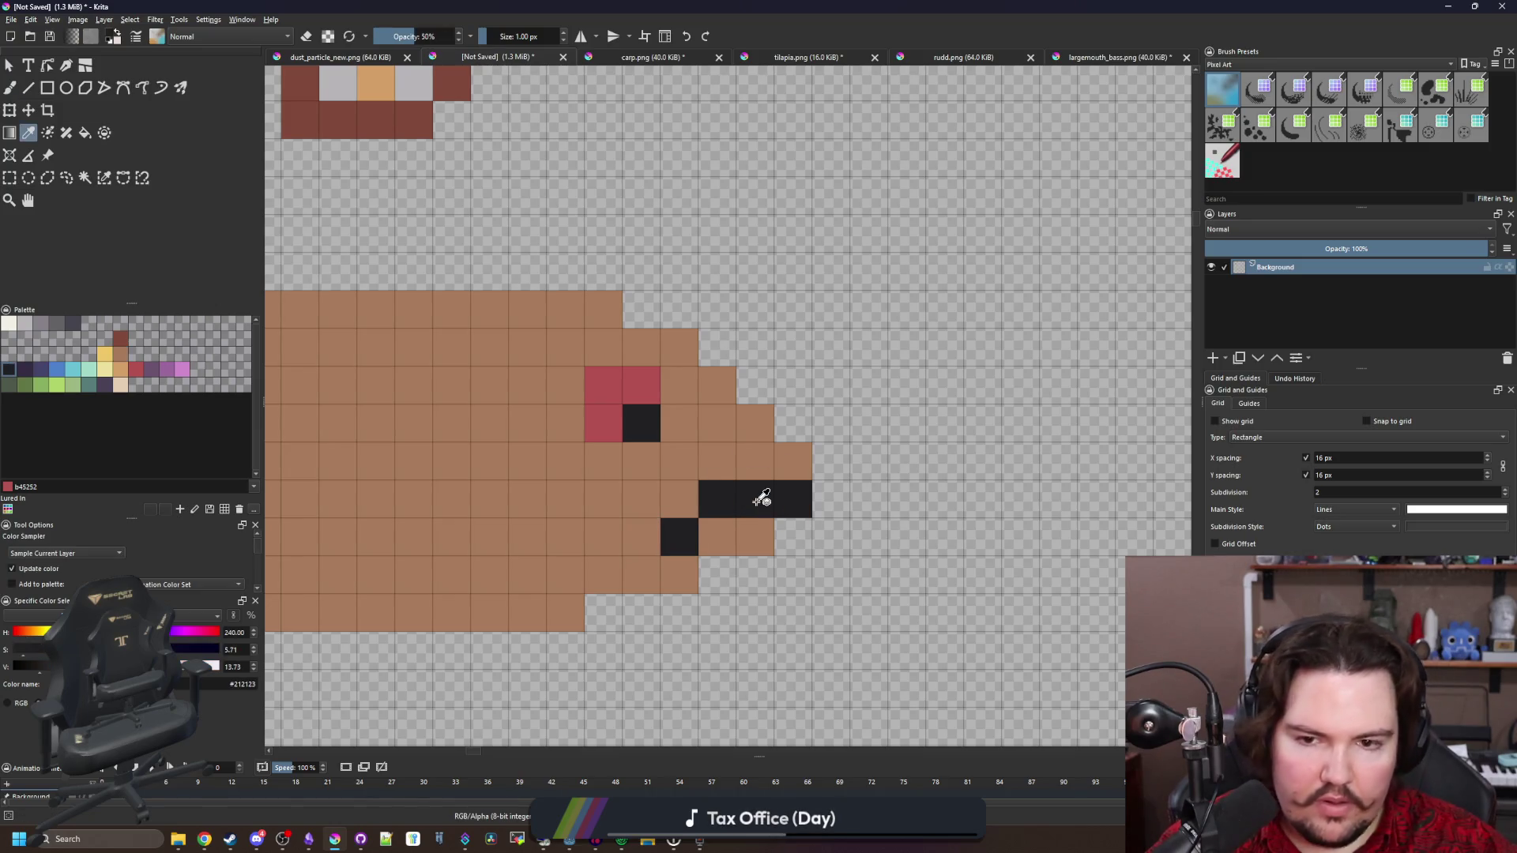
Paint cream #e5ceb4 upper and lower lips around the mouth
{"action": "left_click", "coordinate": [119, 383]}
{"action": "key", "text": "b"}
{"action": "mouse_move", "coordinate": [794, 460]}
{"action": "left_mouse_down"}
{"action": "mouse_move", "coordinate": [717, 465]}
{"action": "mouse_move", "coordinate": [717, 499]}
{"action": "left_mouse_up"}
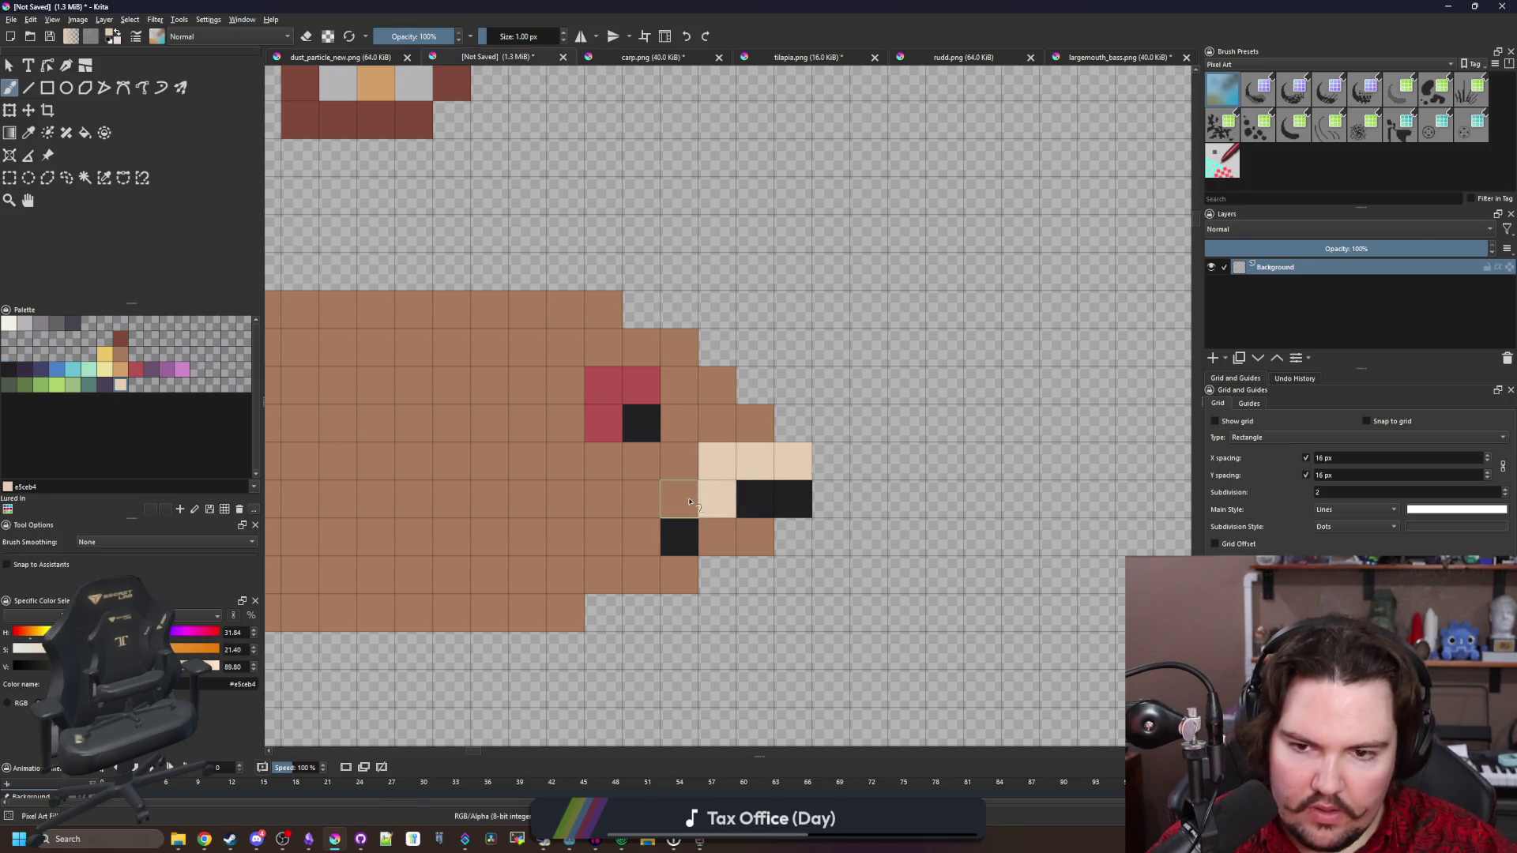
{"action": "key", "text": "ctrl+z"}
{"action": "left_click", "coordinate": [685, 502]}
{"action": "left_click", "coordinate": [748, 545]}
{"action": "left_click", "coordinate": [720, 542]}
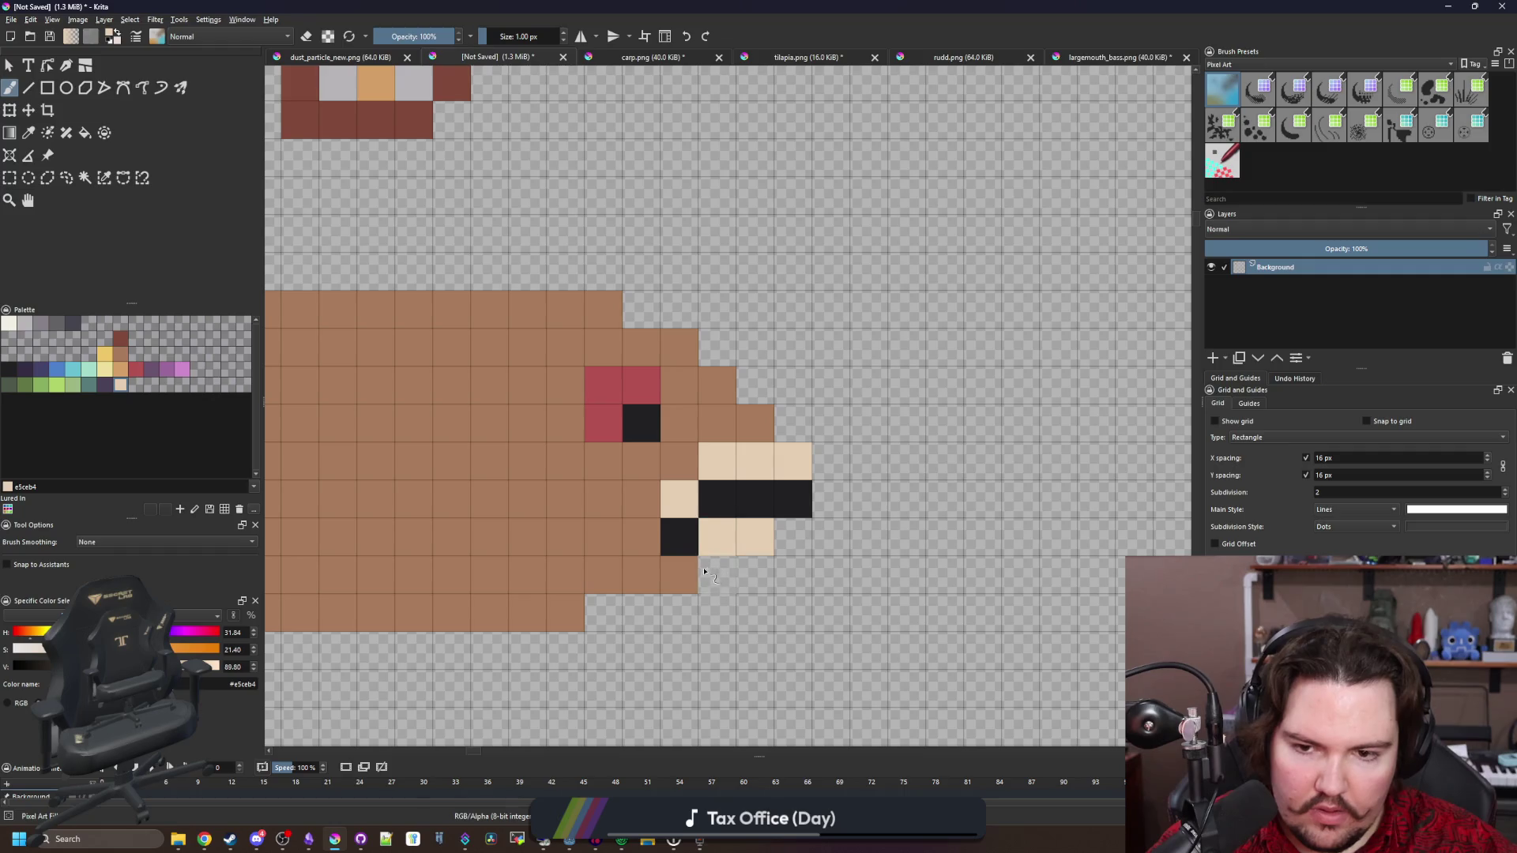
{"action": "scroll", "coordinate": [695, 569], "scroll_direction": "down", "scroll_amount": 10}
{"action": "scroll", "coordinate": [700, 567], "scroll_direction": "up", "scroll_amount": 10}
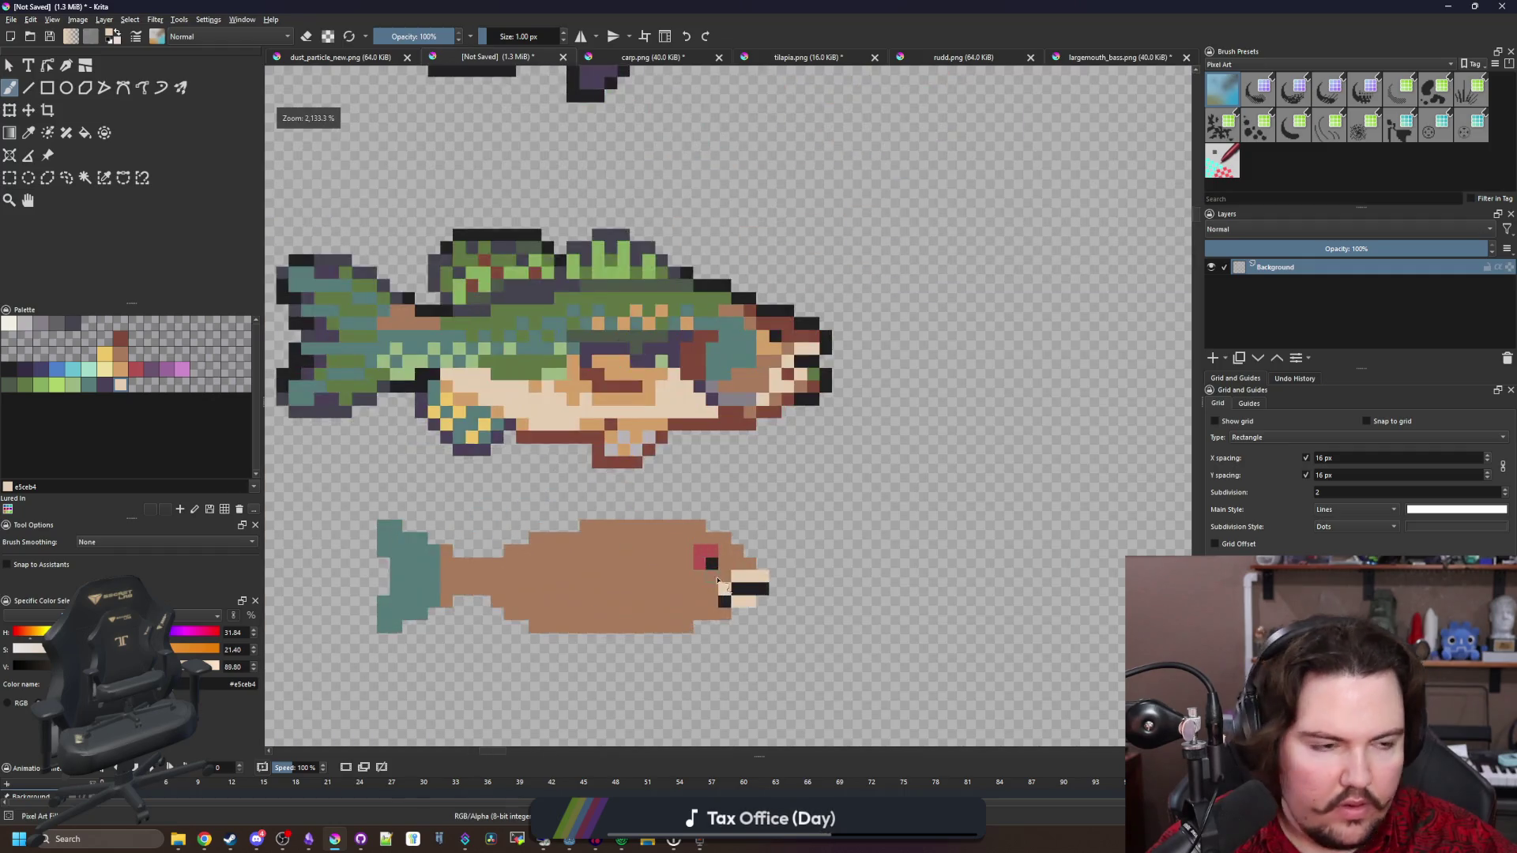
{"action": "scroll", "coordinate": [699, 567], "scroll_direction": "down", "scroll_amount": 2}
{"action": "scroll", "coordinate": [614, 524], "scroll_direction": "down", "scroll_amount": 4}
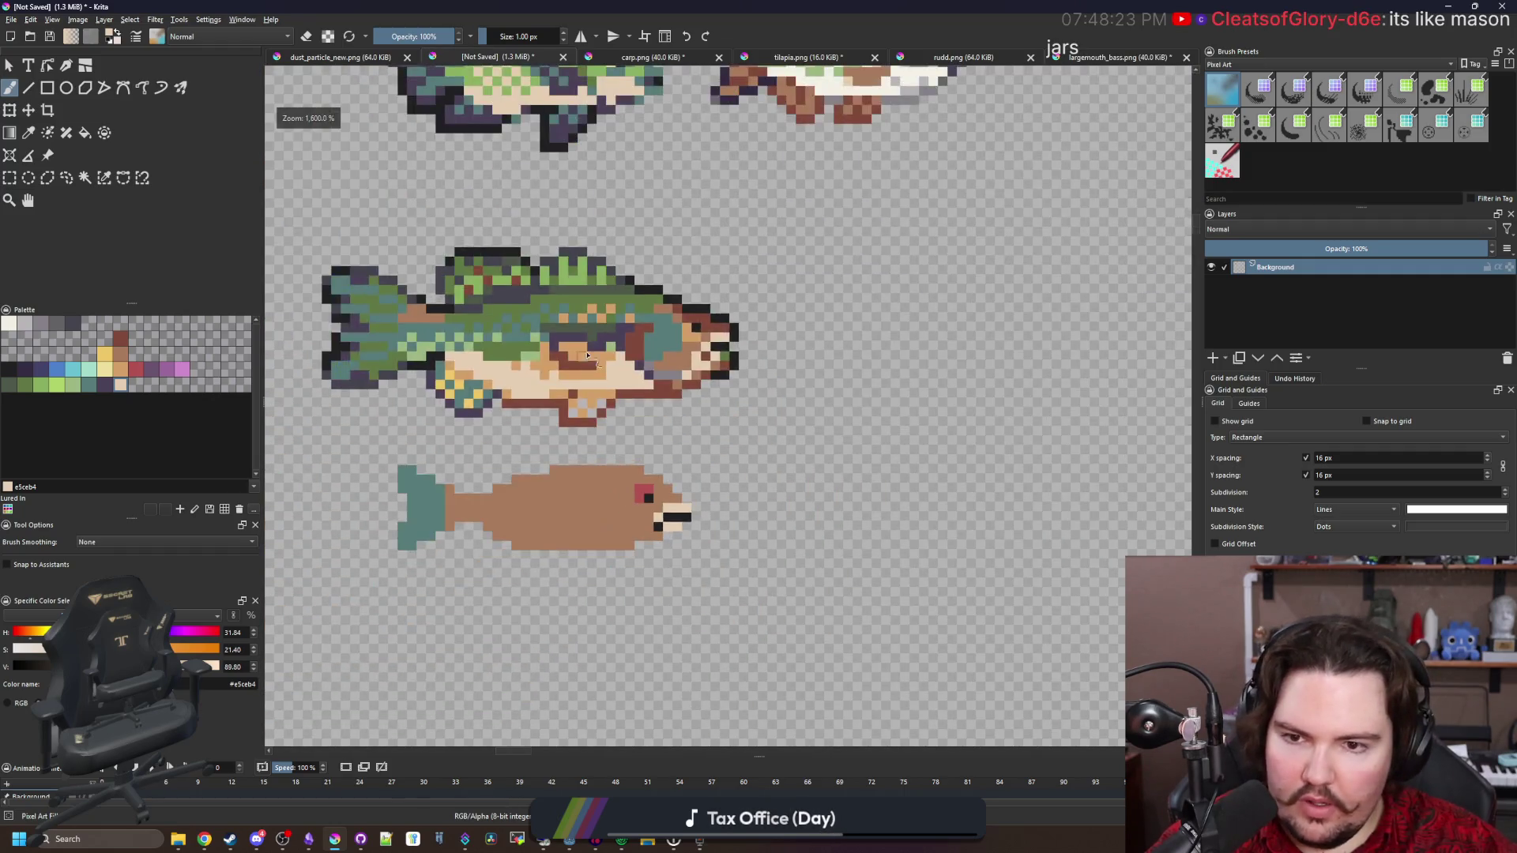
{"action": "scroll", "coordinate": [664, 365], "scroll_direction": "up", "scroll_amount": 4}
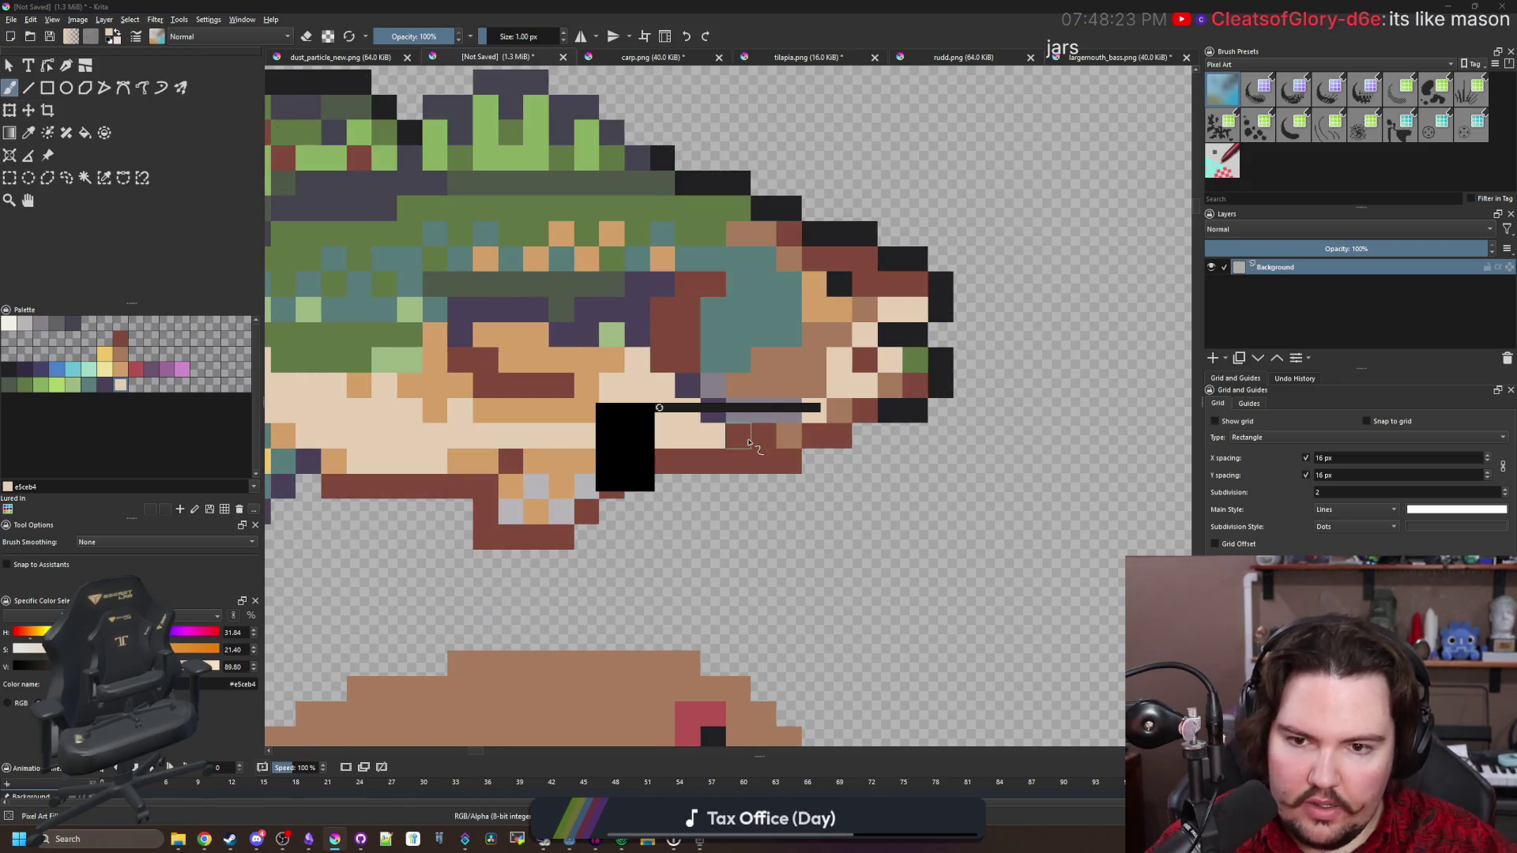
{"action": "scroll", "coordinate": [749, 443], "scroll_direction": "down", "scroll_amount": 3}
{"action": "scroll", "coordinate": [711, 514], "scroll_direction": "up", "scroll_amount": 1}
{"action": "scroll", "coordinate": [692, 574], "scroll_direction": "down", "scroll_amount": 1}
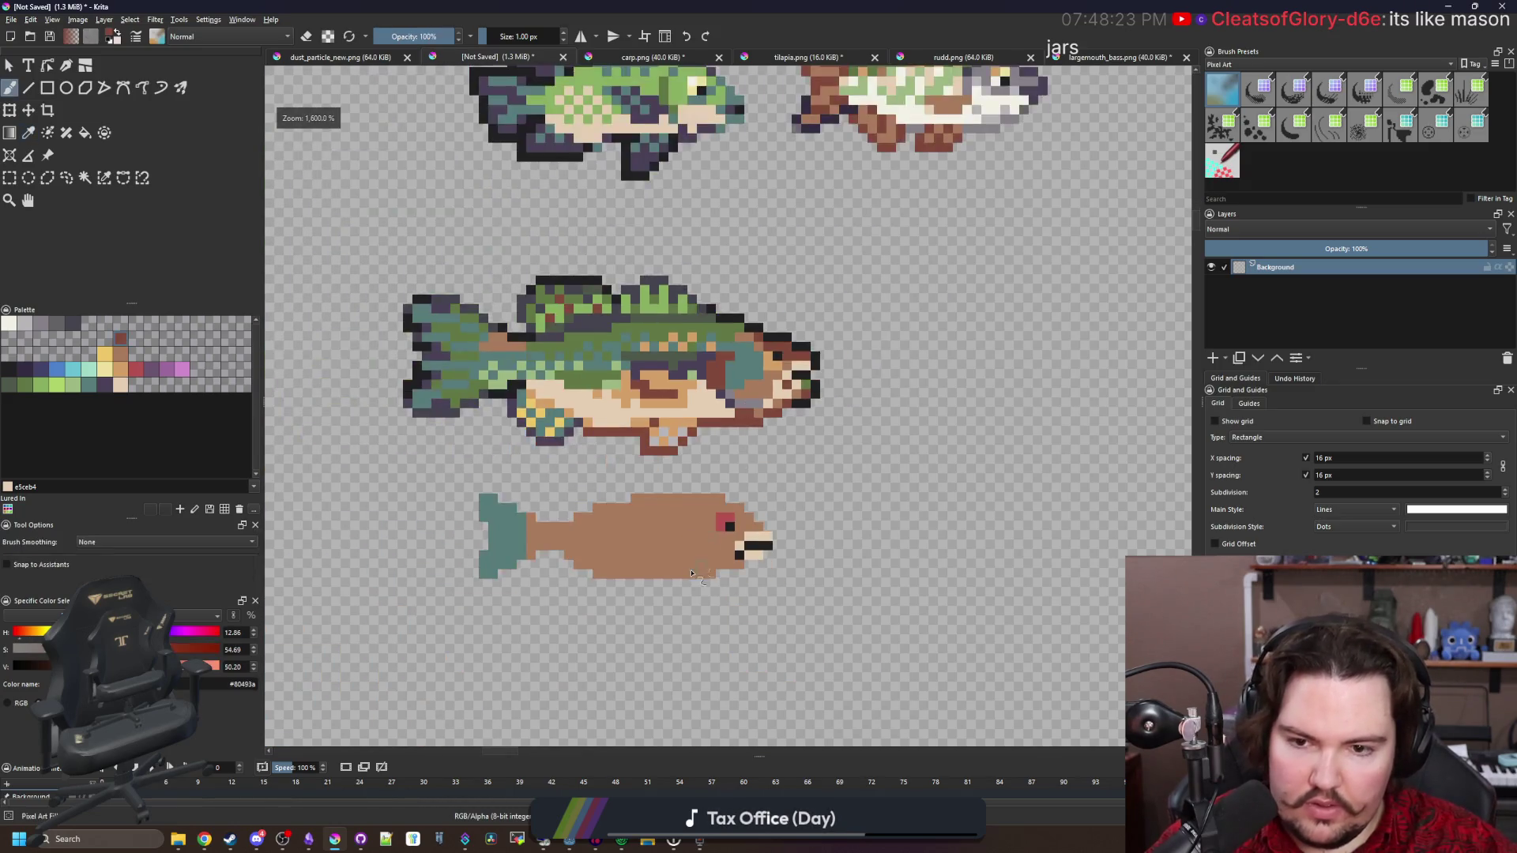
Draw a dark red fin line diagonally up from the belly
{"action": "scroll", "coordinate": [692, 574], "scroll_direction": "up", "scroll_amount": 3}
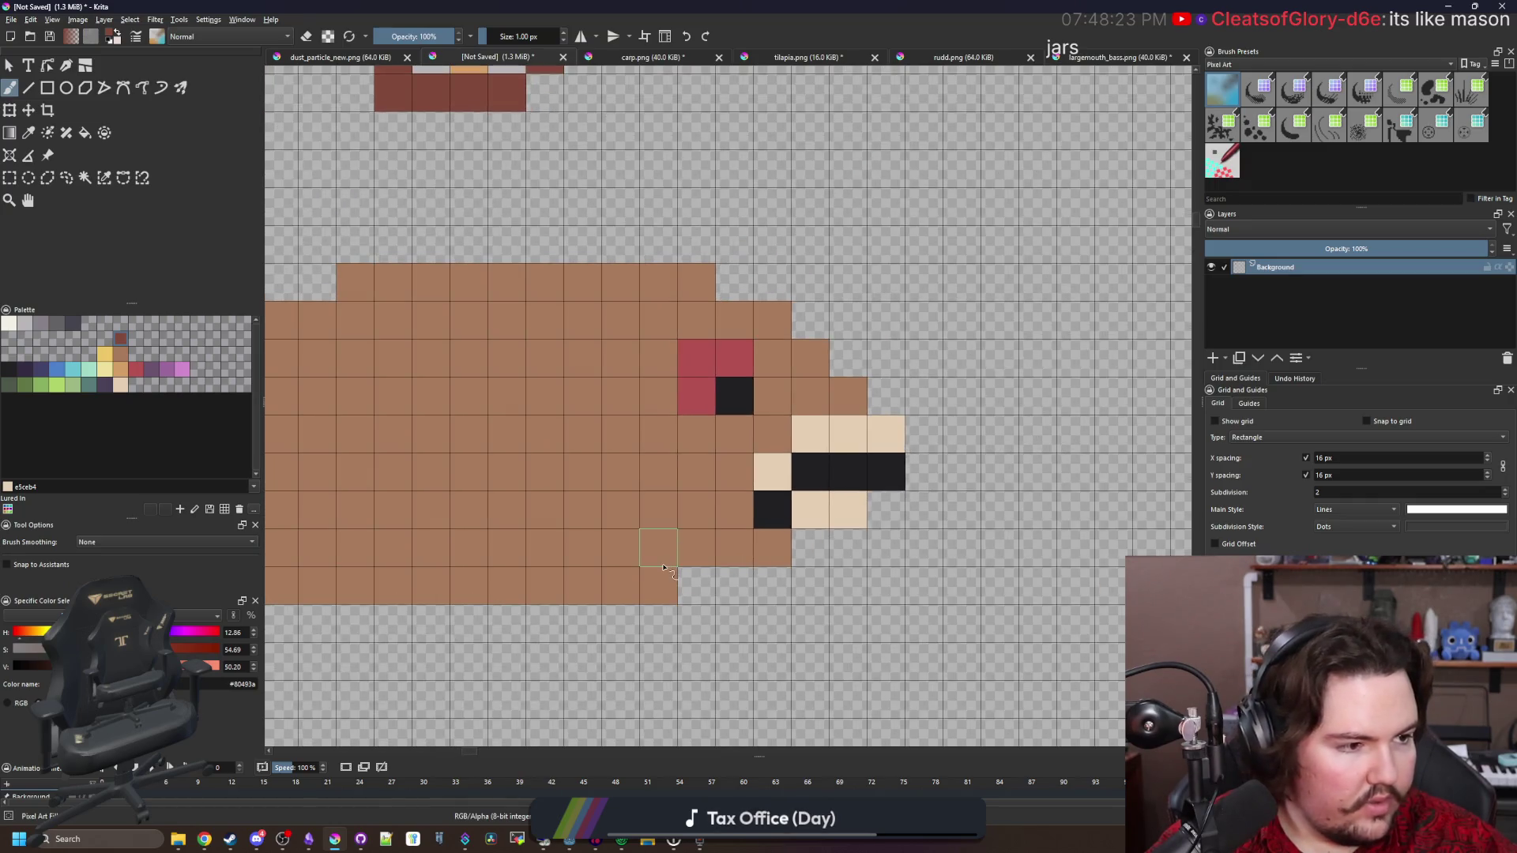
{"action": "left_click", "coordinate": [650, 583]}
{"action": "left_click", "coordinate": [621, 549]}
{"action": "left_click", "coordinate": [583, 509]}
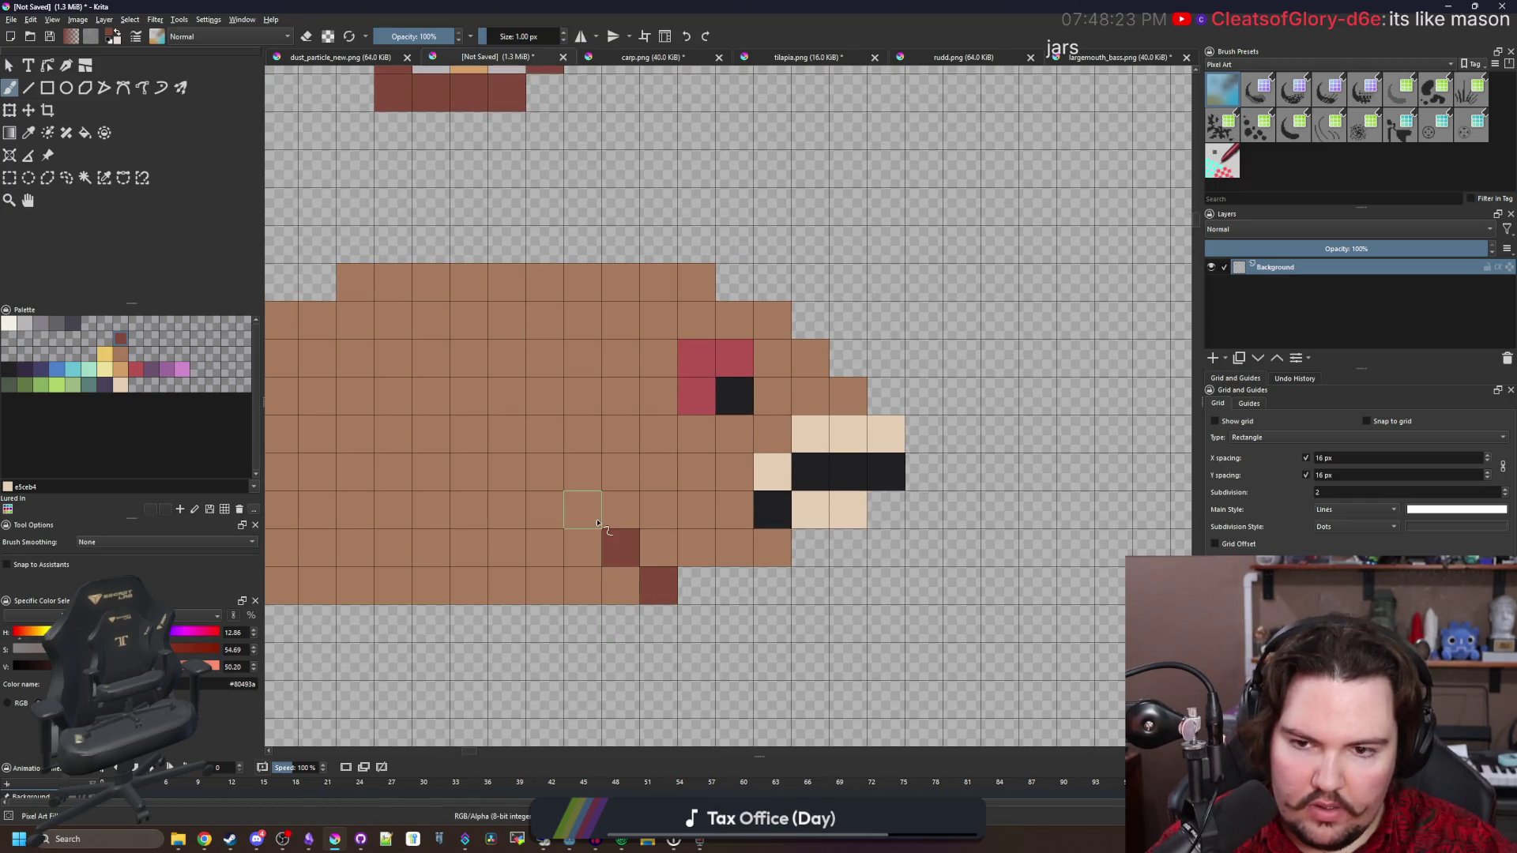
{"action": "left_click", "coordinate": [583, 484]}
{"action": "key", "text": "ctrl+z"}
{"action": "key", "text": "ctrl+z"}
{"action": "key", "text": "ctrl+z"}
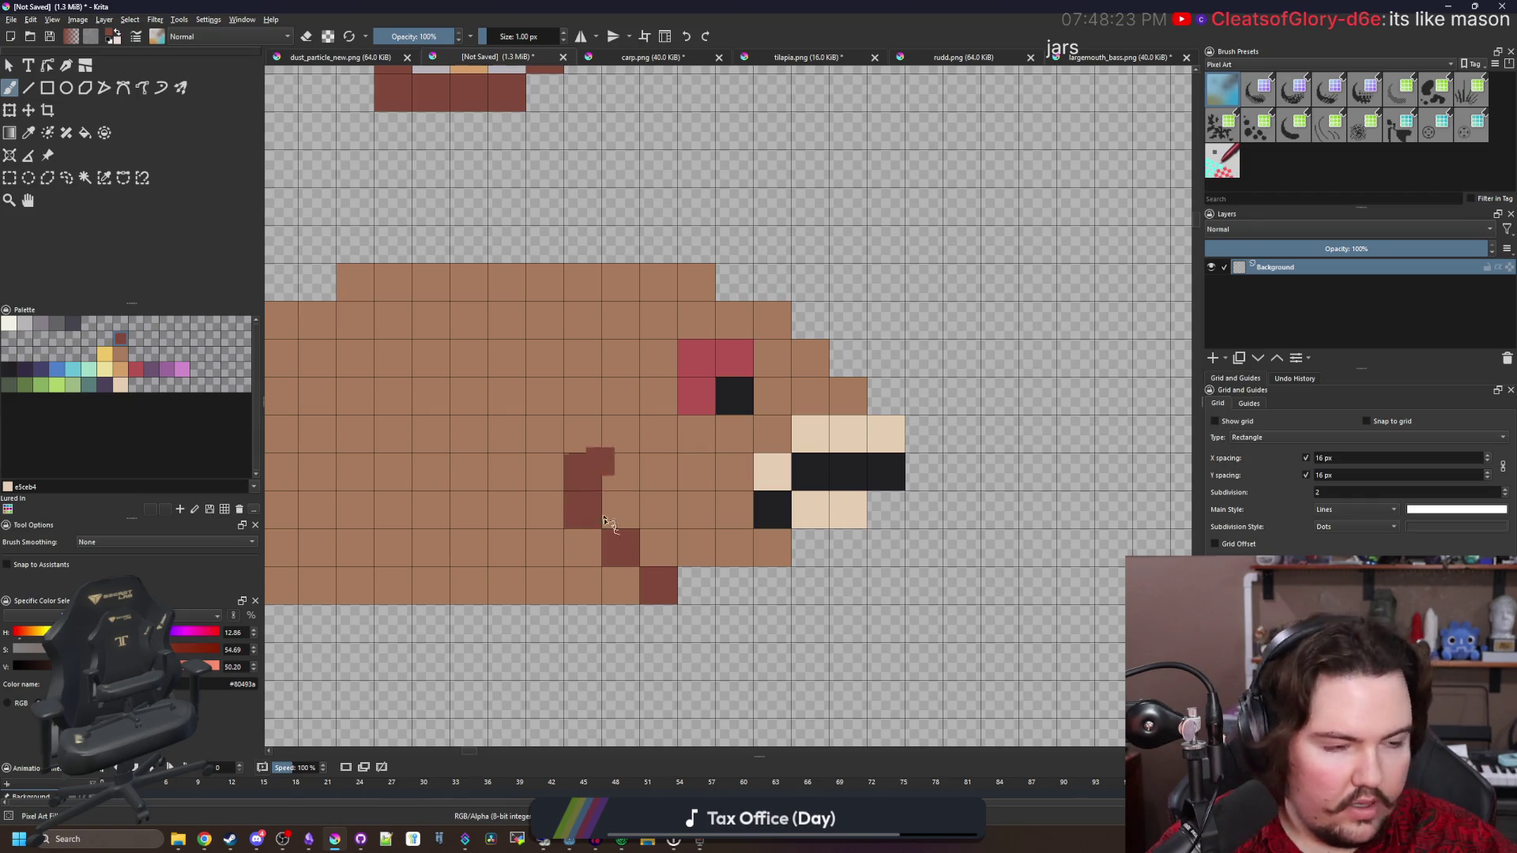
{"action": "left_click_drag", "start_coordinate": [621, 585], "coordinate": [552, 432]}
{"action": "left_click", "coordinate": [552, 432]}
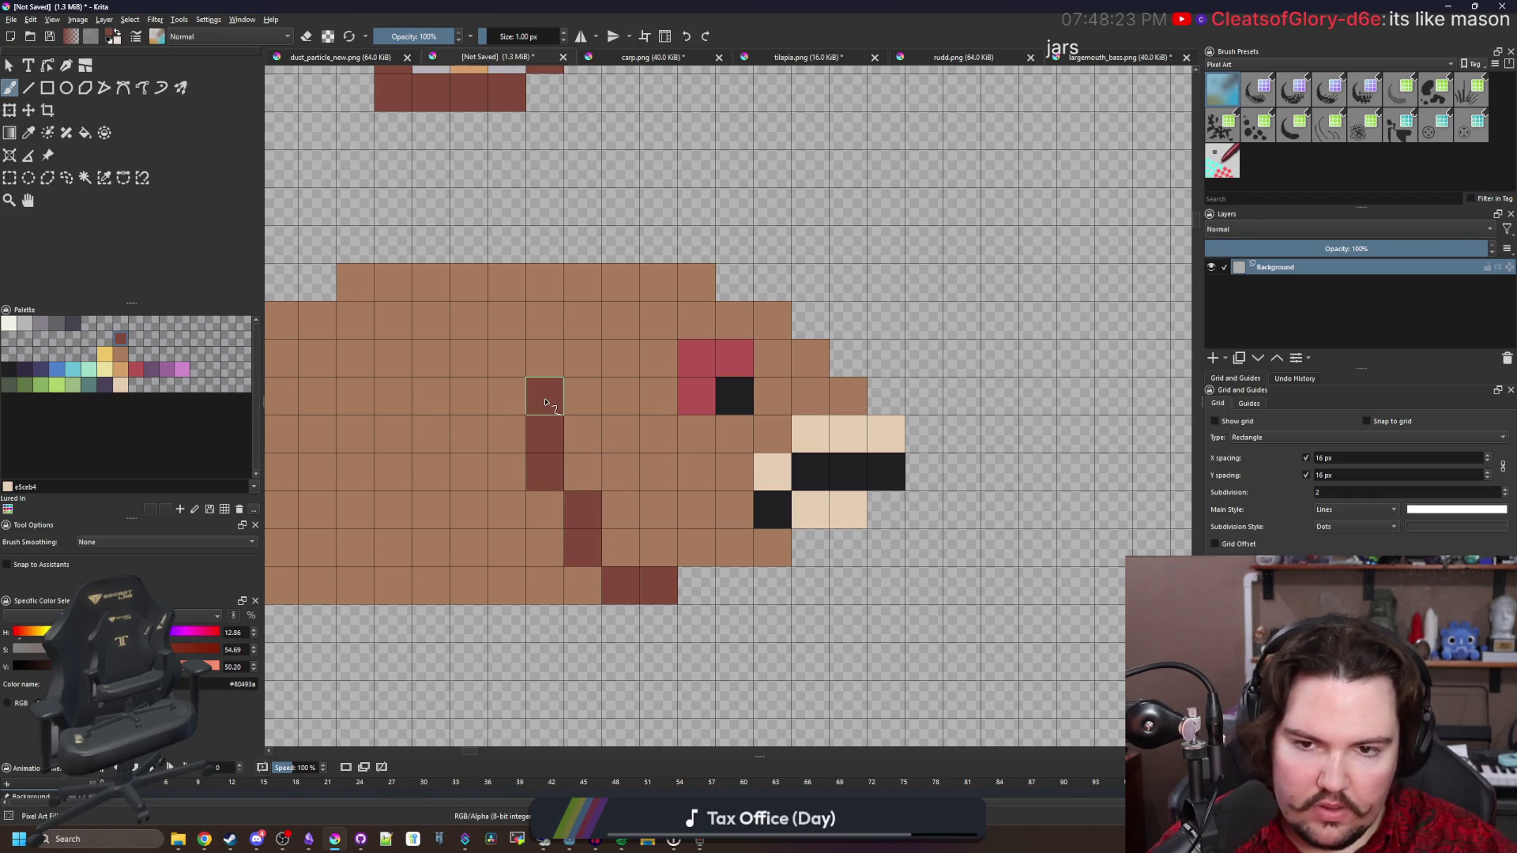
{"action": "left_click", "coordinate": [583, 358]}
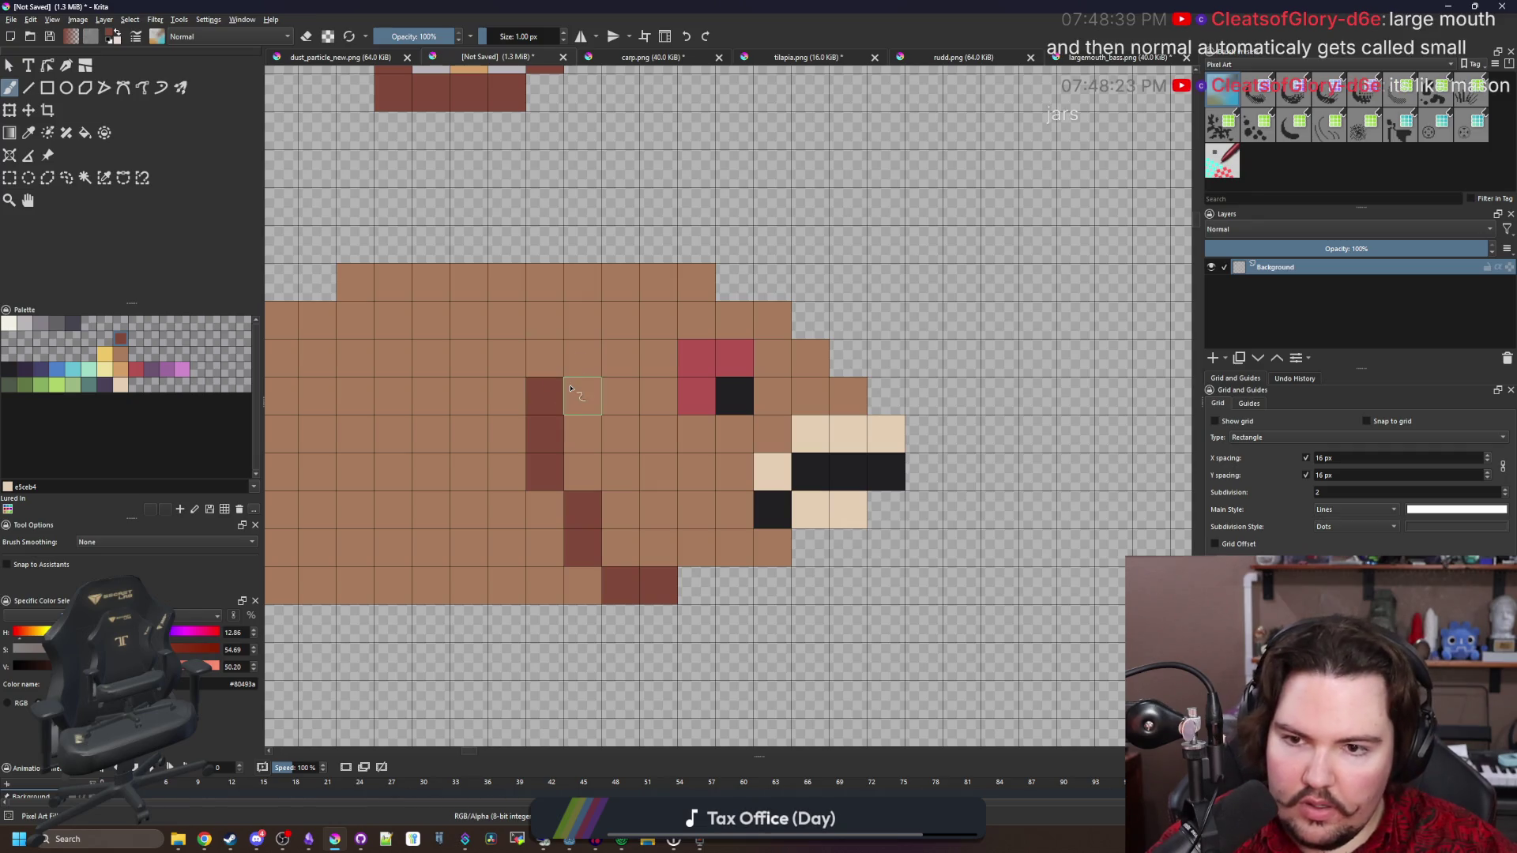
Paint one fin cell dark red and repaint its neighbour brown
{"action": "scroll", "coordinate": [675, 486], "scroll_direction": "down", "scroll_amount": 2}
{"action": "scroll", "coordinate": [675, 486], "scroll_direction": "up", "scroll_amount": 2}
{"action": "left_click", "coordinate": [654, 514]}
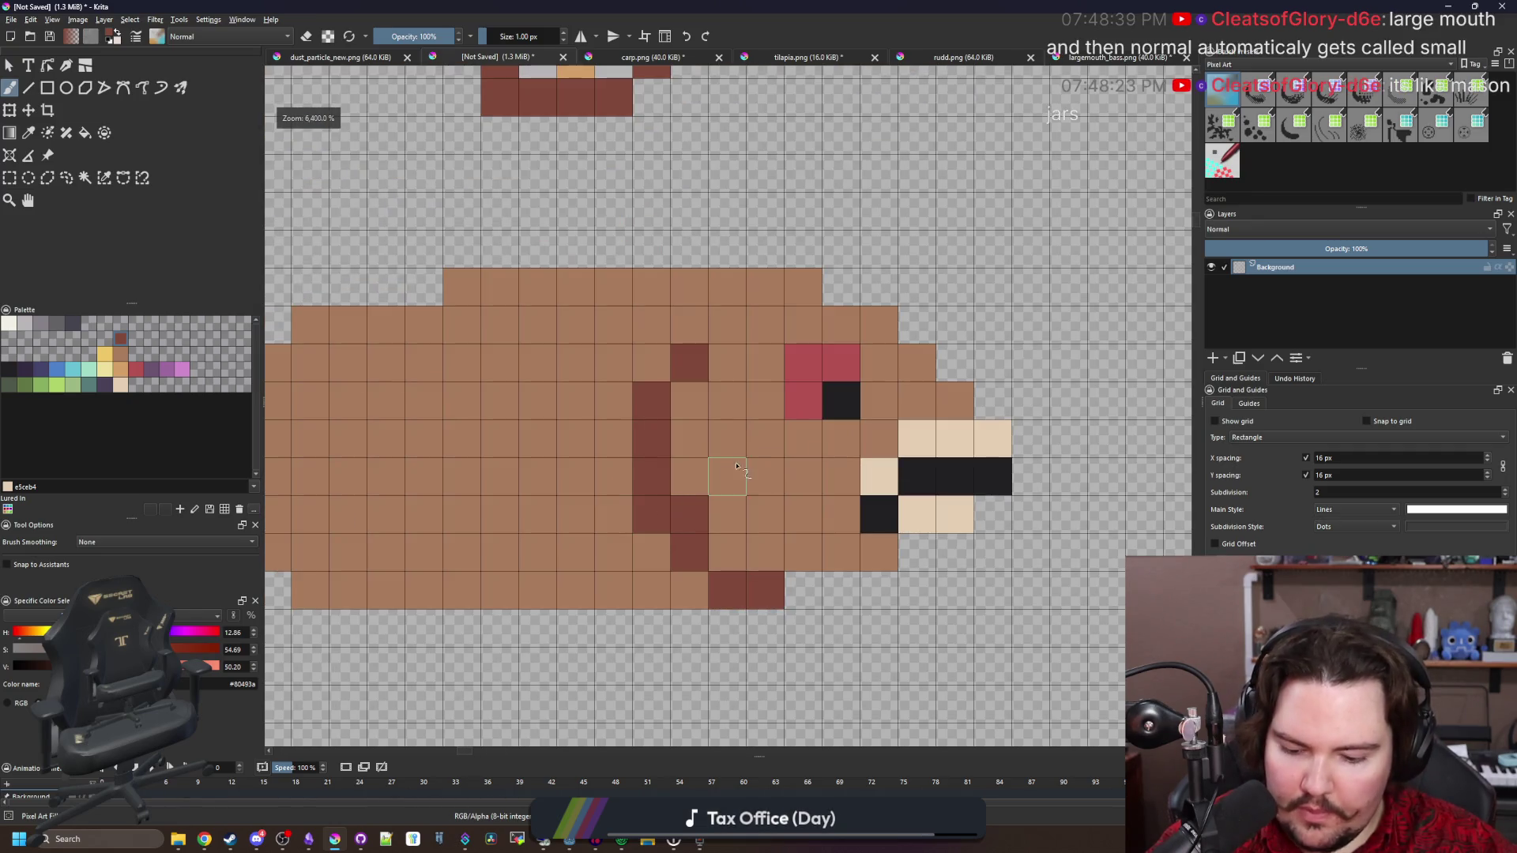
{"action": "left_click", "coordinate": [728, 474], "text": "ctrl"}
{"action": "left_click", "coordinate": [690, 514]}
Sample the mouth's black, then the green fin colour from the reference bass
{"action": "scroll", "coordinate": [694, 520], "scroll_direction": "down", "scroll_amount": 1}
{"action": "scroll", "coordinate": [694, 520], "scroll_direction": "down", "scroll_amount": 1}
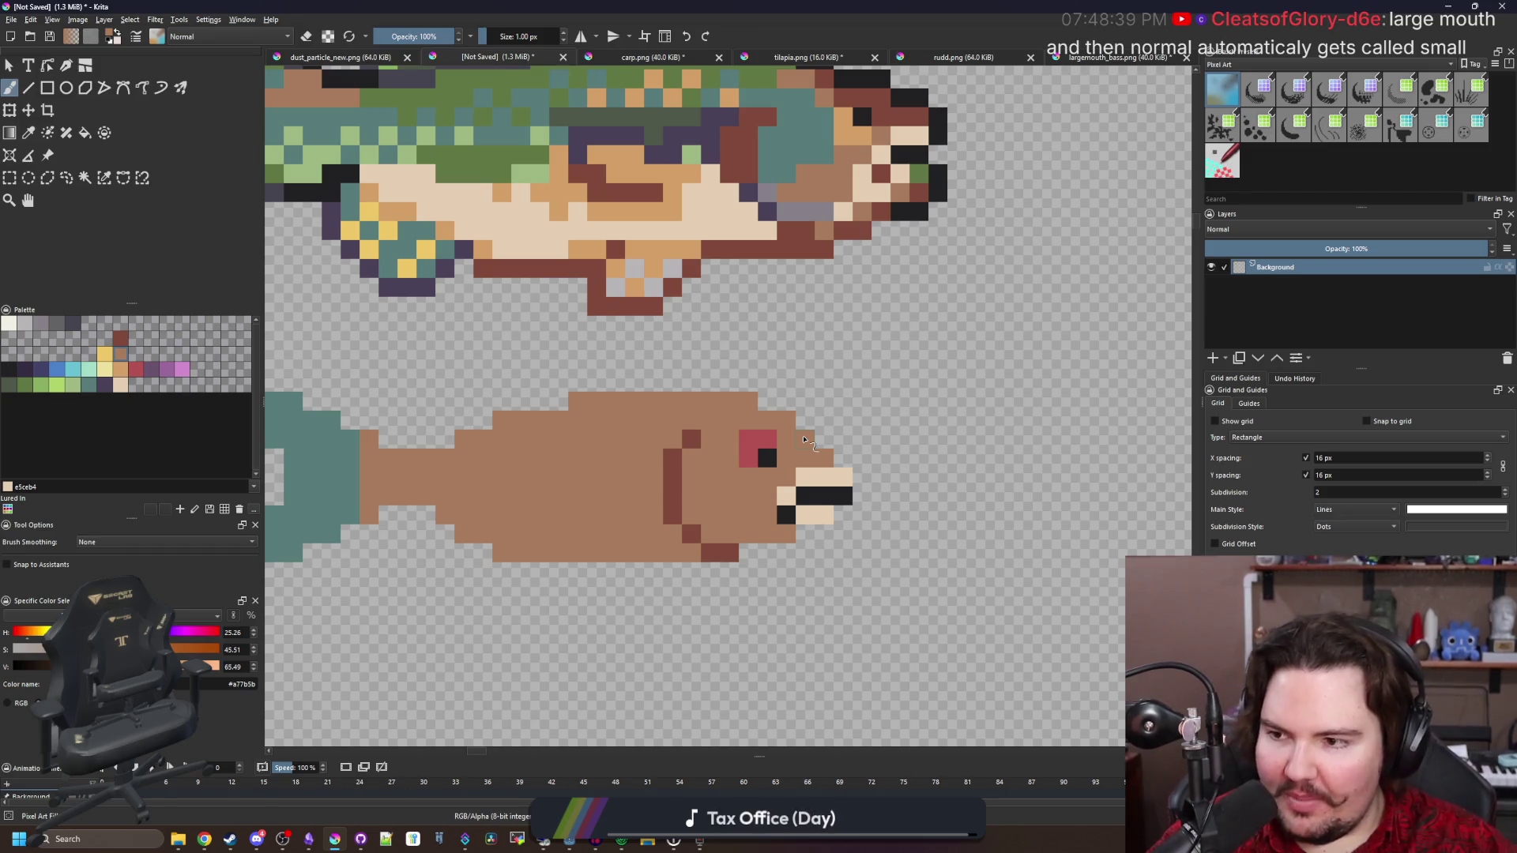
{"action": "scroll", "coordinate": [850, 514], "scroll_direction": "down", "scroll_amount": 1}
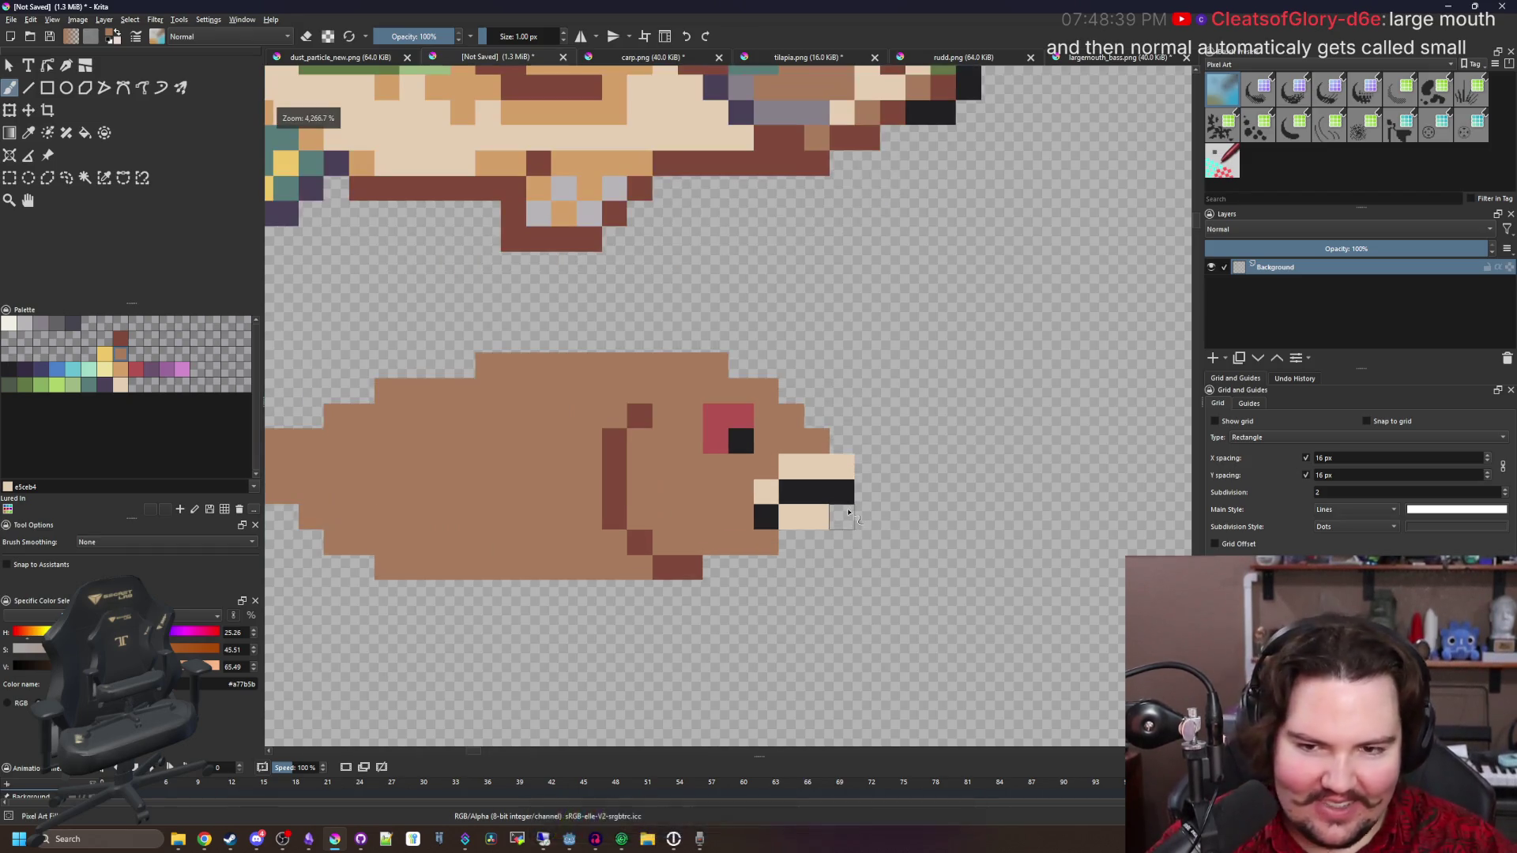
{"action": "scroll", "coordinate": [755, 498], "scroll_direction": "down", "scroll_amount": 2}
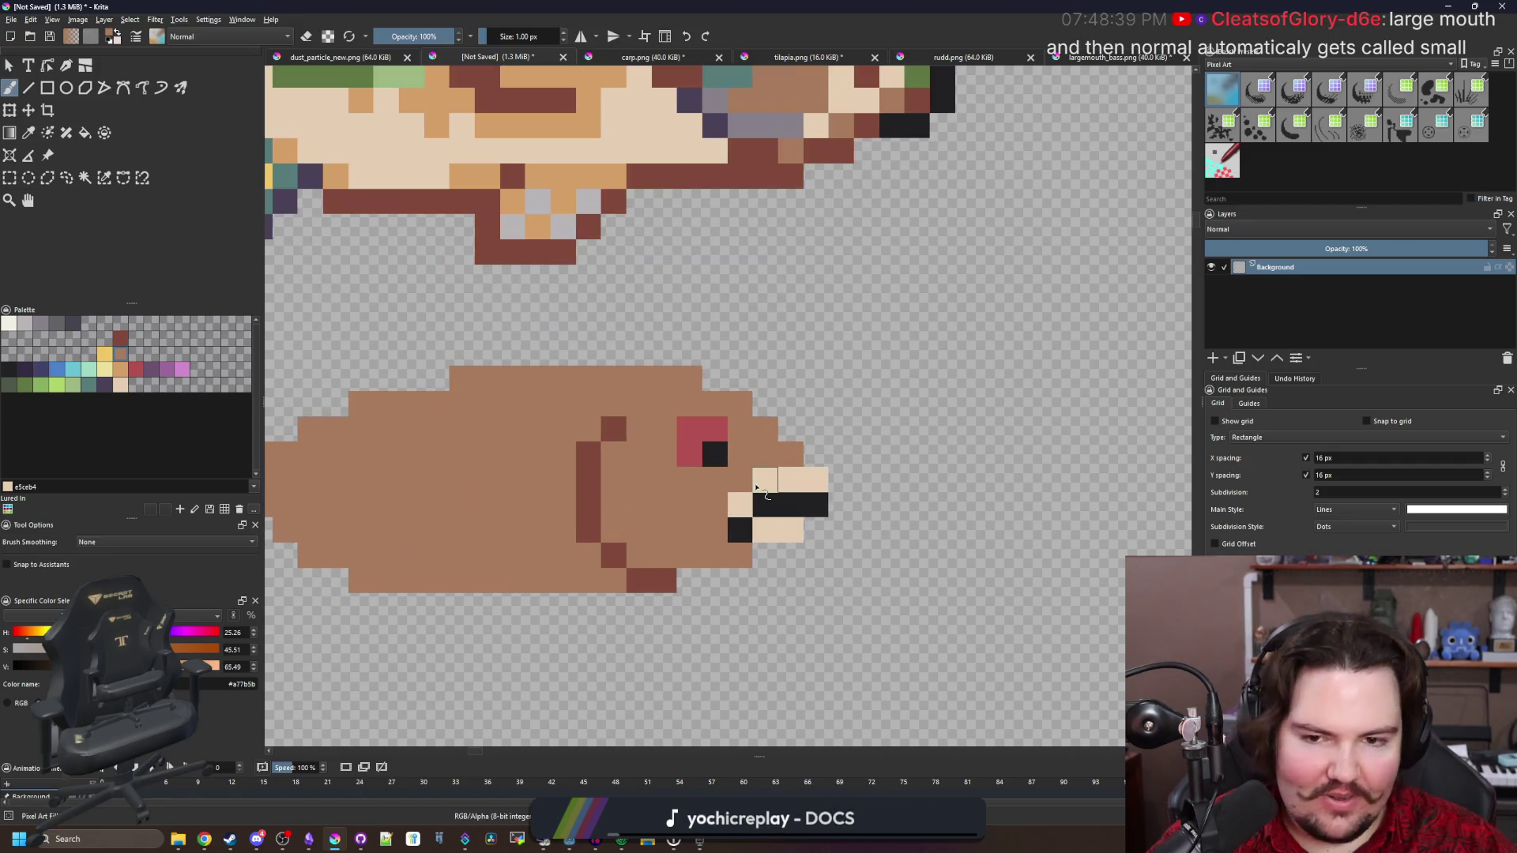
{"action": "scroll", "coordinate": [773, 494], "scroll_direction": "up", "scroll_amount": 1}
{"action": "scroll", "coordinate": [809, 508], "scroll_direction": "up", "scroll_amount": 1}
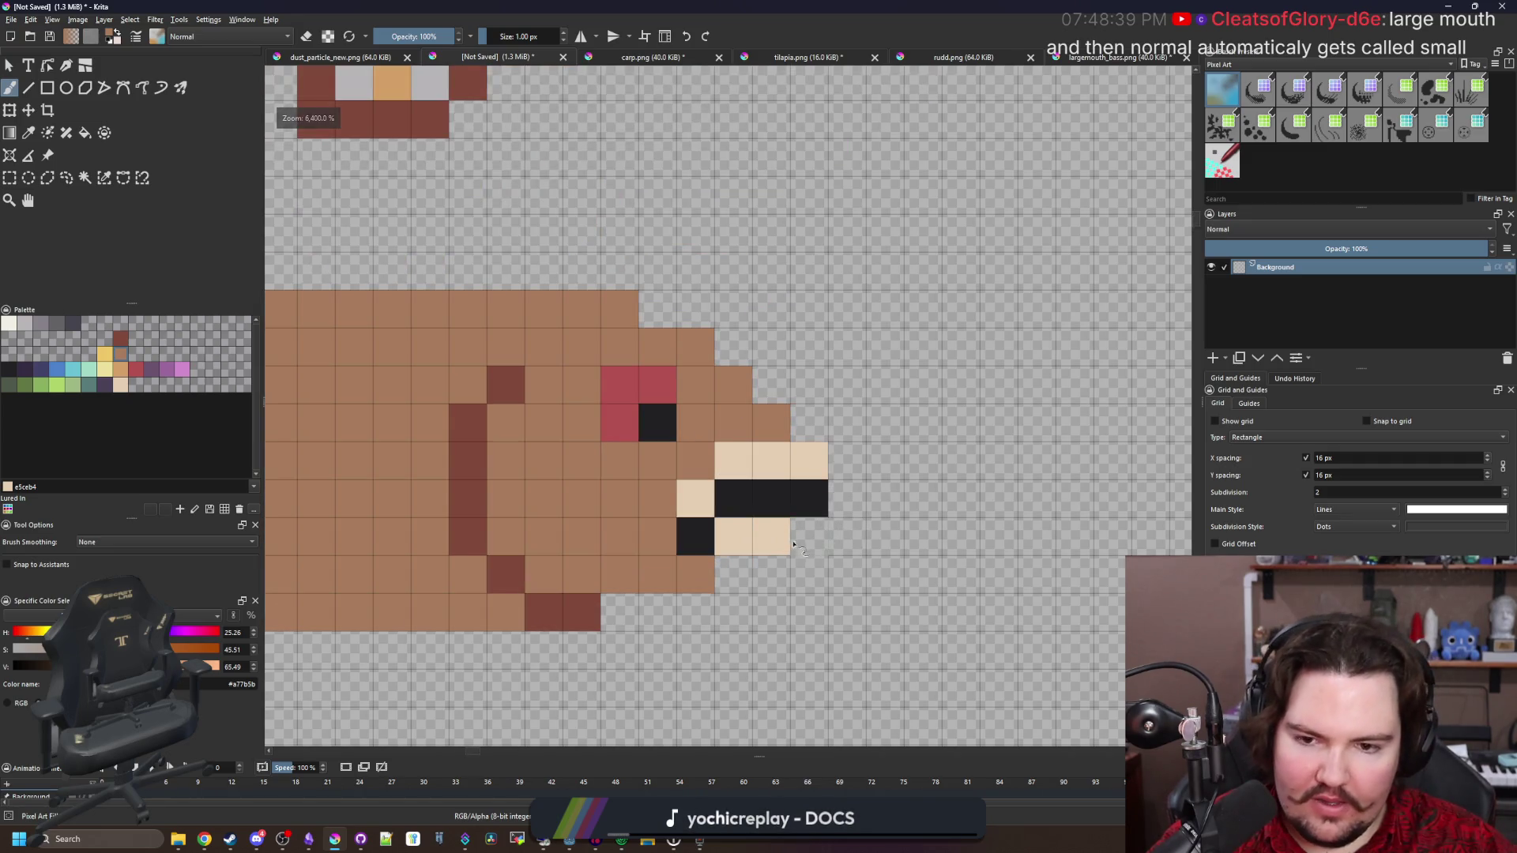
{"action": "key", "text": "p"}
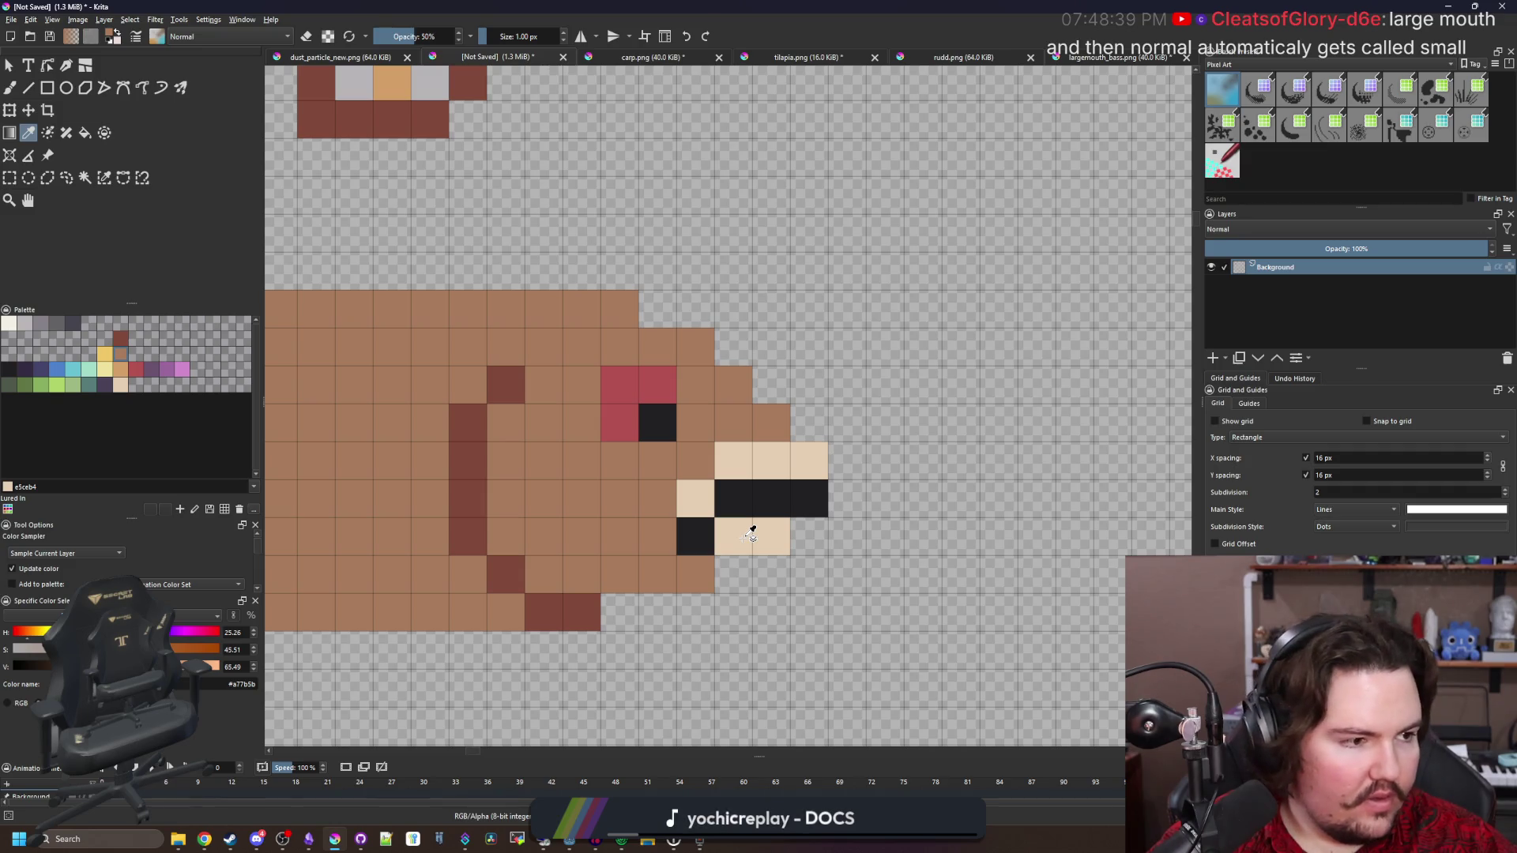
{"action": "scroll", "coordinate": [762, 525], "scroll_direction": "up", "scroll_amount": 1}
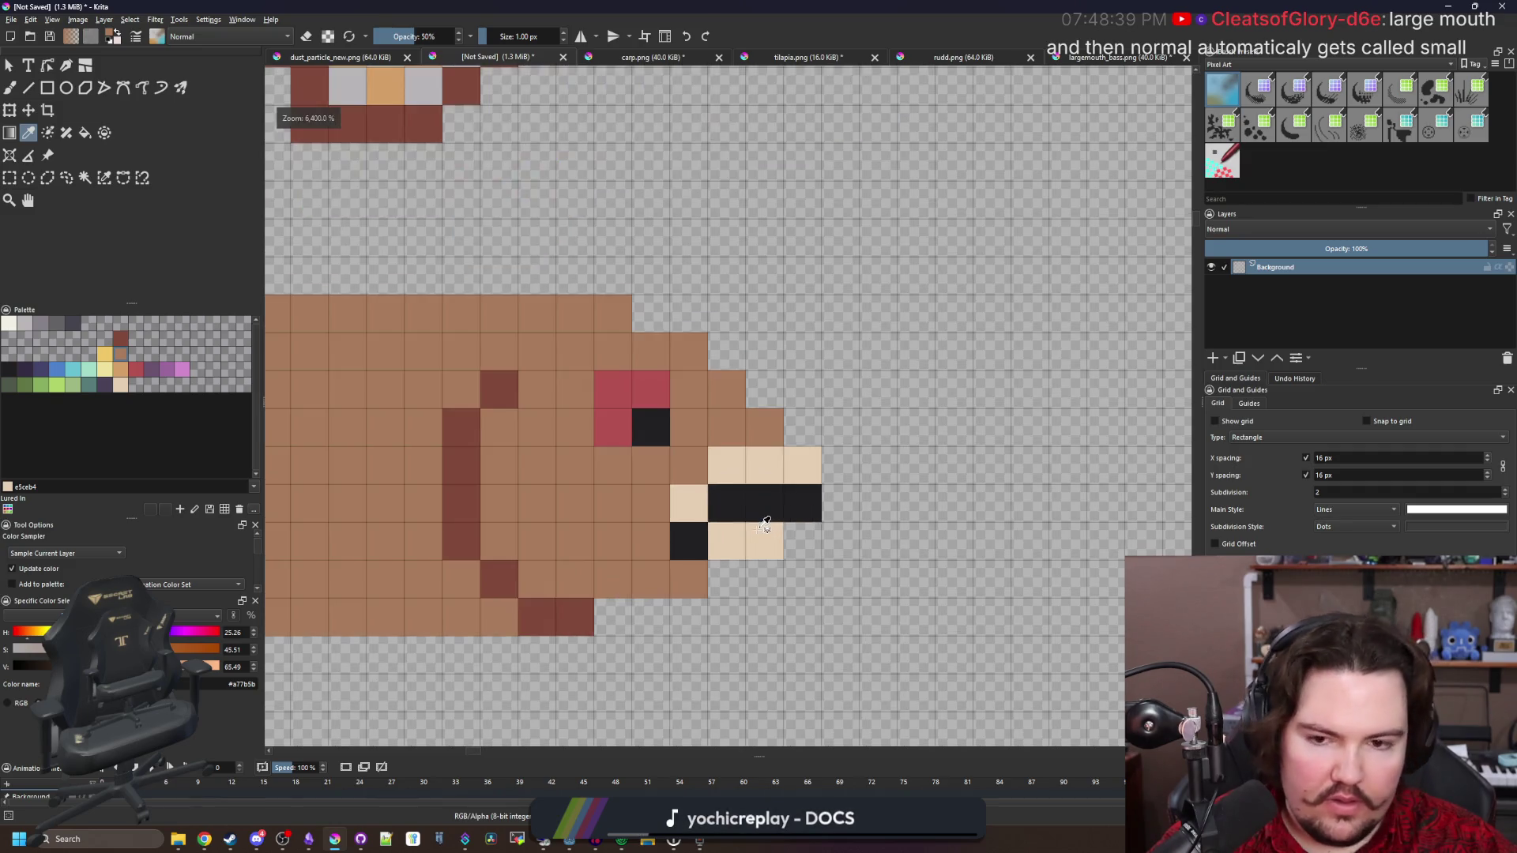
{"action": "left_click", "coordinate": [750, 505]}
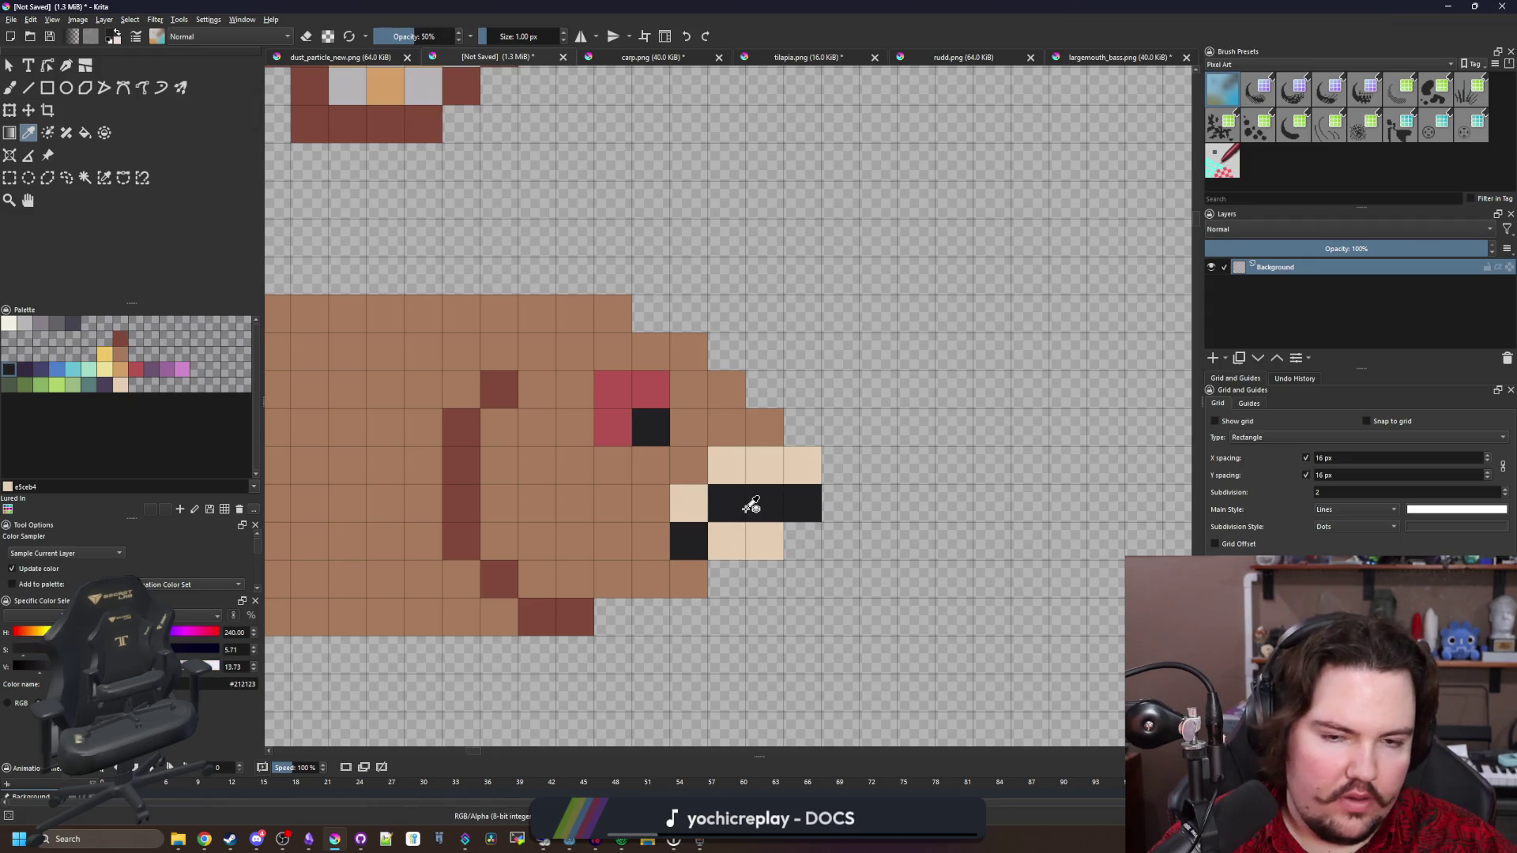
{"action": "key", "text": "alt+Tab"}
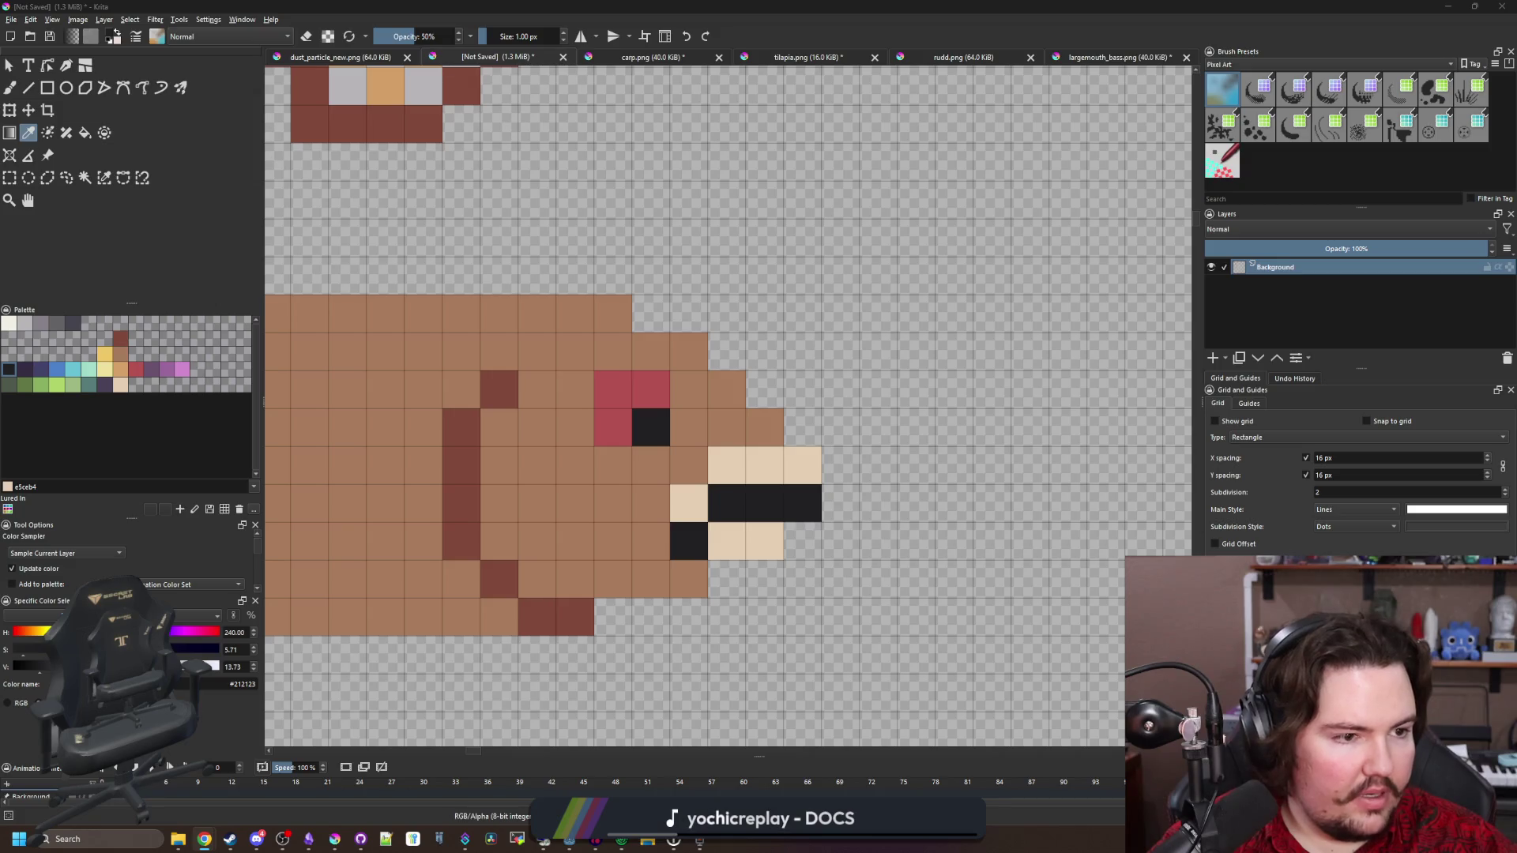
{"action": "scroll", "coordinate": [1043, 404], "scroll_direction": "down", "scroll_amount": 5}
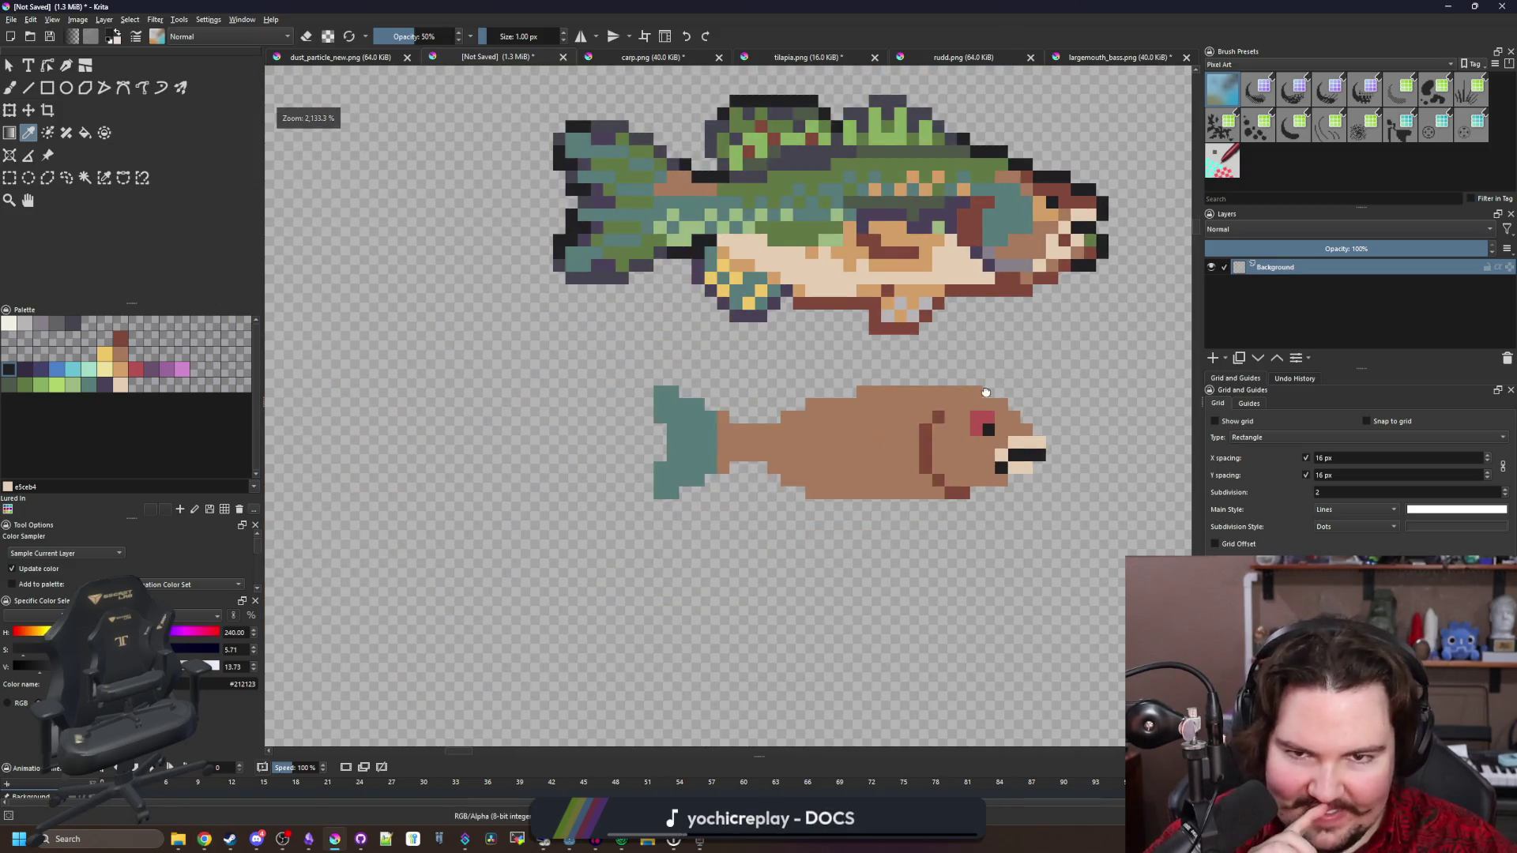
{"action": "left_click", "coordinate": [733, 178]}
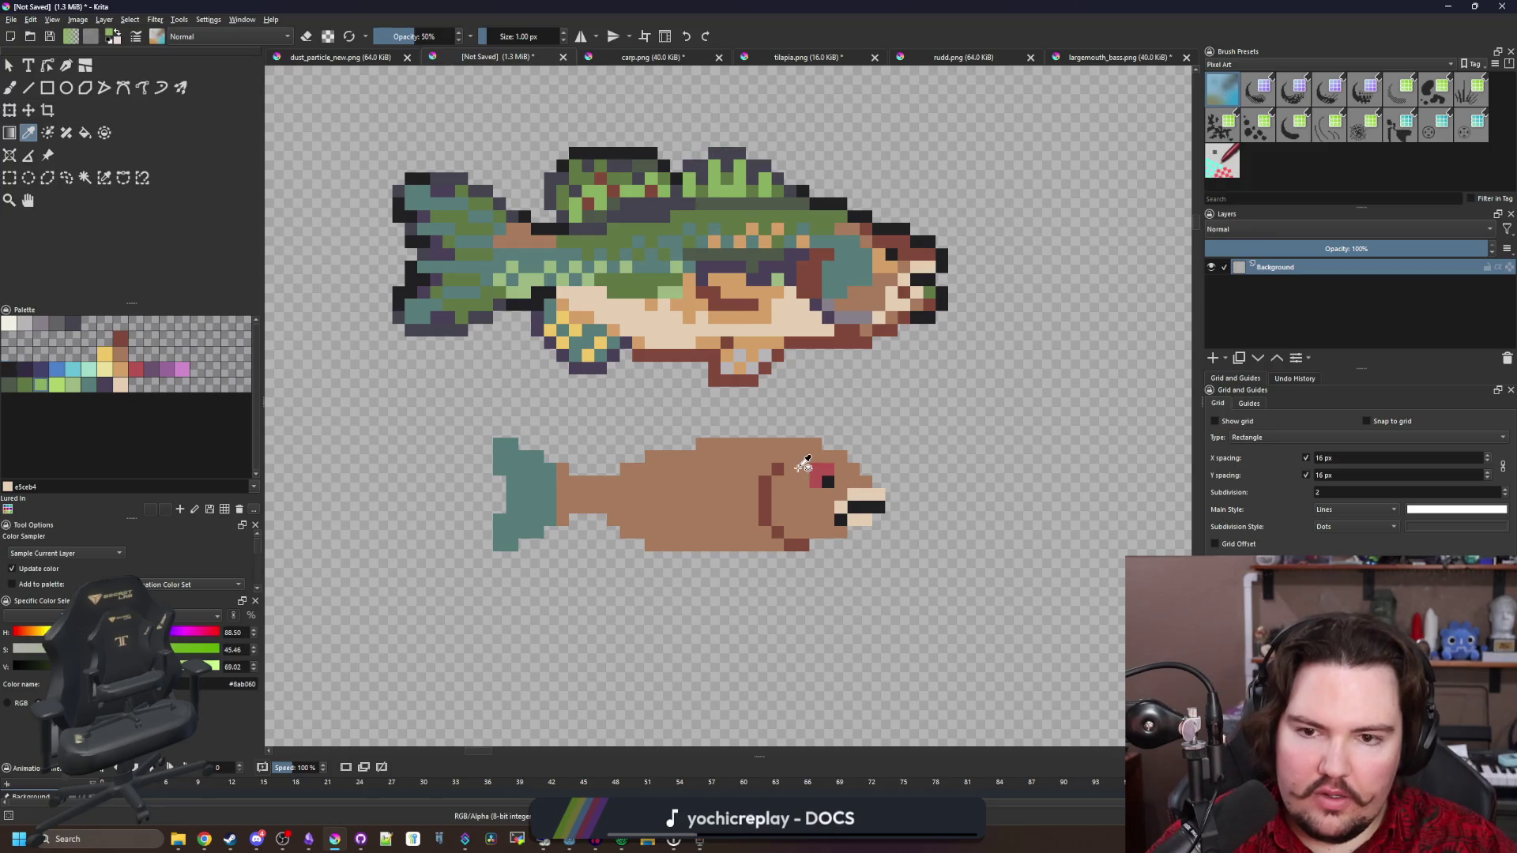
Paint a green row with spikes along the fish's back
{"action": "scroll", "coordinate": [794, 466], "scroll_direction": "up", "scroll_amount": 3}
{"action": "key", "text": "b"}
{"action": "left_click", "coordinate": [769, 446]}
{"action": "mouse_move", "coordinate": [758, 431]}
{"action": "left_mouse_down"}
{"action": "mouse_move", "coordinate": [767, 477]}
{"action": "mouse_move", "coordinate": [730, 409]}
{"action": "mouse_move", "coordinate": [654, 446]}
{"action": "mouse_move", "coordinate": [692, 447]}
{"action": "left_mouse_up"}
{"action": "left_click", "coordinate": [617, 447]}
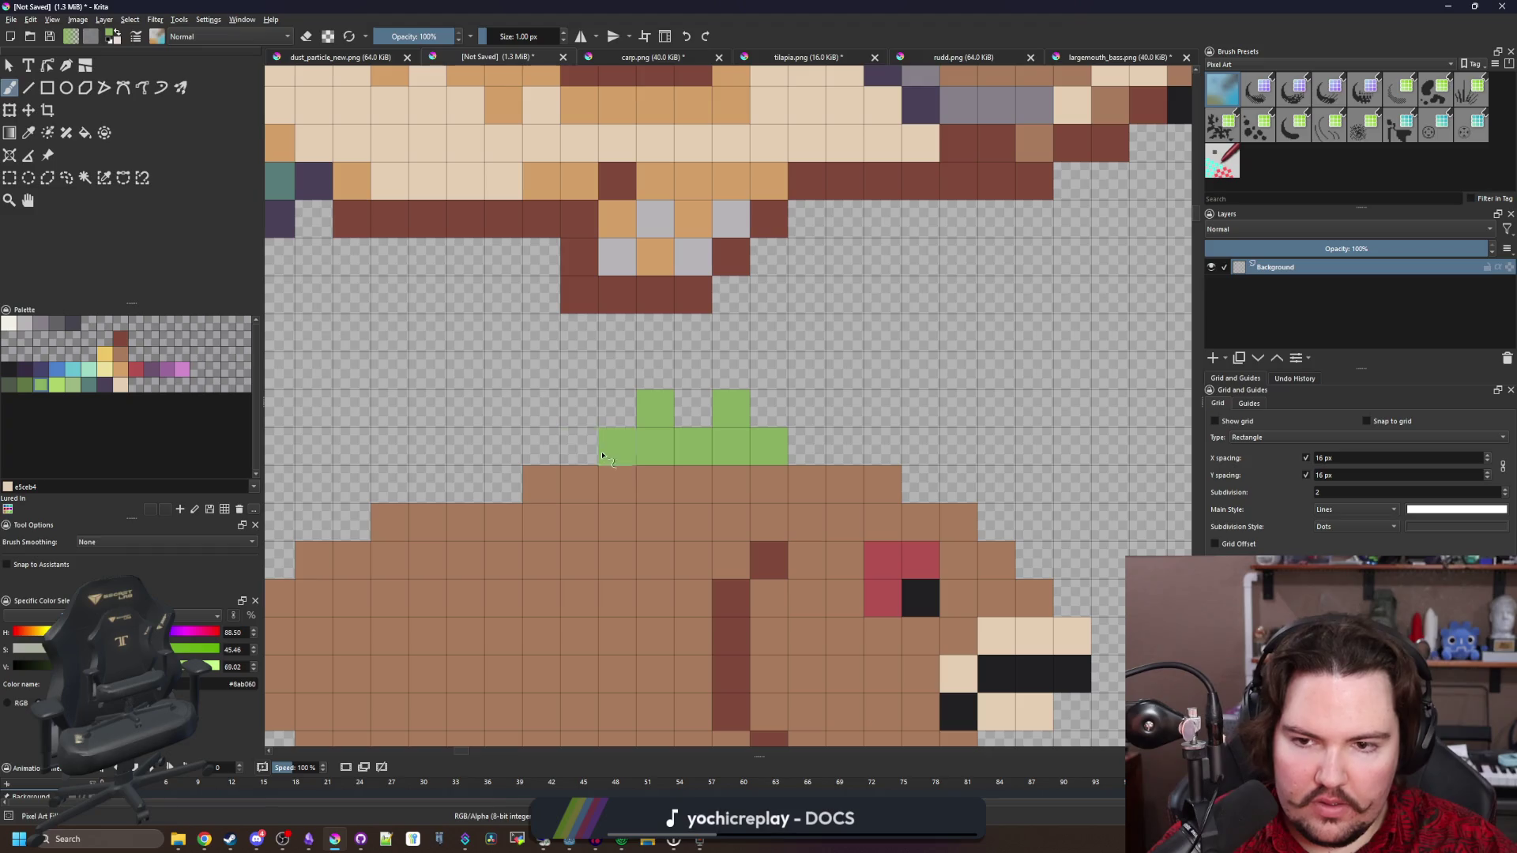
{"action": "left_click_drag", "start_coordinate": [579, 446], "coordinate": [579, 409]}
{"action": "left_click_drag", "start_coordinate": [637, 464], "coordinate": [792, 426]}
{"action": "left_click", "coordinate": [697, 408]}
{"action": "mouse_move", "coordinate": [633, 419]}
{"action": "left_mouse_down"}
{"action": "mouse_move", "coordinate": [740, 465]}
{"action": "mouse_move", "coordinate": [765, 454]}
{"action": "mouse_move", "coordinate": [689, 417]}
{"action": "mouse_move", "coordinate": [618, 425]}
{"action": "mouse_move", "coordinate": [576, 453]}
{"action": "mouse_move", "coordinate": [613, 529]}
{"action": "mouse_move", "coordinate": [727, 474]}
{"action": "mouse_move", "coordinate": [584, 498]}
{"action": "left_mouse_up"}
Erase a stray top-left fin cell and add two green cells there
{"action": "key", "text": "e"}
{"action": "left_click", "coordinate": [576, 416]}
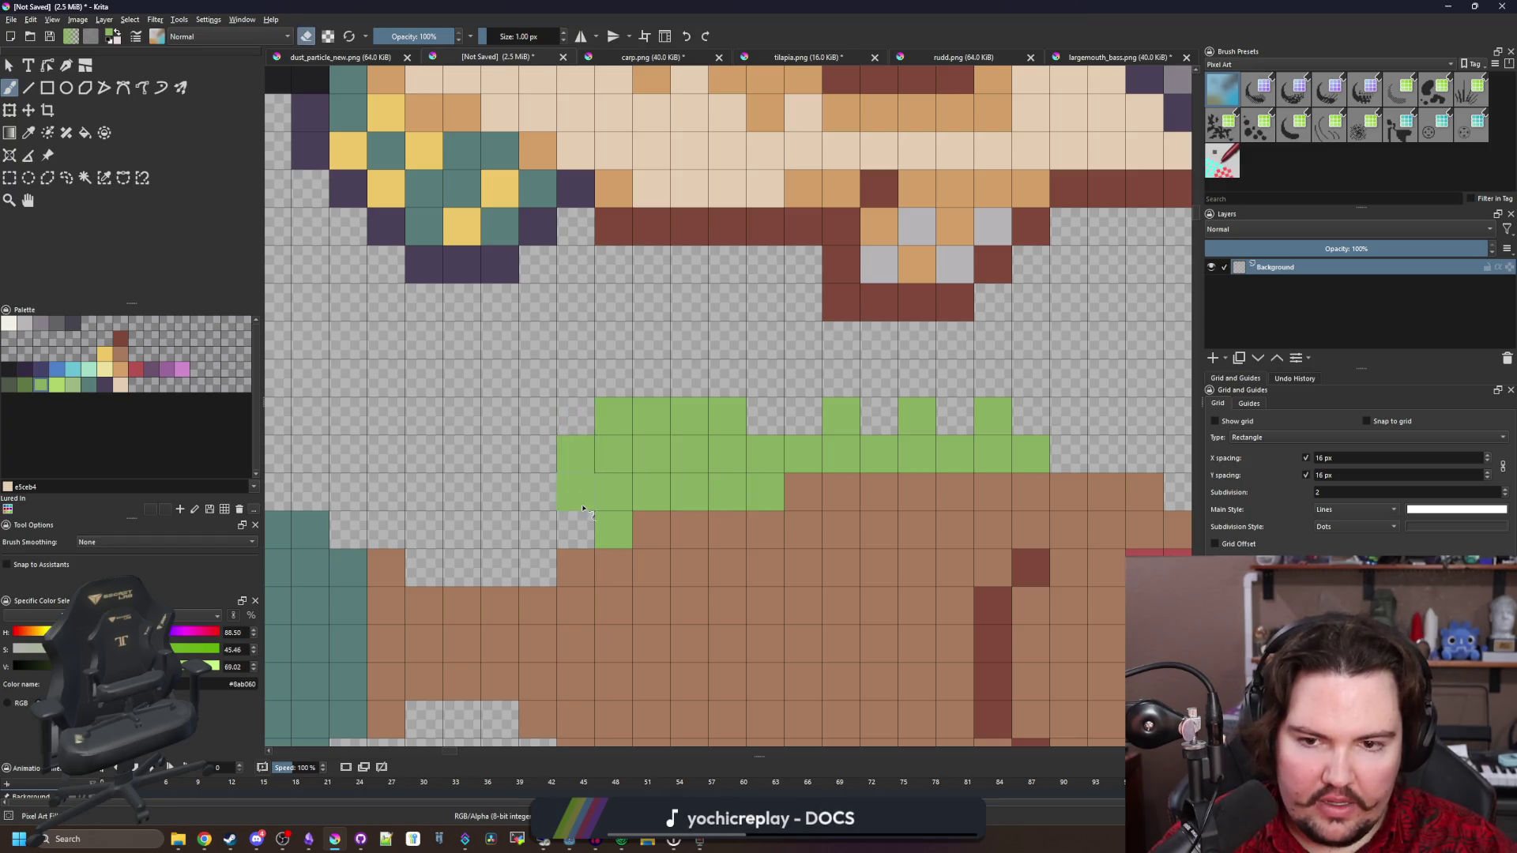
{"action": "scroll", "coordinate": [585, 498], "scroll_direction": "down", "scroll_amount": 3}
{"action": "scroll", "coordinate": [605, 566], "scroll_direction": "down", "scroll_amount": 1}
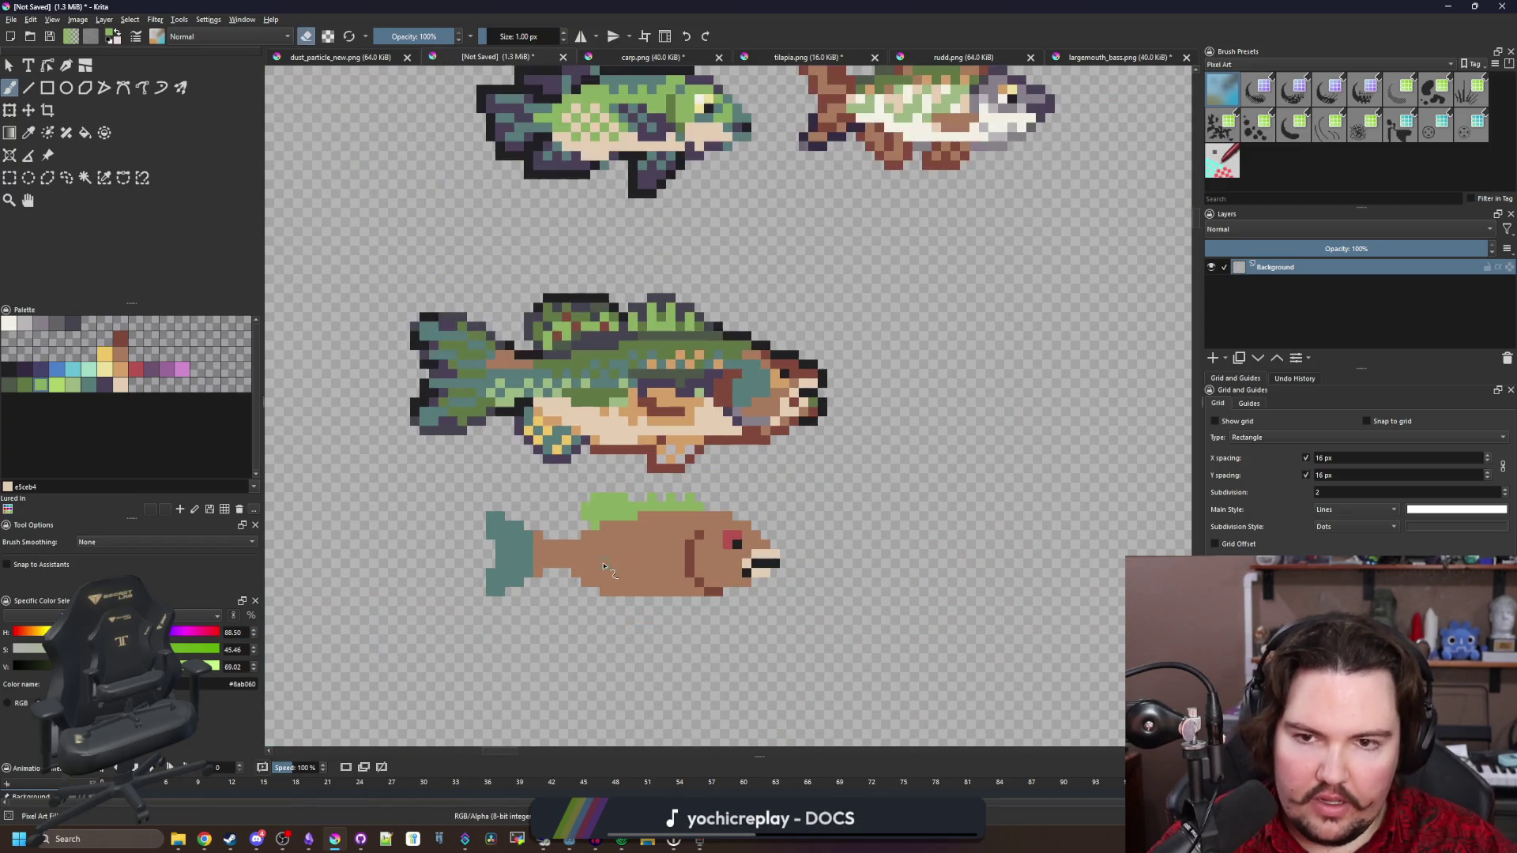
{"action": "scroll", "coordinate": [604, 566], "scroll_direction": "up", "scroll_amount": 6}
{"action": "key", "text": "e"}
{"action": "left_click", "coordinate": [492, 459]}
{"action": "left_click_drag", "start_coordinate": [492, 458], "coordinate": [533, 393]}
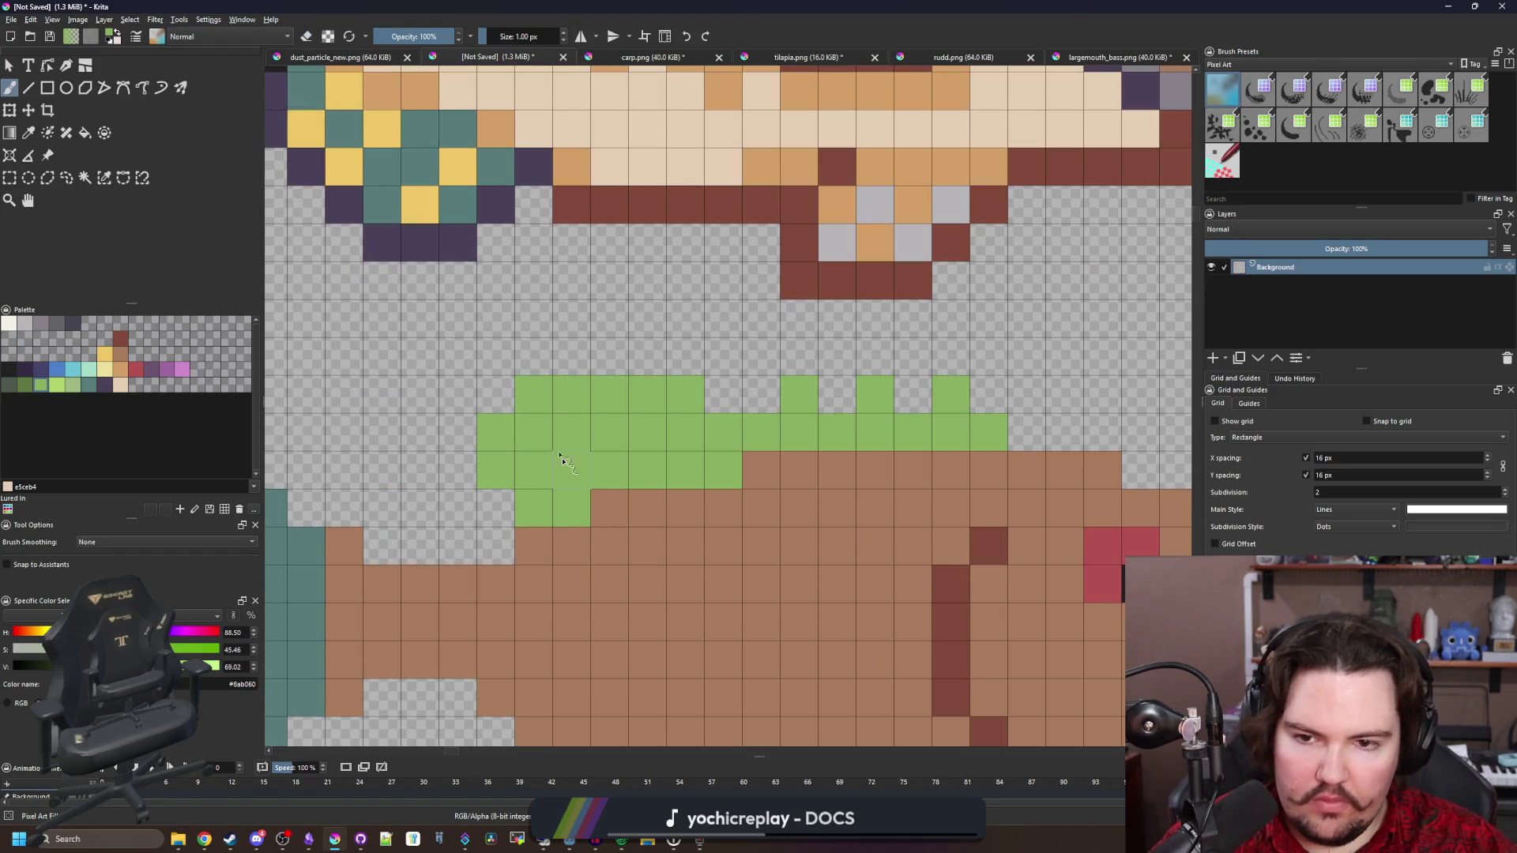
Add more green spikes along the dorsal fin, extending it toward the head
{"action": "scroll", "coordinate": [614, 488], "scroll_direction": "down", "scroll_amount": 6}
{"action": "scroll", "coordinate": [614, 489], "scroll_direction": "up", "scroll_amount": 3}
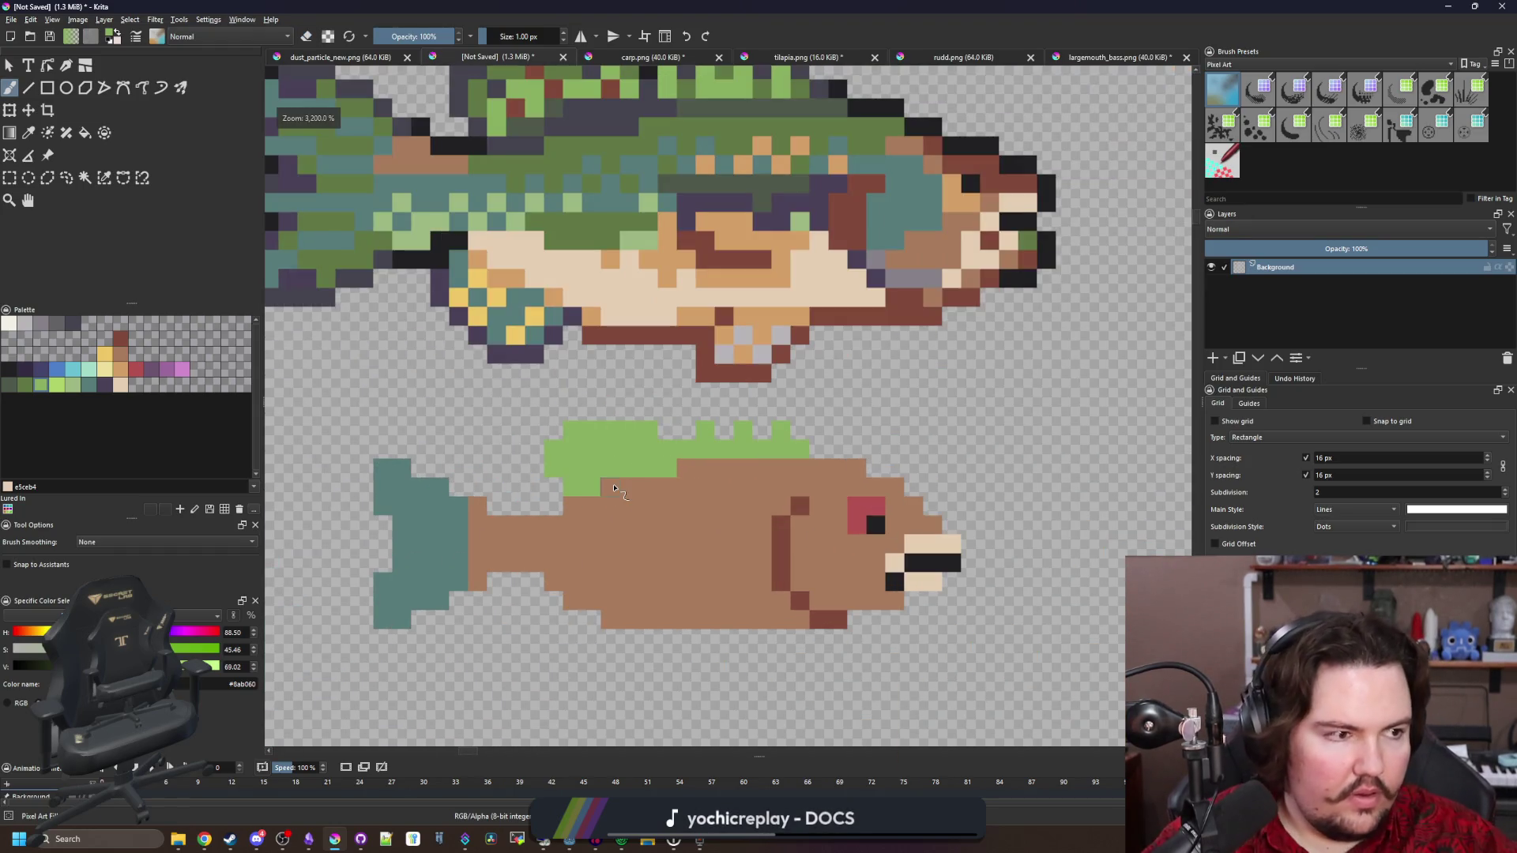
{"action": "scroll", "coordinate": [614, 488], "scroll_direction": "up", "scroll_amount": 3}
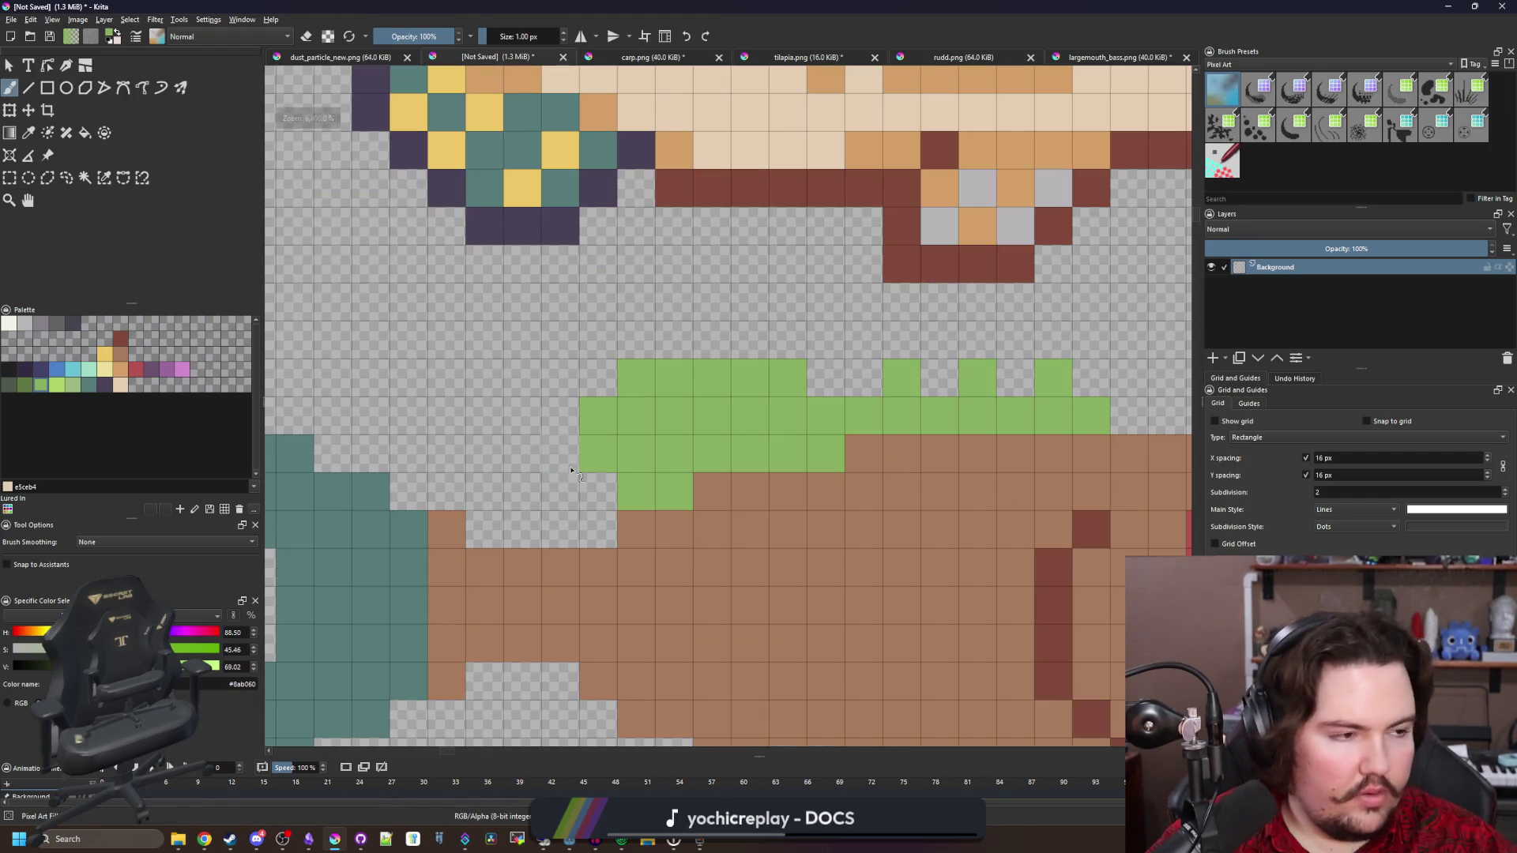
{"action": "left_click", "coordinate": [597, 490]}
{"action": "mouse_move", "coordinate": [575, 488]}
{"action": "left_mouse_down"}
{"action": "mouse_move", "coordinate": [560, 403]}
{"action": "mouse_move", "coordinate": [602, 373]}
{"action": "mouse_move", "coordinate": [750, 336]}
{"action": "mouse_move", "coordinate": [818, 377]}
{"action": "mouse_move", "coordinate": [600, 411]}
{"action": "left_mouse_up"}
{"action": "left_click", "coordinate": [752, 372]}
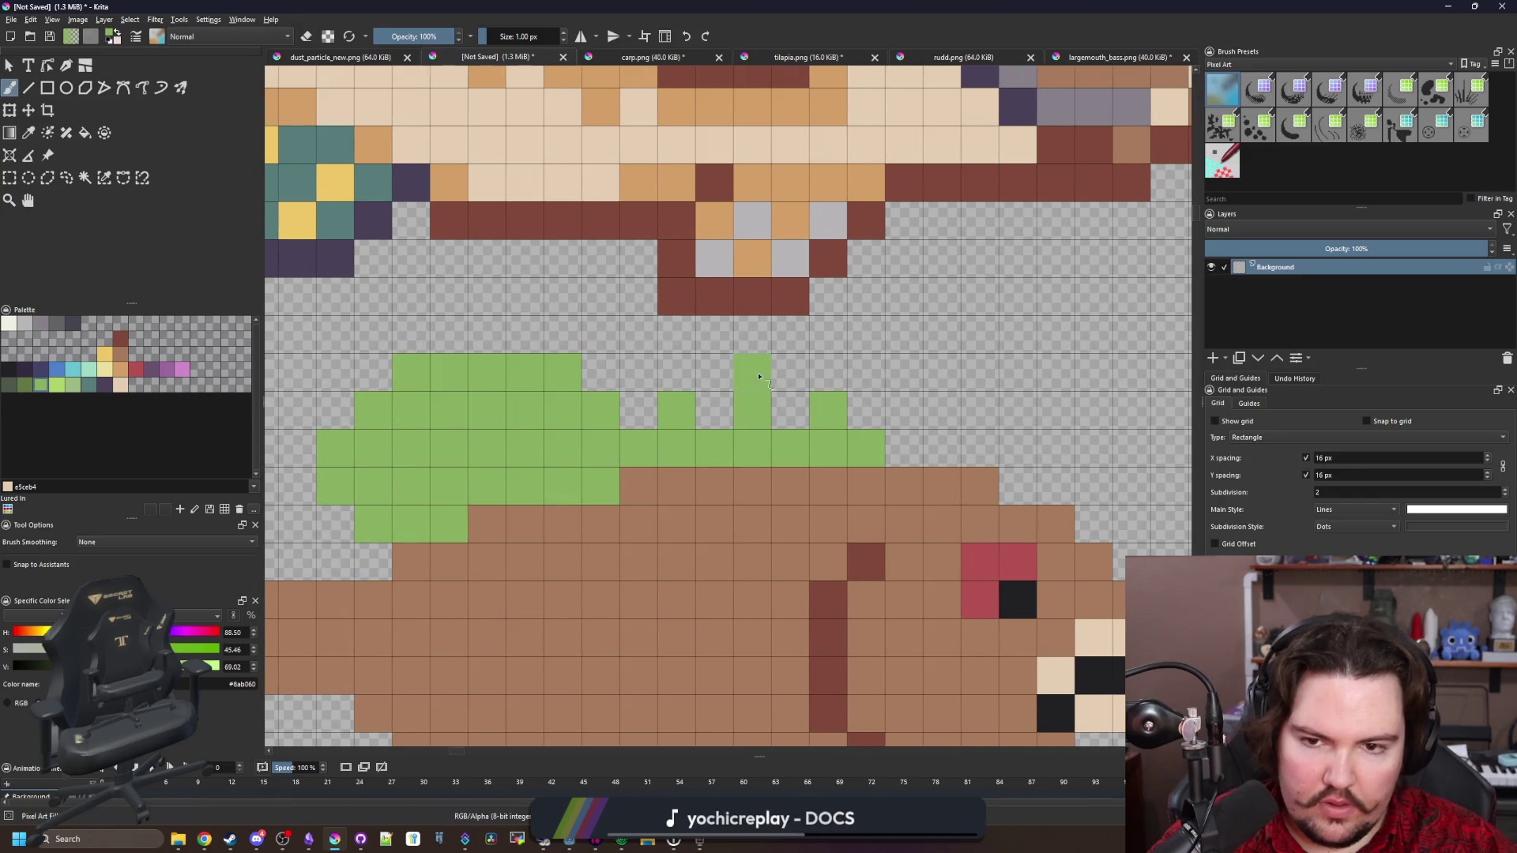
{"action": "left_click_drag", "start_coordinate": [714, 410], "coordinate": [789, 410]}
{"action": "left_click", "coordinate": [676, 372]}
{"action": "left_click", "coordinate": [829, 373]}
{"action": "left_click", "coordinate": [904, 448]}
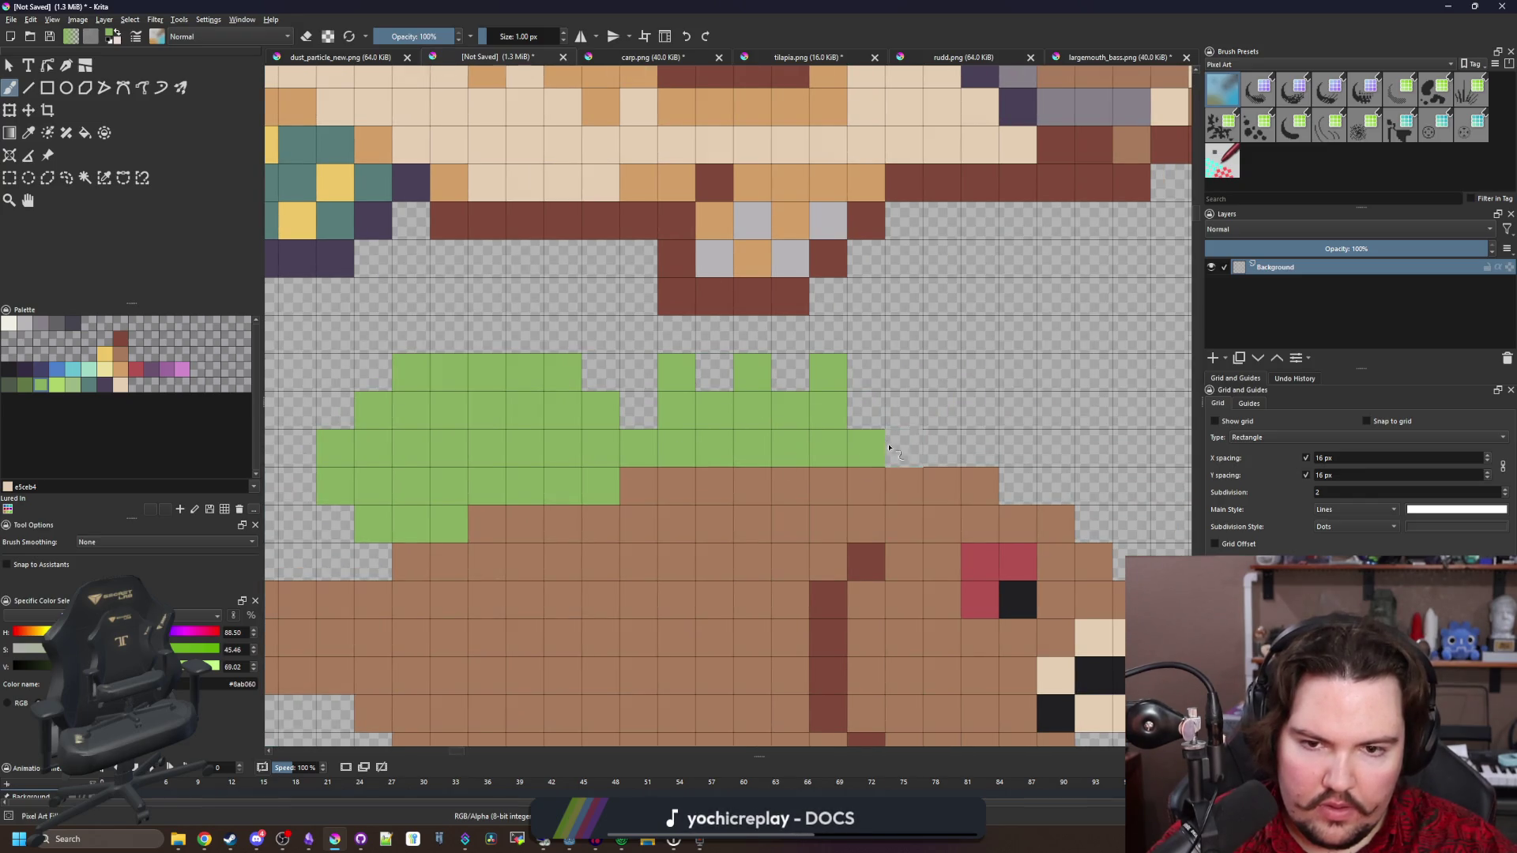
{"action": "left_click", "coordinate": [866, 410]}
Paint two rows of green fin below the belly
{"action": "scroll", "coordinate": [655, 440], "scroll_direction": "down", "scroll_amount": 2}
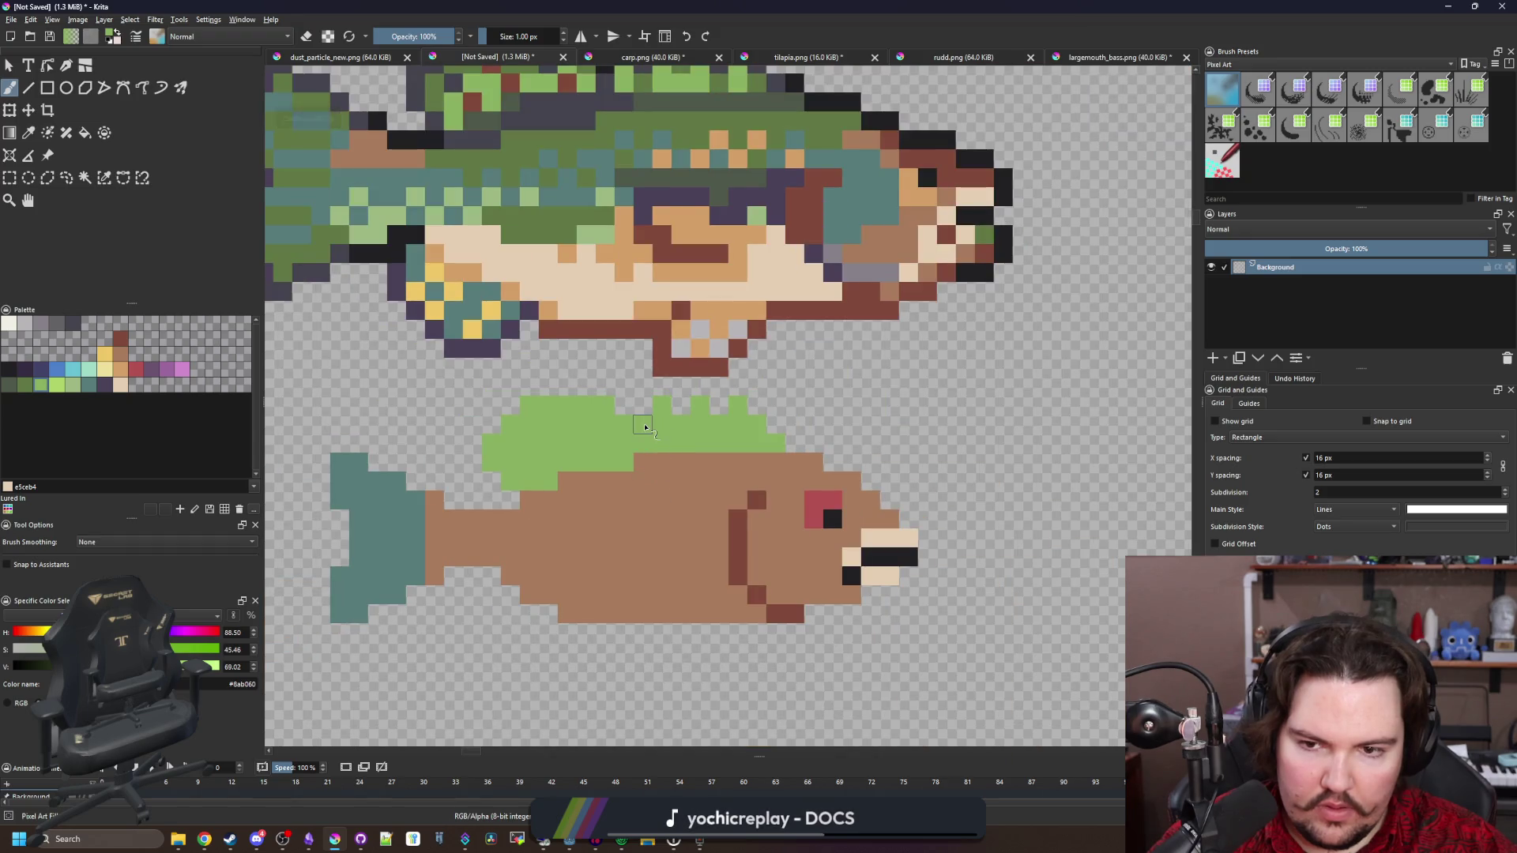
{"action": "scroll", "coordinate": [693, 450], "scroll_direction": "down", "scroll_amount": 1}
{"action": "scroll", "coordinate": [677, 491], "scroll_direction": "up", "scroll_amount": 4}
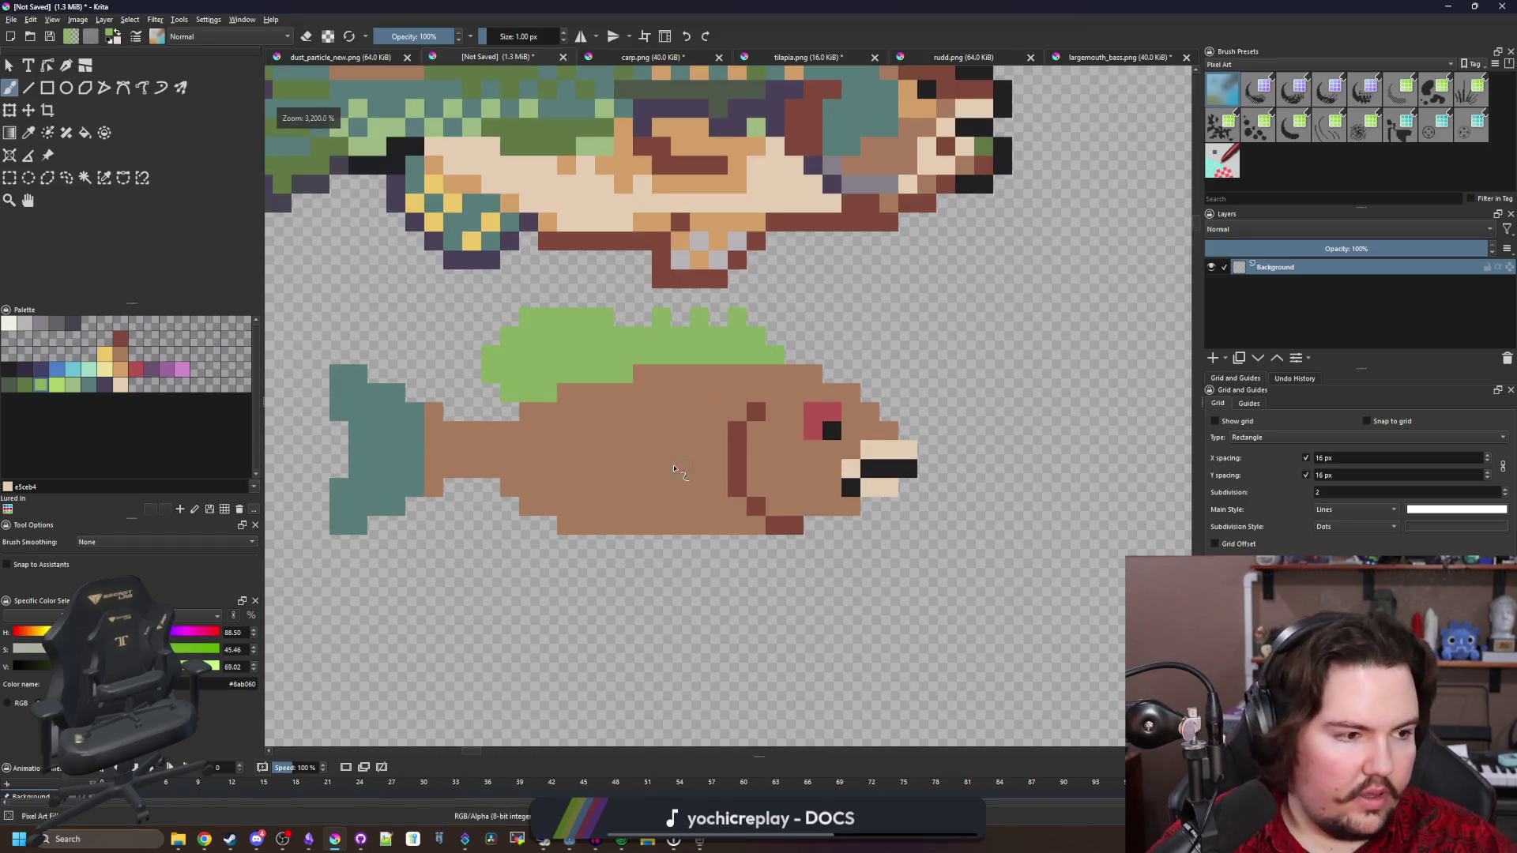
{"action": "scroll", "coordinate": [606, 512], "scroll_direction": "up", "scroll_amount": 1}
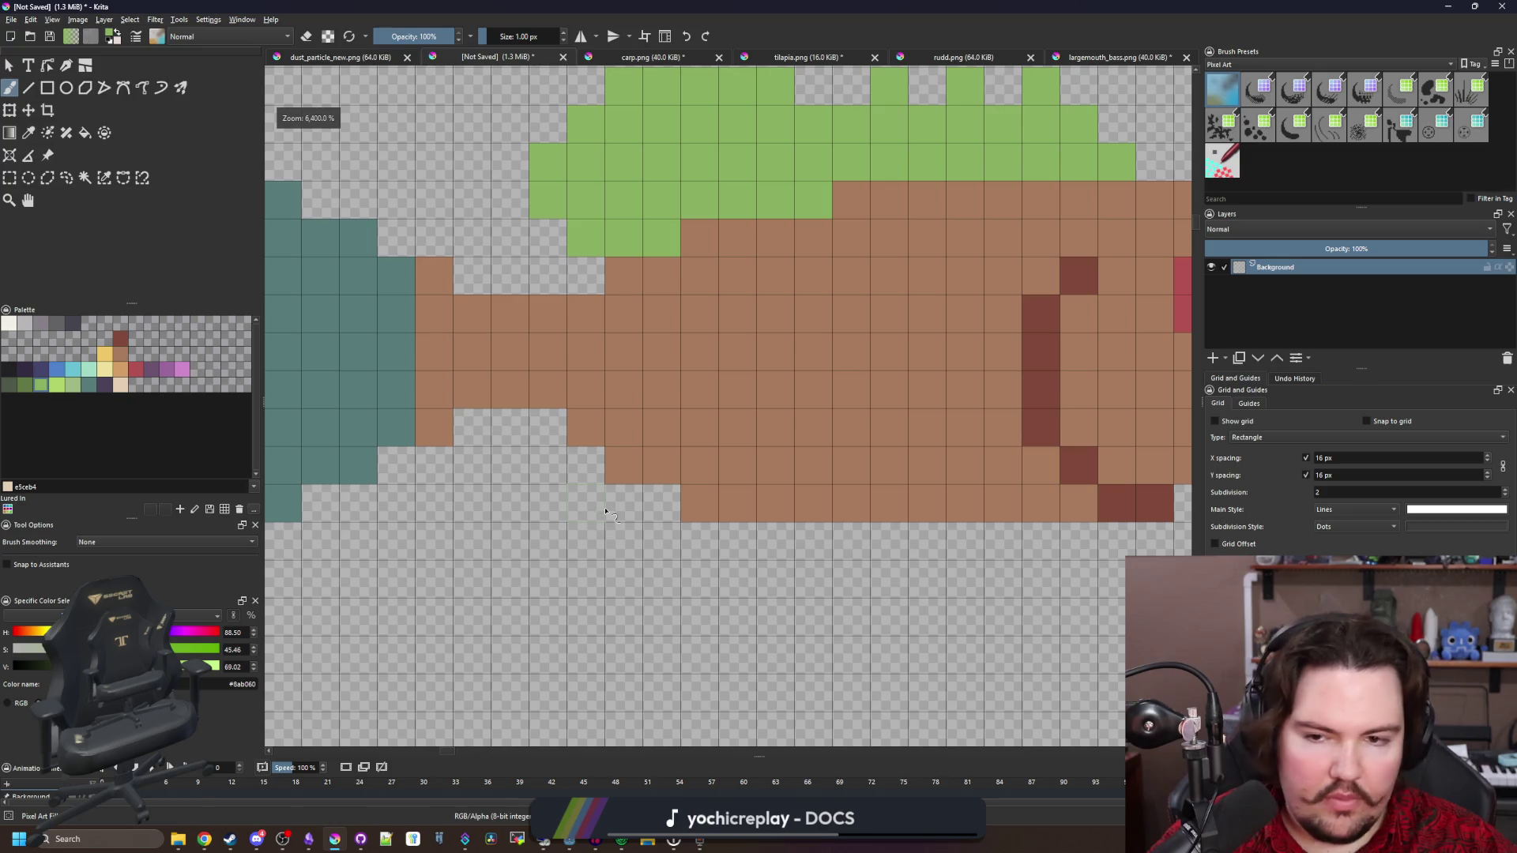
{"action": "left_click", "coordinate": [586, 466]}
{"action": "left_click", "coordinate": [547, 466]}
{"action": "left_click", "coordinate": [548, 504]}
{"action": "mouse_move", "coordinate": [571, 529]}
{"action": "left_mouse_down"}
{"action": "mouse_move", "coordinate": [628, 577]}
{"action": "mouse_move", "coordinate": [672, 579]}
{"action": "mouse_move", "coordinate": [739, 545]}
{"action": "mouse_move", "coordinate": [634, 540]}
{"action": "mouse_move", "coordinate": [585, 503]}
{"action": "left_mouse_up"}
{"action": "scroll", "coordinate": [658, 562], "scroll_direction": "down", "scroll_amount": 3}
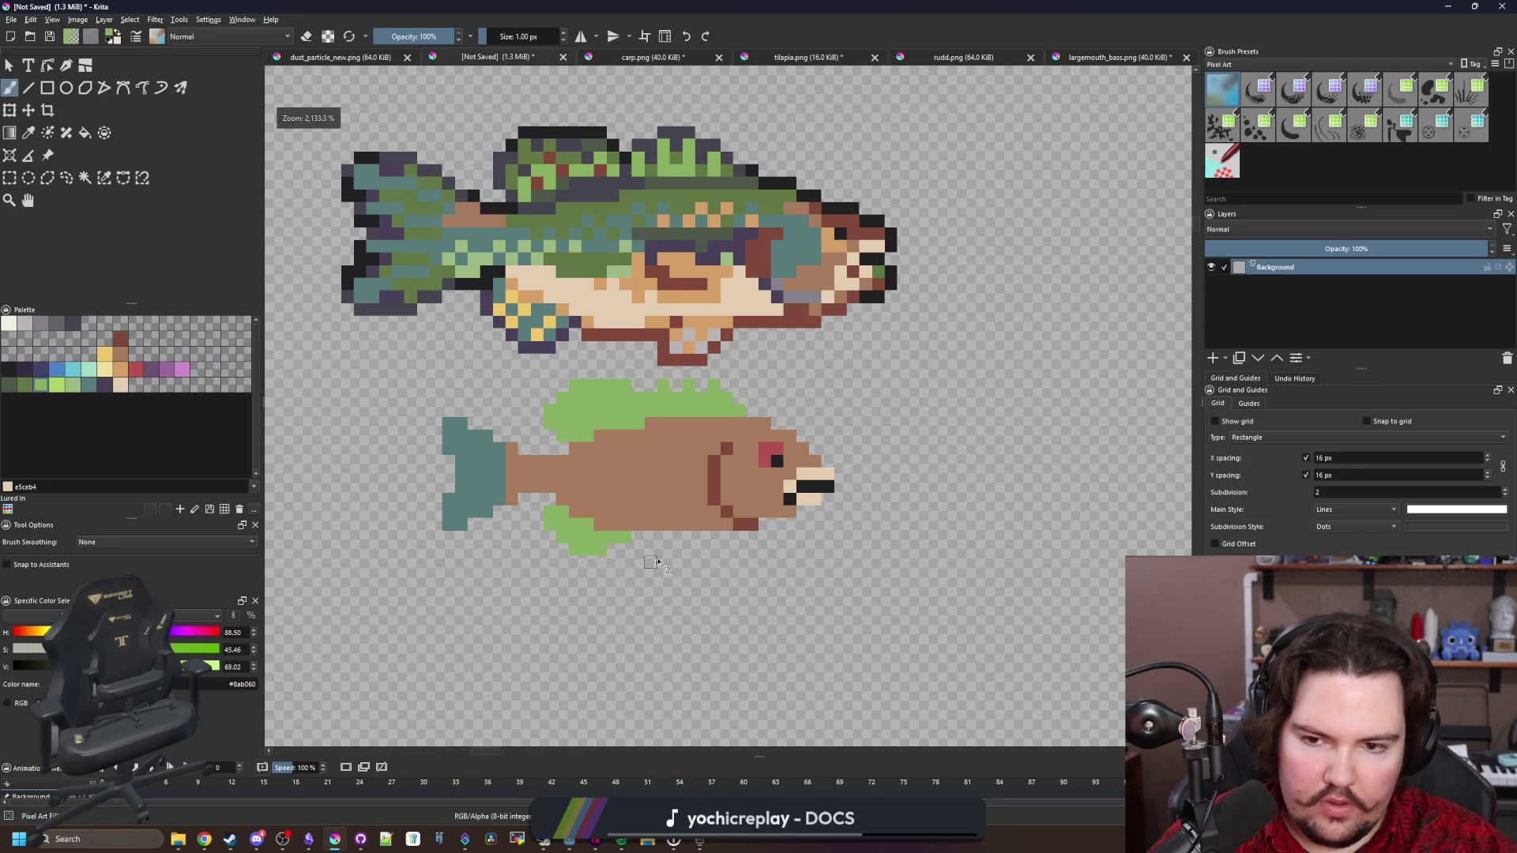
{"action": "scroll", "coordinate": [679, 553], "scroll_direction": "up", "scroll_amount": 3}
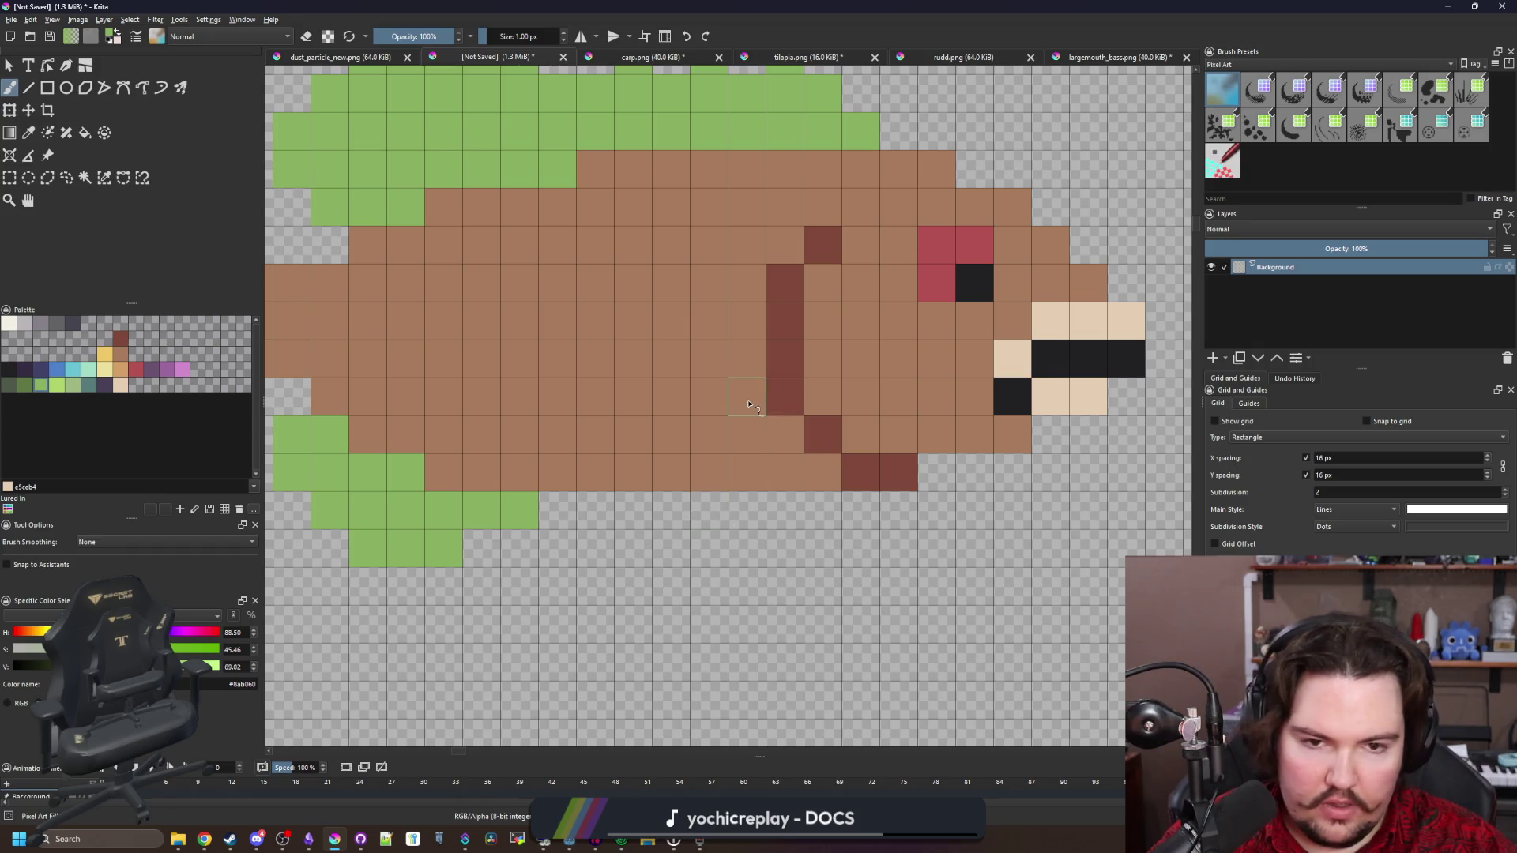
Paint a green band and patch of cells across the lower fish's side
{"action": "left_click", "coordinate": [711, 360]}
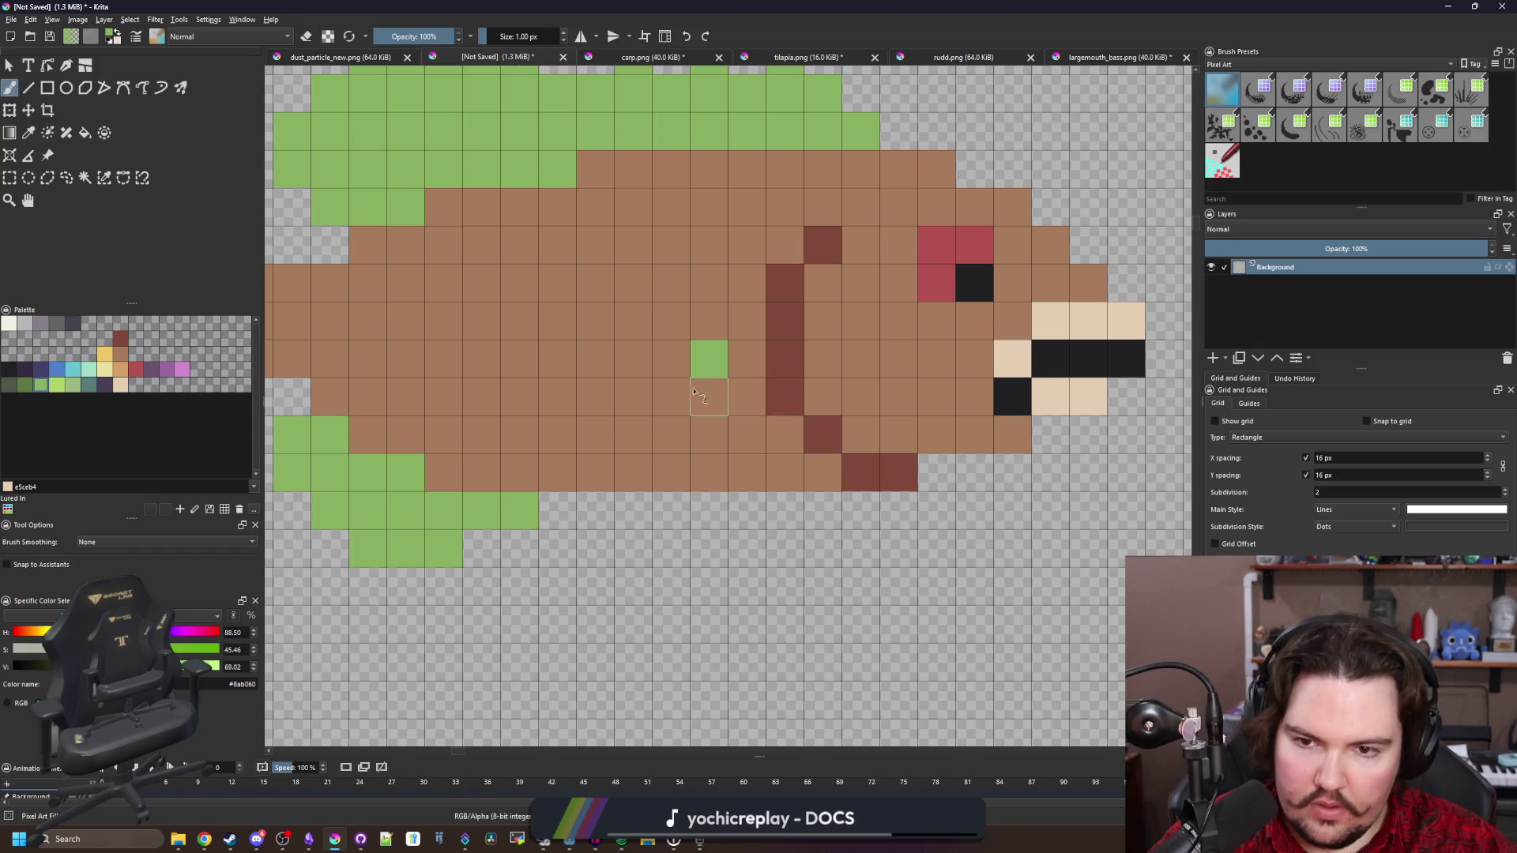
{"action": "left_click_drag", "start_coordinate": [672, 398], "coordinate": [675, 421]}
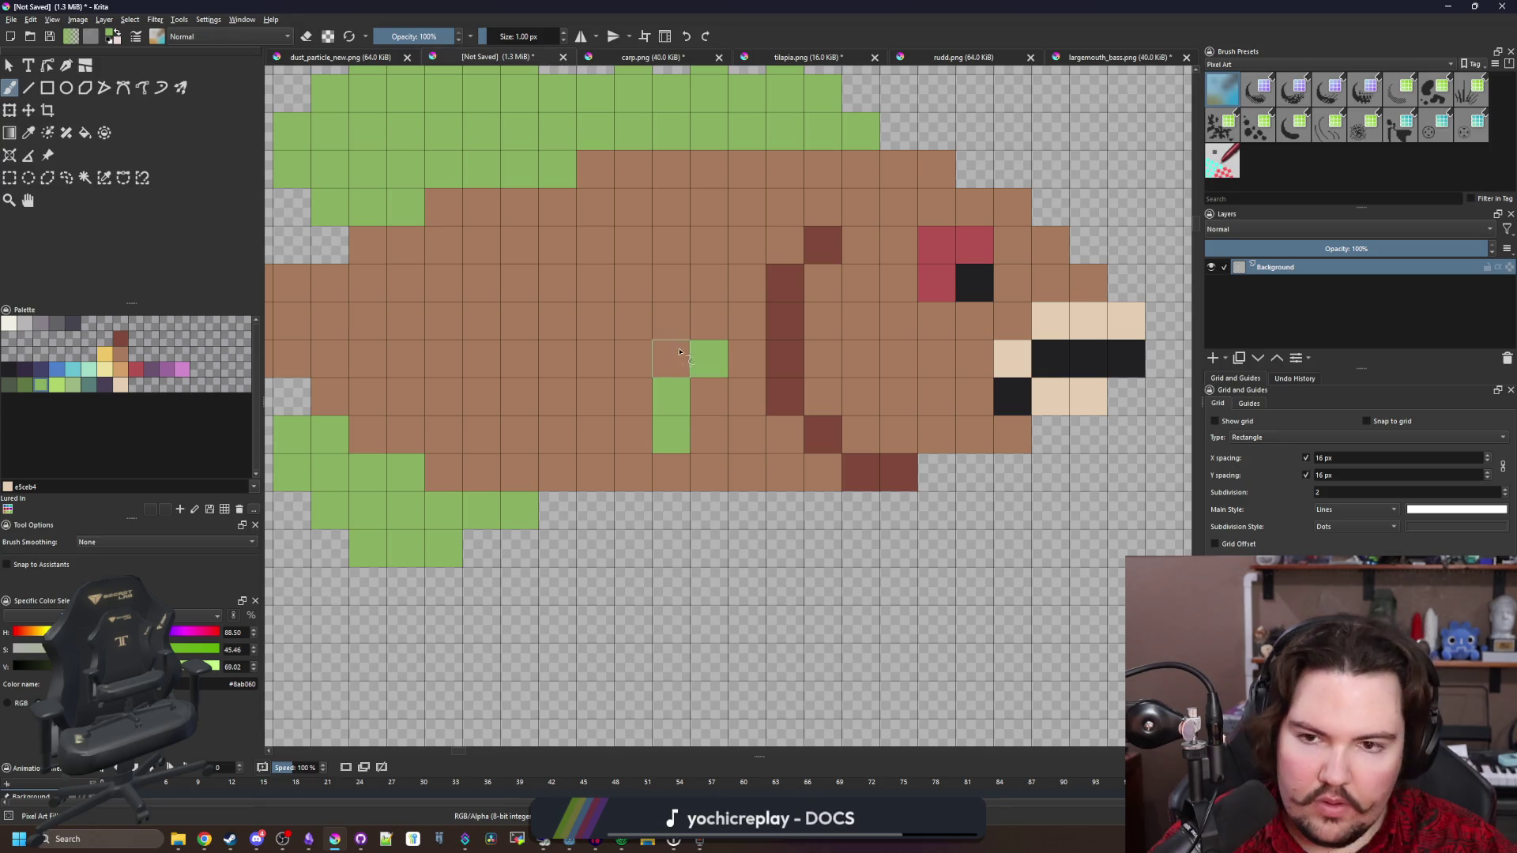
{"action": "left_click_drag", "start_coordinate": [678, 355], "coordinate": [558, 324]}
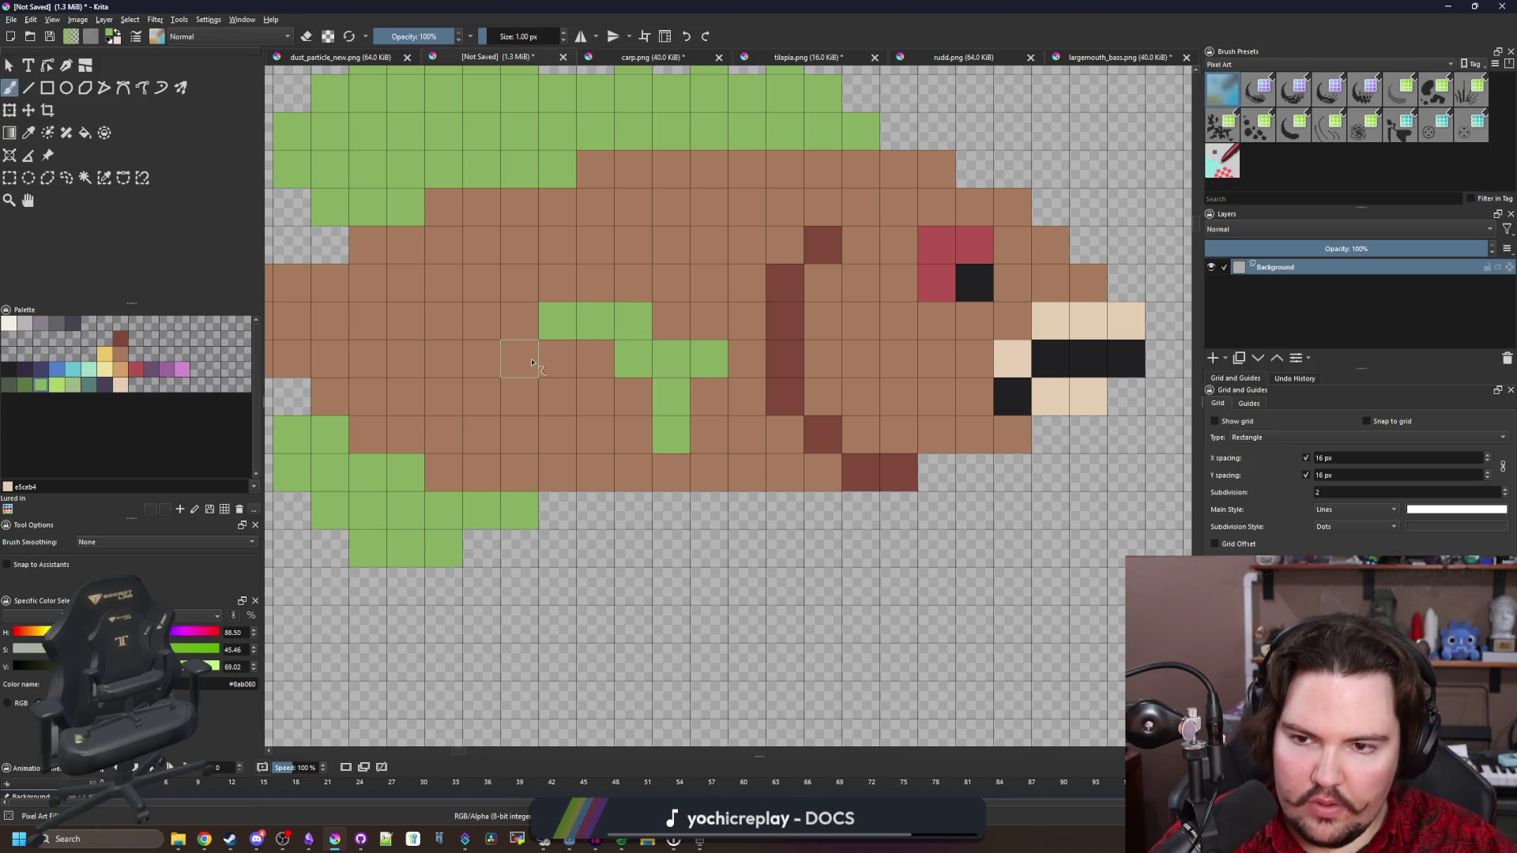
{"action": "left_click", "coordinate": [519, 358]}
{"action": "mouse_move", "coordinate": [531, 388]}
{"action": "left_mouse_down"}
{"action": "mouse_move", "coordinate": [633, 395]}
{"action": "mouse_move", "coordinate": [633, 435]}
{"action": "mouse_move", "coordinate": [557, 359]}
{"action": "mouse_move", "coordinate": [639, 425]}
{"action": "left_mouse_up"}
{"action": "scroll", "coordinate": [648, 423], "scroll_direction": "down", "scroll_amount": 3}
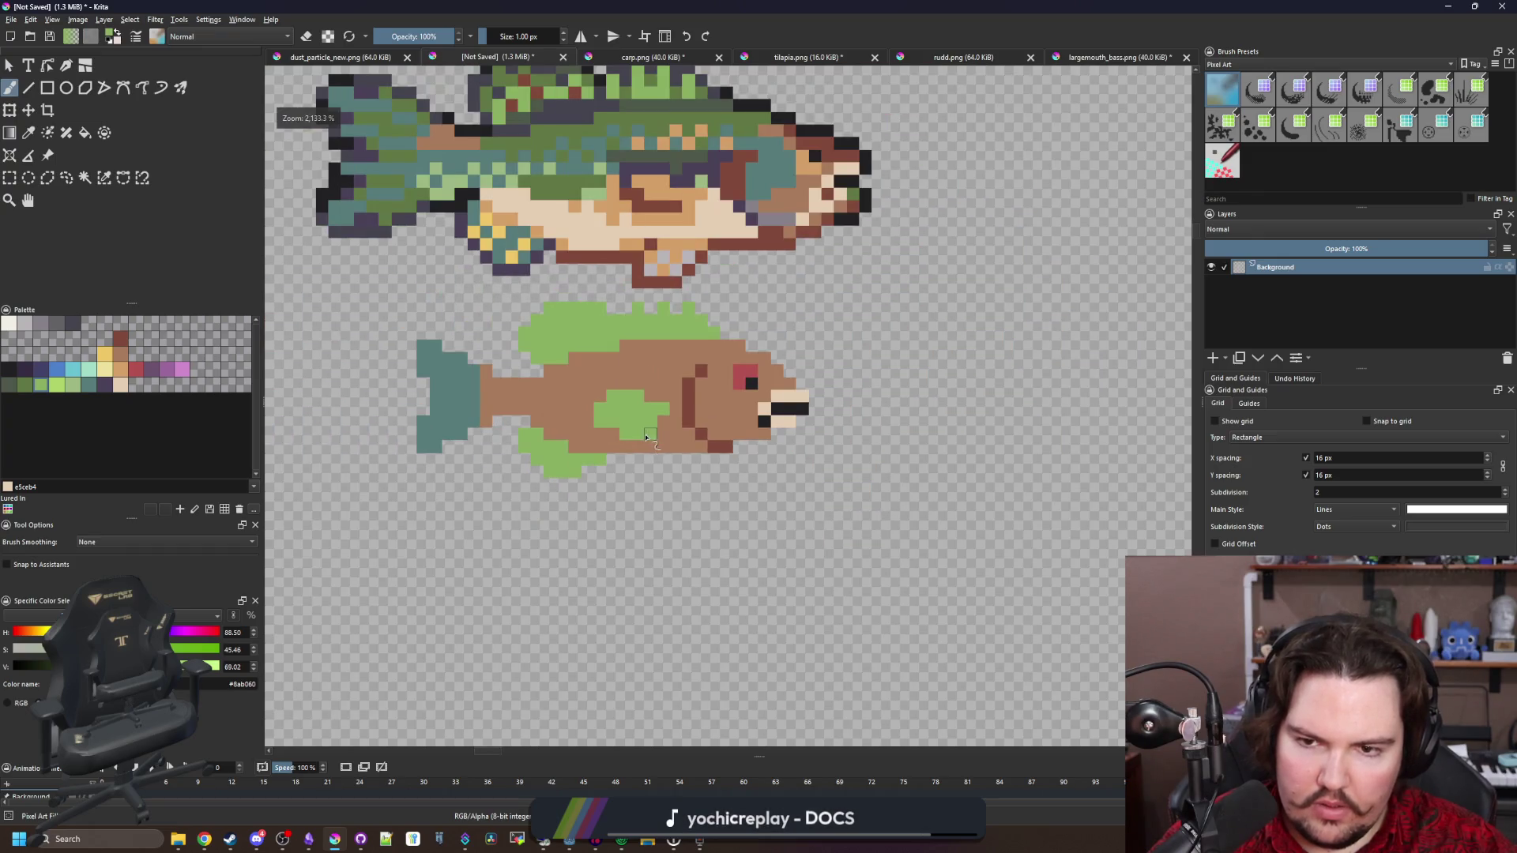
{"action": "scroll", "coordinate": [694, 414], "scroll_direction": "up", "scroll_amount": 3}
{"action": "left_click", "coordinate": [728, 378]}
{"action": "left_click_drag", "start_coordinate": [694, 414], "coordinate": [652, 453]}
{"action": "scroll", "coordinate": [678, 431], "scroll_direction": "down", "scroll_amount": 3}
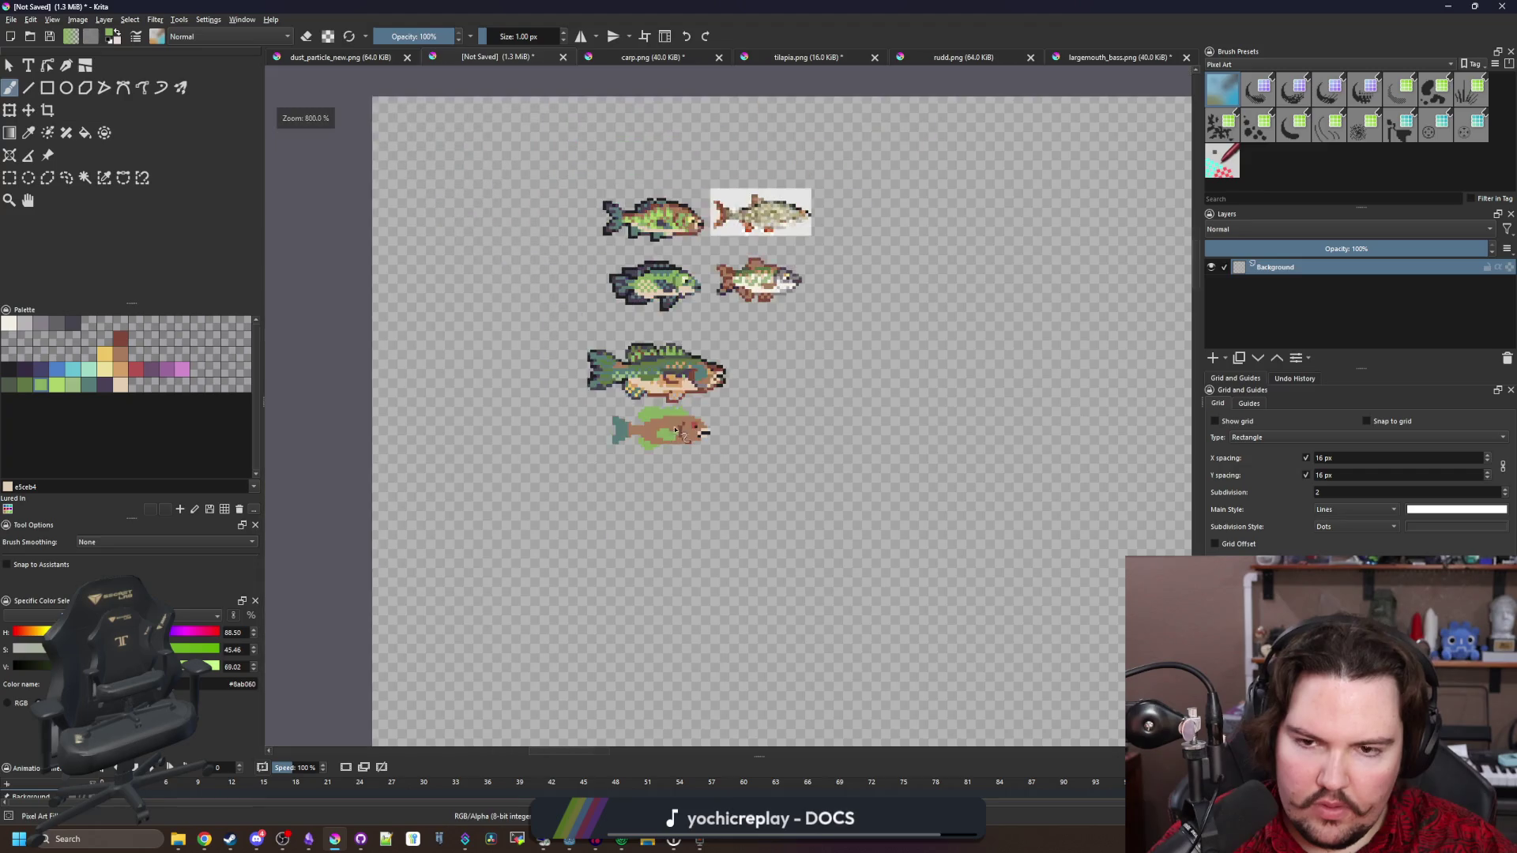
{"action": "scroll", "coordinate": [676, 420], "scroll_direction": "up", "scroll_amount": 5}
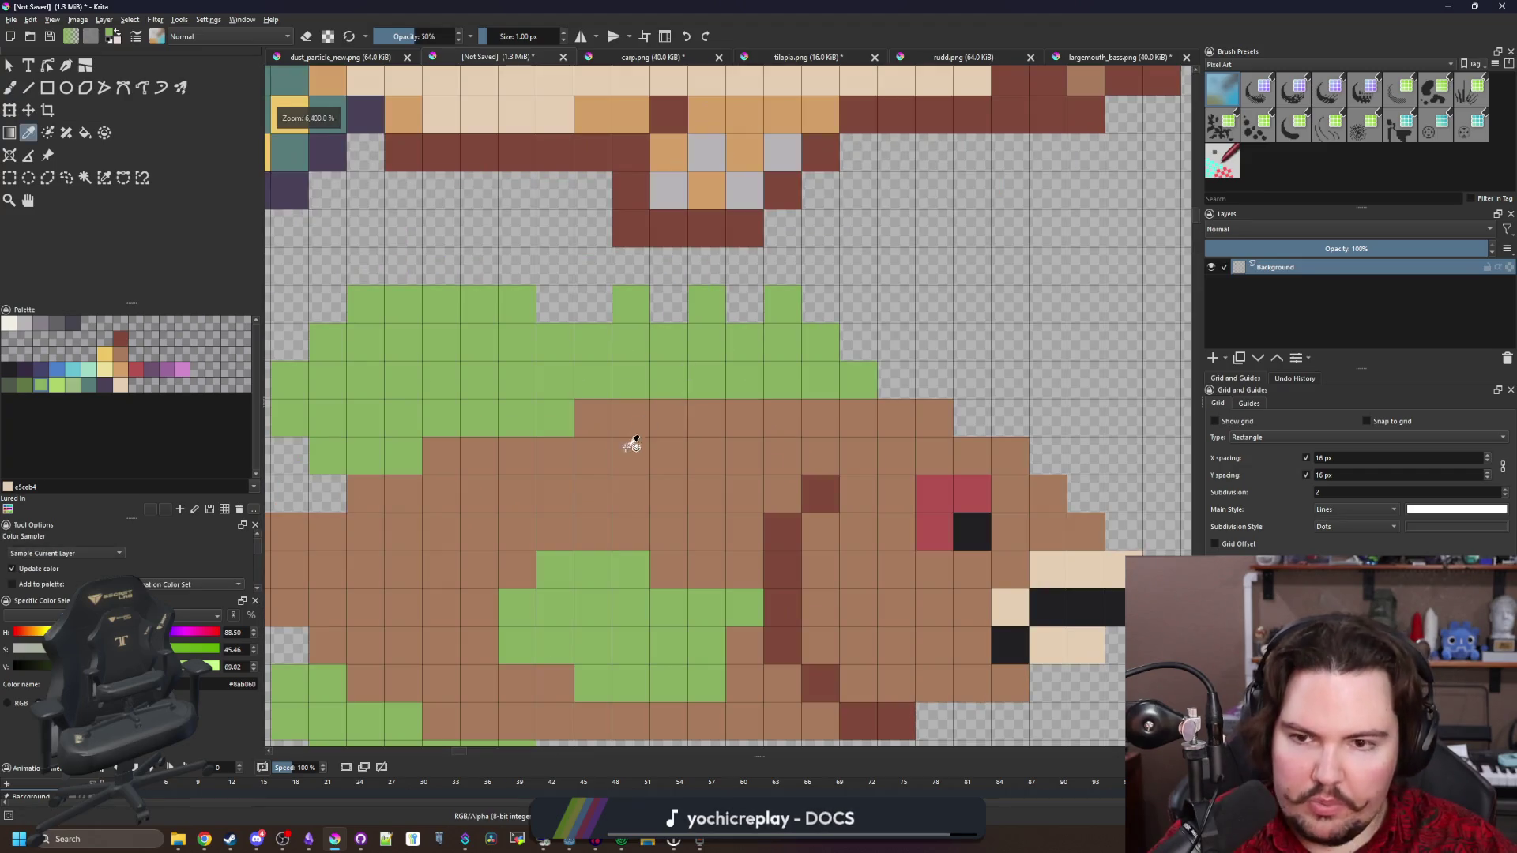
Sample the body brown and repaint the excess side-fin cells brown
{"action": "left_click", "coordinate": [630, 443], "text": "ctrl"}
{"action": "mouse_move", "coordinate": [524, 598]}
{"action": "left_mouse_down"}
{"action": "mouse_move", "coordinate": [518, 644]}
{"action": "mouse_move", "coordinate": [576, 547]}
{"action": "left_mouse_up"}
{"action": "left_click", "coordinate": [555, 568]}
{"action": "left_click", "coordinate": [631, 582]}
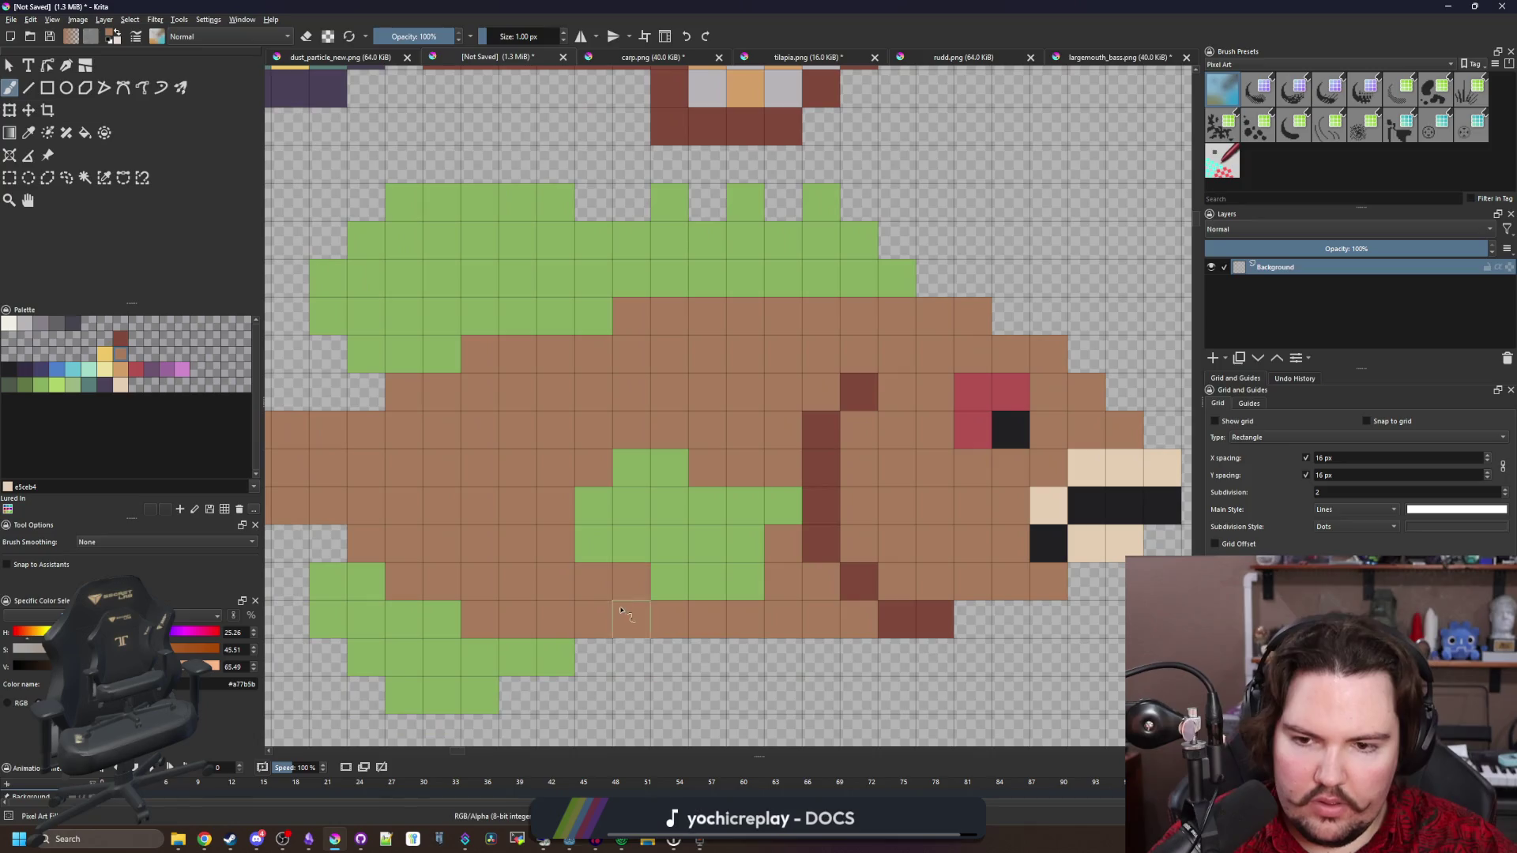
{"action": "left_click", "coordinate": [594, 544]}
{"action": "left_click", "coordinate": [668, 582]}
Sample the fin green and repaint the pectoral fin shape, filling its gaps
{"action": "left_click", "coordinate": [708, 535], "text": "ctrl"}
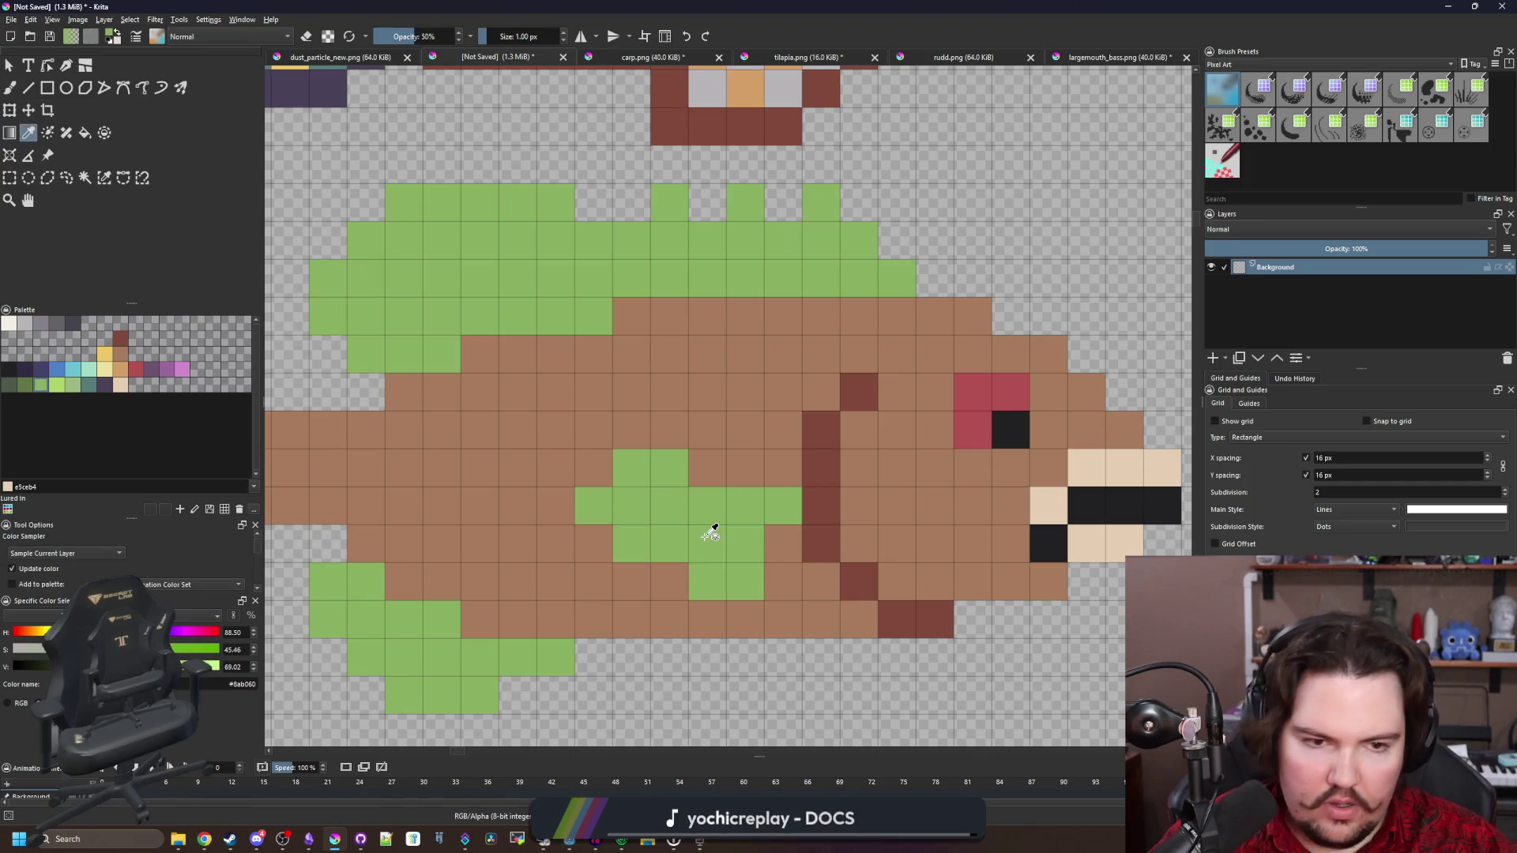
{"action": "left_click_drag", "start_coordinate": [709, 472], "coordinate": [633, 430]}
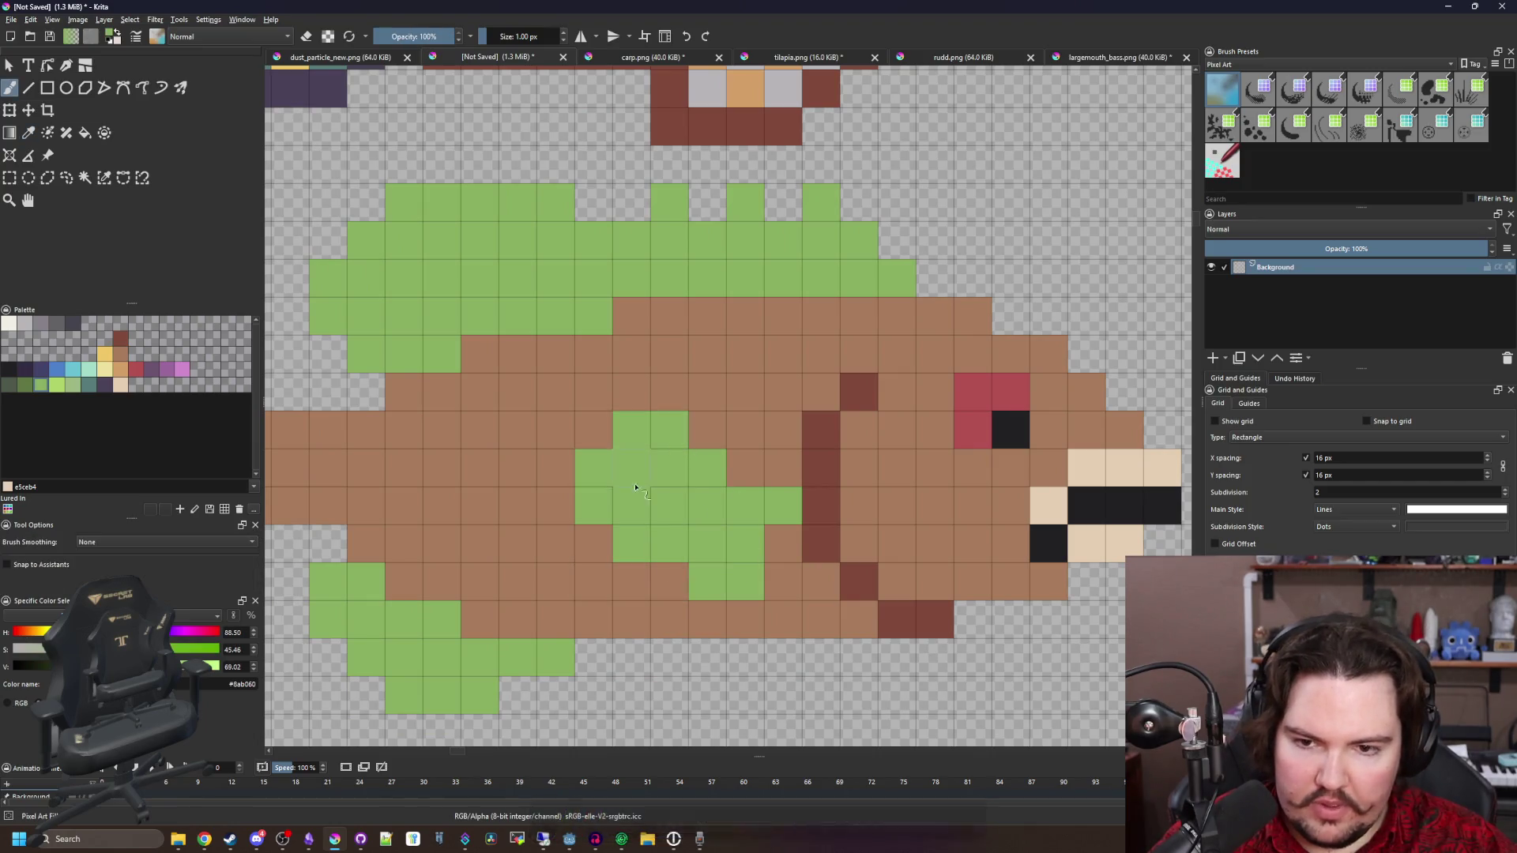
{"action": "left_click", "coordinate": [594, 468]}
{"action": "left_click", "coordinate": [746, 468]}
{"action": "scroll", "coordinate": [721, 515], "scroll_direction": "down", "scroll_amount": 5}
{"action": "scroll", "coordinate": [696, 545], "scroll_direction": "up", "scroll_amount": 5}
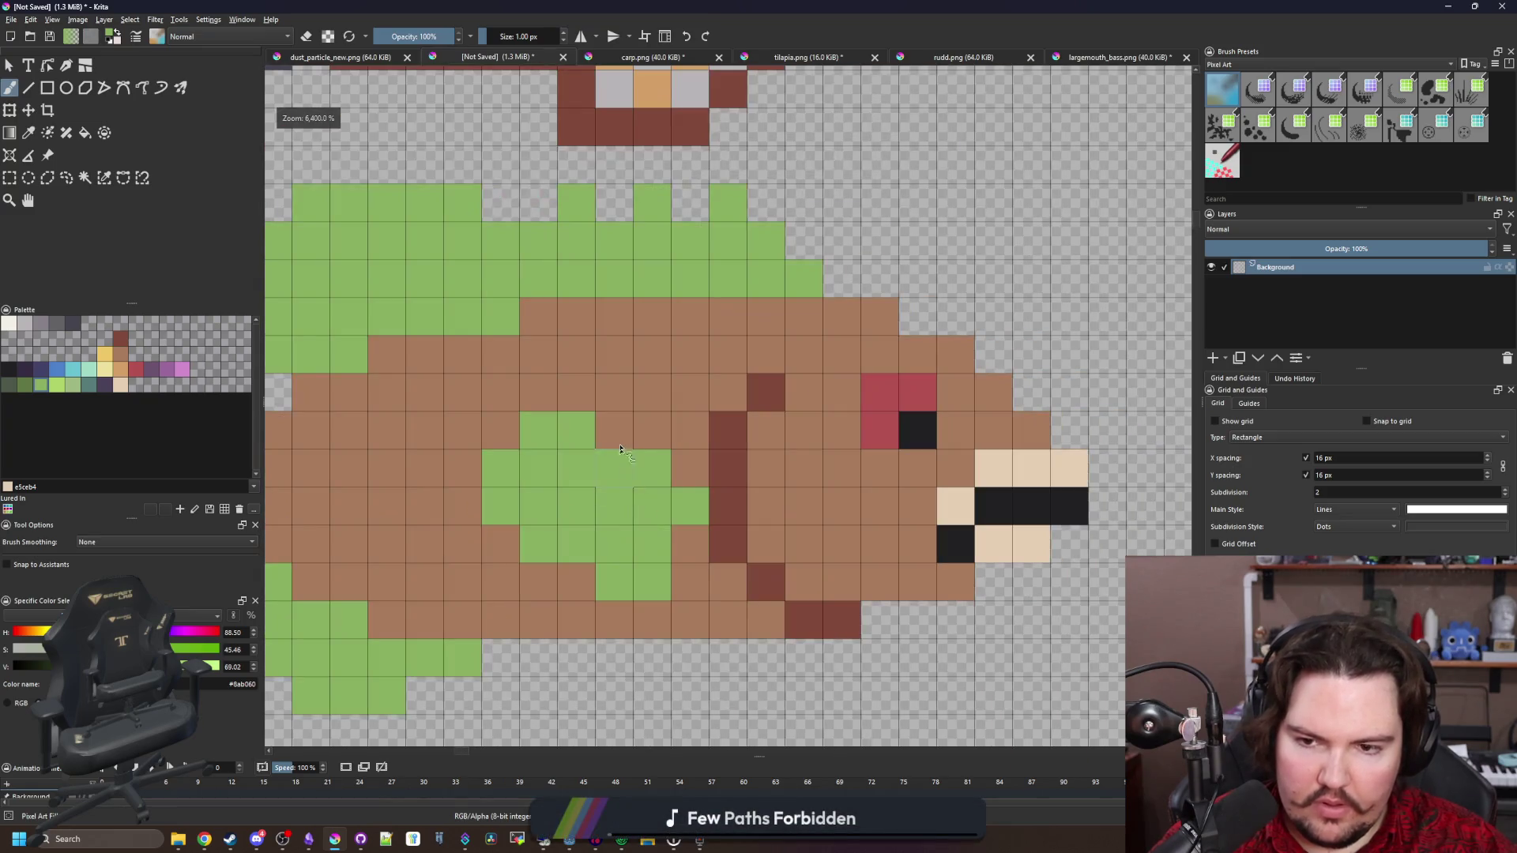
{"action": "scroll", "coordinate": [672, 577], "scroll_direction": "down", "scroll_amount": 6}
{"action": "scroll", "coordinate": [667, 580], "scroll_direction": "up", "scroll_amount": 6}
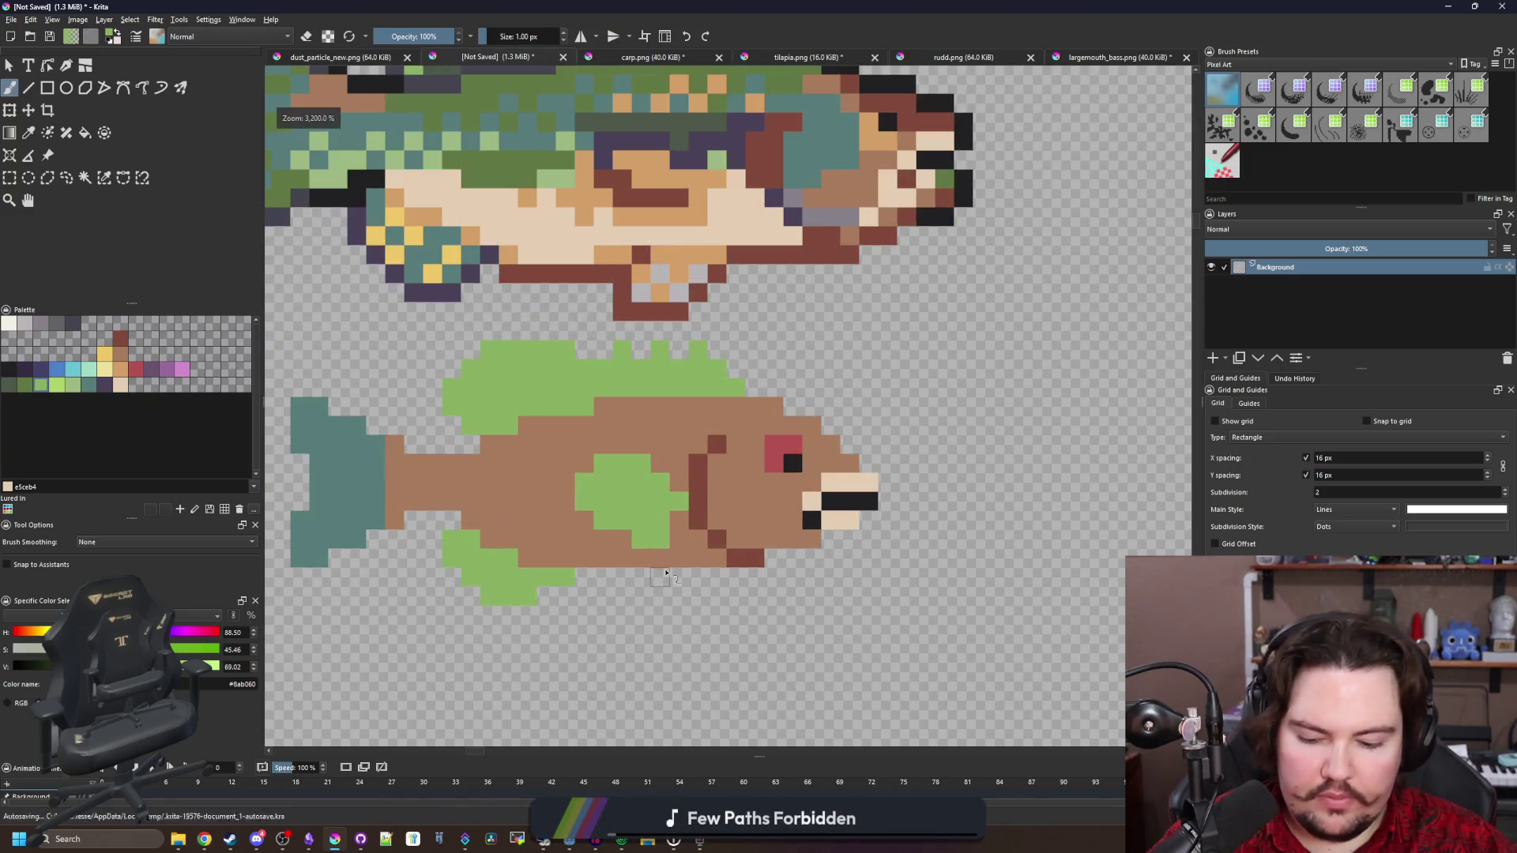
{"action": "scroll", "coordinate": [684, 599], "scroll_direction": "up", "scroll_amount": 2}
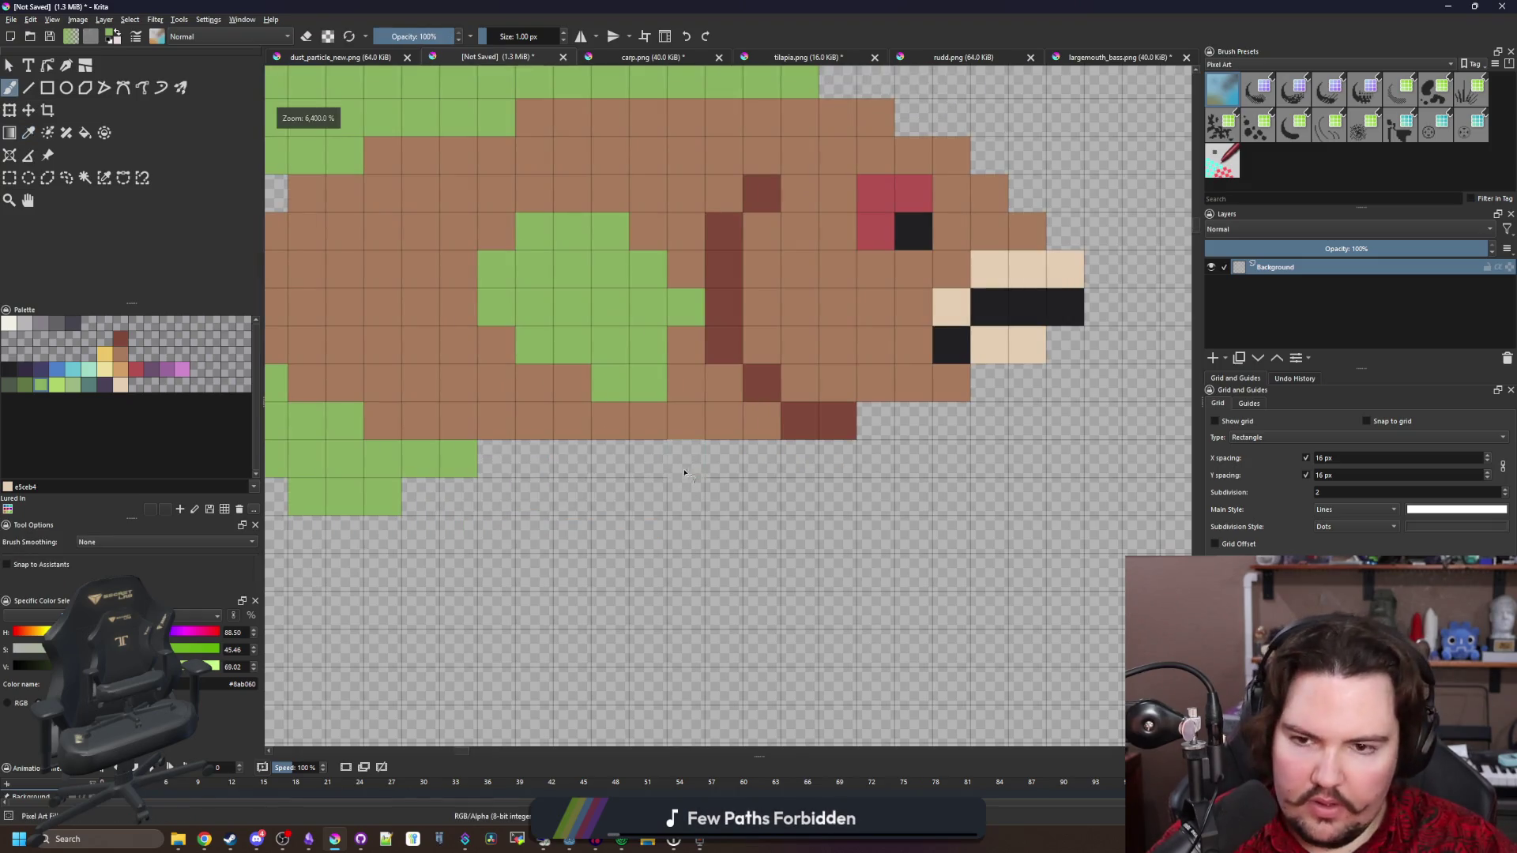
Paint a small green anal fin under the belly and erase one stray pixel
{"action": "left_click", "coordinate": [686, 460]}
{"action": "left_click", "coordinate": [646, 498]}
{"action": "mouse_move", "coordinate": [611, 503]}
{"action": "left_mouse_down"}
{"action": "mouse_move", "coordinate": [573, 496]}
{"action": "mouse_move", "coordinate": [649, 459]}
{"action": "left_mouse_up"}
{"action": "scroll", "coordinate": [721, 551], "scroll_direction": "down", "scroll_amount": 1}
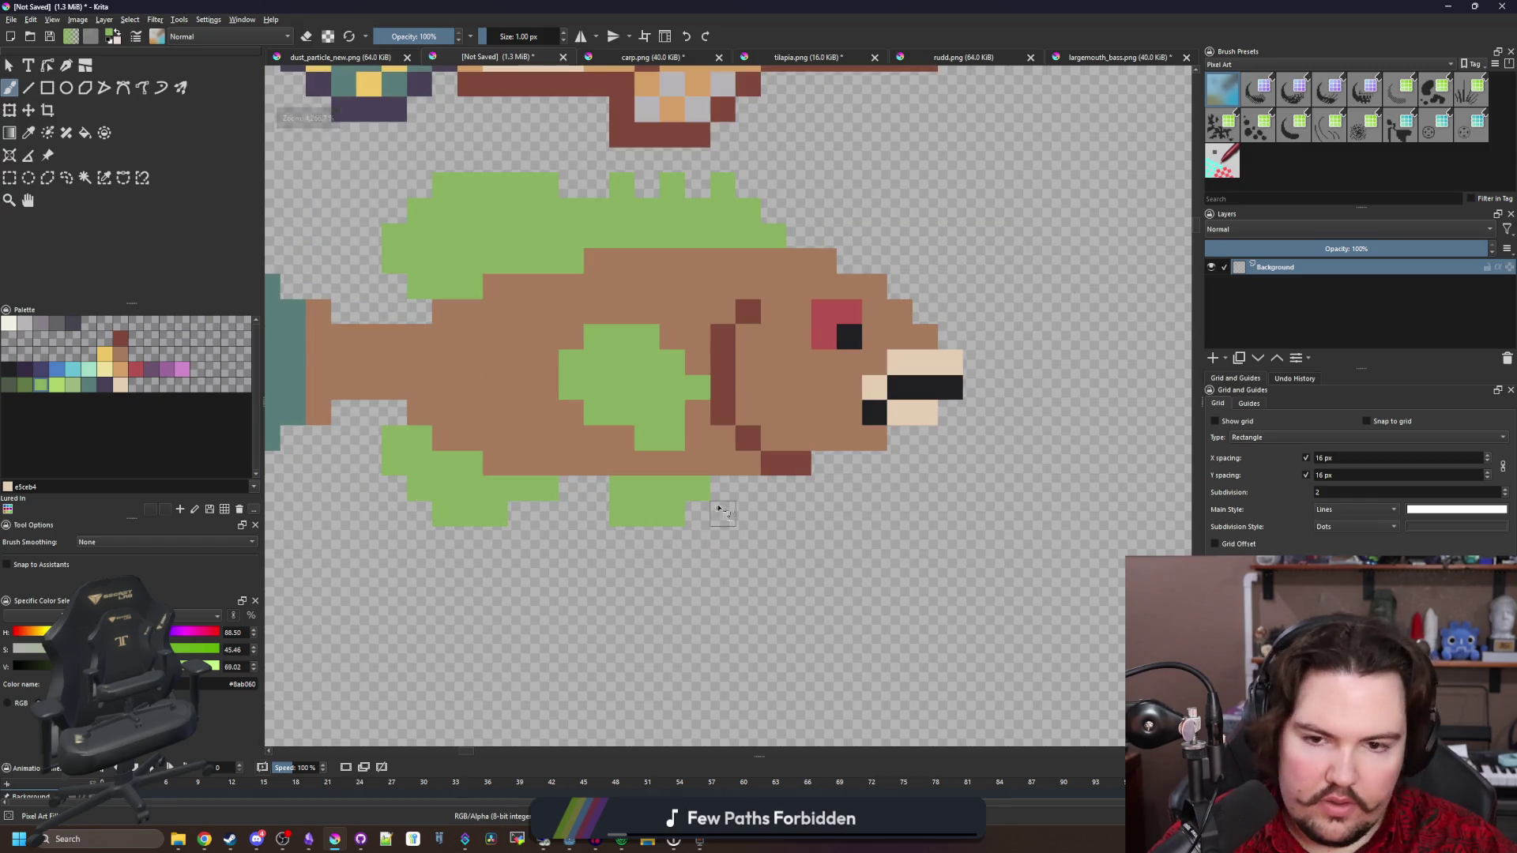
{"action": "scroll", "coordinate": [726, 498], "scroll_direction": "up", "scroll_amount": 1}
{"action": "left_click", "coordinate": [721, 484]}
{"action": "left_click", "coordinate": [683, 521]}
{"action": "key", "text": "e"}
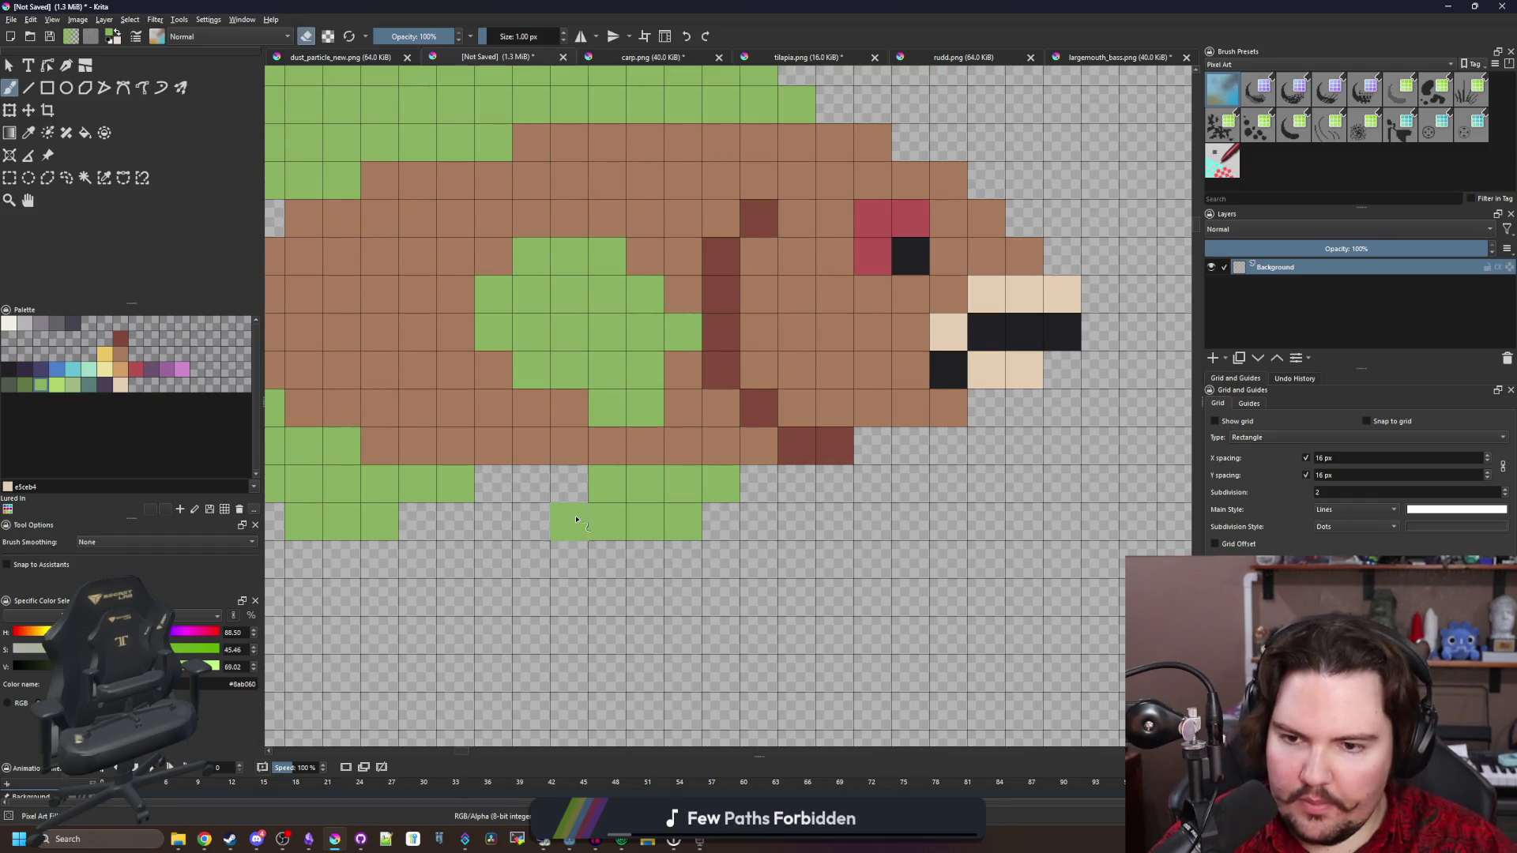
{"action": "left_click", "coordinate": [569, 521]}
{"action": "scroll", "coordinate": [658, 567], "scroll_direction": "down", "scroll_amount": 3}
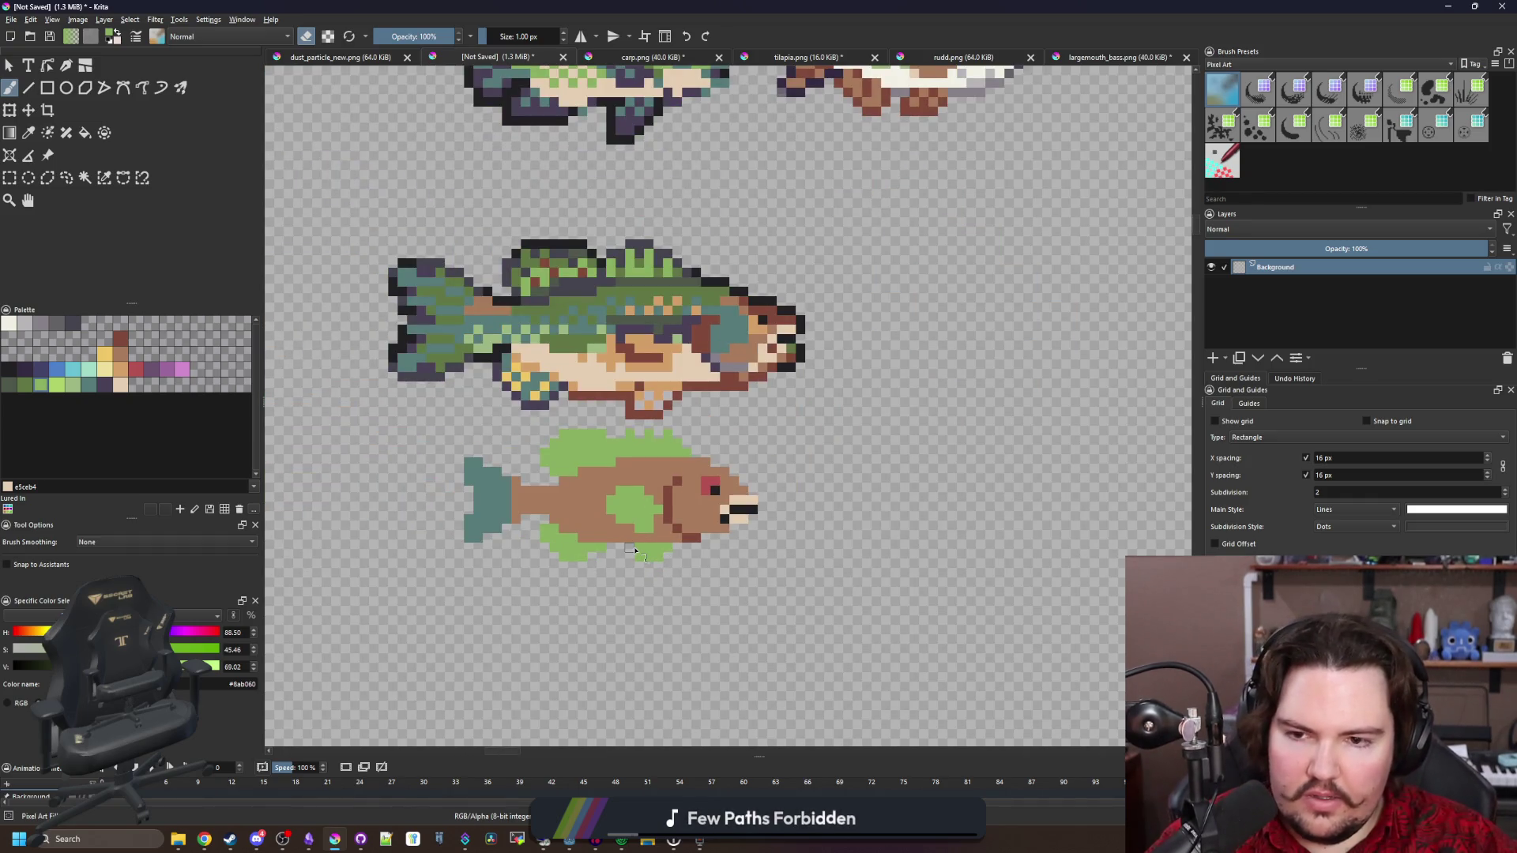
{"action": "key", "text": "alt+Tab"}
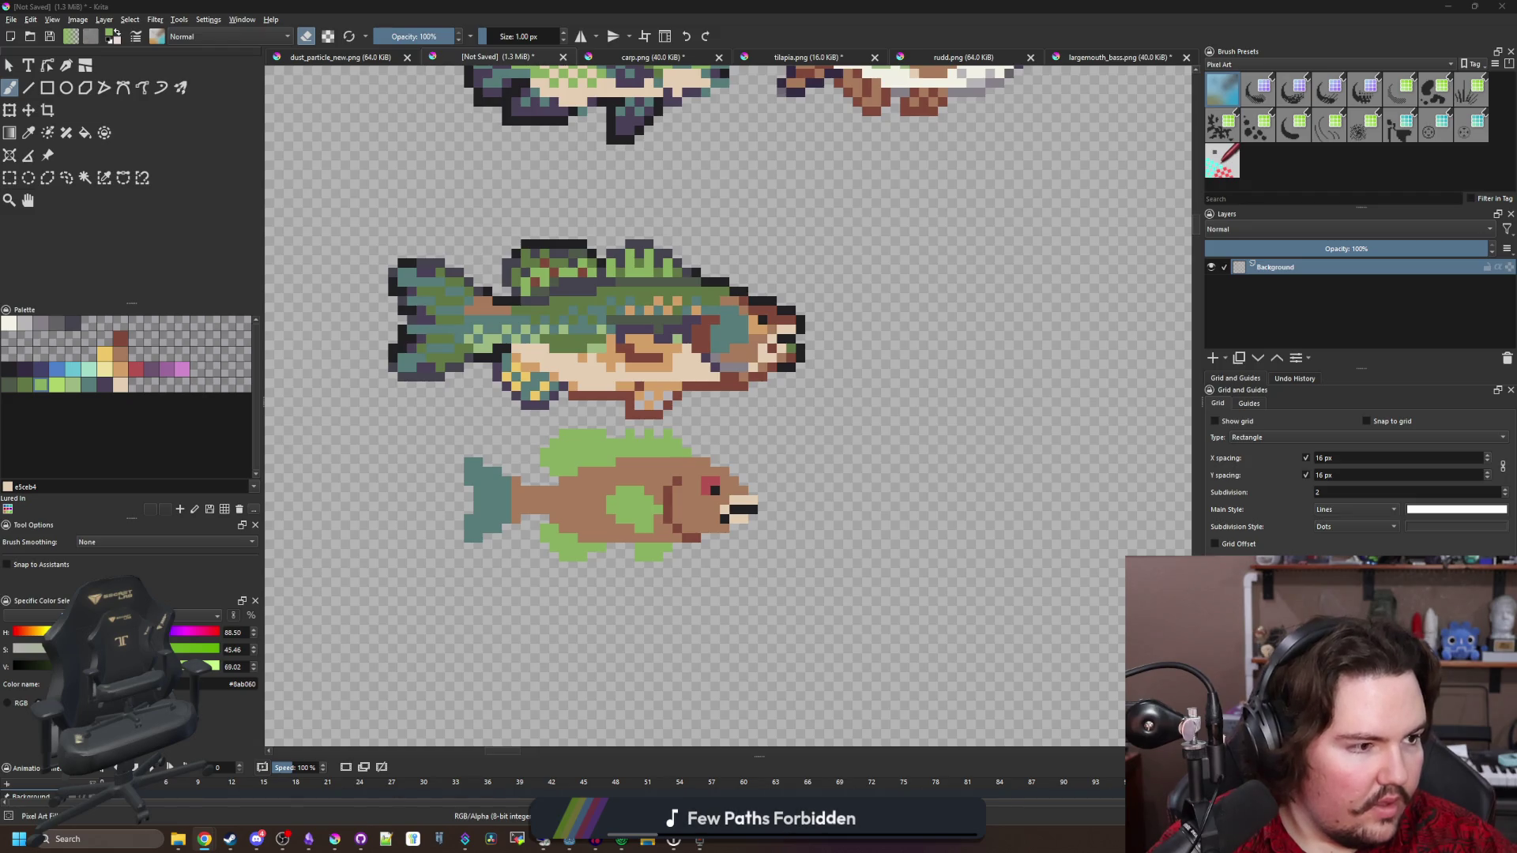
{"action": "key", "text": "alt+Tab"}
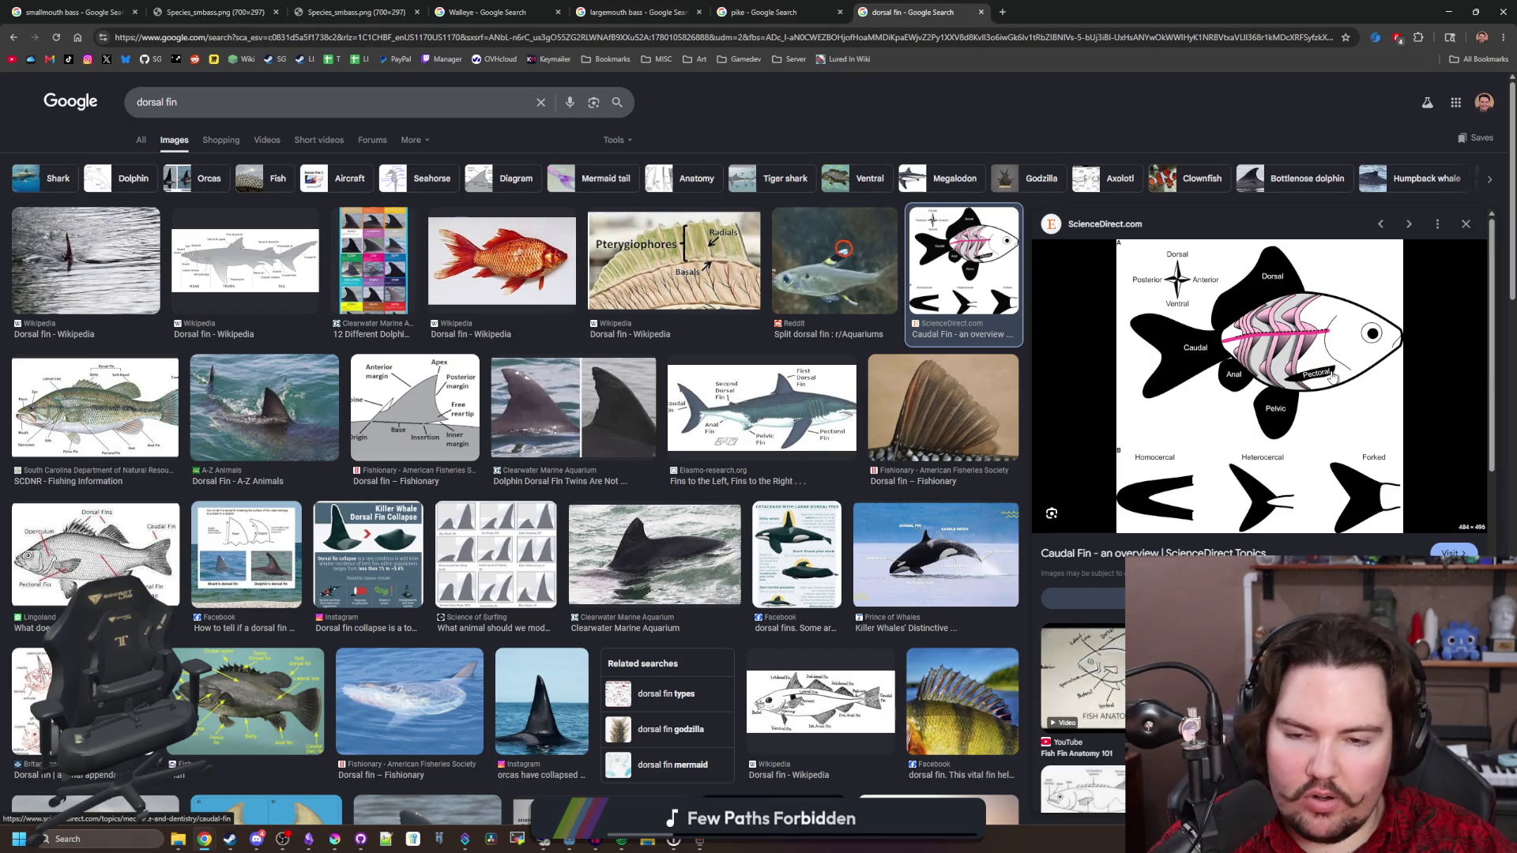
Preview the labelled bass fin diagram in the dorsal fin image results
{"action": "left_click", "coordinate": [82, 540]}
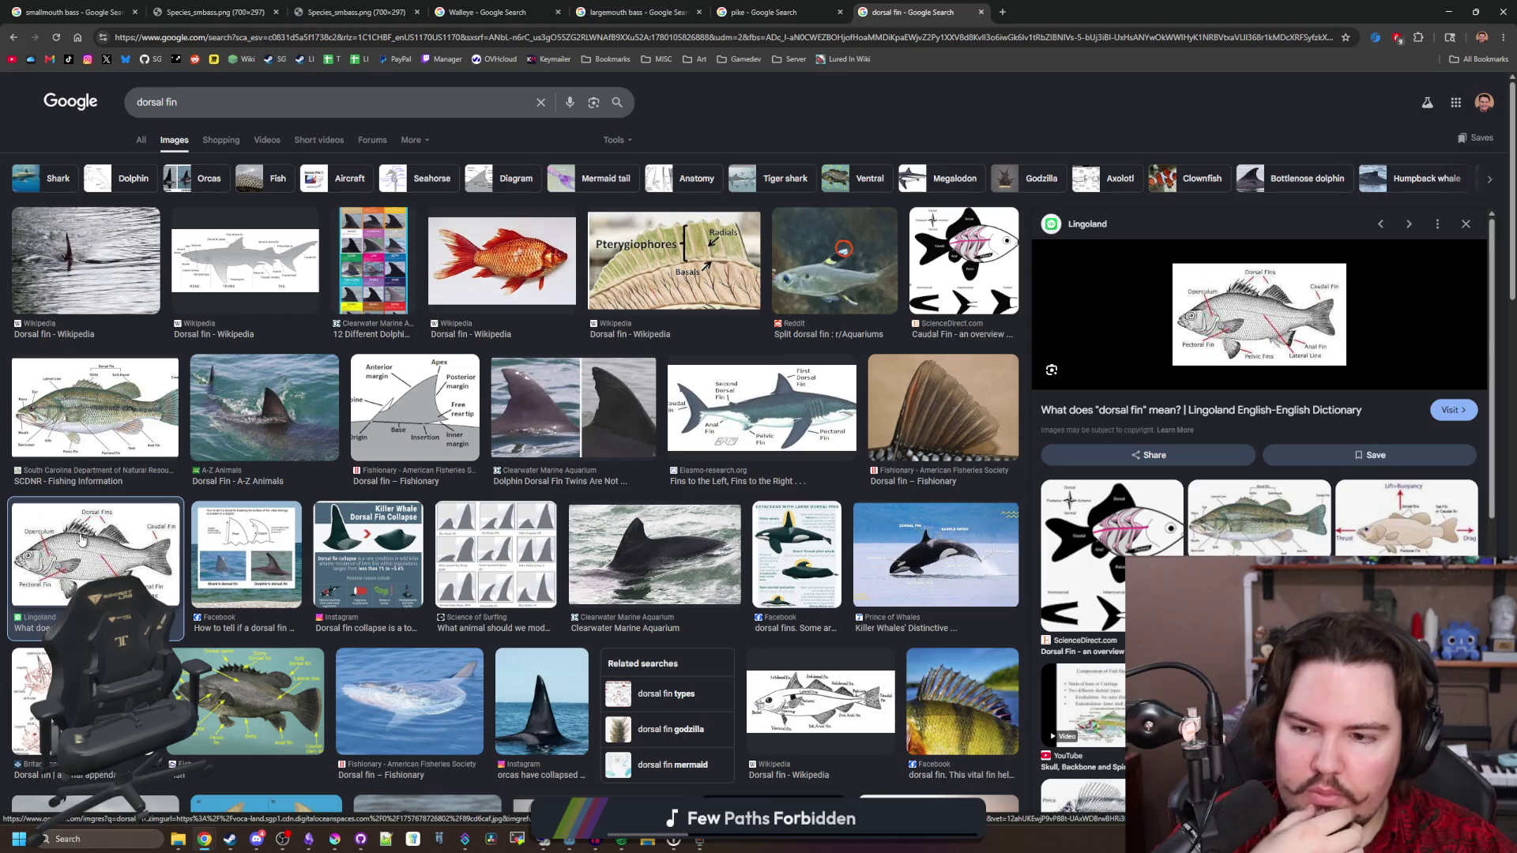
{"action": "scroll", "coordinate": [286, 587], "scroll_direction": "down", "scroll_amount": 3}
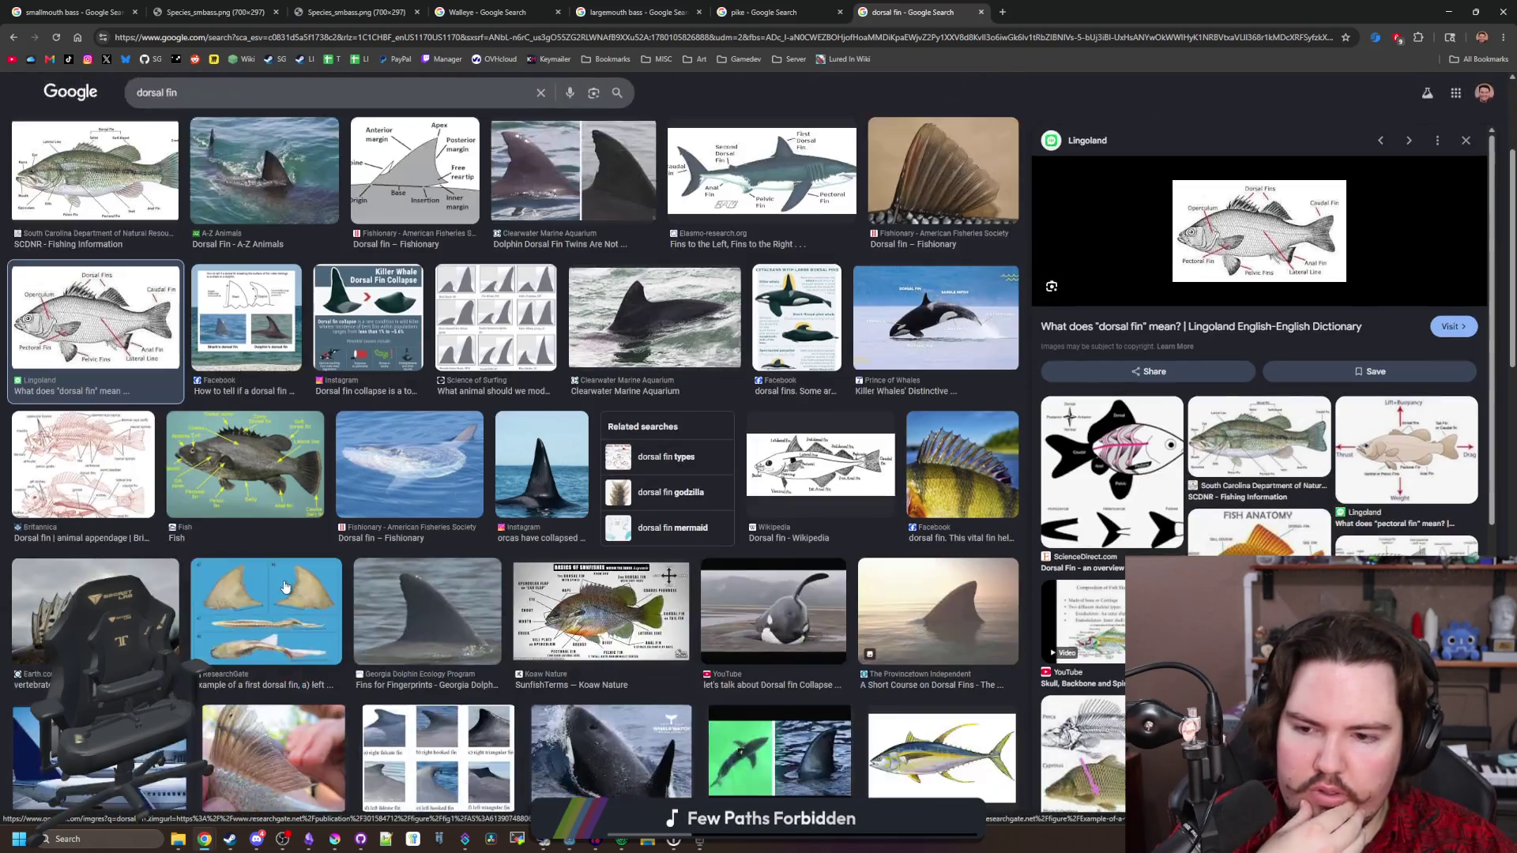
{"action": "scroll", "coordinate": [286, 586], "scroll_direction": "down", "scroll_amount": 3}
{"action": "scroll", "coordinate": [1114, 429], "scroll_direction": "down", "scroll_amount": 5}
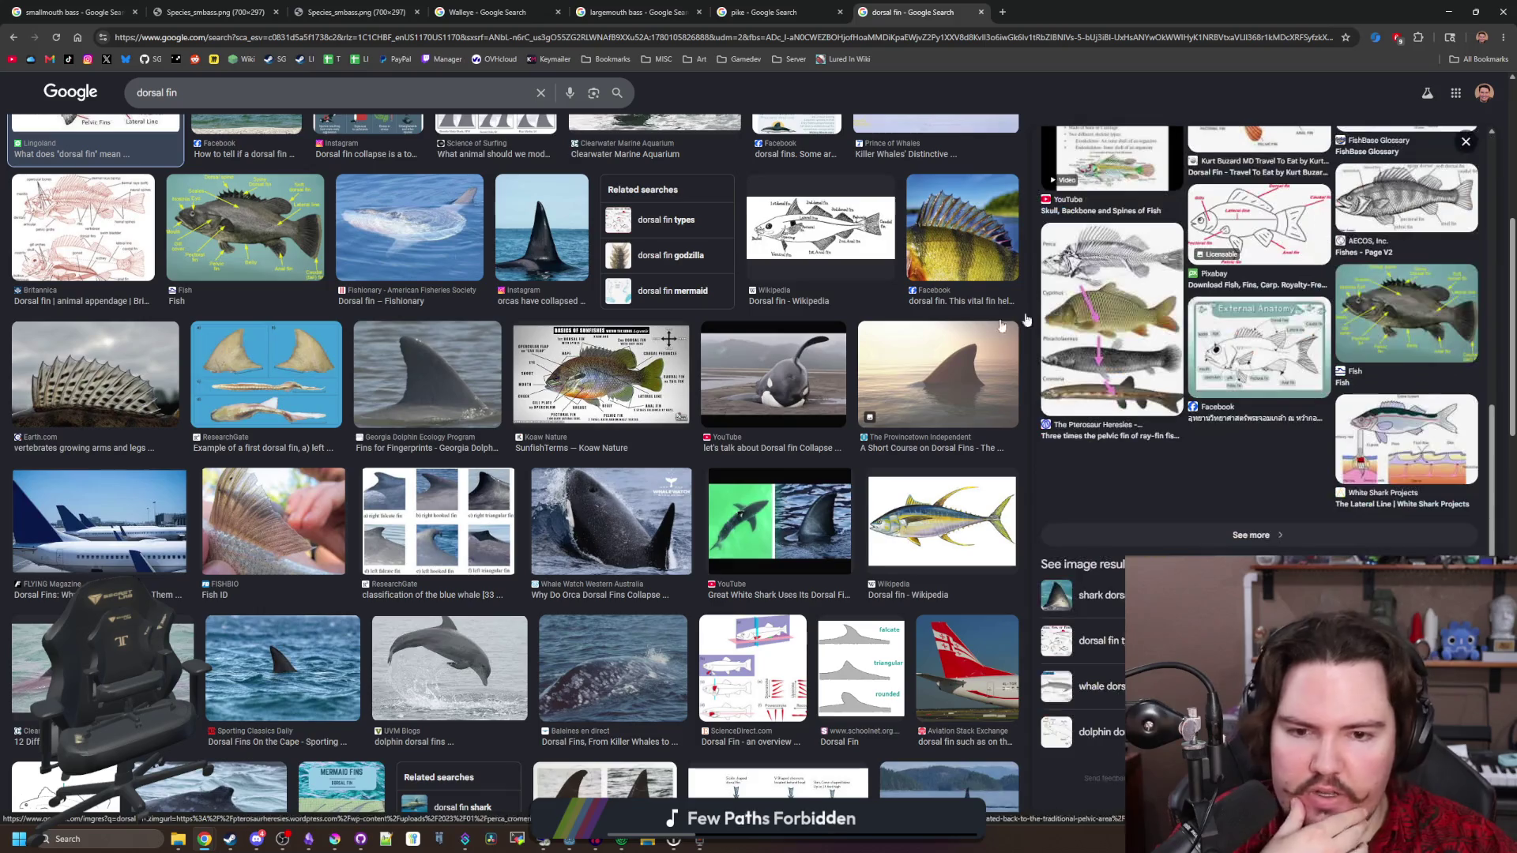
{"action": "scroll", "coordinate": [1114, 429], "scroll_direction": "up", "scroll_amount": 6}
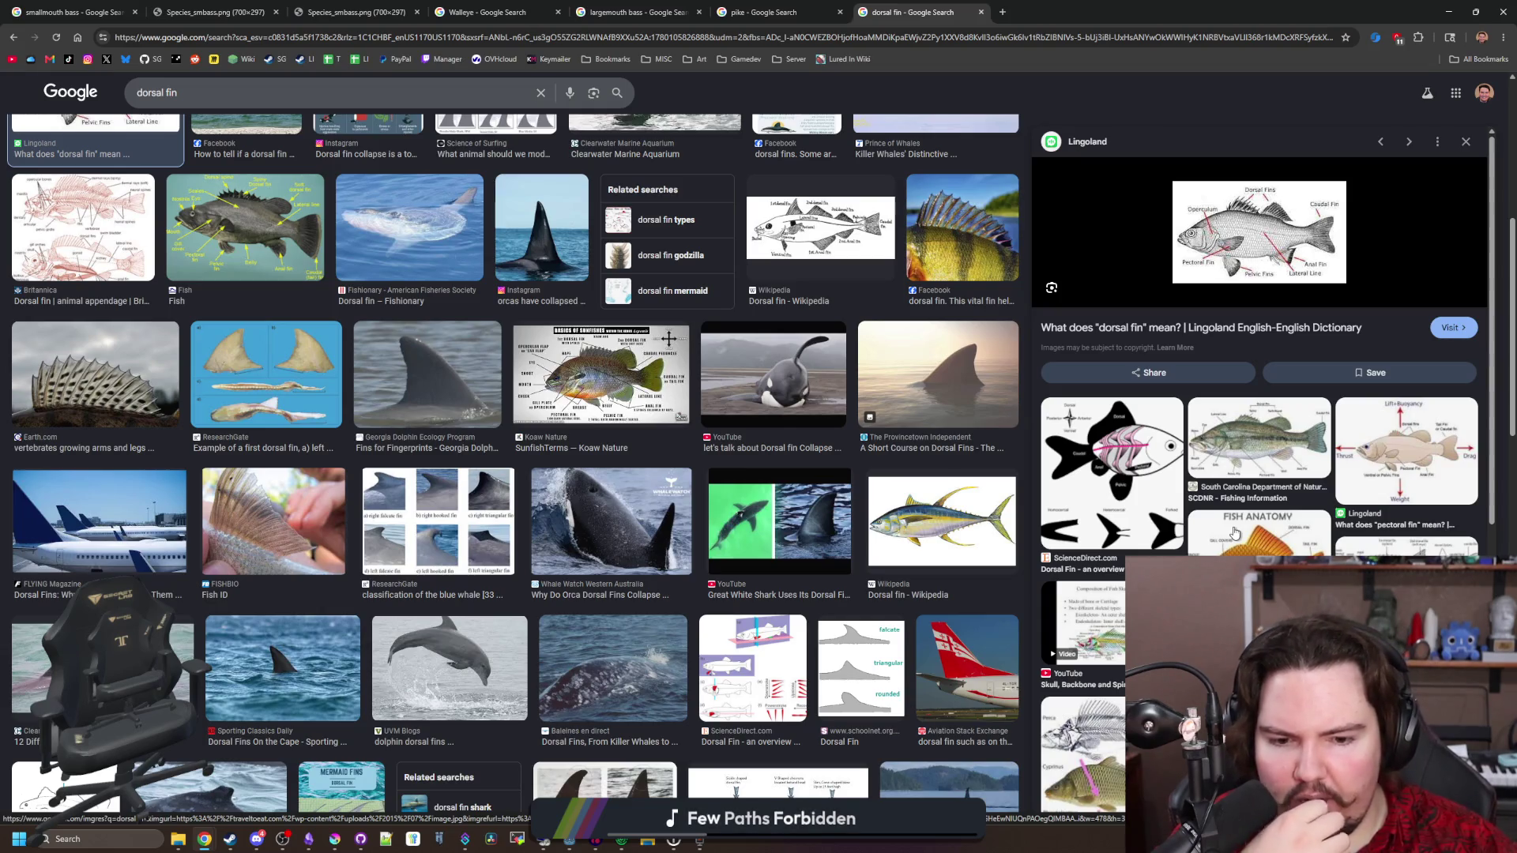
Preview the yellowfin tuna fin picture, then switch back to Krita
{"action": "left_click", "coordinate": [973, 521]}
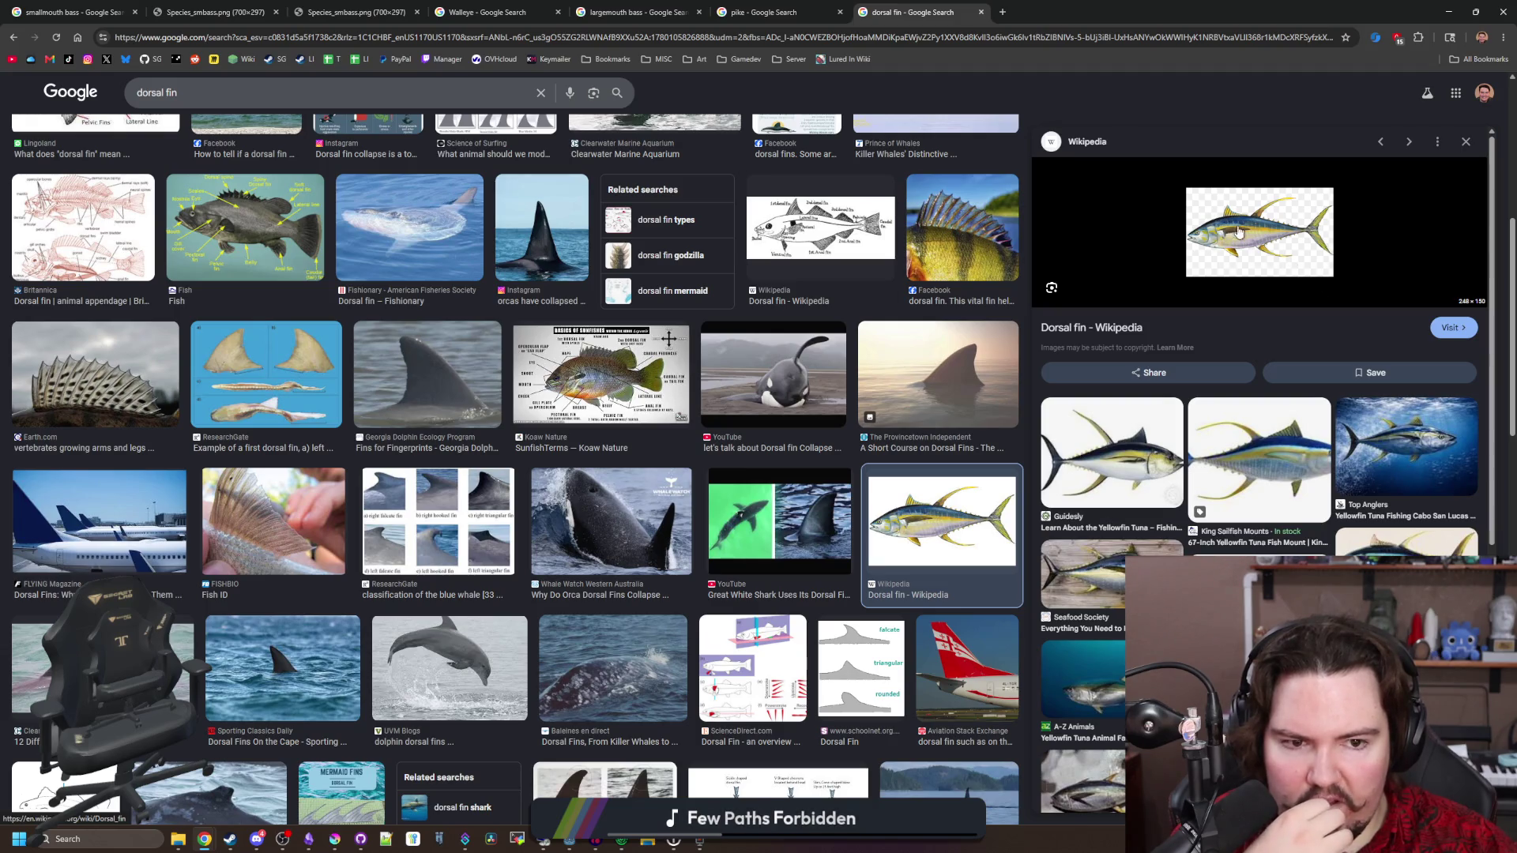
{"action": "scroll", "coordinate": [877, 414], "scroll_direction": "down", "scroll_amount": 4}
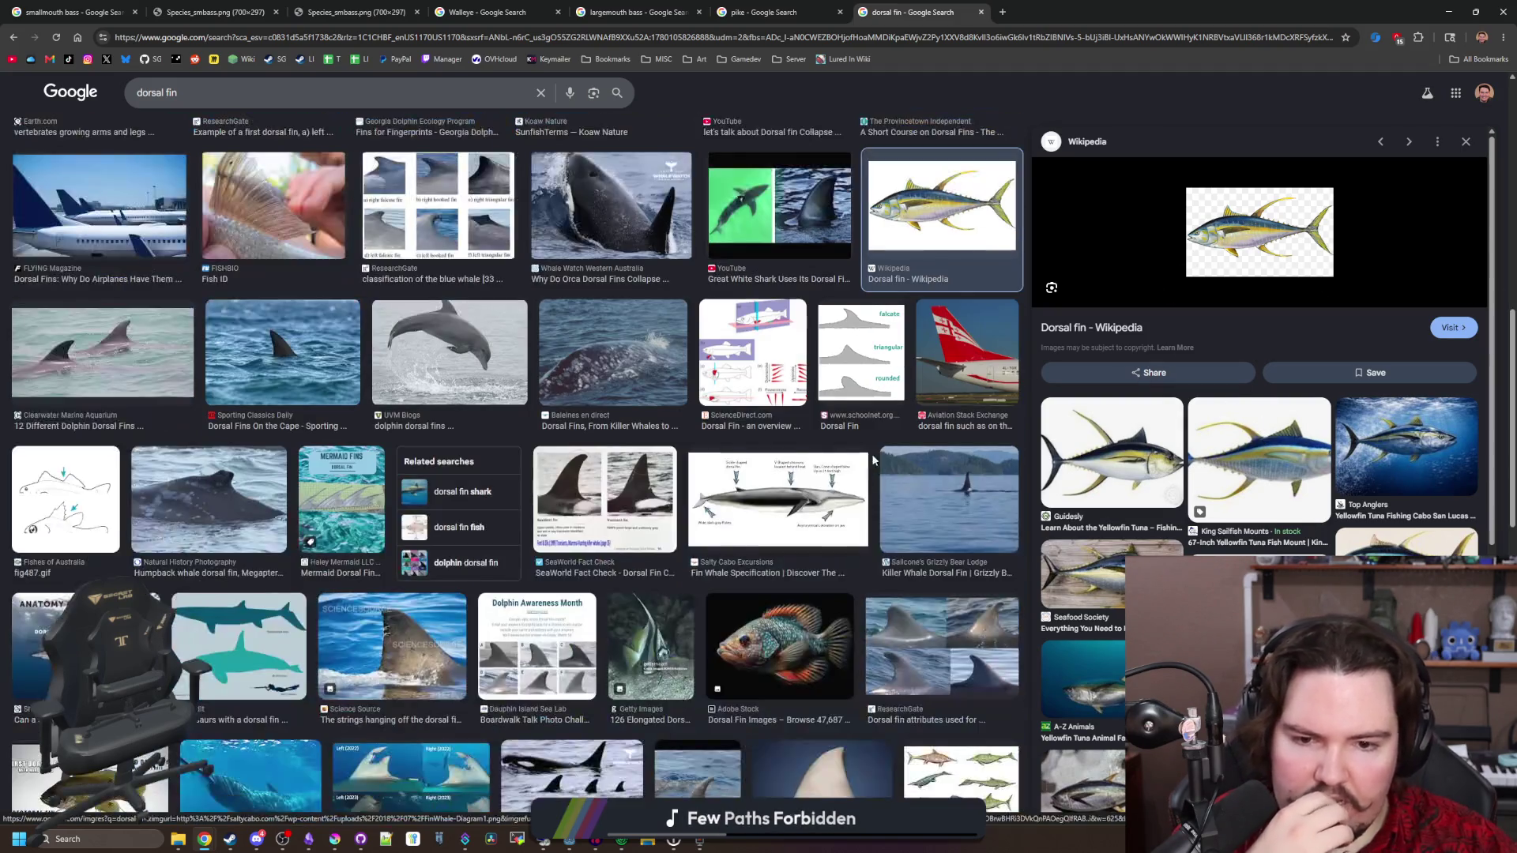
{"action": "scroll", "coordinate": [843, 448], "scroll_direction": "up", "scroll_amount": 5}
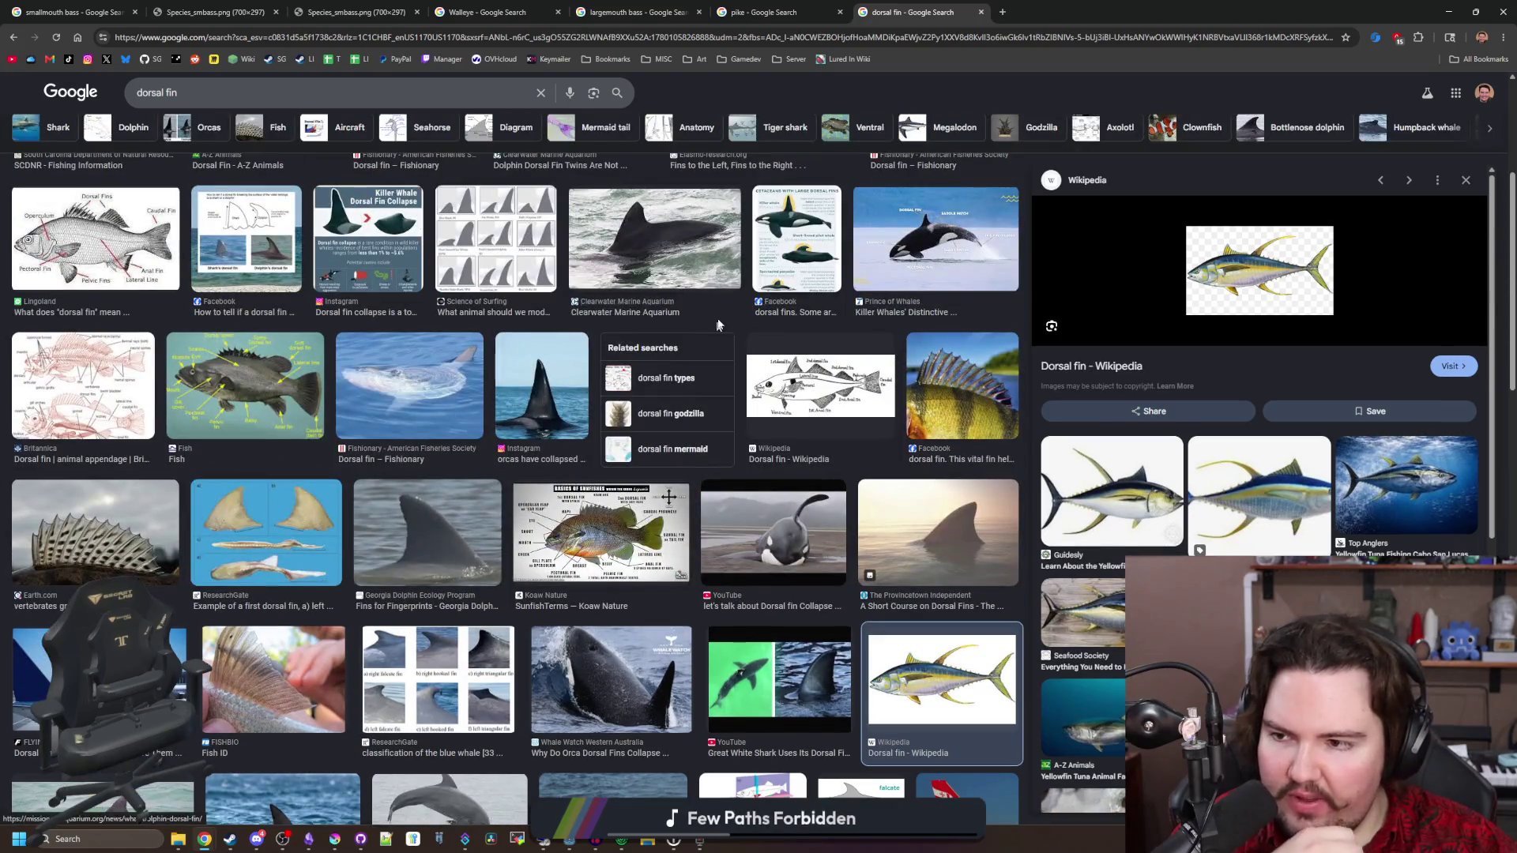
{"action": "key", "text": "alt+Tab"}
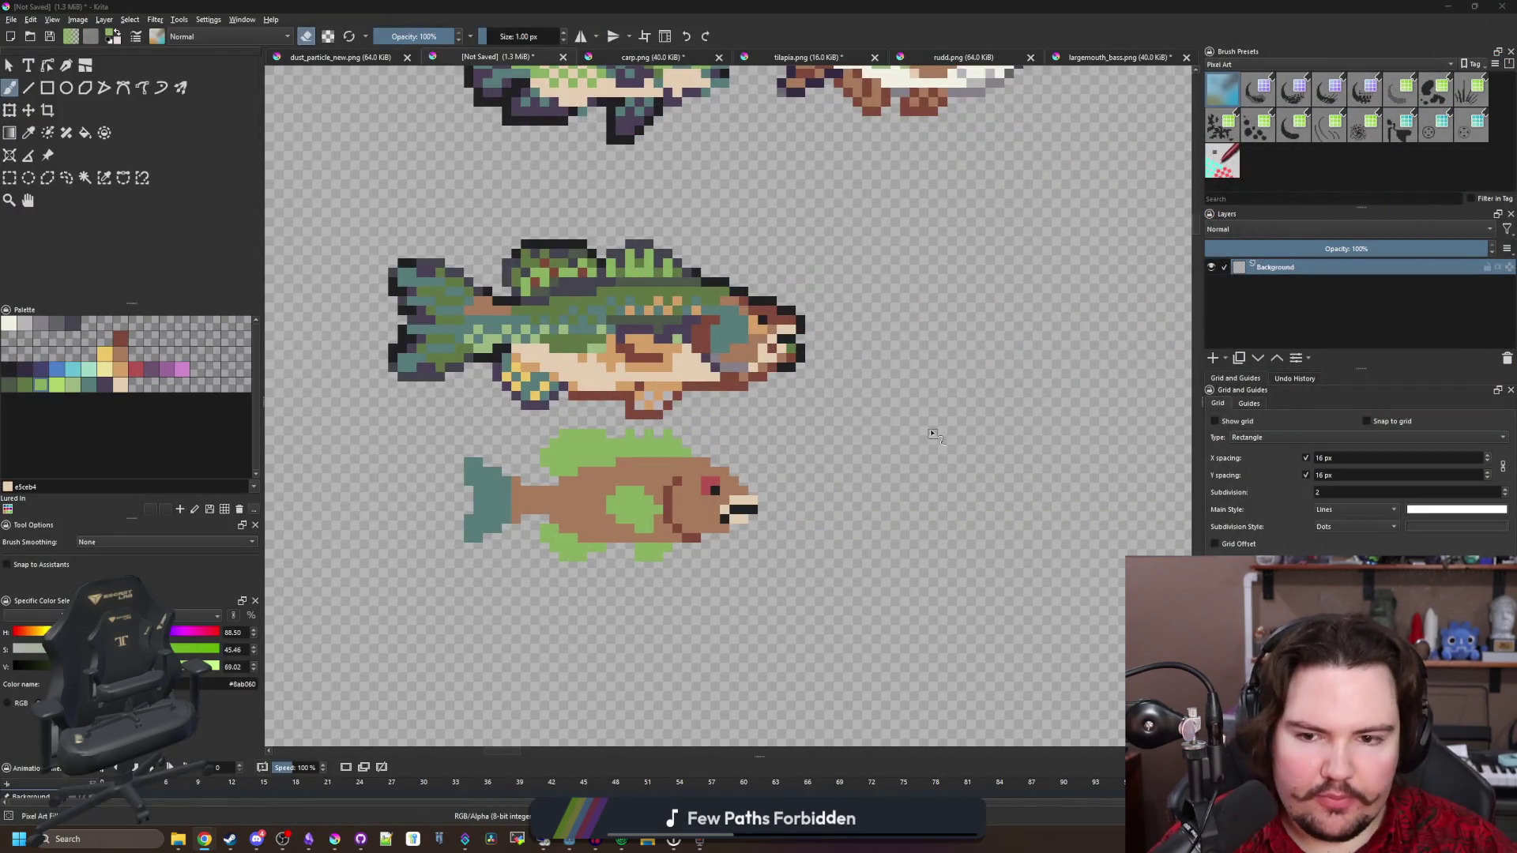
{"action": "scroll", "coordinate": [642, 529], "scroll_direction": "up", "scroll_amount": 2}
{"action": "key", "text": "p"}
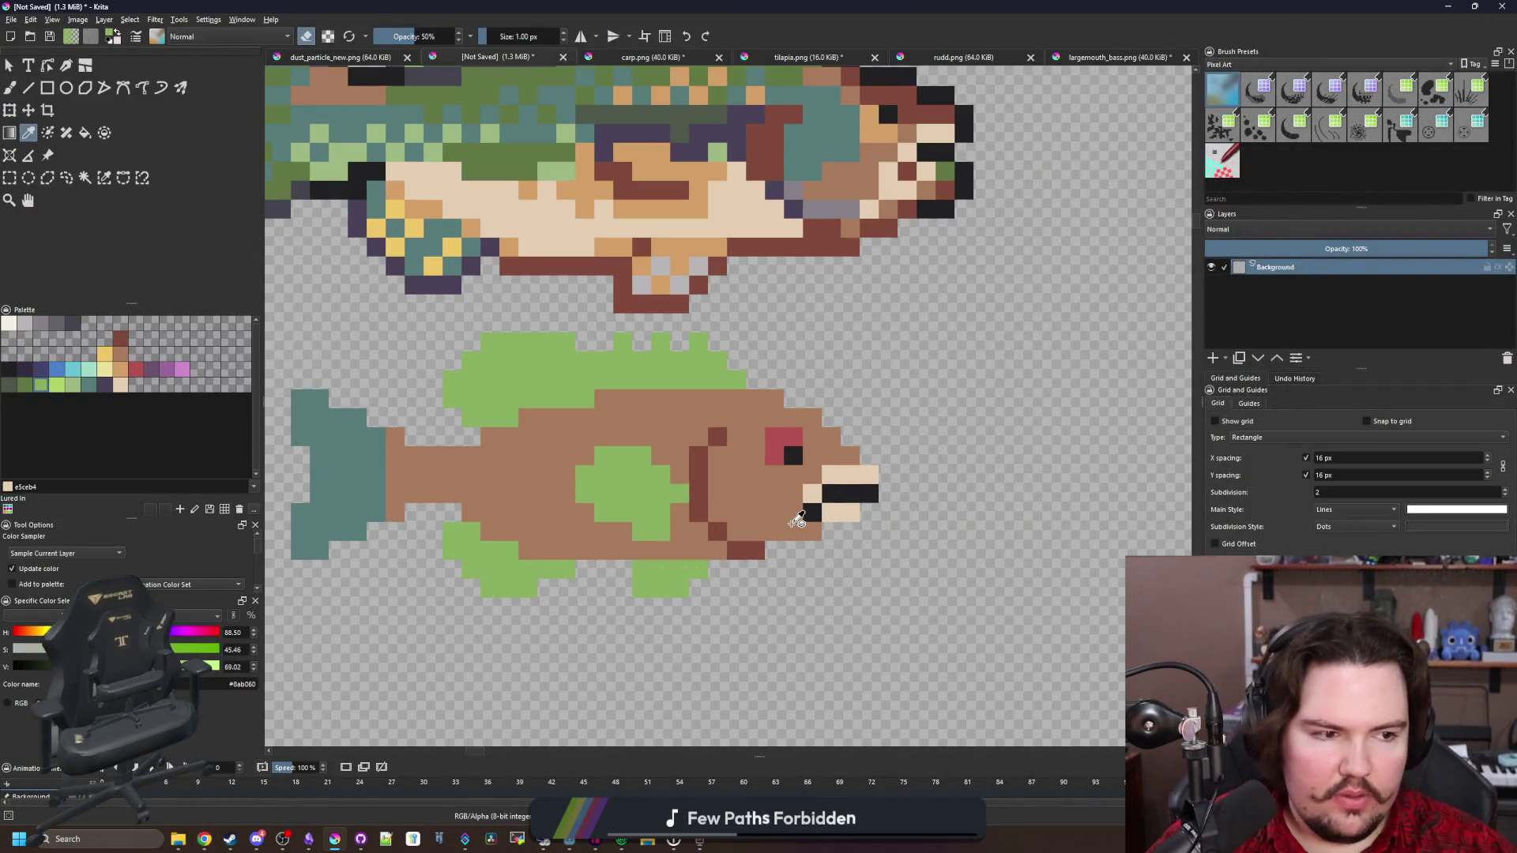
{"action": "scroll", "coordinate": [798, 522], "scroll_direction": "up", "scroll_amount": 2}
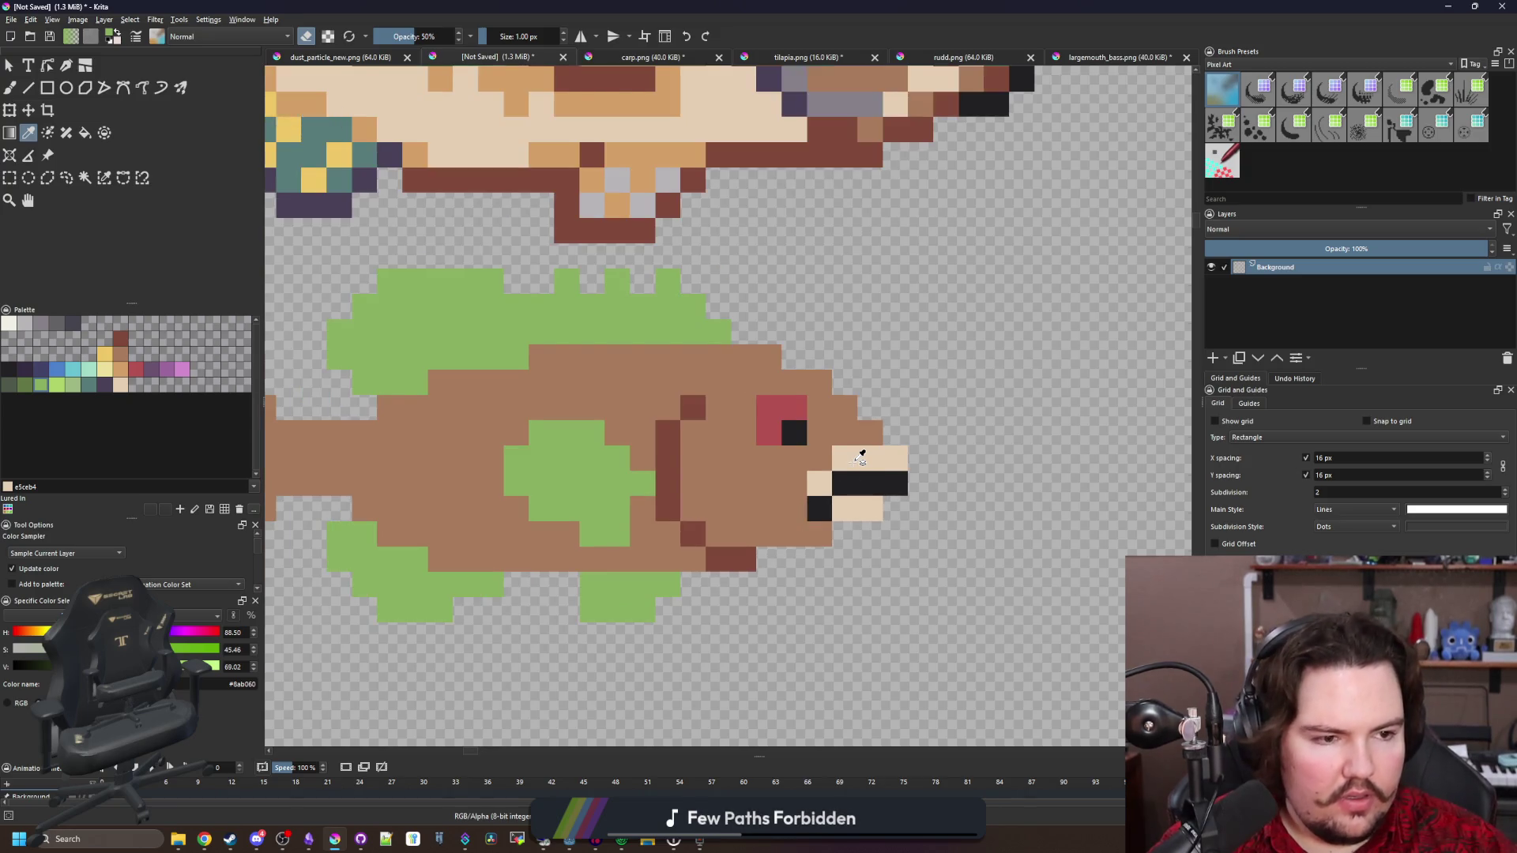
{"action": "scroll", "coordinate": [756, 426], "scroll_direction": "up", "scroll_amount": 2}
{"action": "left_click_drag", "start_coordinate": [756, 427], "coordinate": [748, 427]}
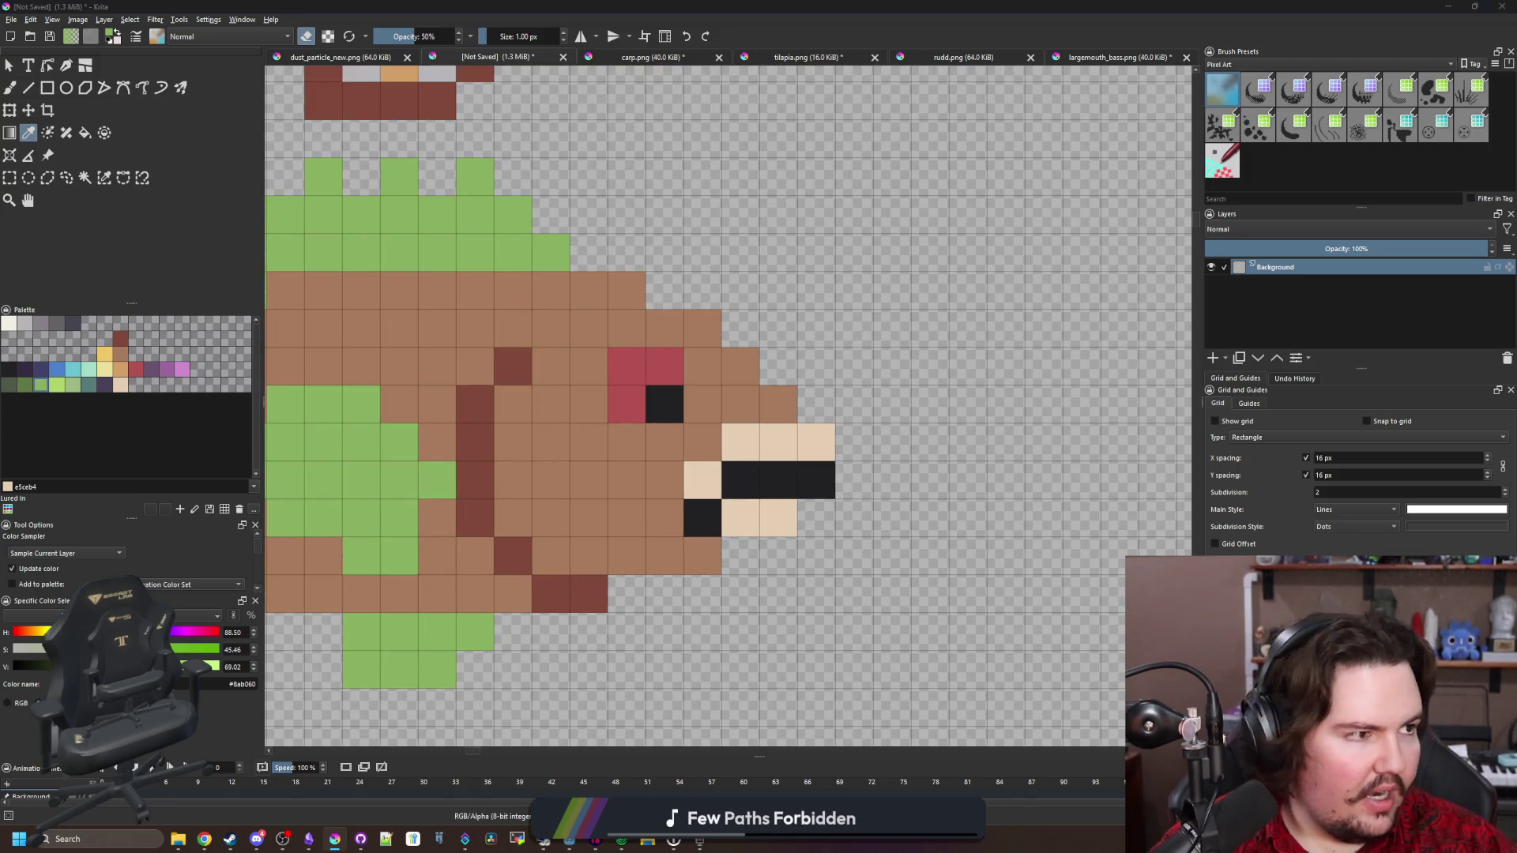
{"action": "key", "text": "alt+Tab"}
{"action": "scroll", "coordinate": [677, 436], "scroll_direction": "up", "scroll_amount": 1, "text": "ctrl"}
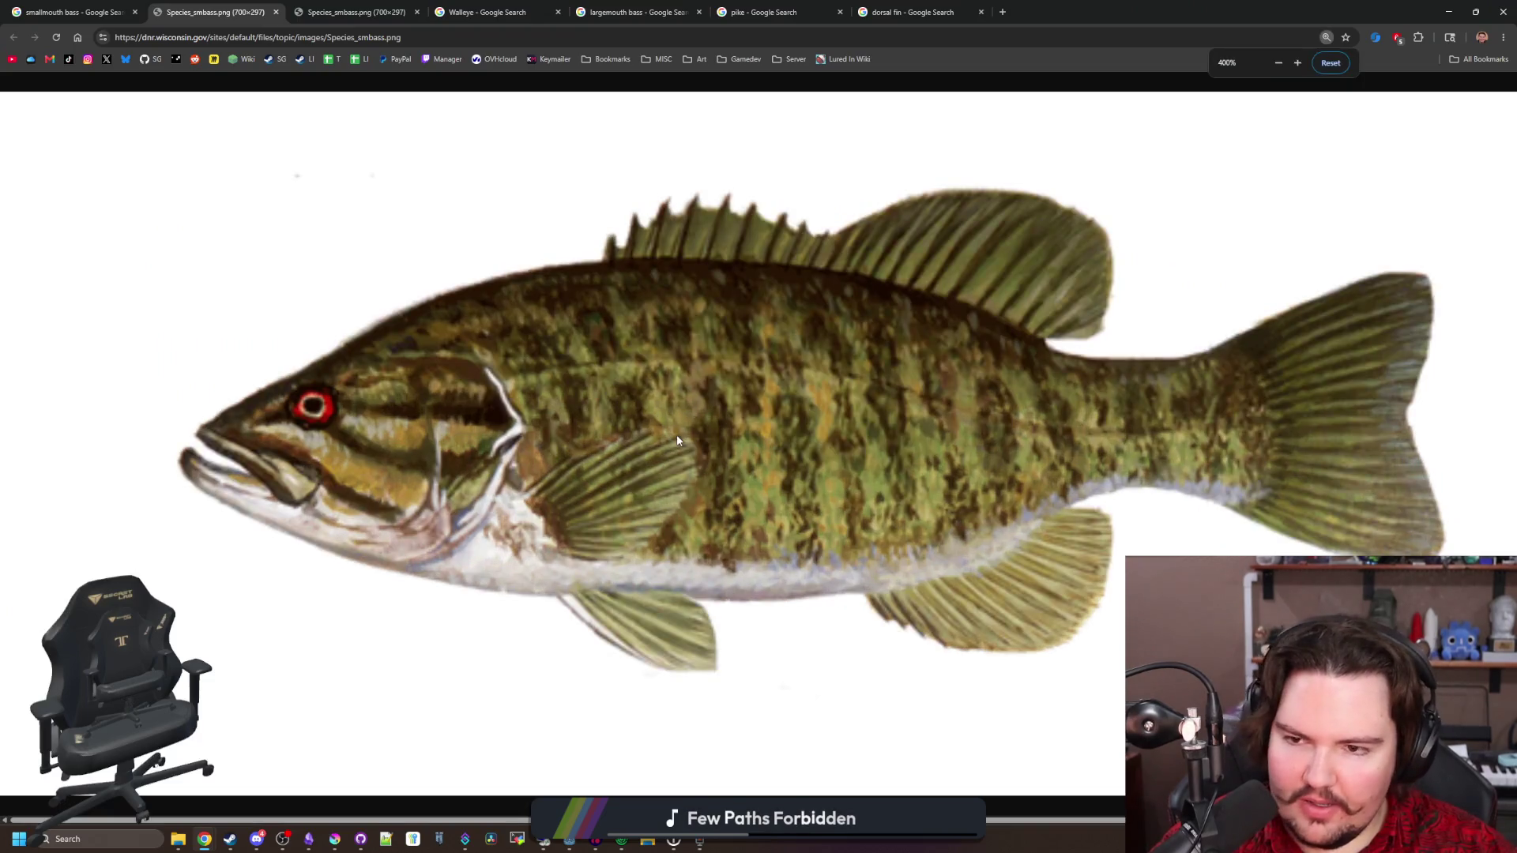
{"action": "scroll", "coordinate": [314, 416], "scroll_direction": "down", "scroll_amount": 1}
{"action": "key", "text": "alt+Tab"}
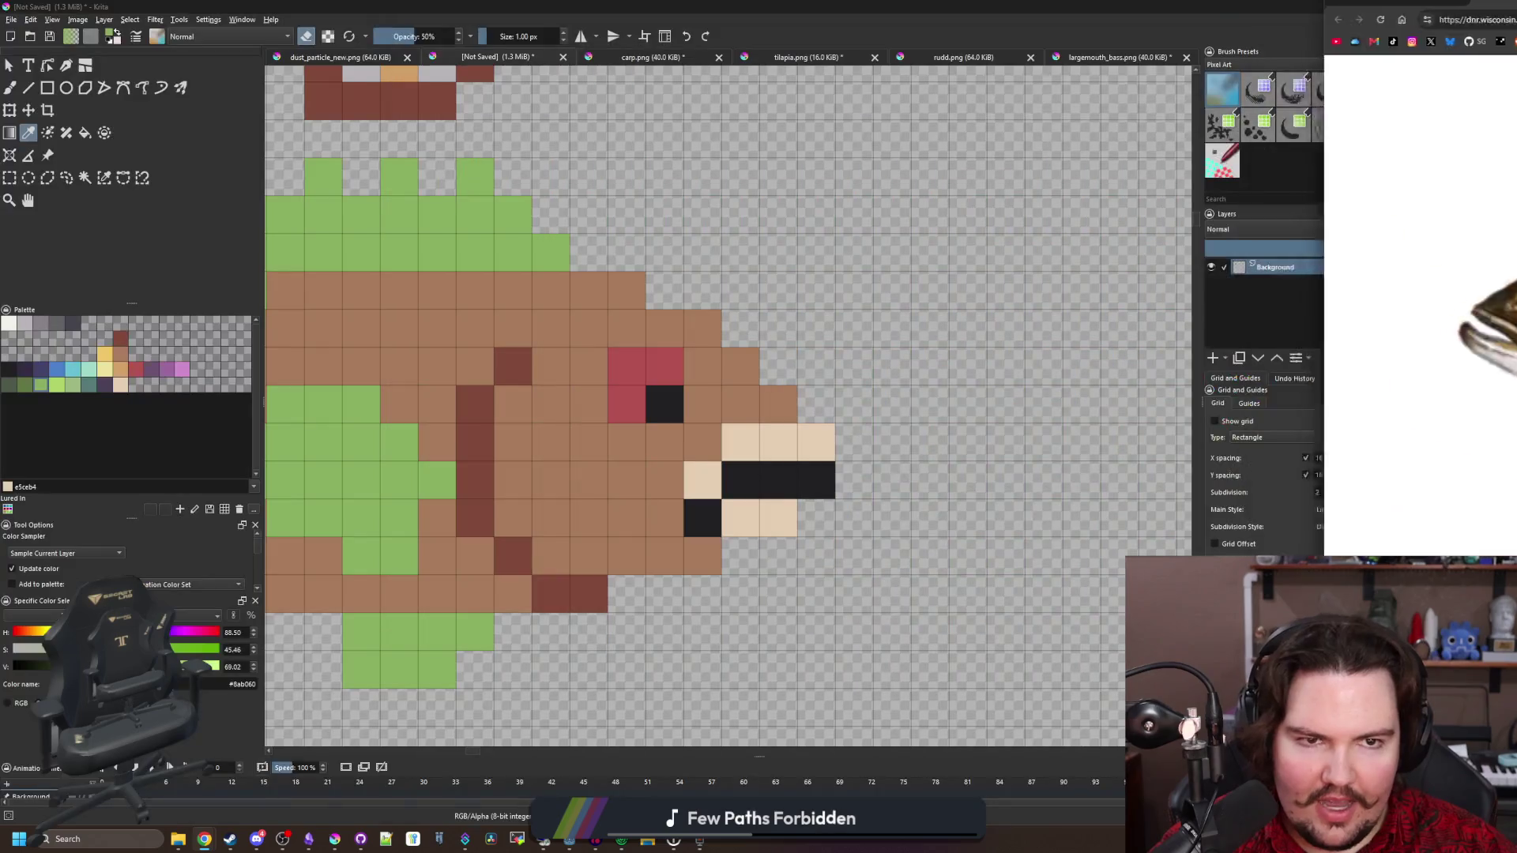
{"action": "scroll", "coordinate": [959, 356], "scroll_direction": "down", "scroll_amount": 3}
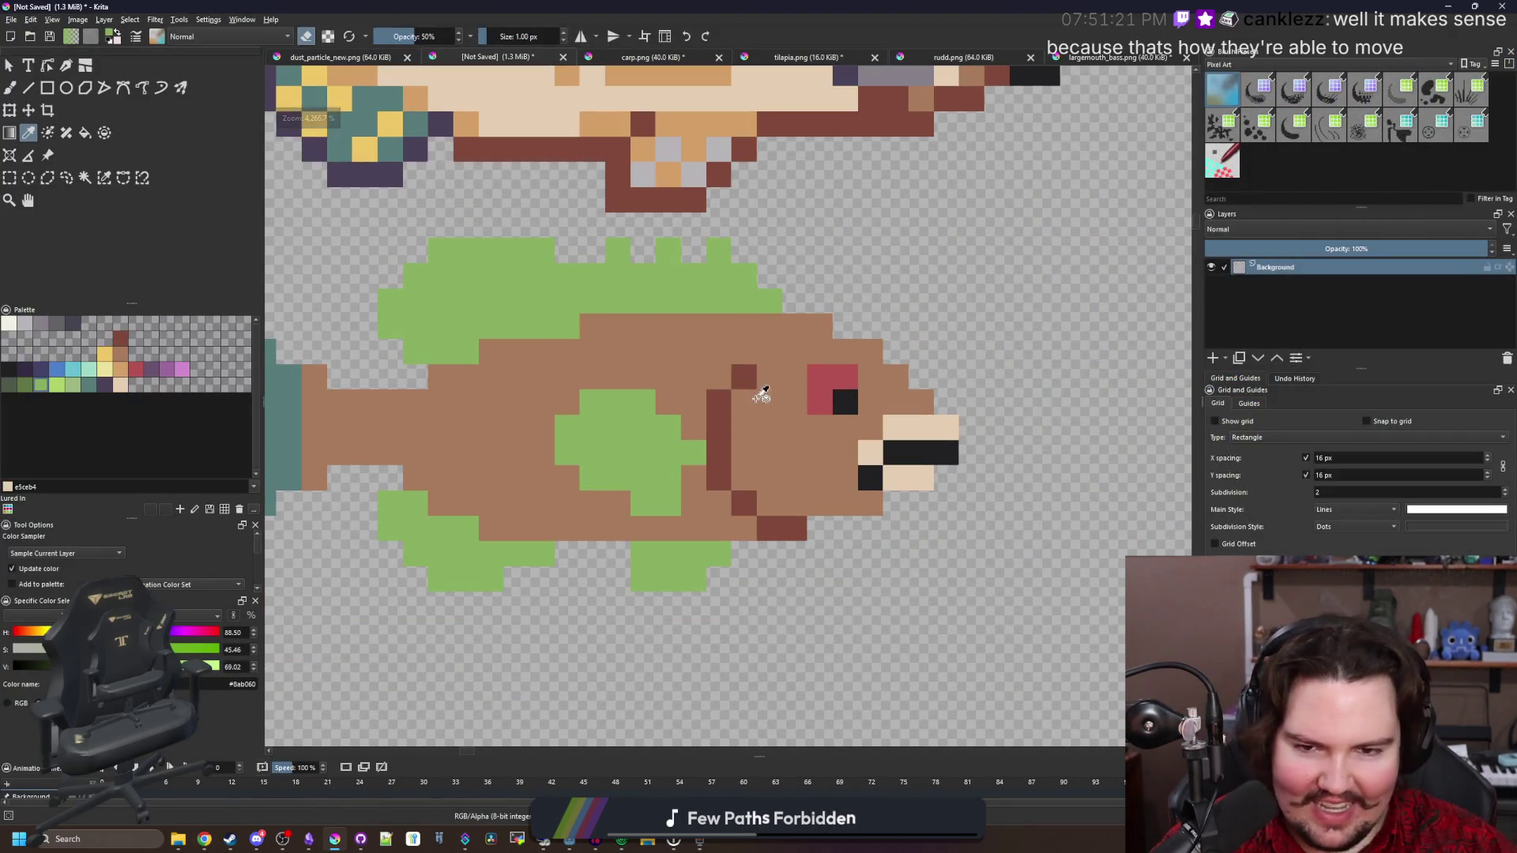
{"action": "scroll", "coordinate": [758, 393], "scroll_direction": "up", "scroll_amount": 2}
Fill the brown fish body with the dark green palette colour
{"action": "left_click", "coordinate": [30, 385]}
{"action": "key", "text": "f"}
{"action": "scroll", "coordinate": [670, 413], "scroll_direction": "down", "scroll_amount": 2}
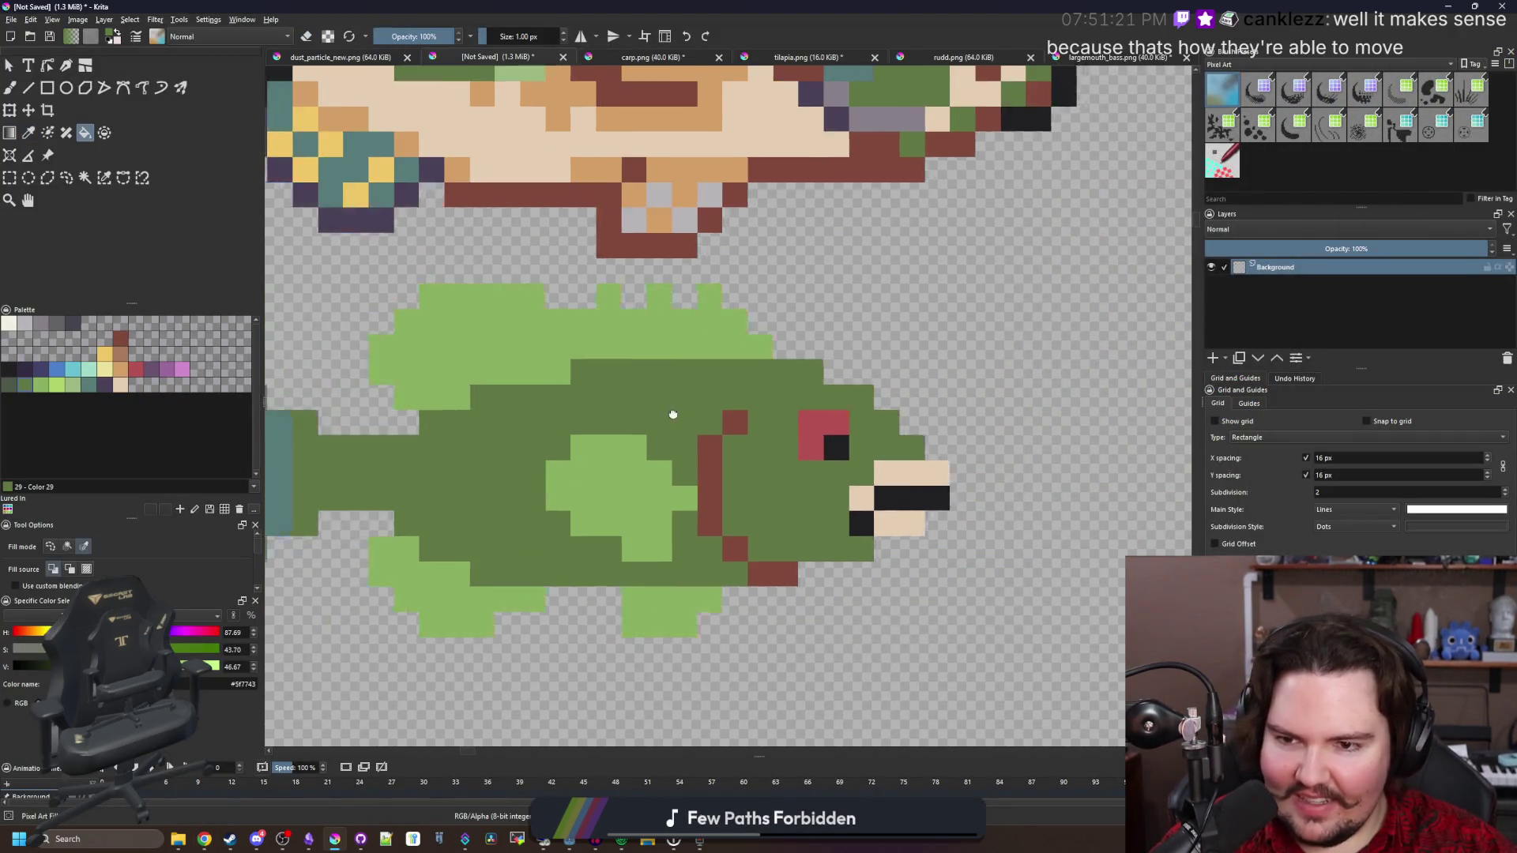
{"action": "scroll", "coordinate": [674, 410], "scroll_direction": "up", "scroll_amount": 1}
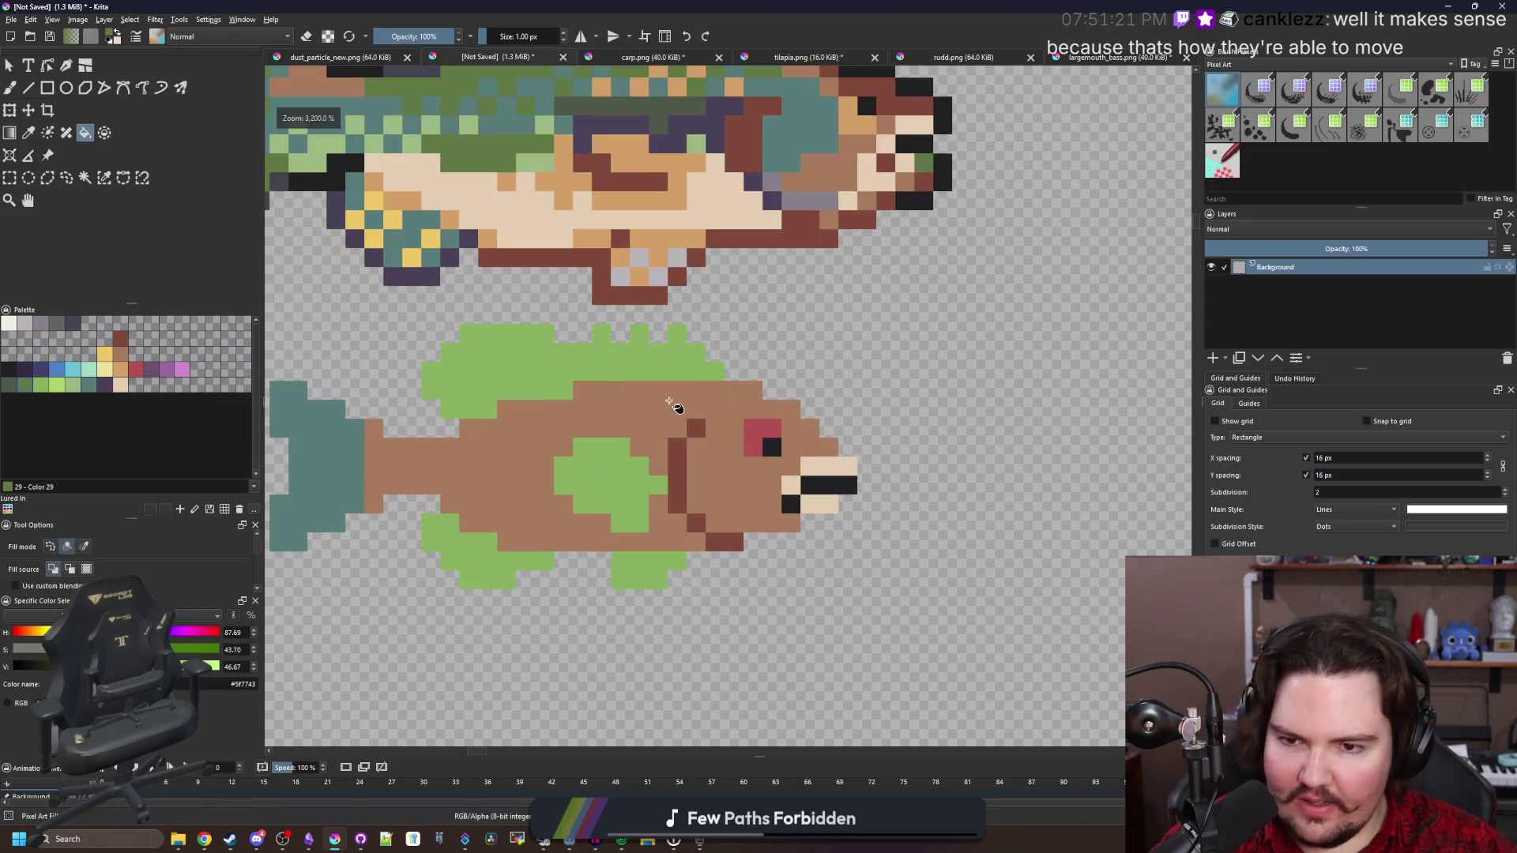
{"action": "left_click", "coordinate": [491, 443]}
Paint a cream stripe along the belly row with the pixel brush
{"action": "scroll", "coordinate": [482, 446], "scroll_direction": "up", "scroll_amount": 2}
{"action": "key", "text": "b"}
{"action": "scroll", "coordinate": [484, 450], "scroll_direction": "down", "scroll_amount": 1}
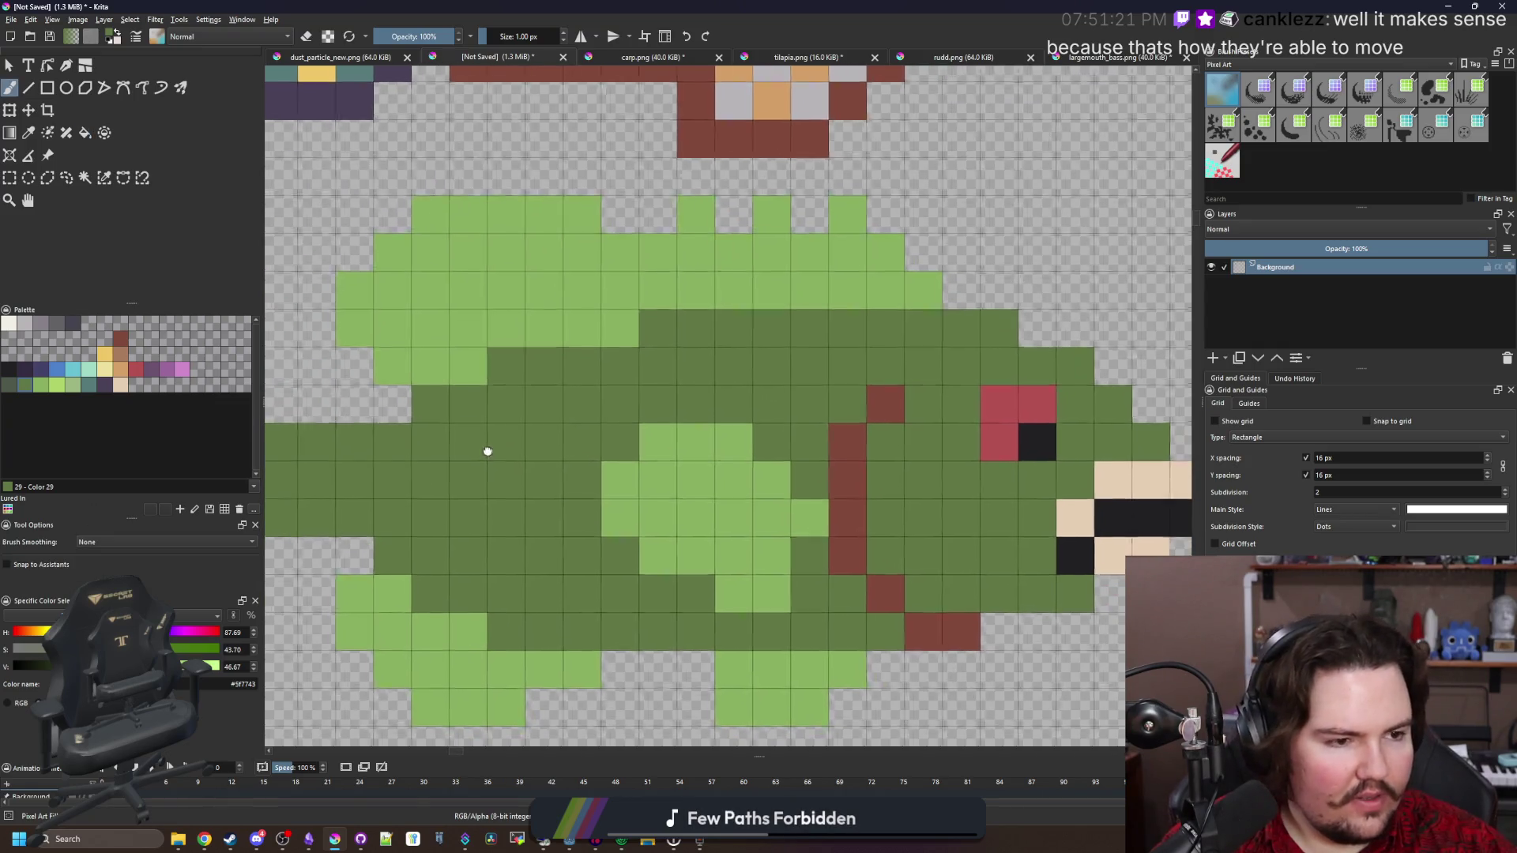
{"action": "scroll", "coordinate": [404, 508], "scroll_direction": "right", "scroll_amount": 1}
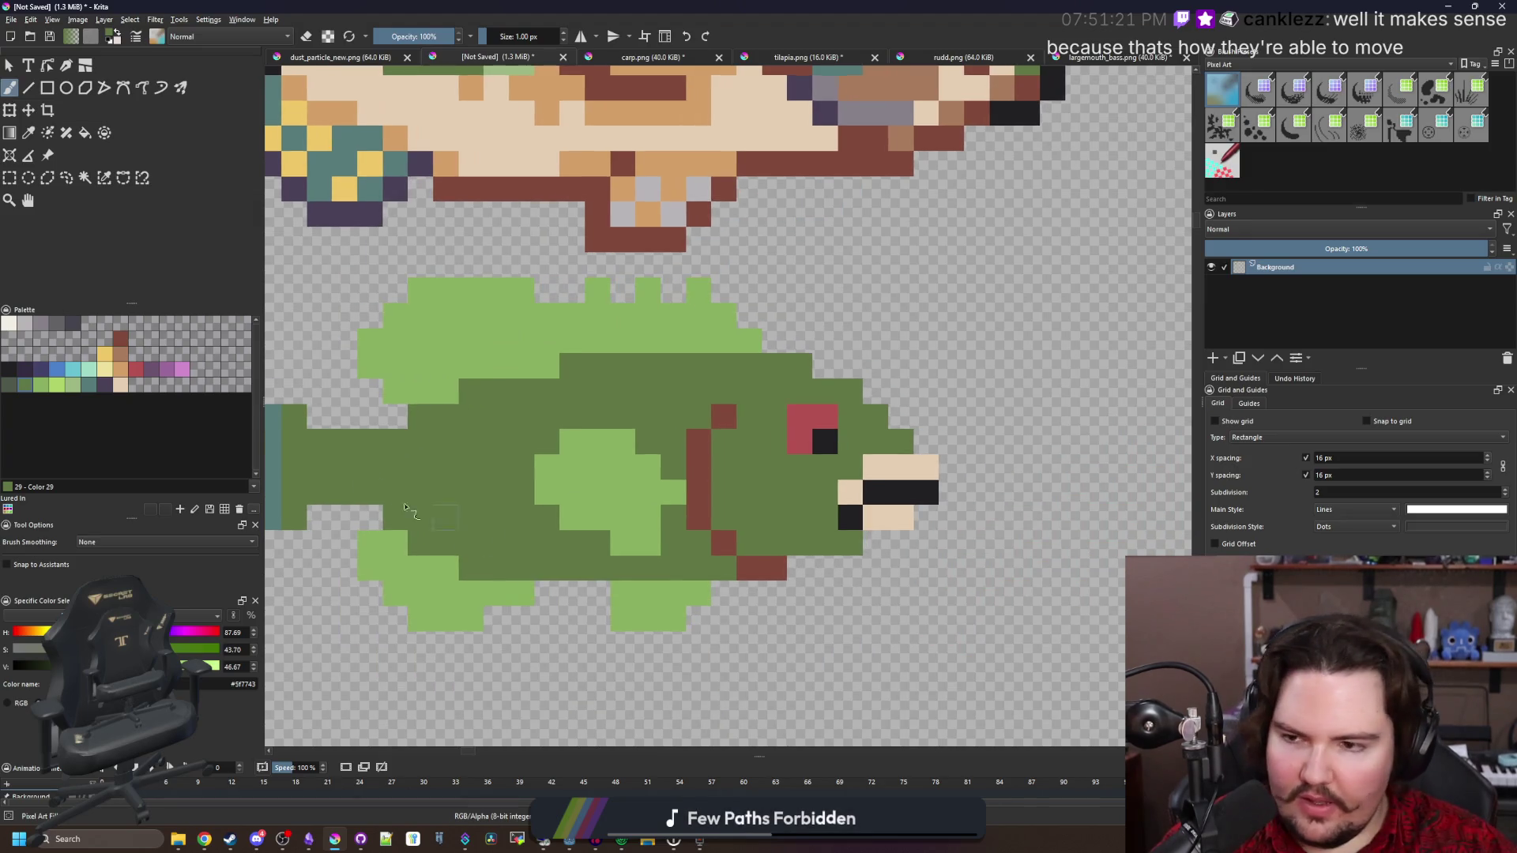
{"action": "left_click", "coordinate": [13, 325]}
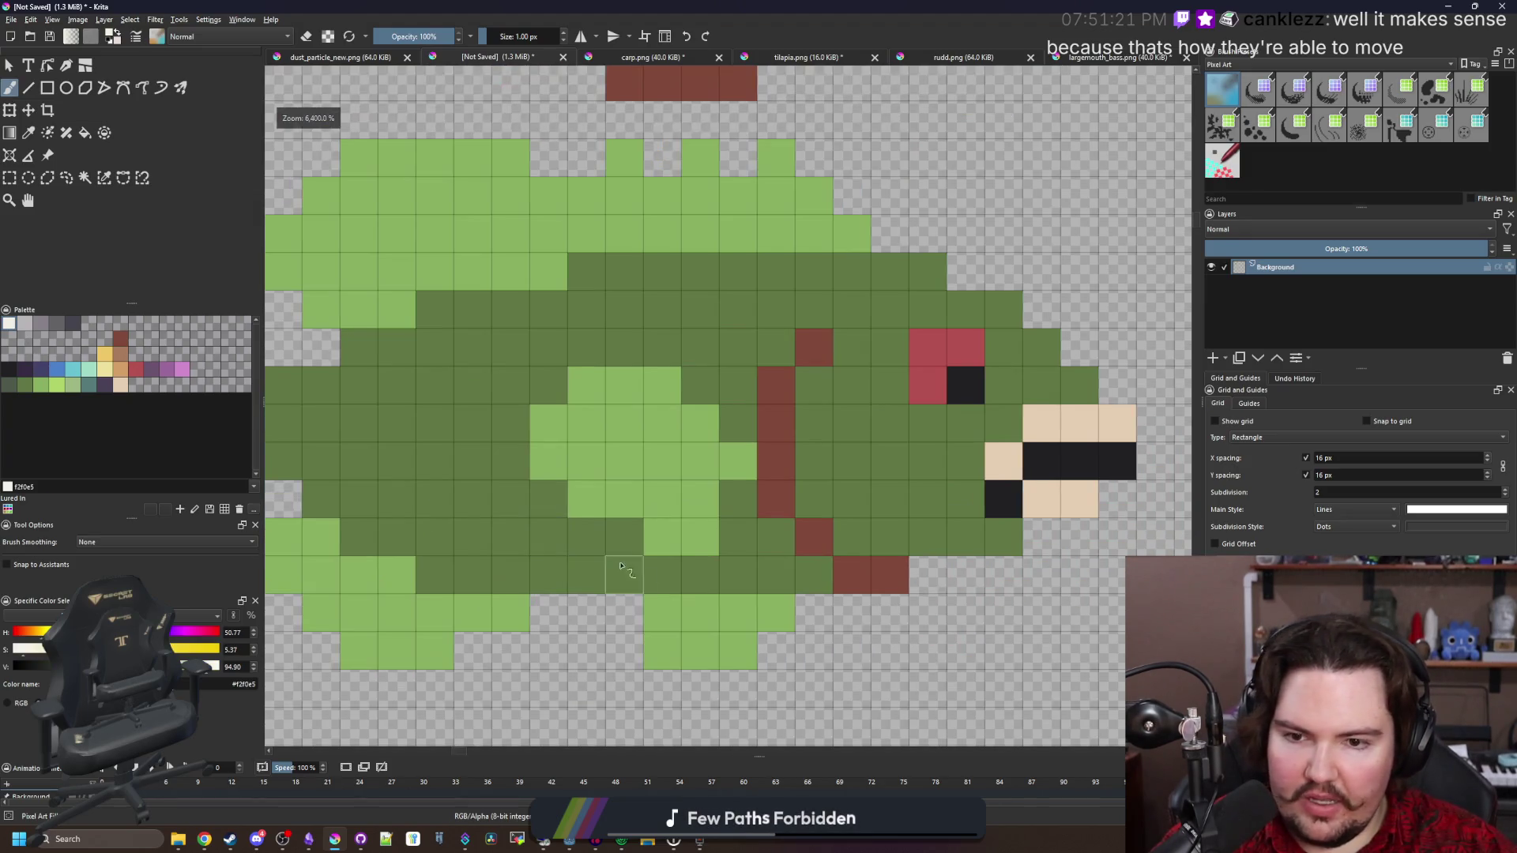
{"action": "scroll", "coordinate": [628, 569], "scroll_direction": "up", "scroll_amount": 1}
{"action": "mouse_move", "coordinate": [814, 575]}
{"action": "left_mouse_down"}
{"action": "mouse_move", "coordinate": [554, 568]}
{"action": "mouse_move", "coordinate": [689, 584]}
{"action": "mouse_move", "coordinate": [571, 583]}
{"action": "mouse_move", "coordinate": [490, 548]}
{"action": "mouse_move", "coordinate": [413, 474]}
{"action": "mouse_move", "coordinate": [339, 475]}
{"action": "mouse_move", "coordinate": [753, 587]}
{"action": "mouse_move", "coordinate": [854, 583]}
{"action": "mouse_move", "coordinate": [416, 553]}
{"action": "left_mouse_up"}
Extend the cream belly stripe and turn the two tan jaw cells cream
{"action": "left_click", "coordinate": [406, 540]}
{"action": "left_click_drag", "start_coordinate": [537, 550], "coordinate": [791, 545]}
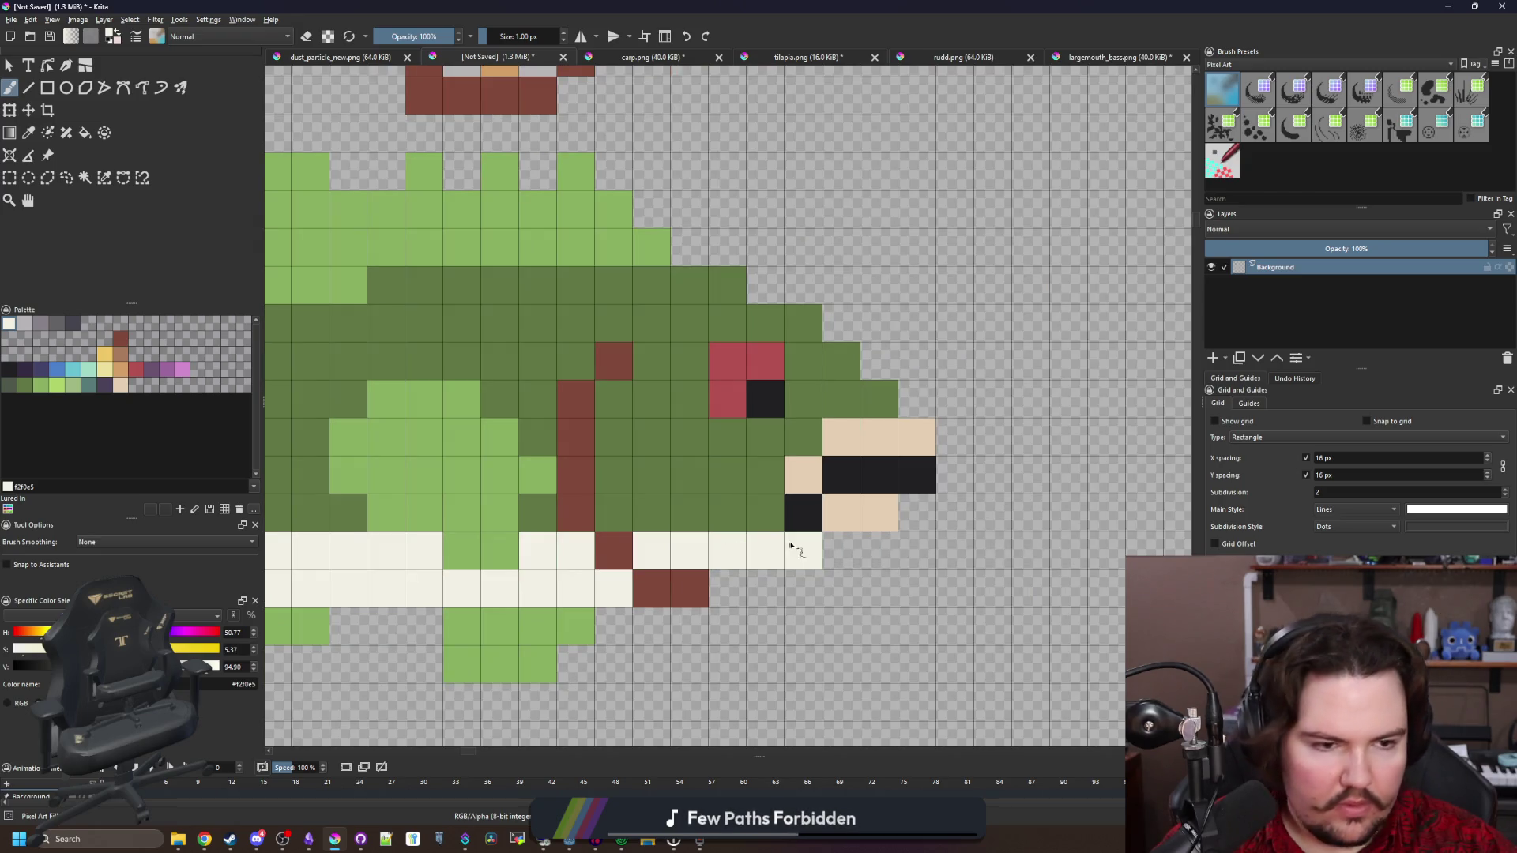
{"action": "mouse_move", "coordinate": [854, 503]}
{"action": "left_mouse_down"}
{"action": "mouse_move", "coordinate": [875, 507]}
{"action": "mouse_move", "coordinate": [749, 544]}
{"action": "left_mouse_up"}
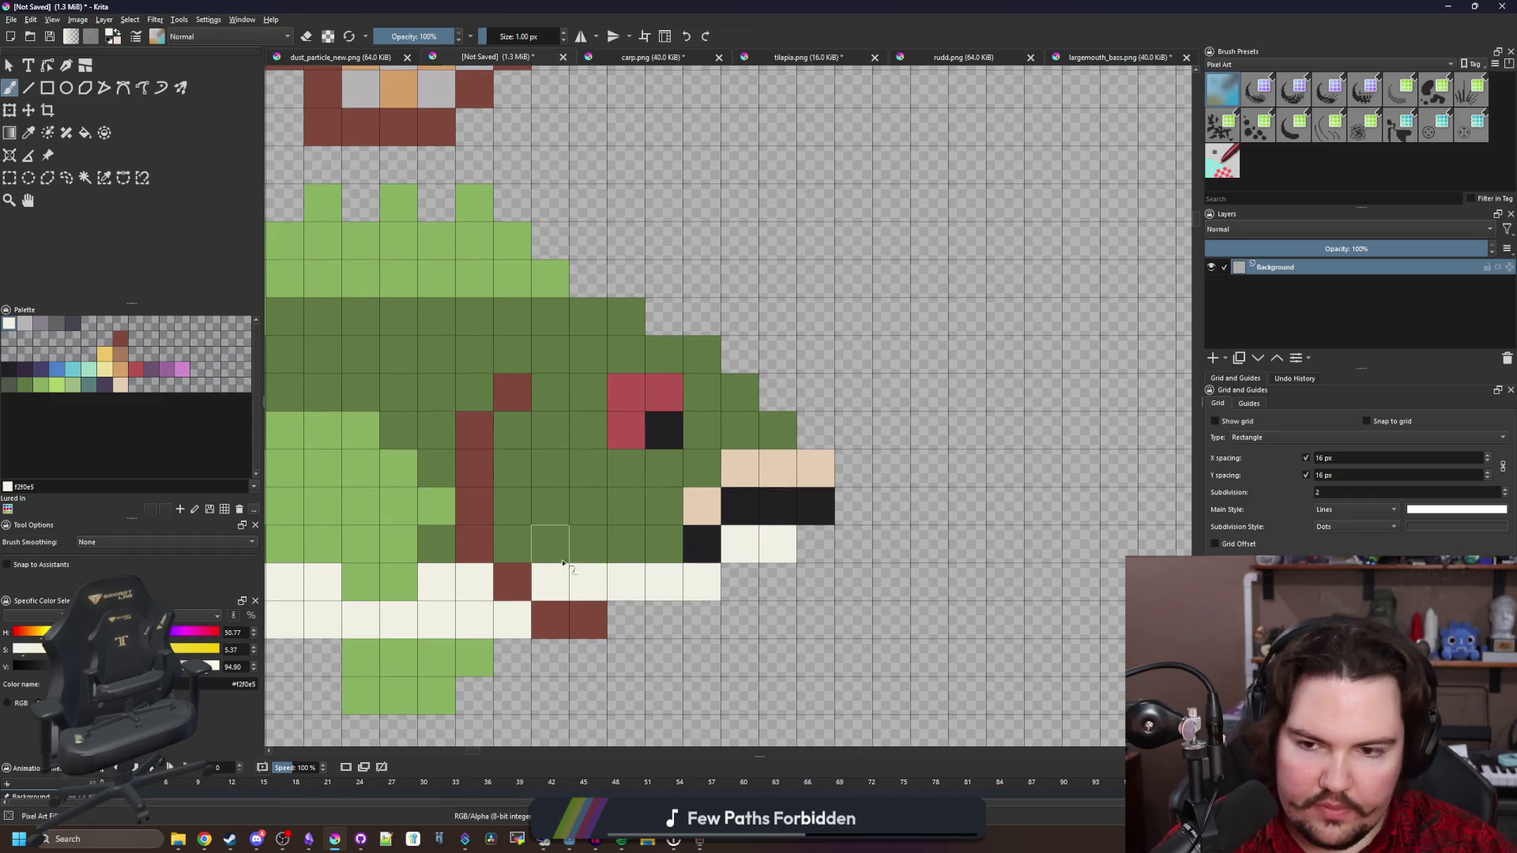
Paint cream cells behind the gill line and up the cheek, then sample the mouth's beige
{"action": "mouse_move", "coordinate": [545, 557]}
{"action": "left_mouse_down"}
{"action": "mouse_move", "coordinate": [512, 506]}
{"action": "mouse_move", "coordinate": [511, 468]}
{"action": "left_mouse_up"}
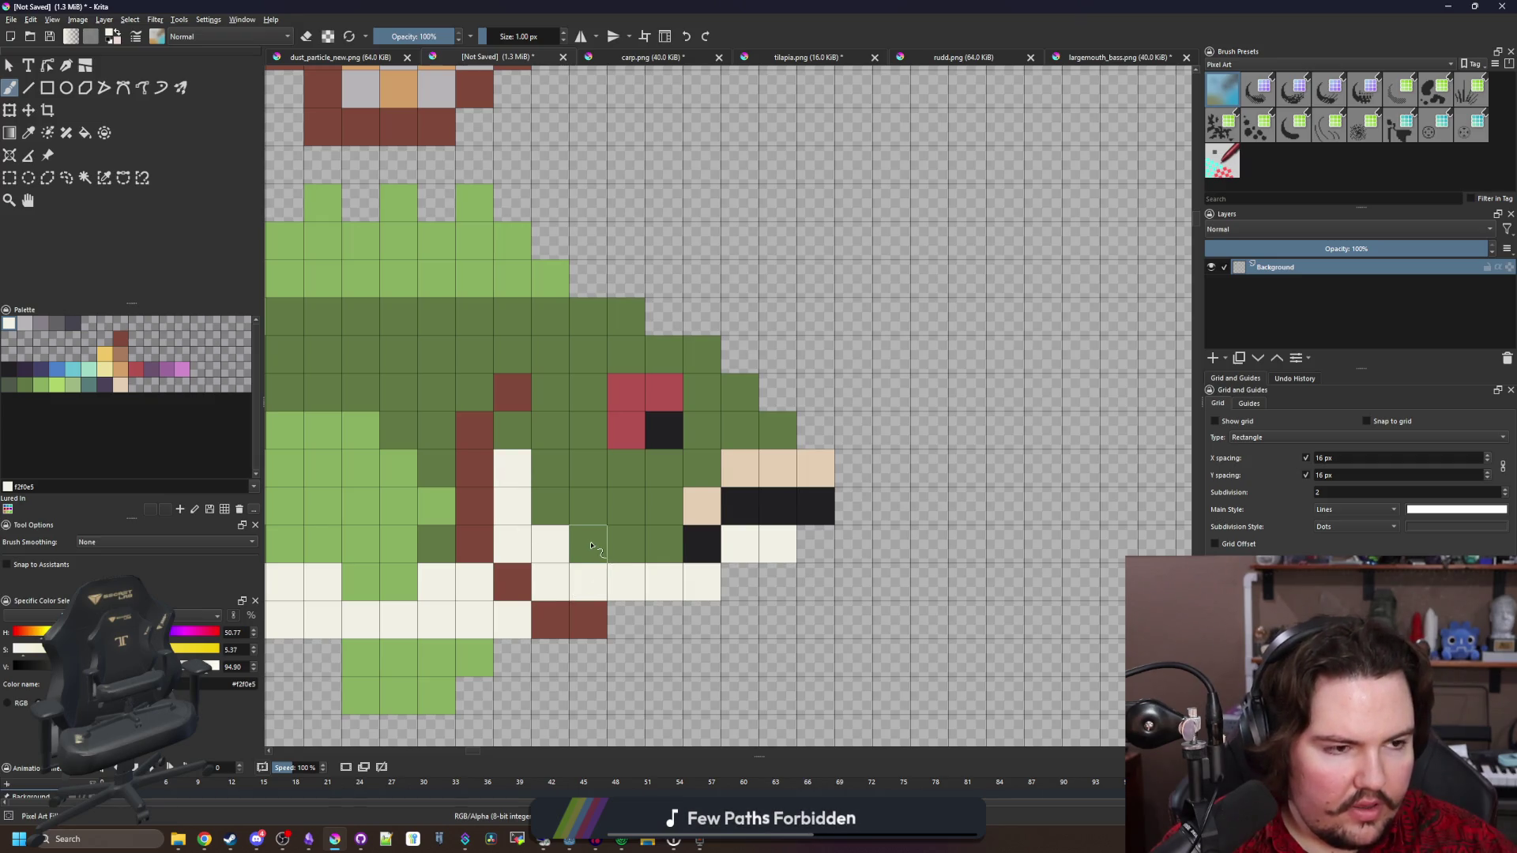
{"action": "scroll", "coordinate": [591, 545], "scroll_direction": "down", "scroll_amount": 5}
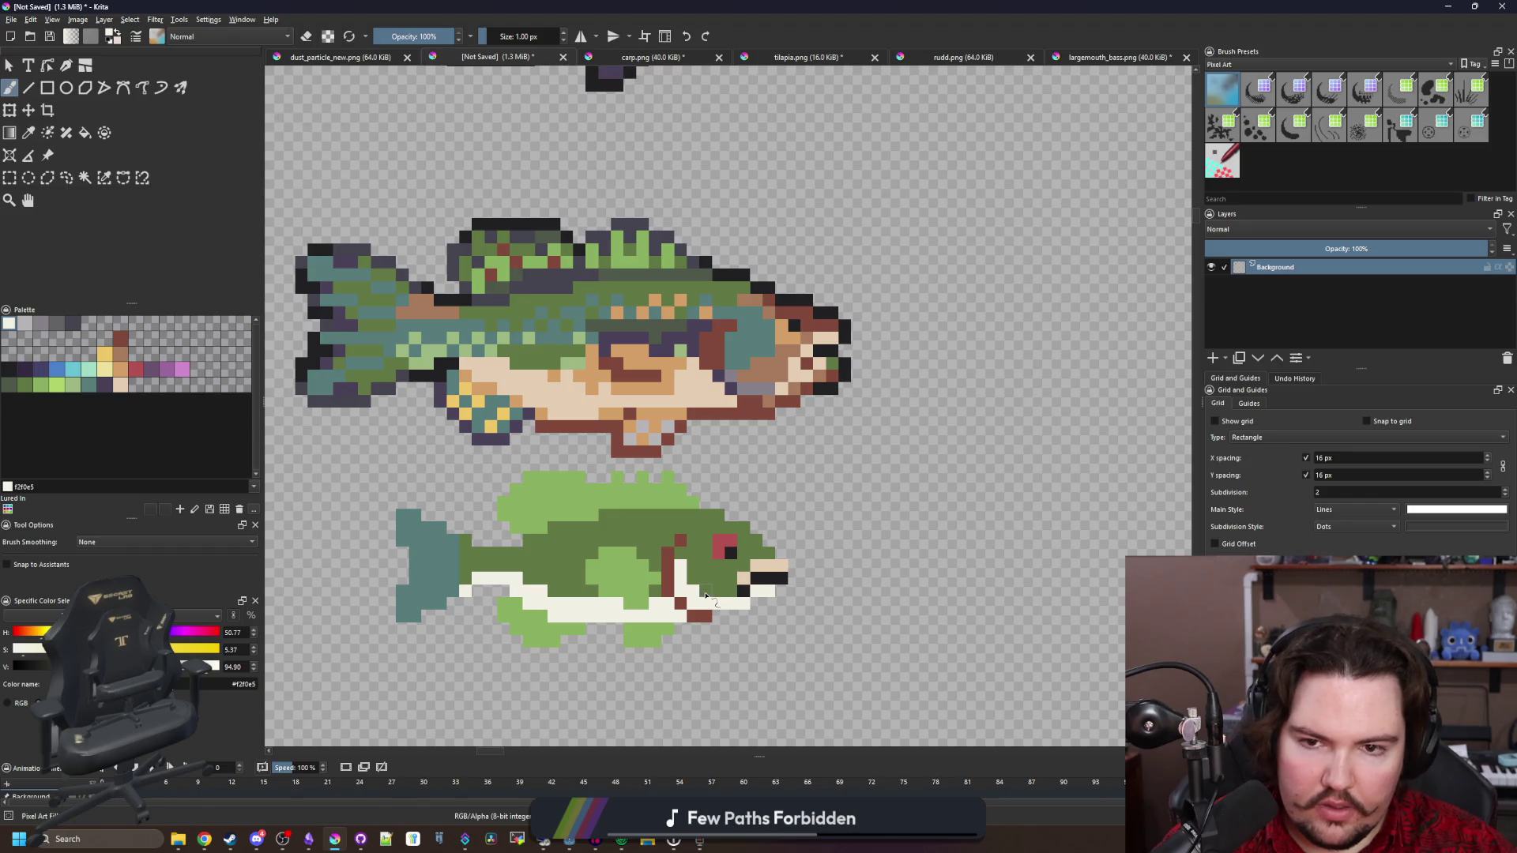
{"action": "scroll", "coordinate": [706, 595], "scroll_direction": "up", "scroll_amount": 3}
{"action": "left_click", "coordinate": [747, 587]}
{"action": "left_click", "coordinate": [726, 569]}
{"action": "left_click", "coordinate": [707, 550]}
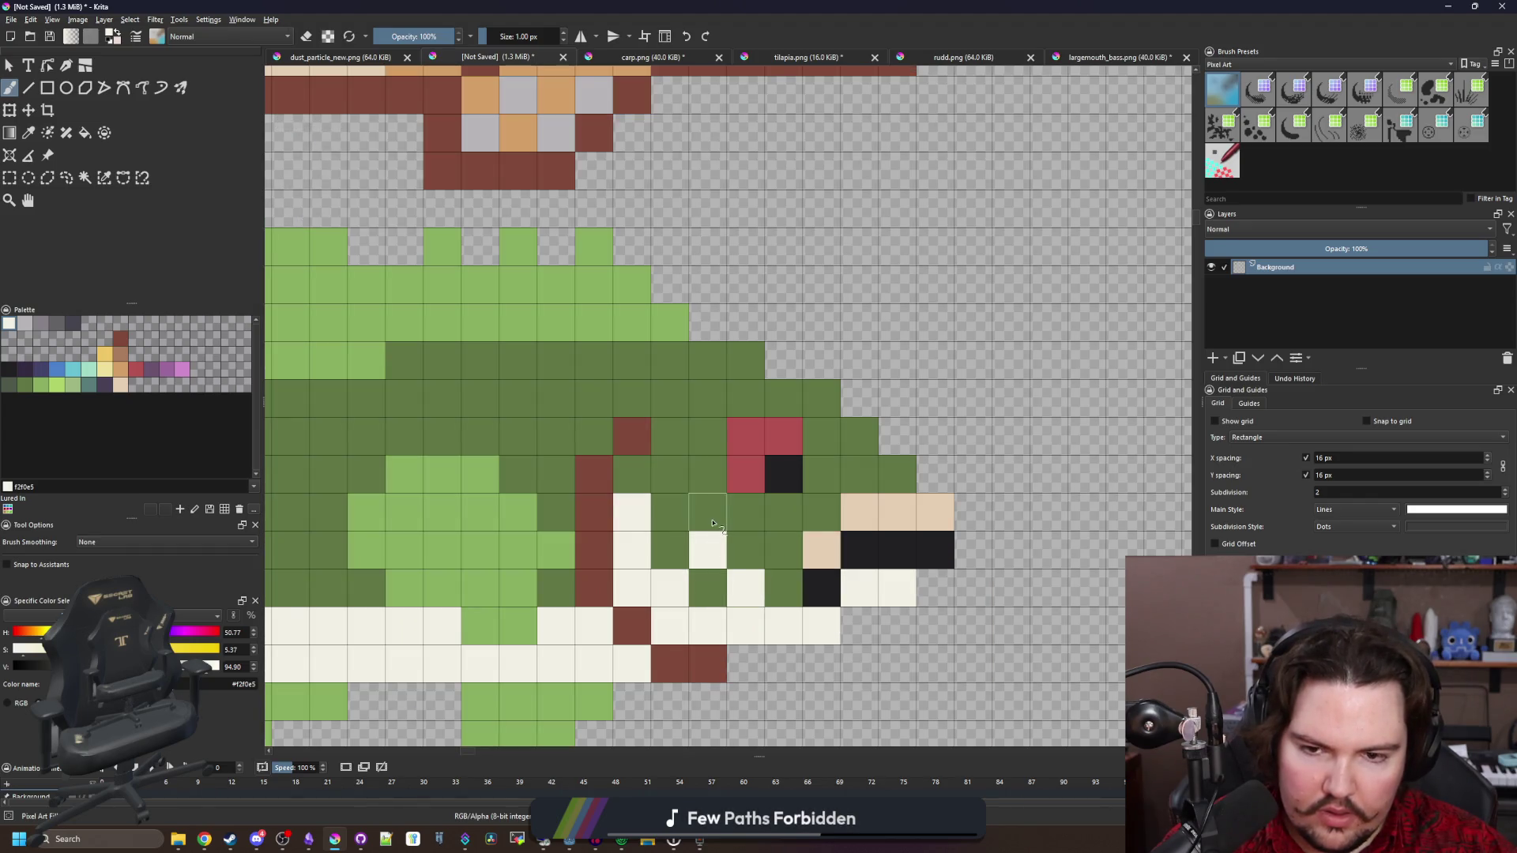
{"action": "scroll", "coordinate": [649, 519], "scroll_direction": "down", "scroll_amount": 4}
{"action": "scroll", "coordinate": [649, 519], "scroll_direction": "down", "scroll_amount": 2}
{"action": "scroll", "coordinate": [639, 534], "scroll_direction": "up", "scroll_amount": 6}
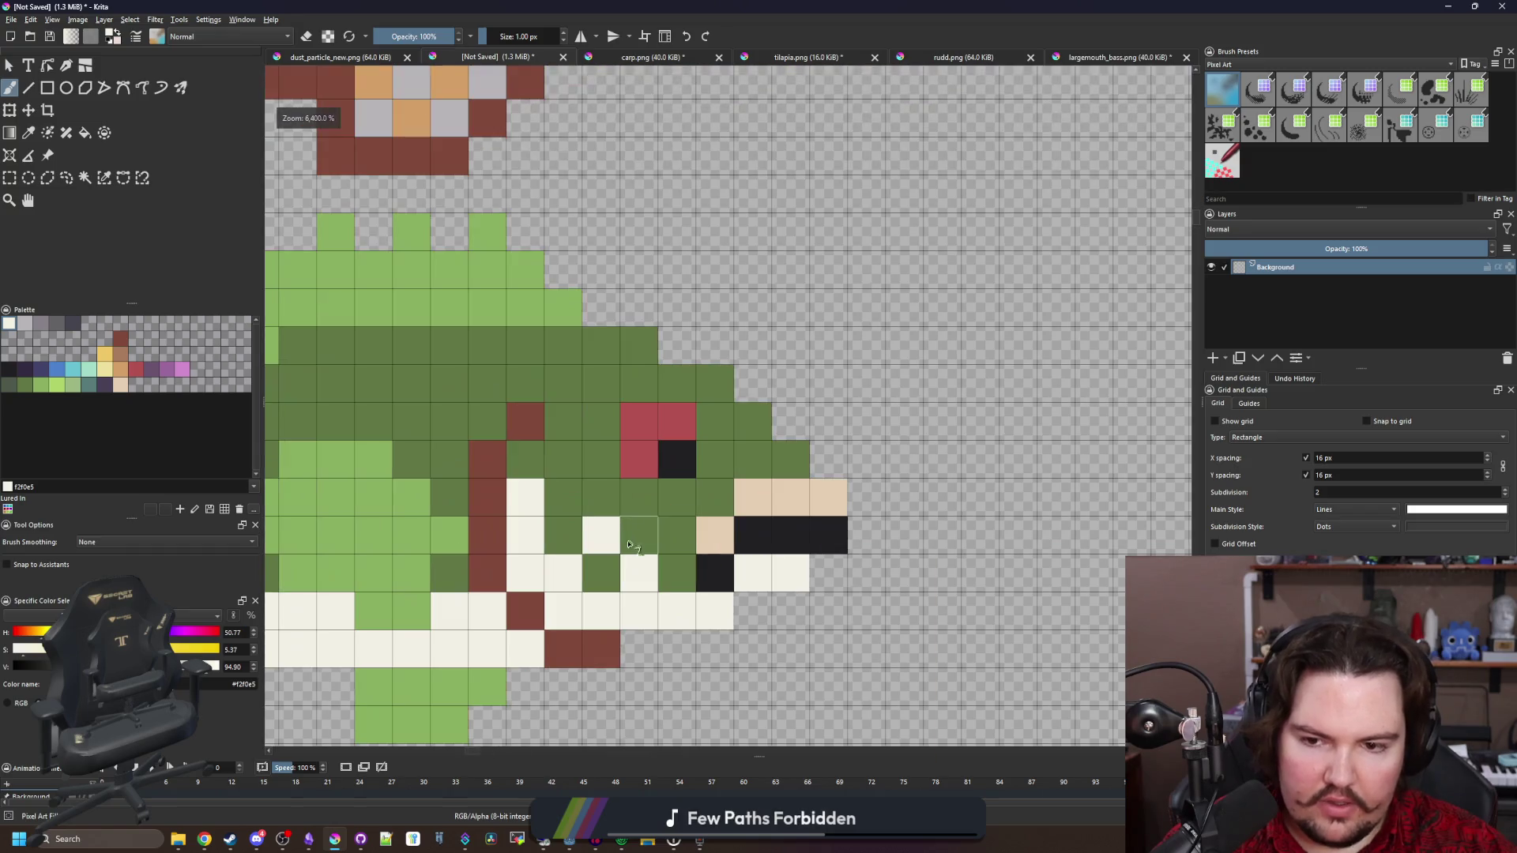
{"action": "scroll", "coordinate": [615, 603], "scroll_direction": "down", "scroll_amount": 6}
{"action": "scroll", "coordinate": [870, 427], "scroll_direction": "up", "scroll_amount": 6}
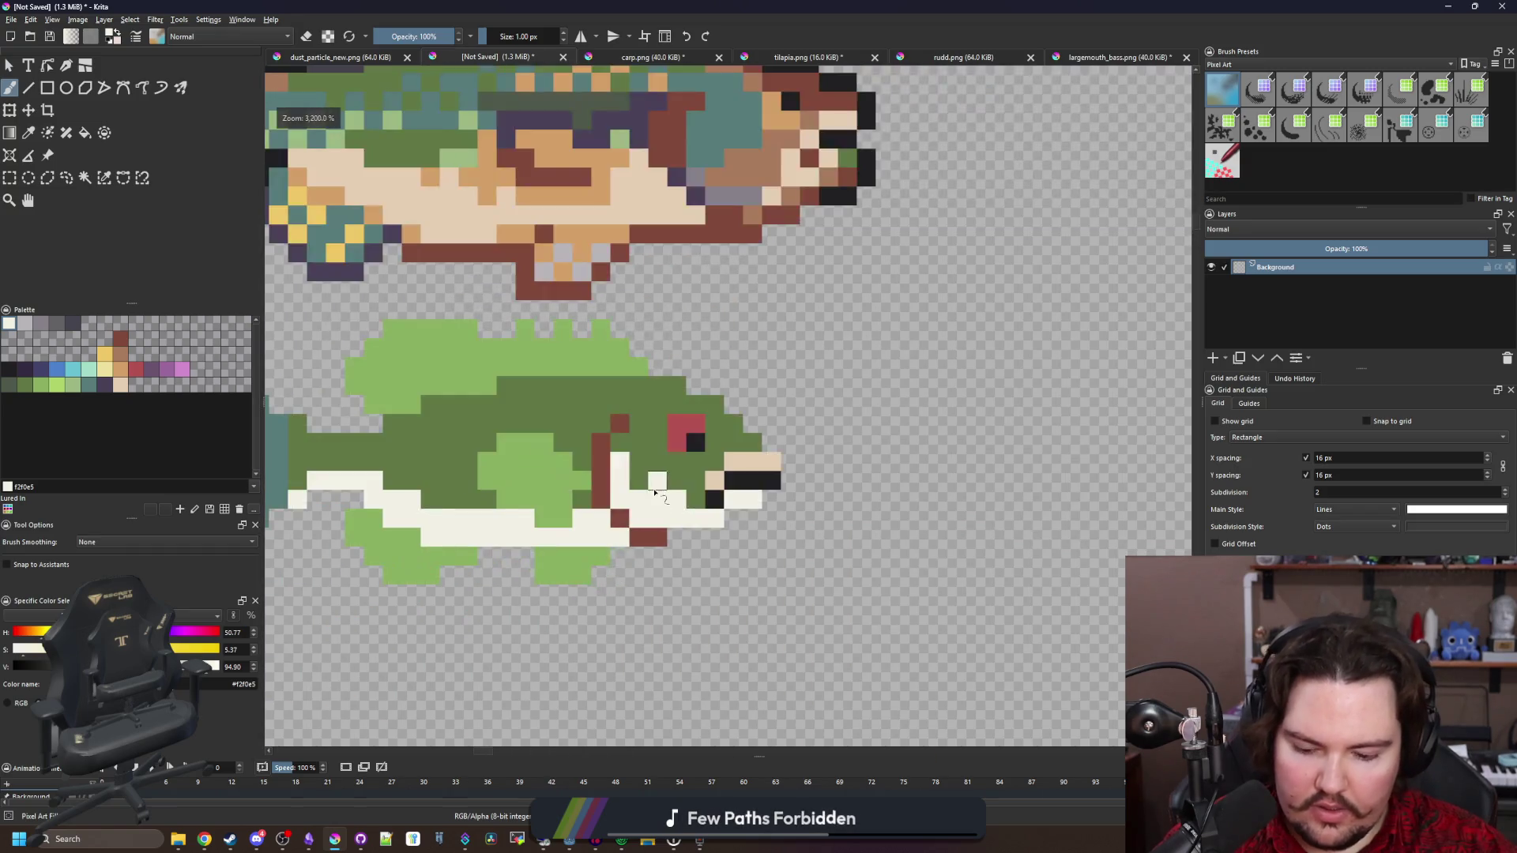
{"action": "key", "text": "p"}
{"action": "left_click", "coordinate": [870, 427]}
Paint three cheek cells beige with the brush
{"action": "key", "text": "b"}
{"action": "left_click", "coordinate": [624, 510]}
{"action": "left_click", "coordinate": [661, 548]}
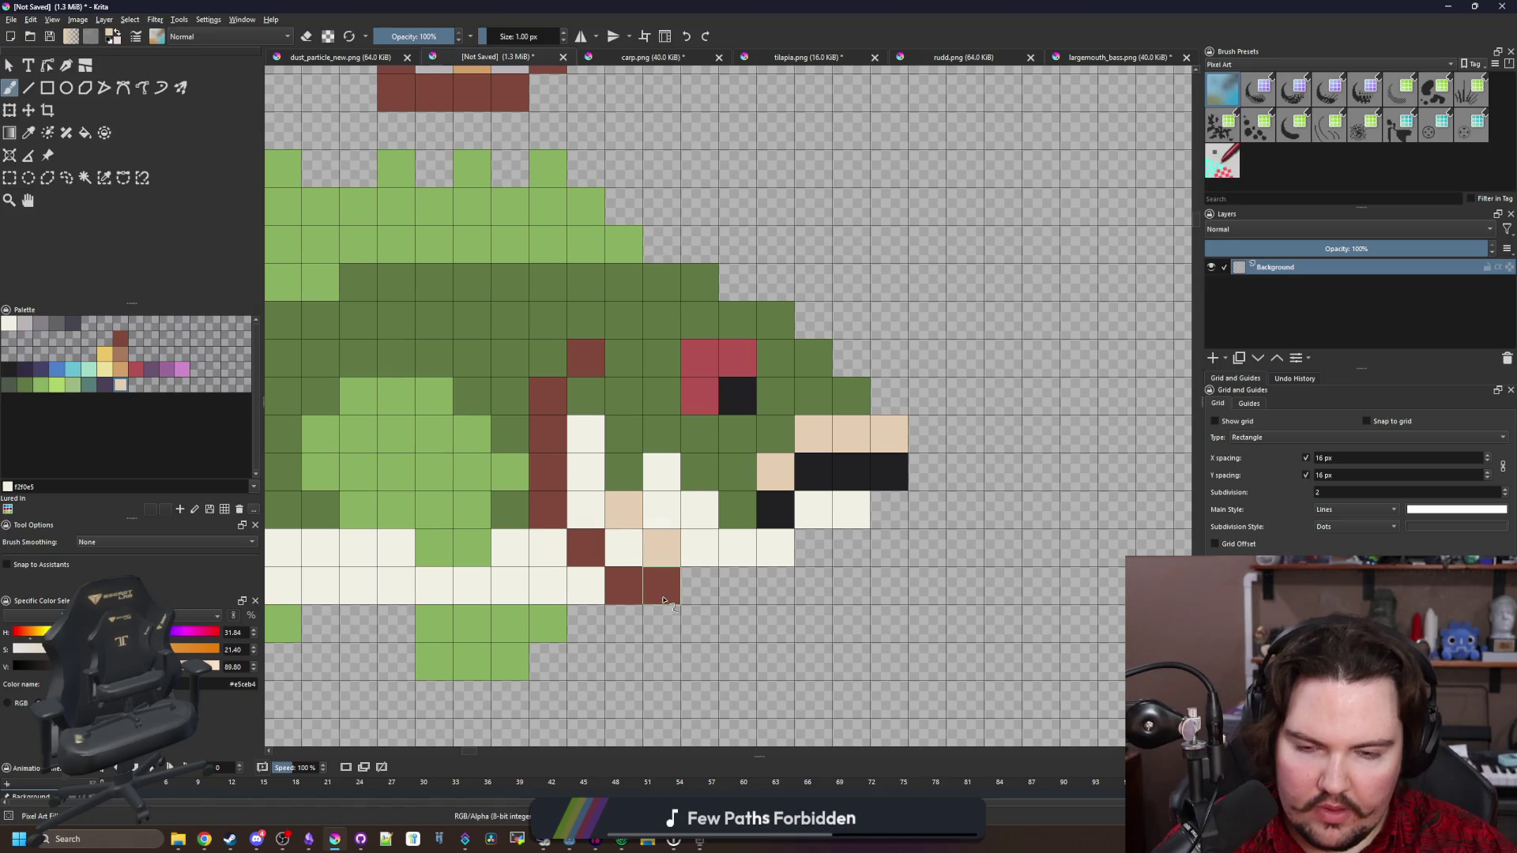
{"action": "left_click", "coordinate": [695, 521]}
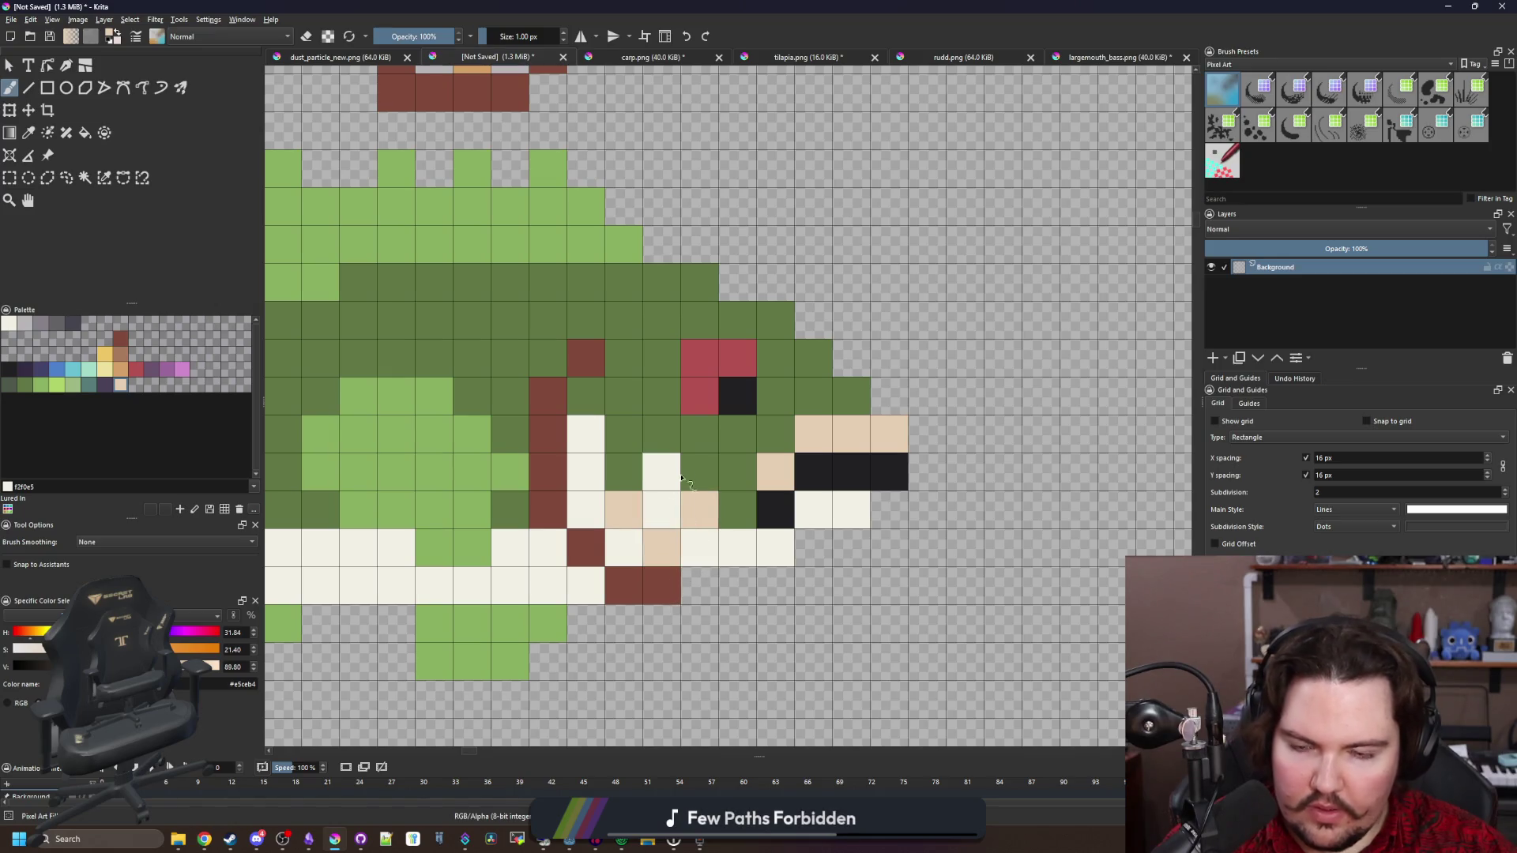
Add light green highlight cells on the head, undoing the last one
{"action": "left_click", "coordinate": [71, 387]}
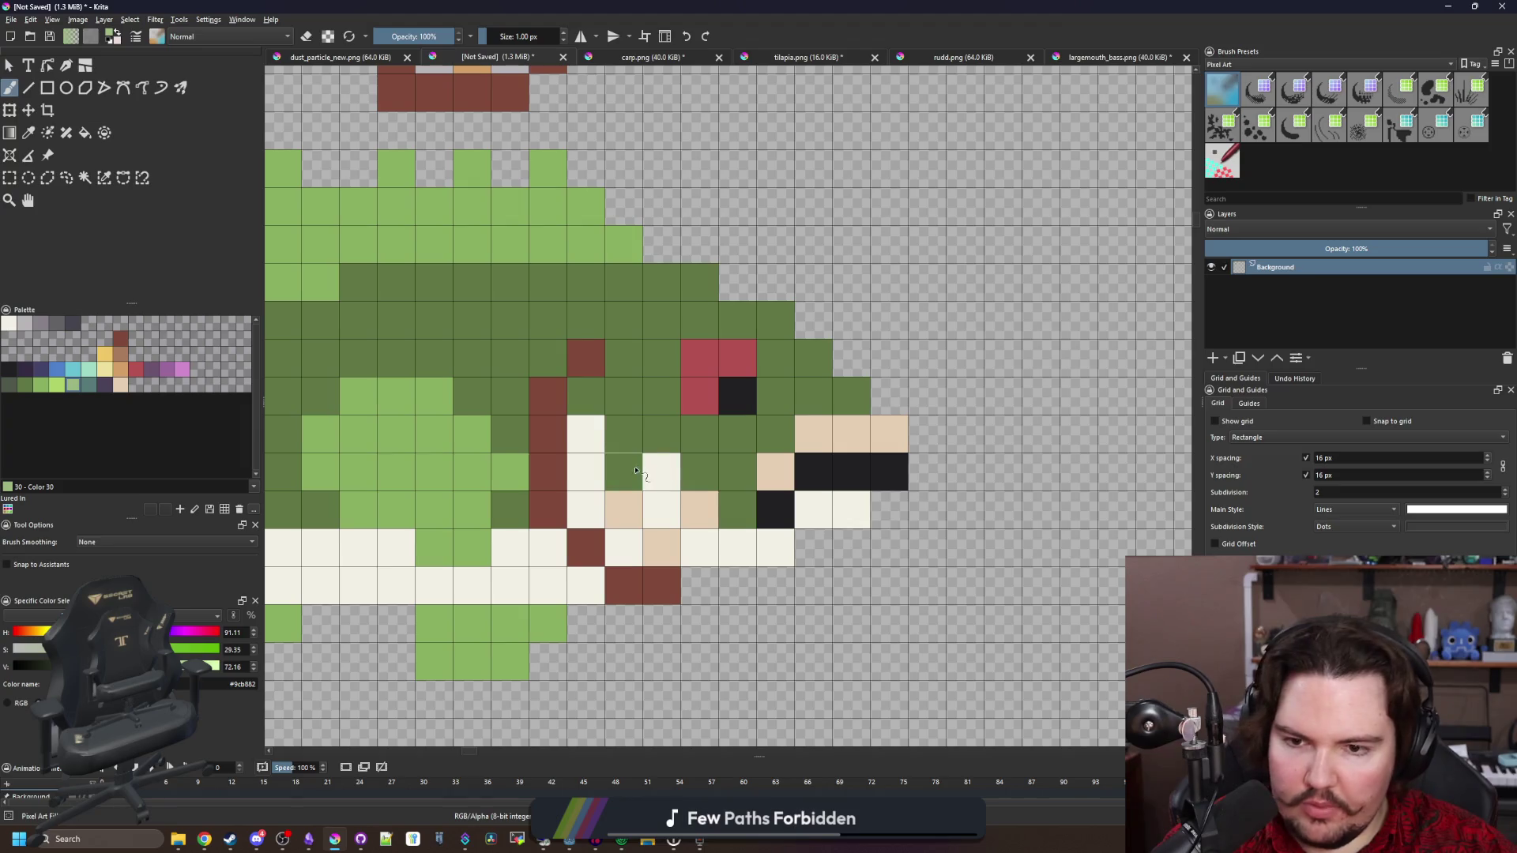
{"action": "left_click", "coordinate": [623, 471]}
{"action": "left_click", "coordinate": [585, 396]}
{"action": "left_click", "coordinate": [586, 434]}
{"action": "key", "text": "ctrl+z"}
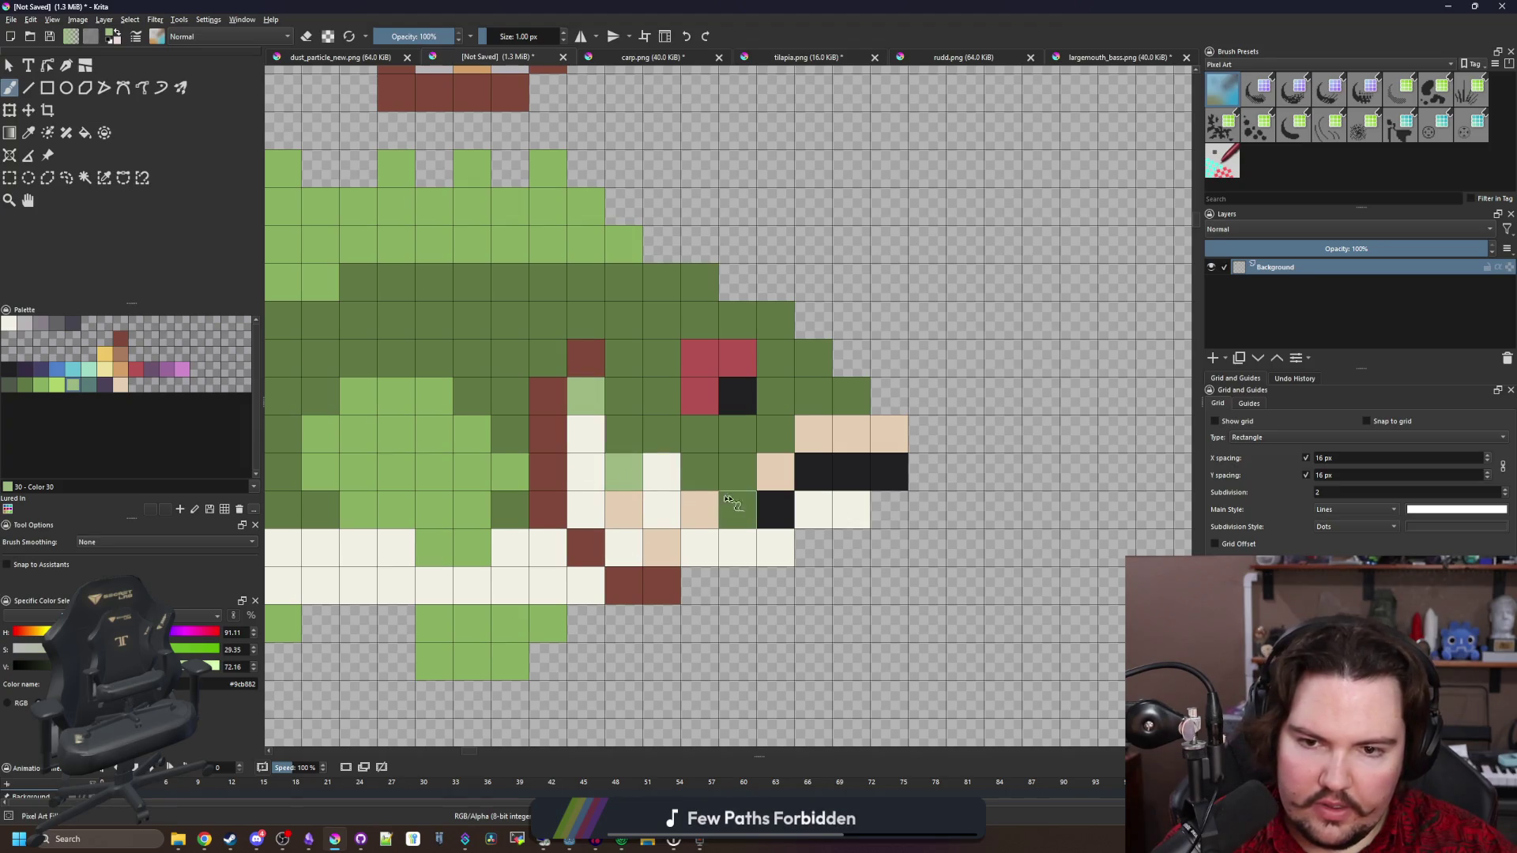
Dot pale green cells along the body and the top edge of the cream belly
{"action": "left_click_drag", "start_coordinate": [509, 561], "coordinate": [887, 569]}
{"action": "left_click", "coordinate": [584, 518]}
{"action": "left_click", "coordinate": [508, 479]}
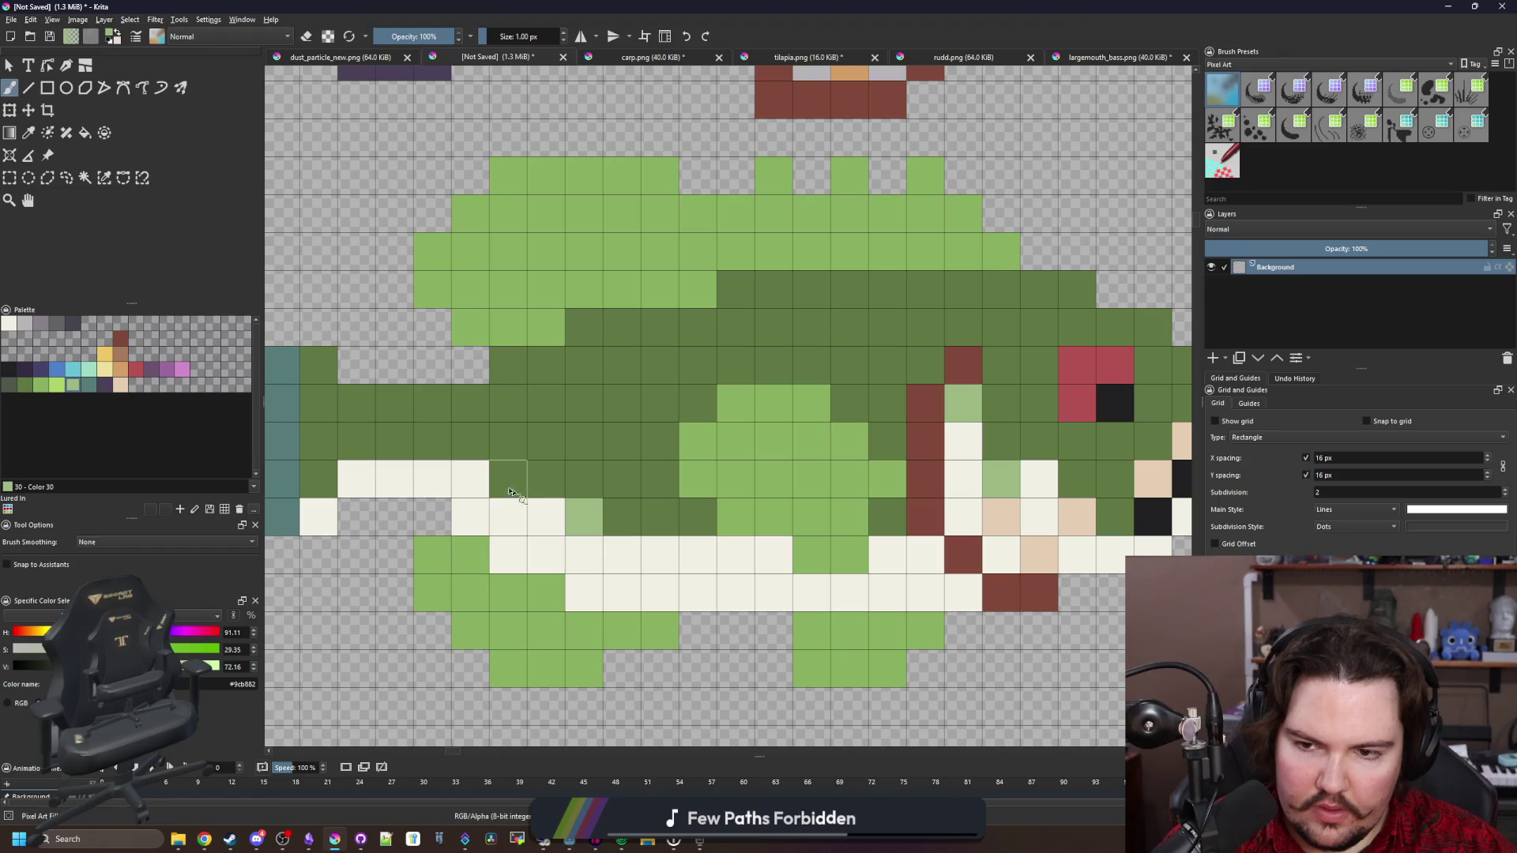
{"action": "left_click", "coordinate": [319, 479]}
{"action": "left_click", "coordinate": [631, 535]}
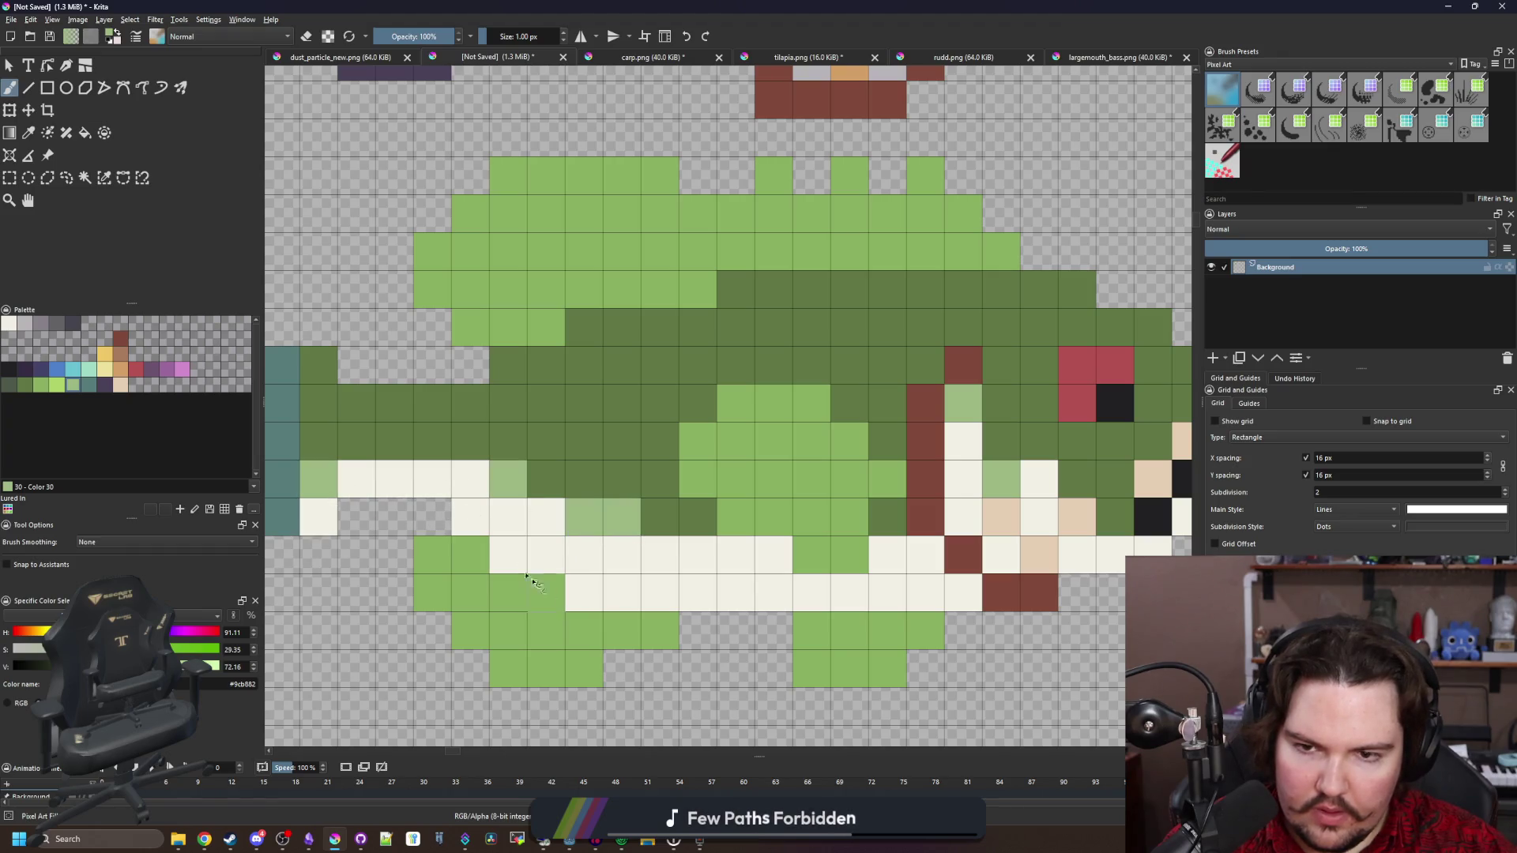
{"action": "scroll", "coordinate": [624, 521], "scroll_direction": "down", "scroll_amount": 5}
{"action": "scroll", "coordinate": [601, 496], "scroll_direction": "up", "scroll_amount": 5}
{"action": "left_click", "coordinate": [580, 494]}
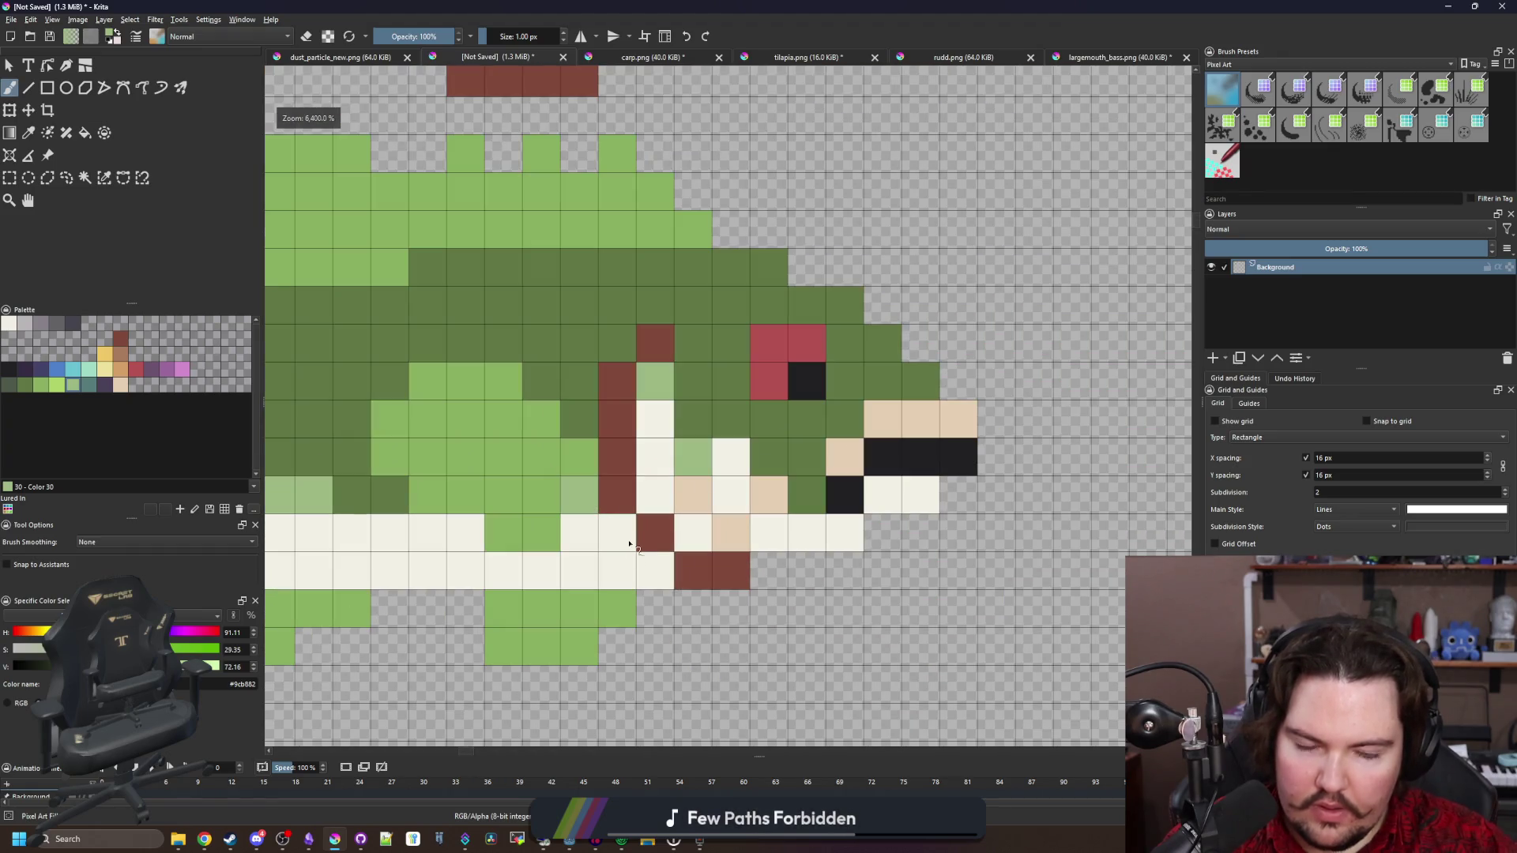
{"action": "scroll", "coordinate": [672, 459], "scroll_direction": "down", "scroll_amount": 3}
{"action": "scroll", "coordinate": [673, 458], "scroll_direction": "up", "scroll_amount": 5}
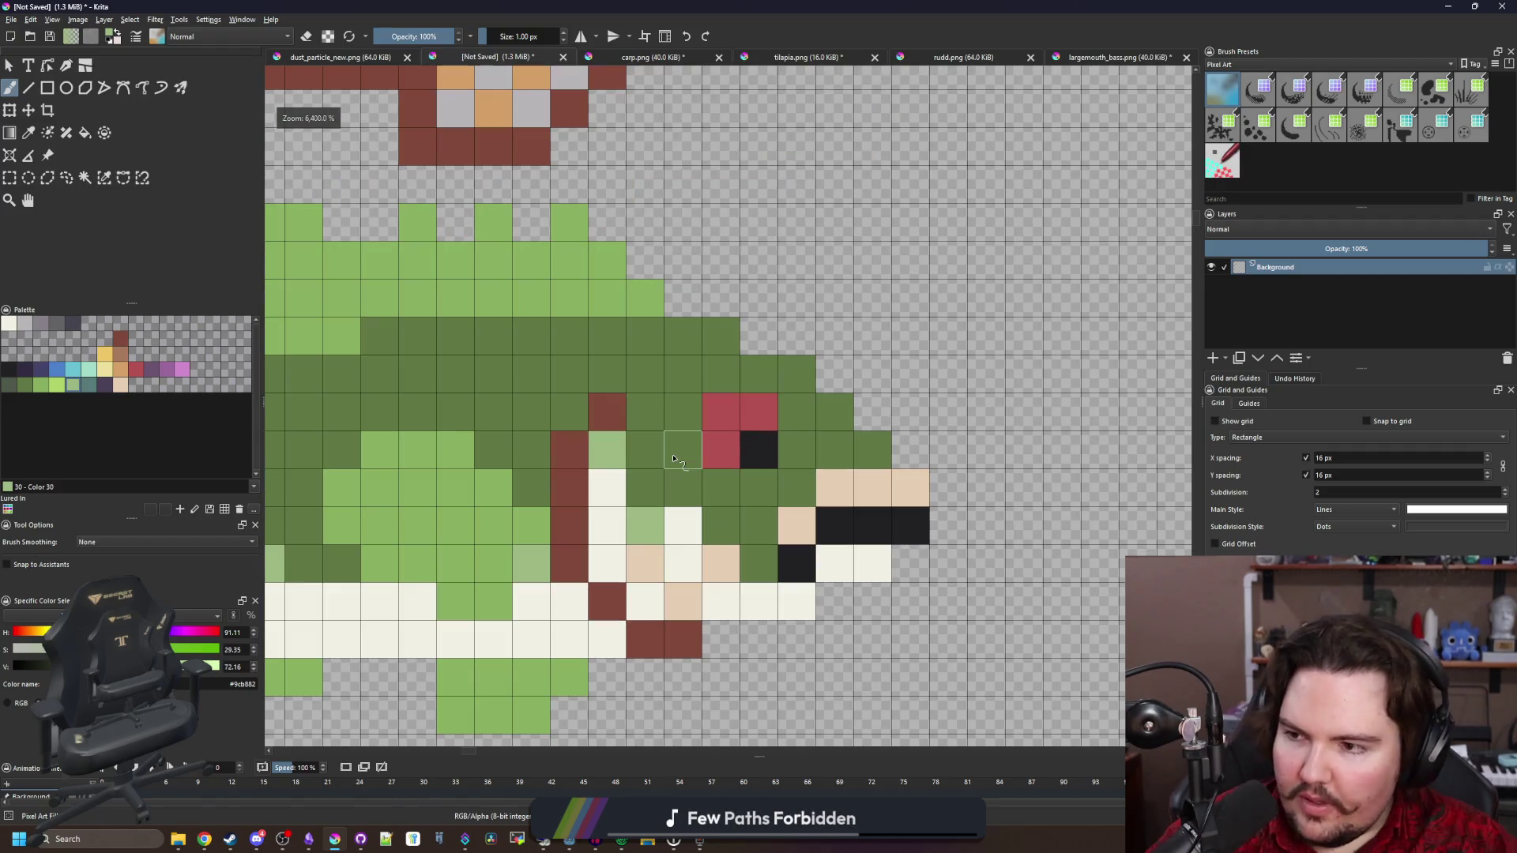
{"action": "scroll", "coordinate": [673, 459], "scroll_direction": "down", "scroll_amount": 3}
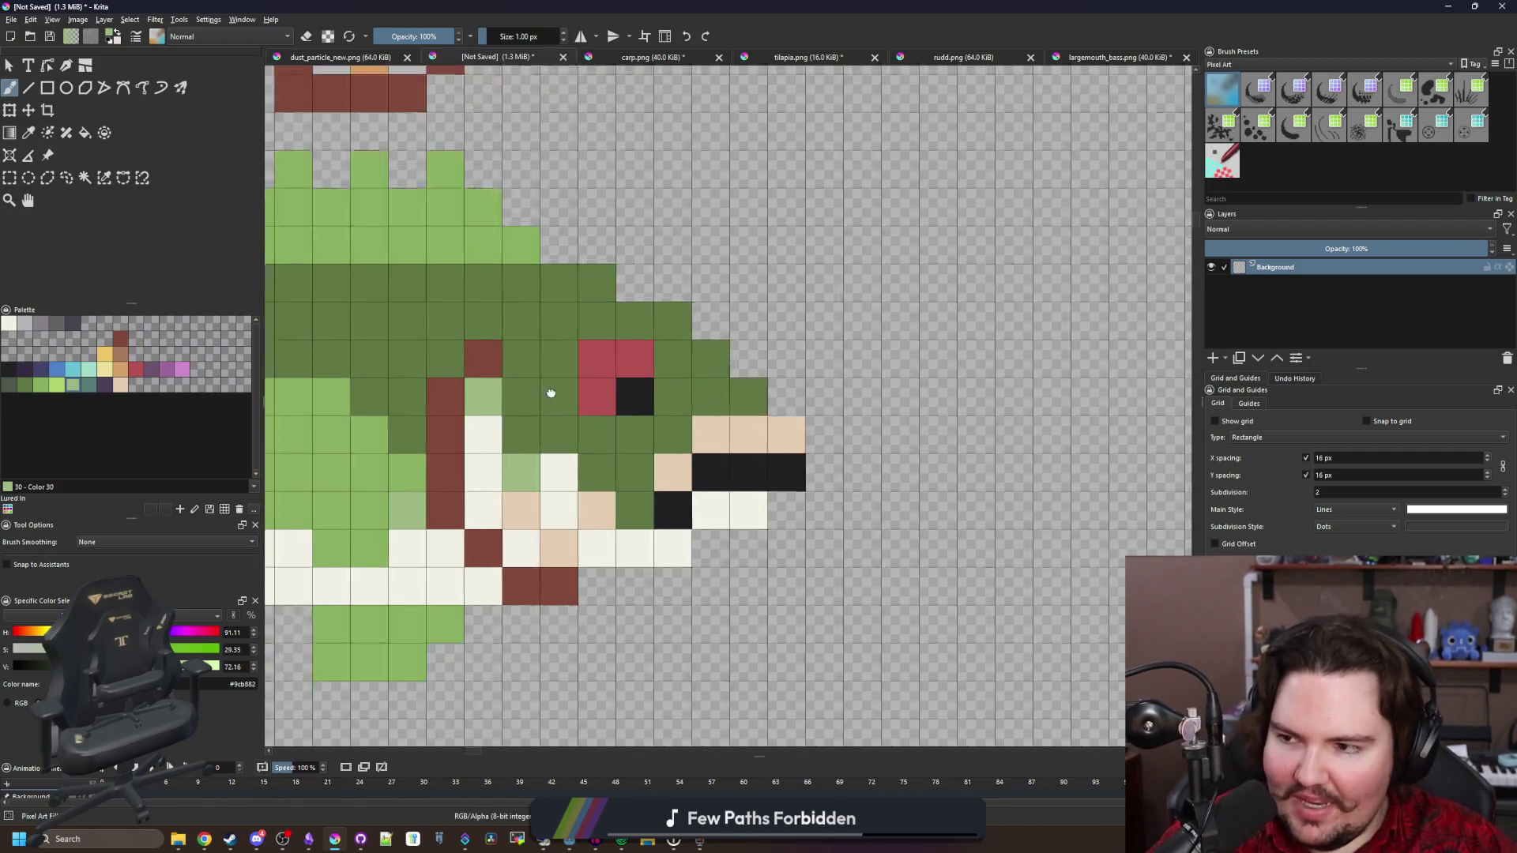
{"action": "scroll", "coordinate": [629, 467], "scroll_direction": "up", "scroll_amount": 3}
{"action": "scroll", "coordinate": [629, 467], "scroll_direction": "down", "scroll_amount": 2}
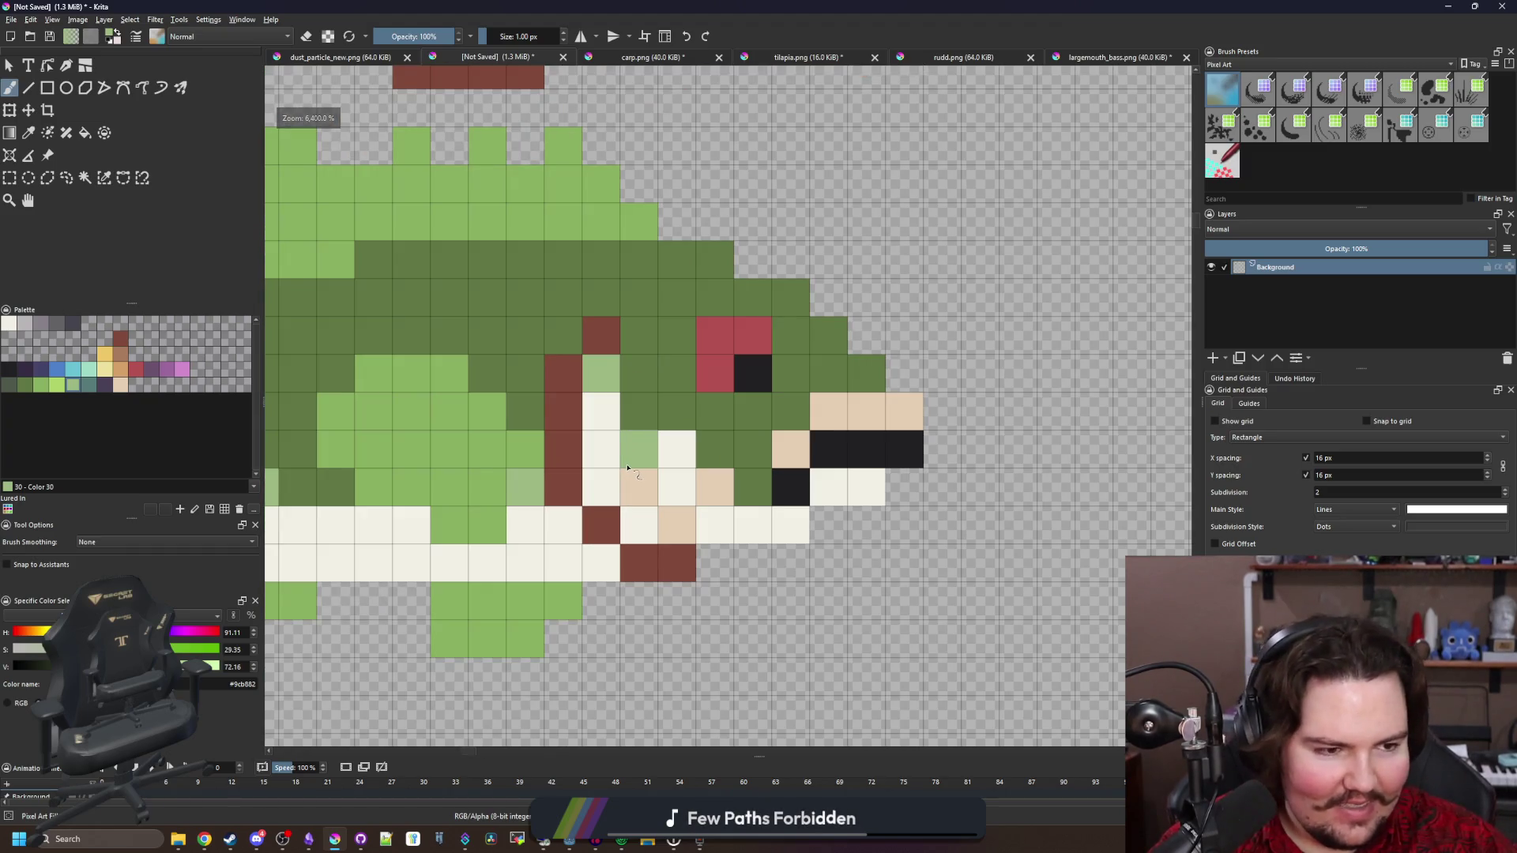
{"action": "scroll", "coordinate": [628, 468], "scroll_direction": "up", "scroll_amount": 2}
Repaint the dark red jaw pixels and gill line in grey from the palette
{"action": "left_click", "coordinate": [42, 323]}
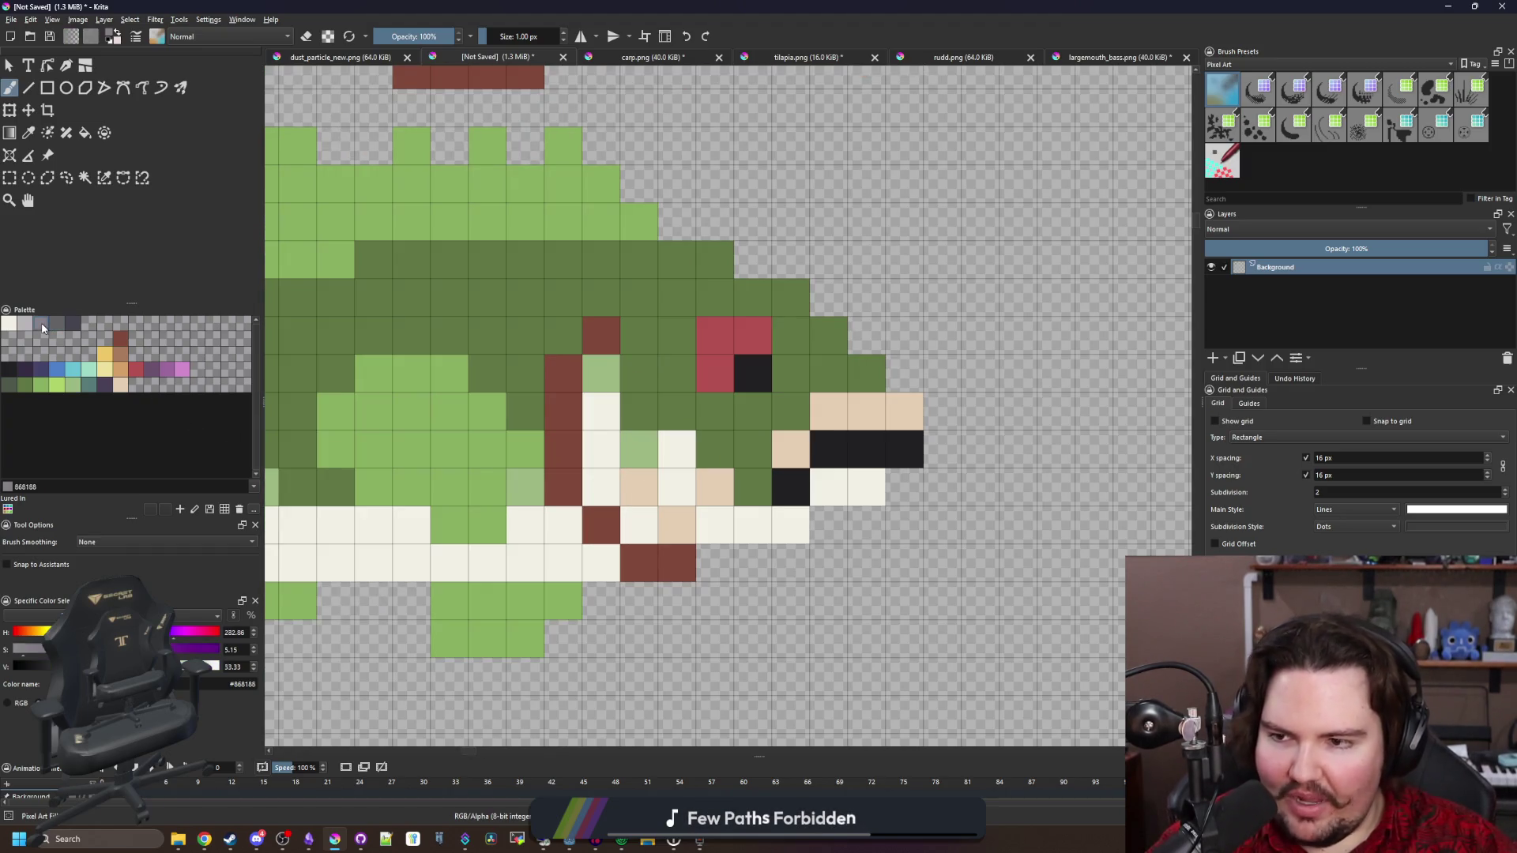
{"action": "left_click", "coordinate": [56, 324]}
{"action": "mouse_move", "coordinate": [678, 562]}
{"action": "left_mouse_down"}
{"action": "mouse_move", "coordinate": [640, 562]}
{"action": "mouse_move", "coordinate": [677, 563]}
{"action": "left_mouse_up"}
{"action": "left_click", "coordinate": [600, 525]}
{"action": "left_click", "coordinate": [40, 324]}
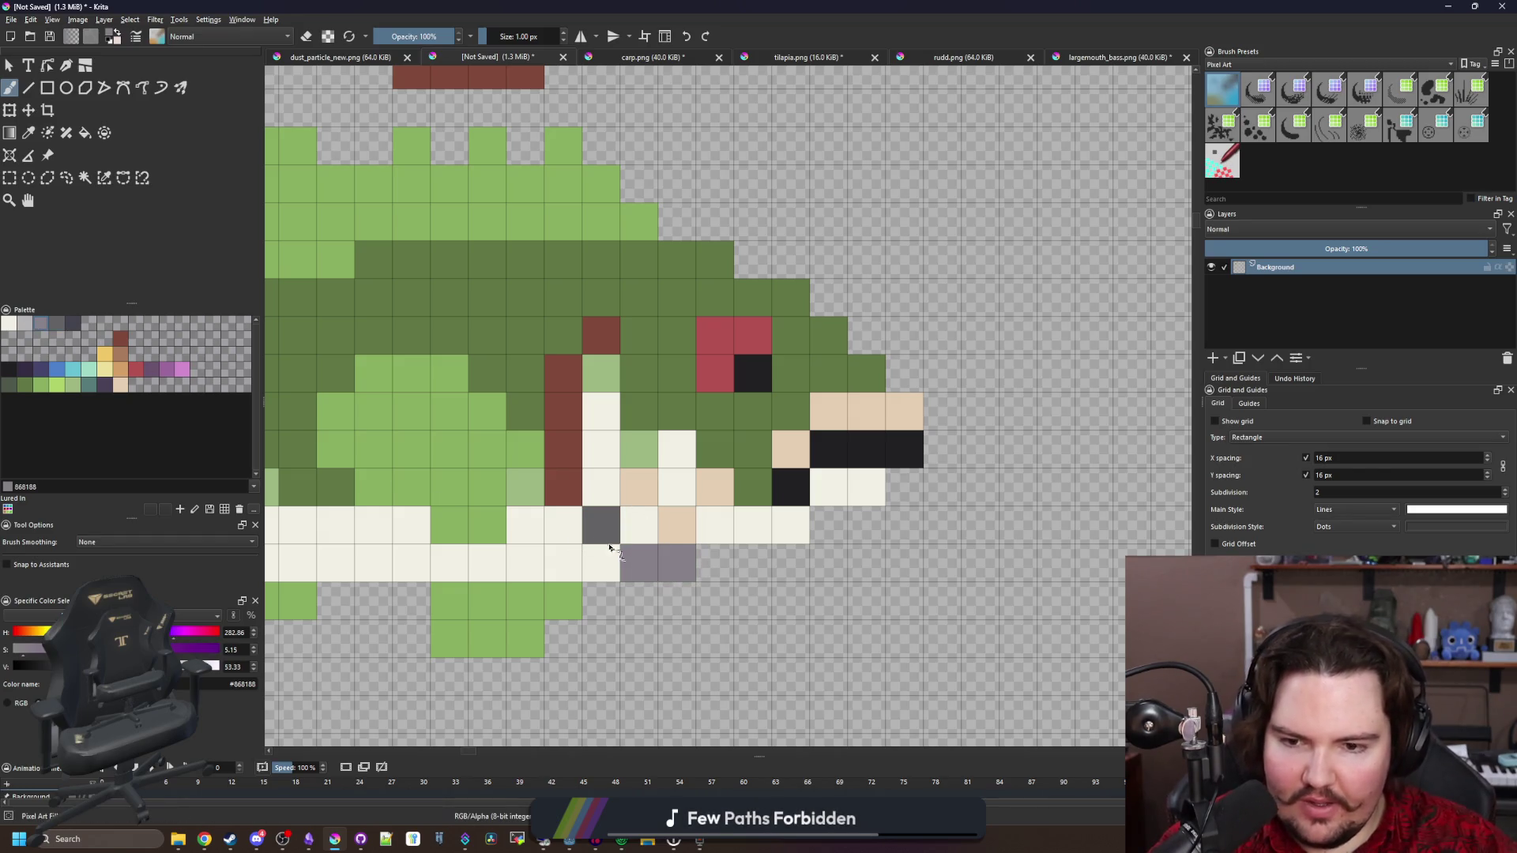
{"action": "left_click", "coordinate": [601, 525]}
{"action": "left_click_drag", "start_coordinate": [564, 495], "coordinate": [566, 371]}
{"action": "left_click", "coordinate": [596, 338]}
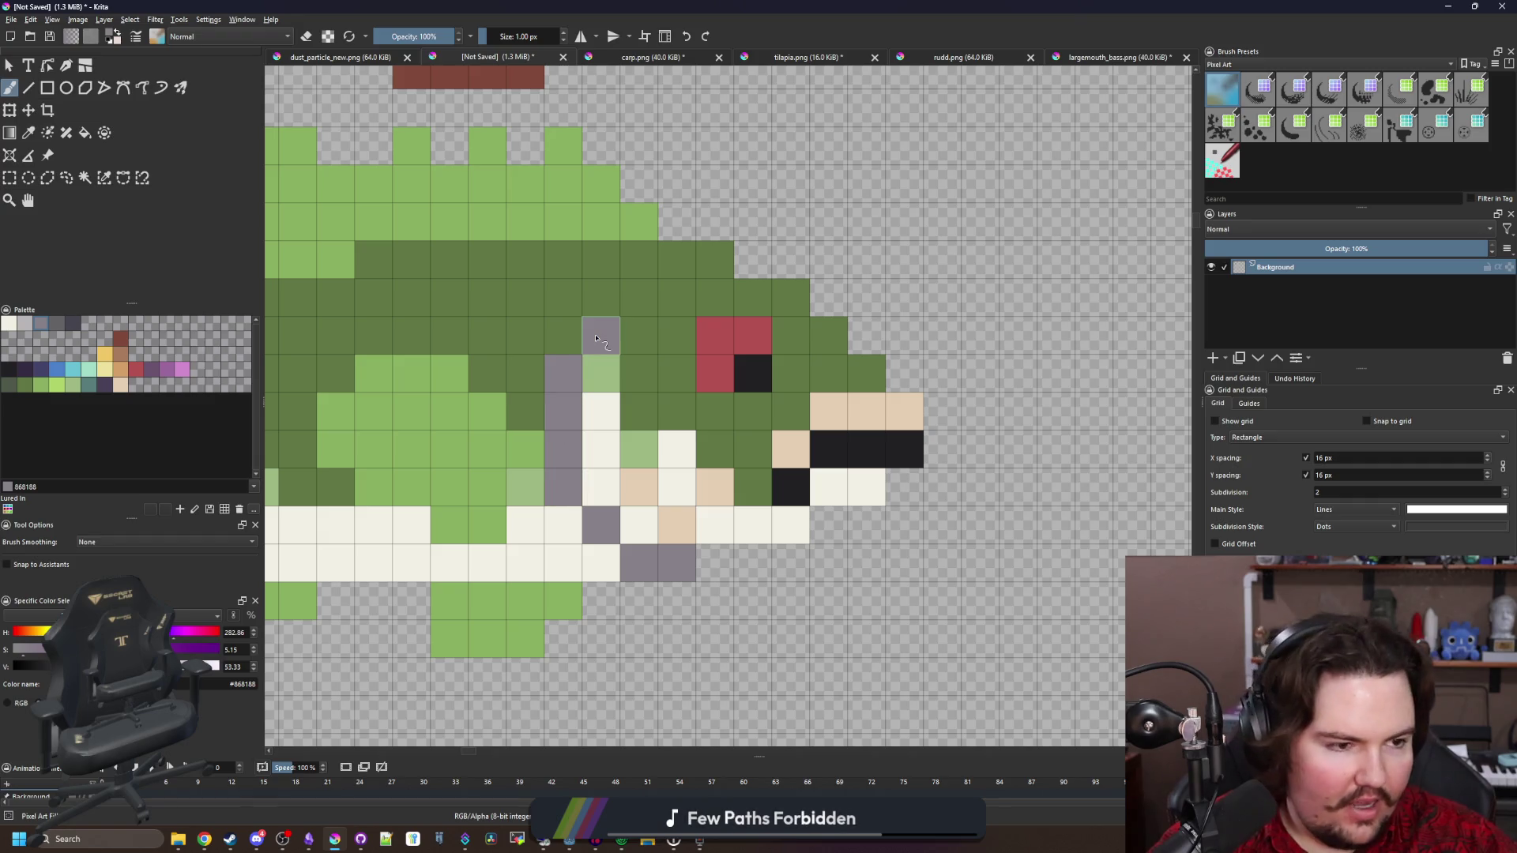
Repaint the gill line, including its top pixel, dark grey-green
{"action": "scroll", "coordinate": [595, 336], "scroll_direction": "up", "scroll_amount": 1}
{"action": "key", "text": "p"}
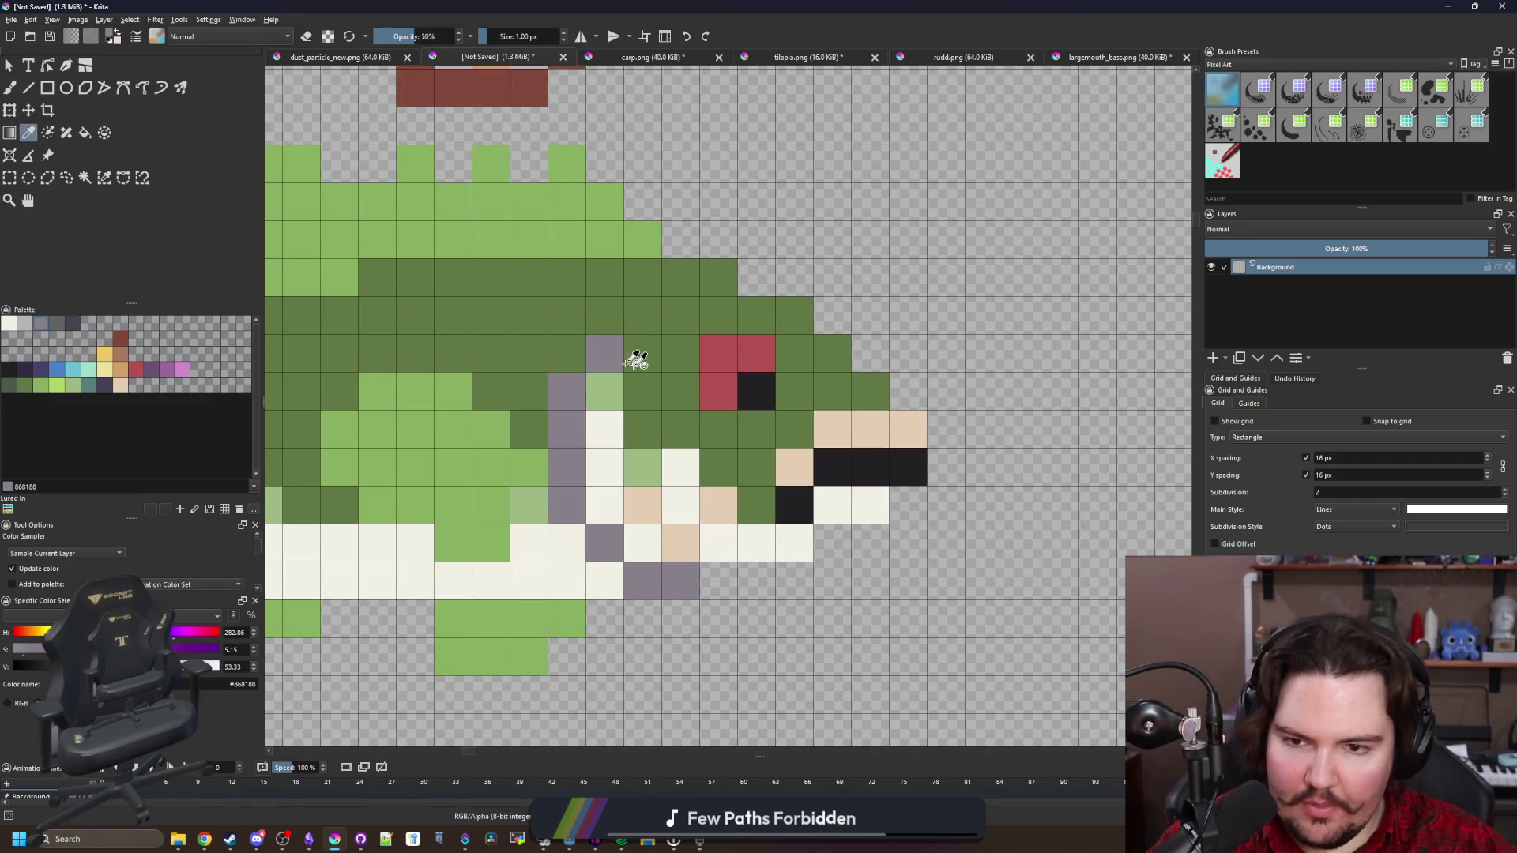
{"action": "left_click", "coordinate": [689, 425]}
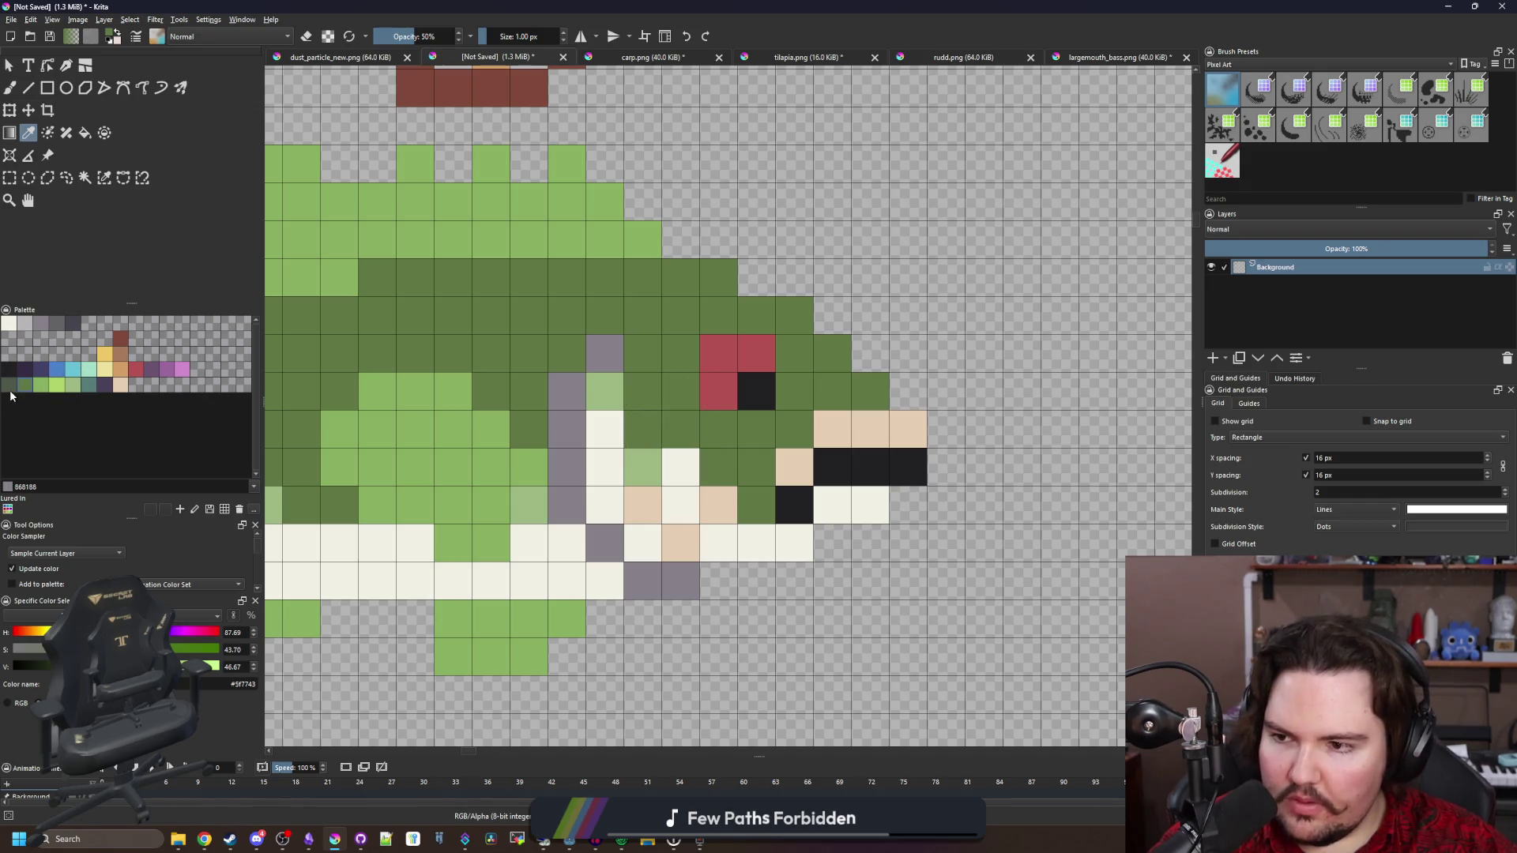
{"action": "left_click", "coordinate": [10, 385]}
{"action": "key", "text": "b"}
{"action": "left_click_drag", "start_coordinate": [569, 468], "coordinate": [567, 380]}
{"action": "left_click", "coordinate": [604, 354]}
{"action": "scroll", "coordinate": [565, 510], "scroll_direction": "down", "scroll_amount": 2}
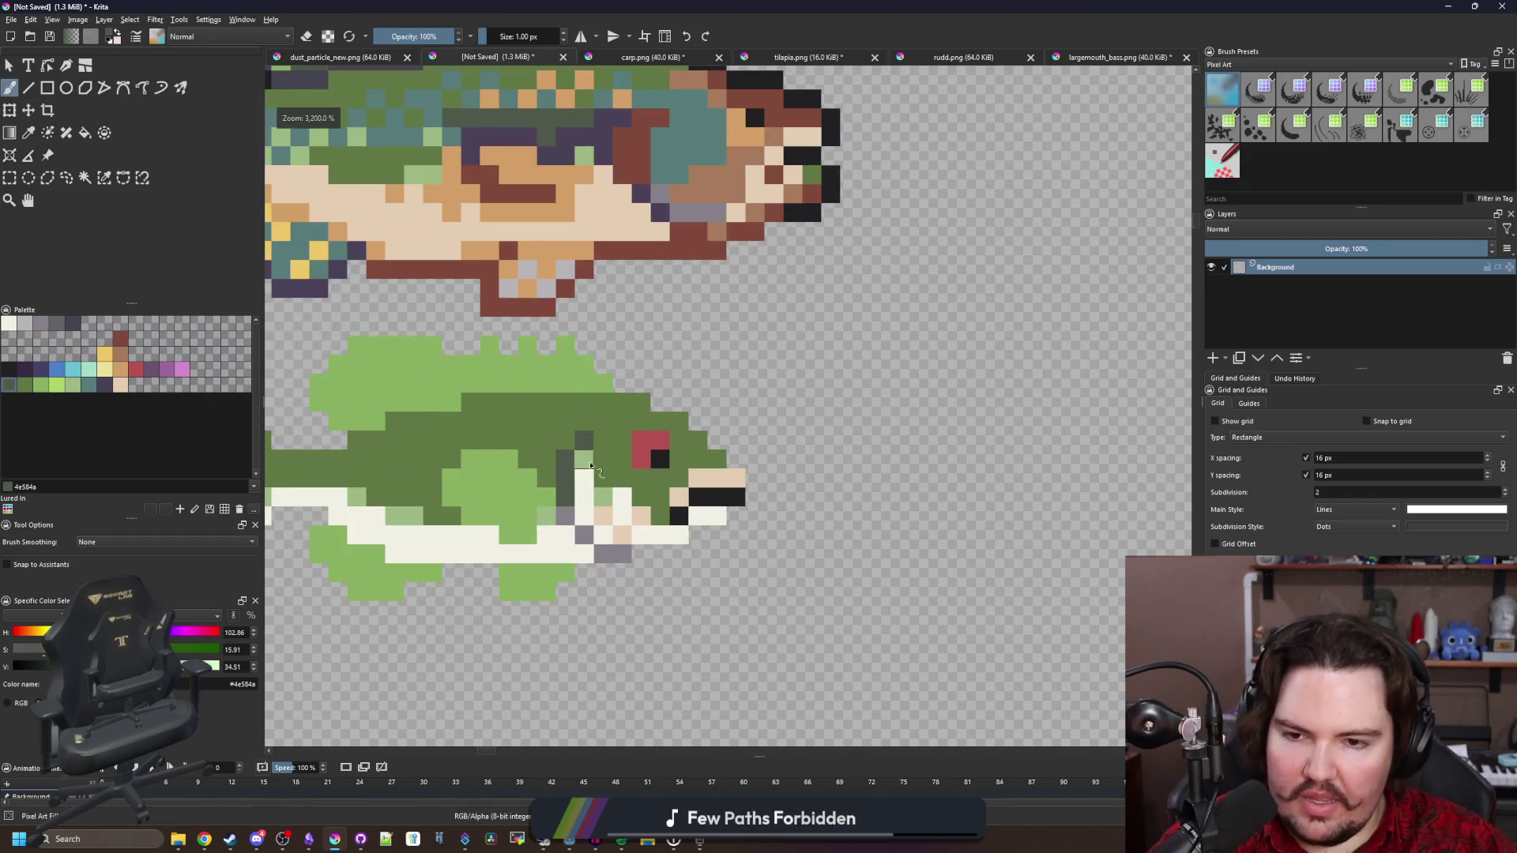
Paint dark grey-green cells across the upper head and left of the eye
{"action": "scroll", "coordinate": [591, 464], "scroll_direction": "down", "scroll_amount": 6}
{"action": "scroll", "coordinate": [707, 557], "scroll_direction": "up", "scroll_amount": 3}
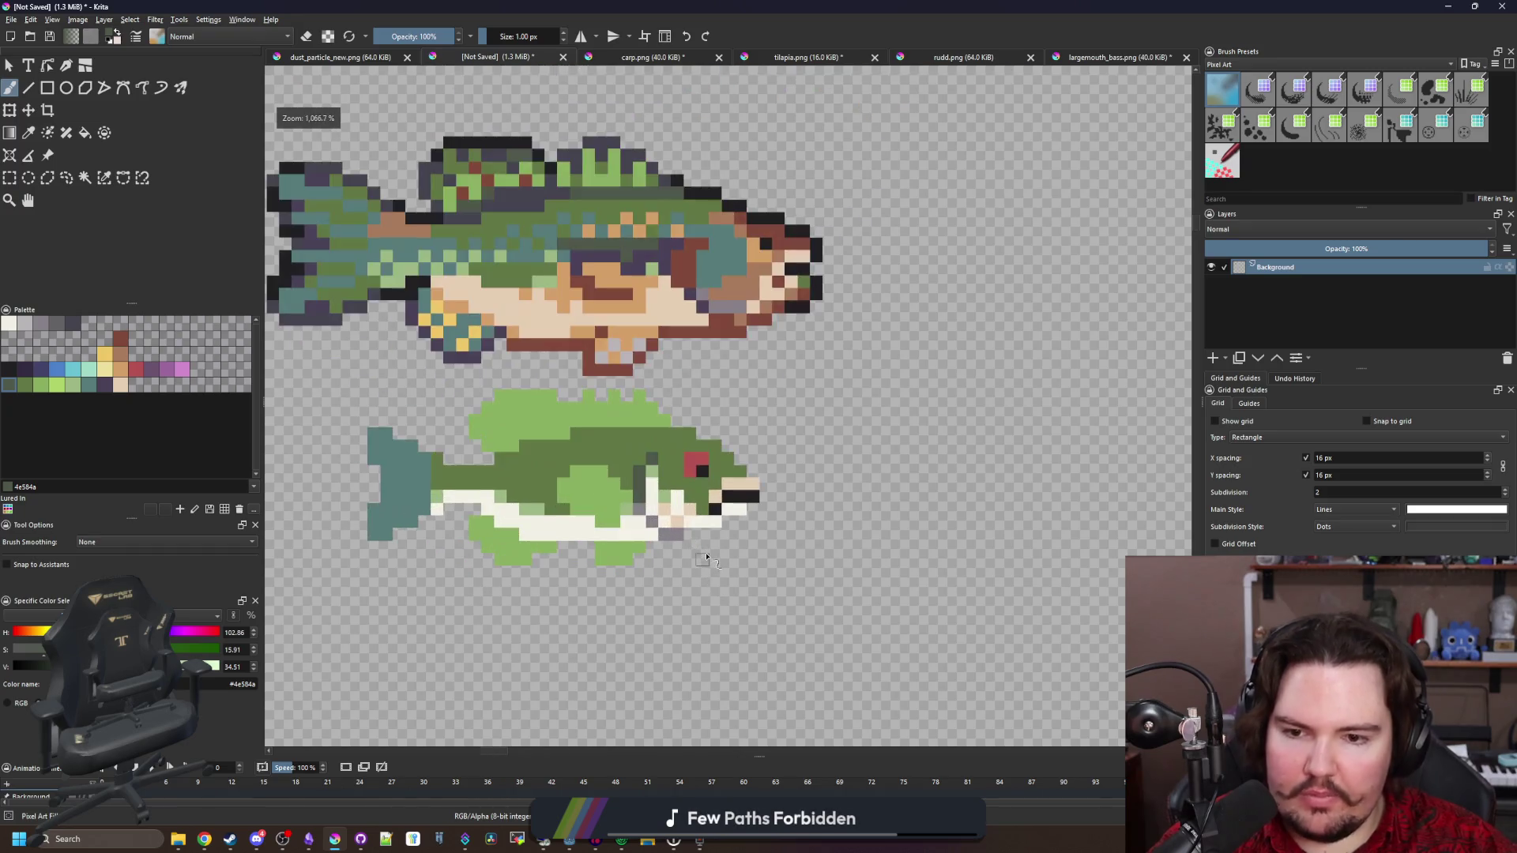
{"action": "scroll", "coordinate": [707, 558], "scroll_direction": "up", "scroll_amount": 5}
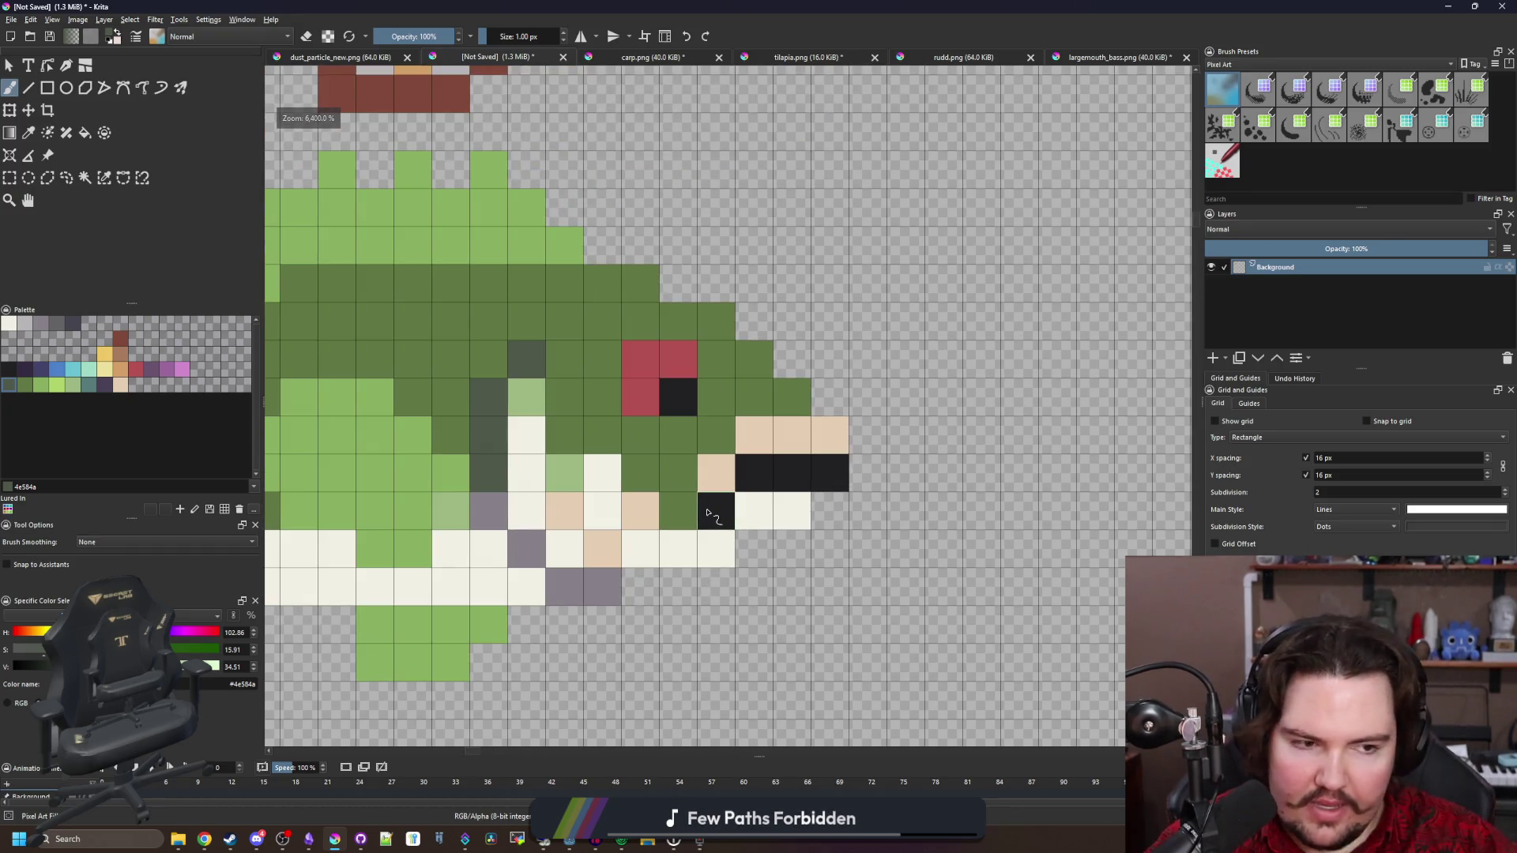
{"action": "key", "text": "p"}
{"action": "left_click", "coordinate": [687, 430]}
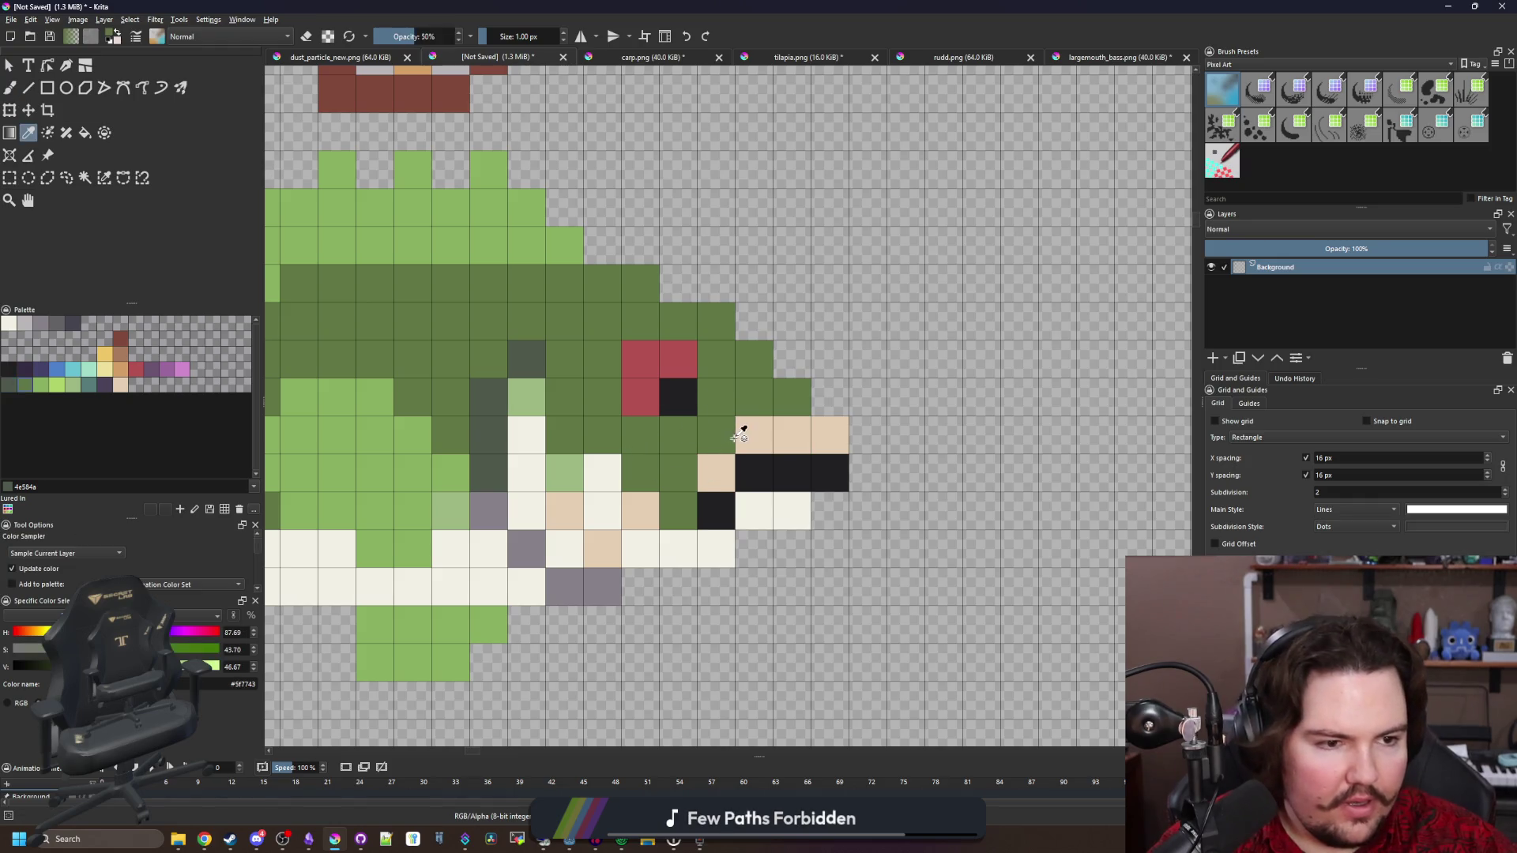
{"action": "left_click_drag", "start_coordinate": [738, 427], "coordinate": [592, 506]}
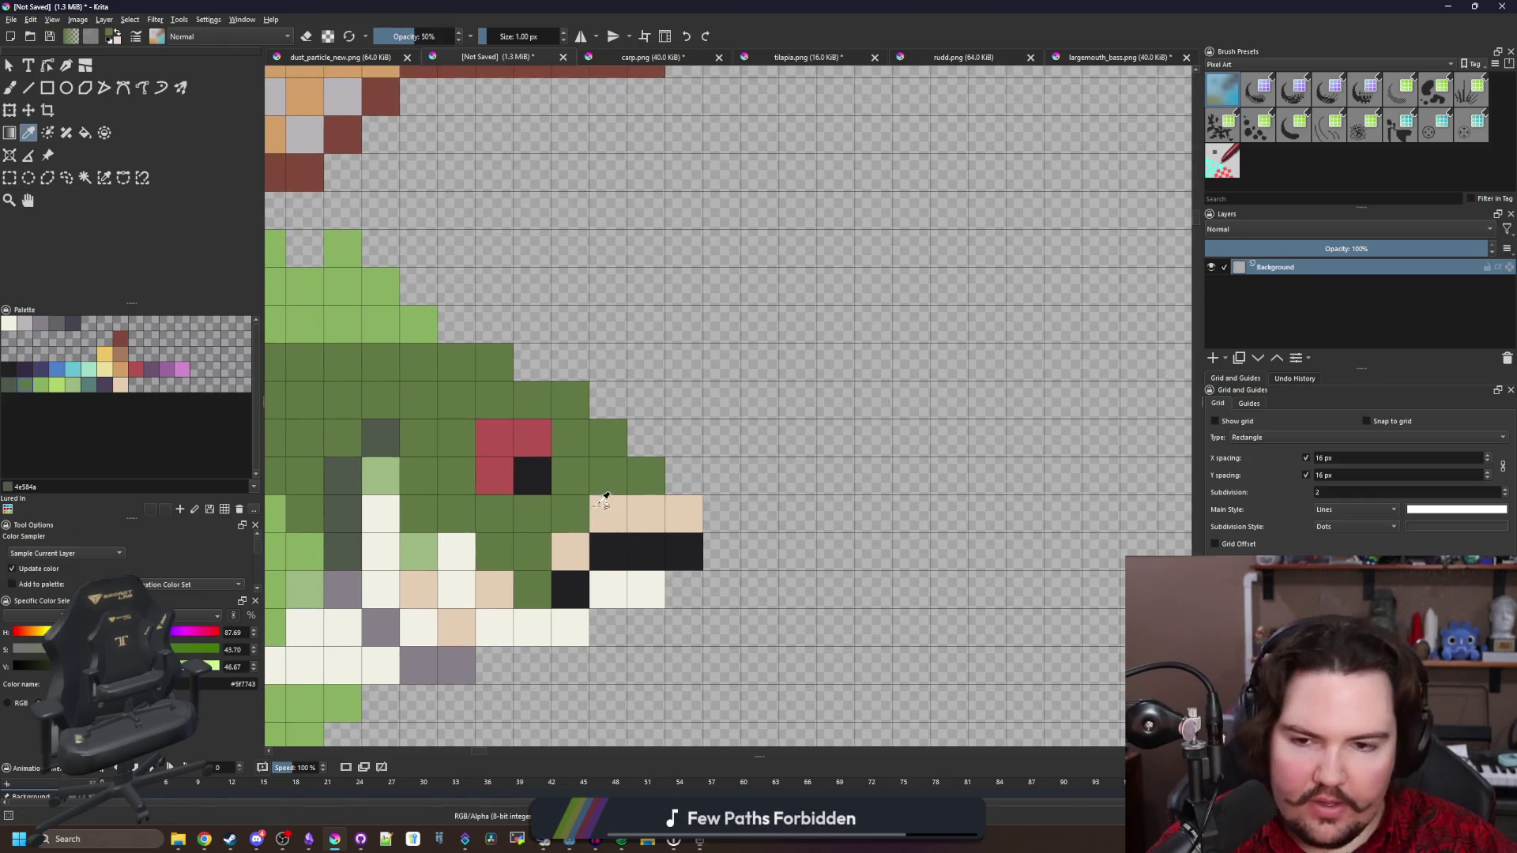
{"action": "left_click", "coordinate": [12, 387]}
{"action": "key", "text": "b"}
{"action": "left_click", "coordinate": [646, 477]}
{"action": "mouse_move", "coordinate": [613, 487]}
{"action": "left_mouse_down"}
{"action": "mouse_move", "coordinate": [719, 498]}
{"action": "mouse_move", "coordinate": [673, 411]}
{"action": "mouse_move", "coordinate": [610, 410]}
{"action": "left_mouse_up"}
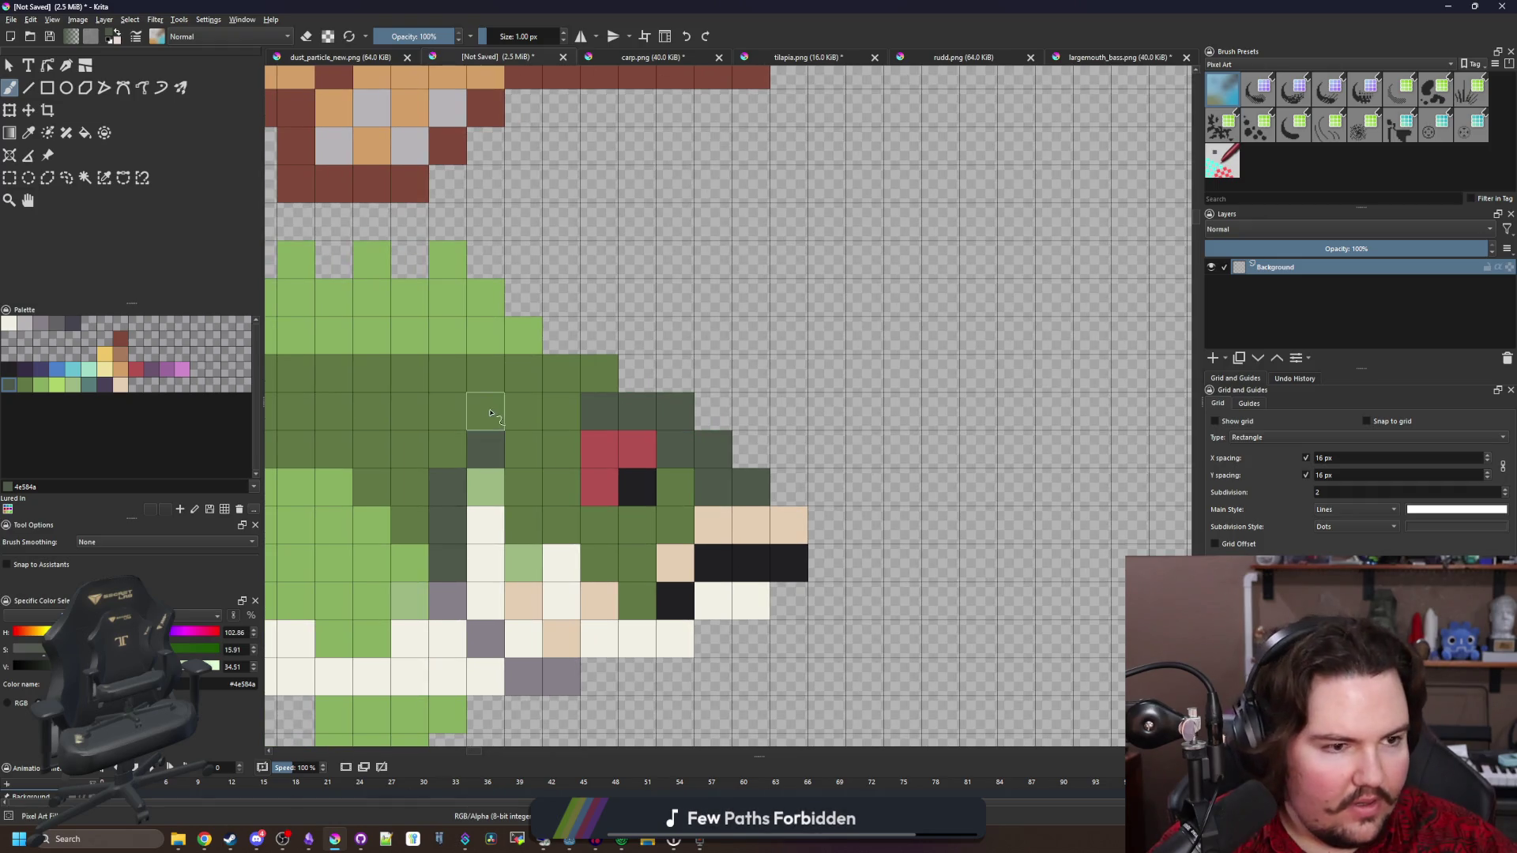
{"action": "left_click_drag", "start_coordinate": [484, 408], "coordinate": [726, 433]}
{"action": "left_click", "coordinate": [804, 437]}
Extend a dark grey-green band along the back toward the tail
{"action": "left_click_drag", "start_coordinate": [839, 408], "coordinate": [501, 397]}
{"action": "mouse_move", "coordinate": [443, 451]}
{"action": "left_mouse_down"}
{"action": "mouse_move", "coordinate": [757, 414]}
{"action": "mouse_move", "coordinate": [663, 400]}
{"action": "mouse_move", "coordinate": [582, 434]}
{"action": "left_mouse_up"}
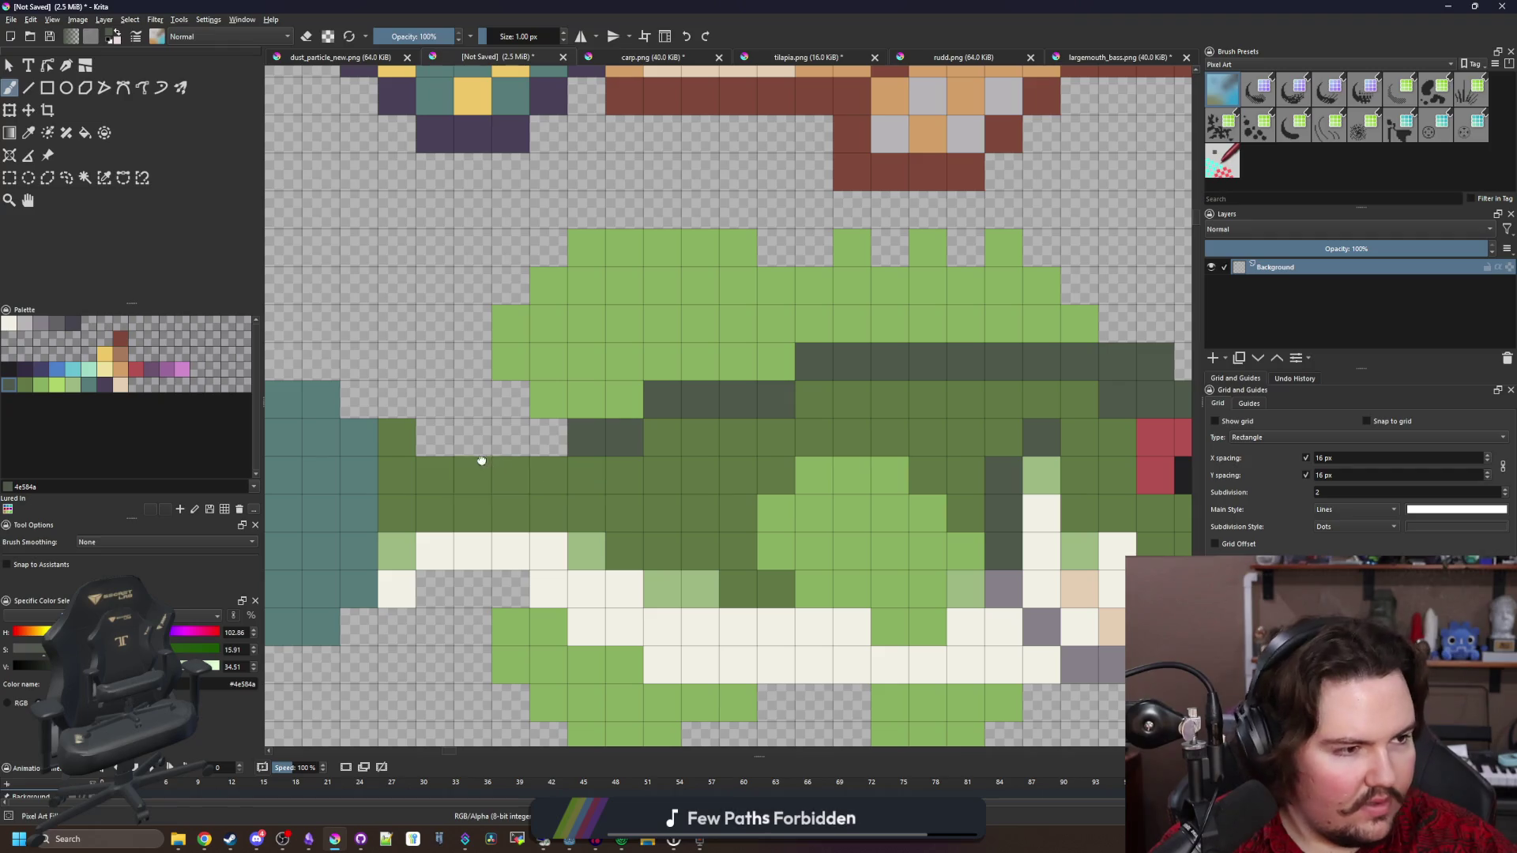
{"action": "left_click_drag", "start_coordinate": [474, 474], "coordinate": [607, 489]}
{"action": "mouse_move", "coordinate": [687, 452]}
{"action": "left_mouse_down"}
{"action": "mouse_move", "coordinate": [561, 452]}
{"action": "mouse_move", "coordinate": [587, 468]}
{"action": "left_mouse_up"}
{"action": "scroll", "coordinate": [587, 467], "scroll_direction": "down", "scroll_amount": 5}
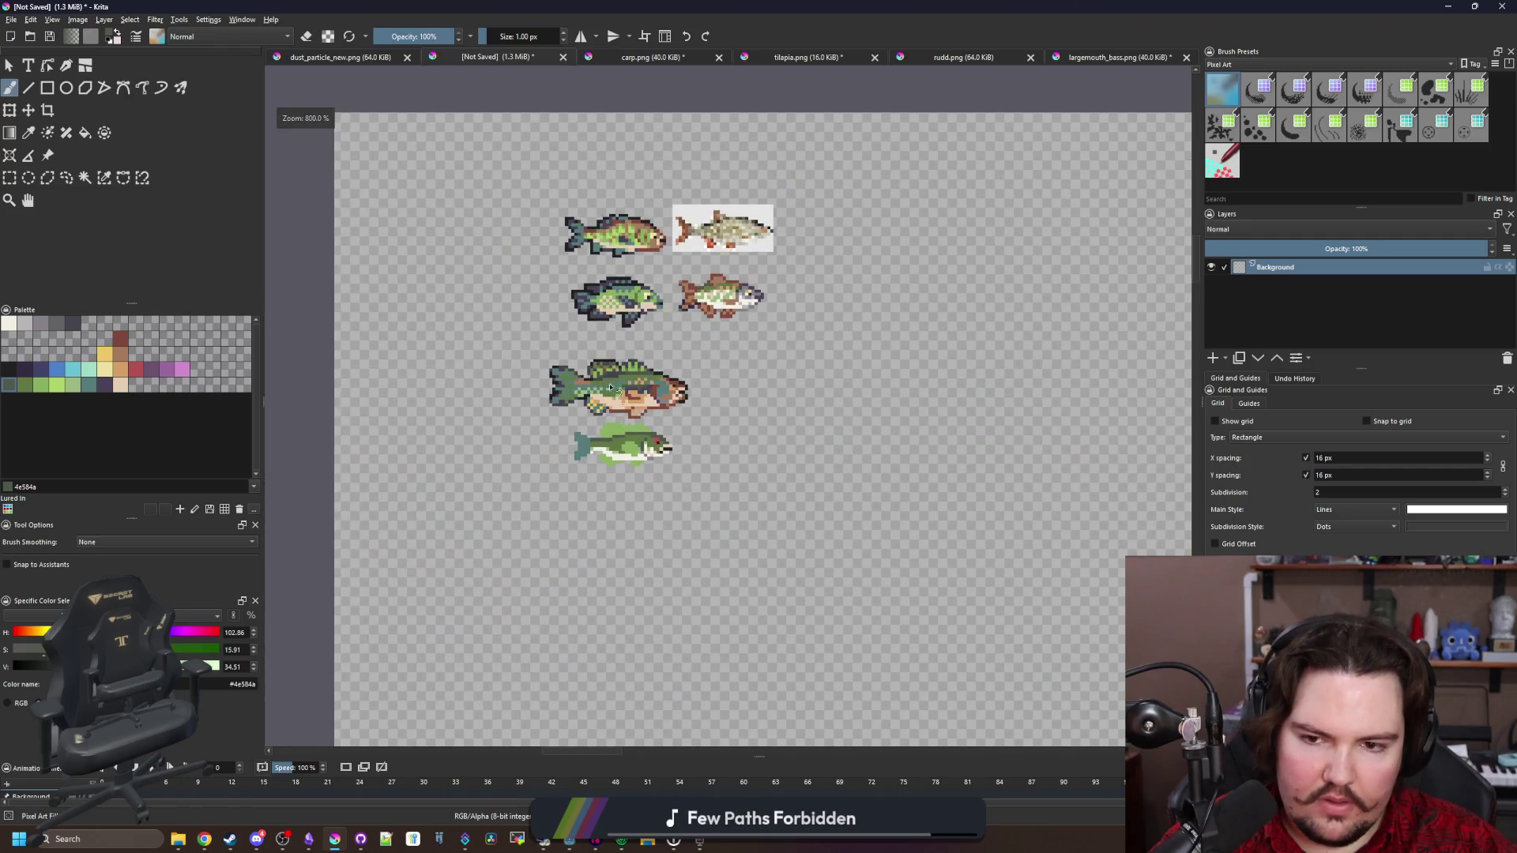
{"action": "scroll", "coordinate": [614, 403], "scroll_direction": "up", "scroll_amount": 6}
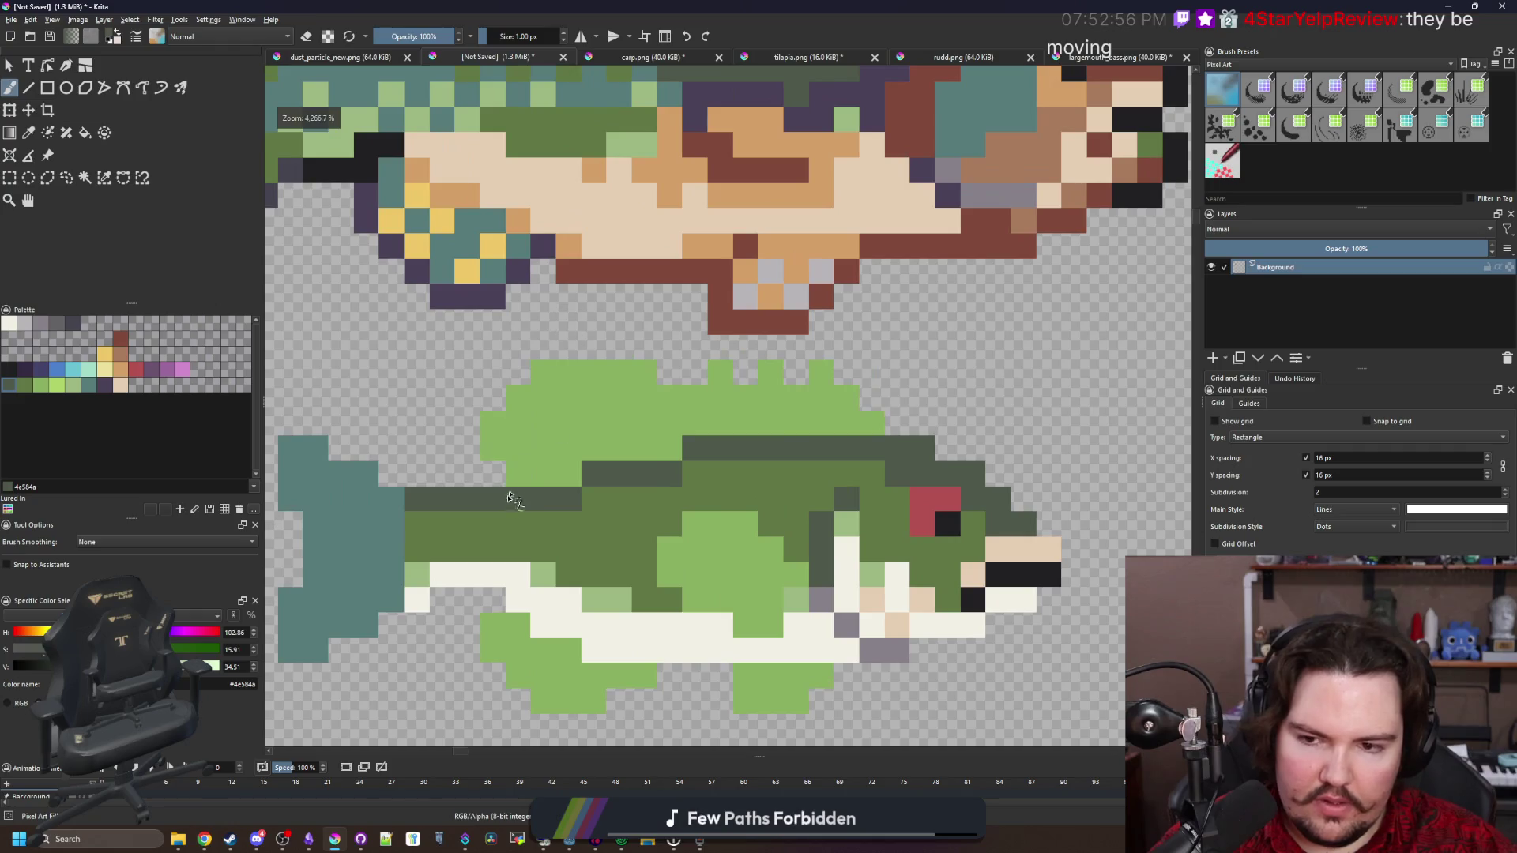
{"action": "scroll", "coordinate": [431, 499], "scroll_direction": "down", "scroll_amount": 7}
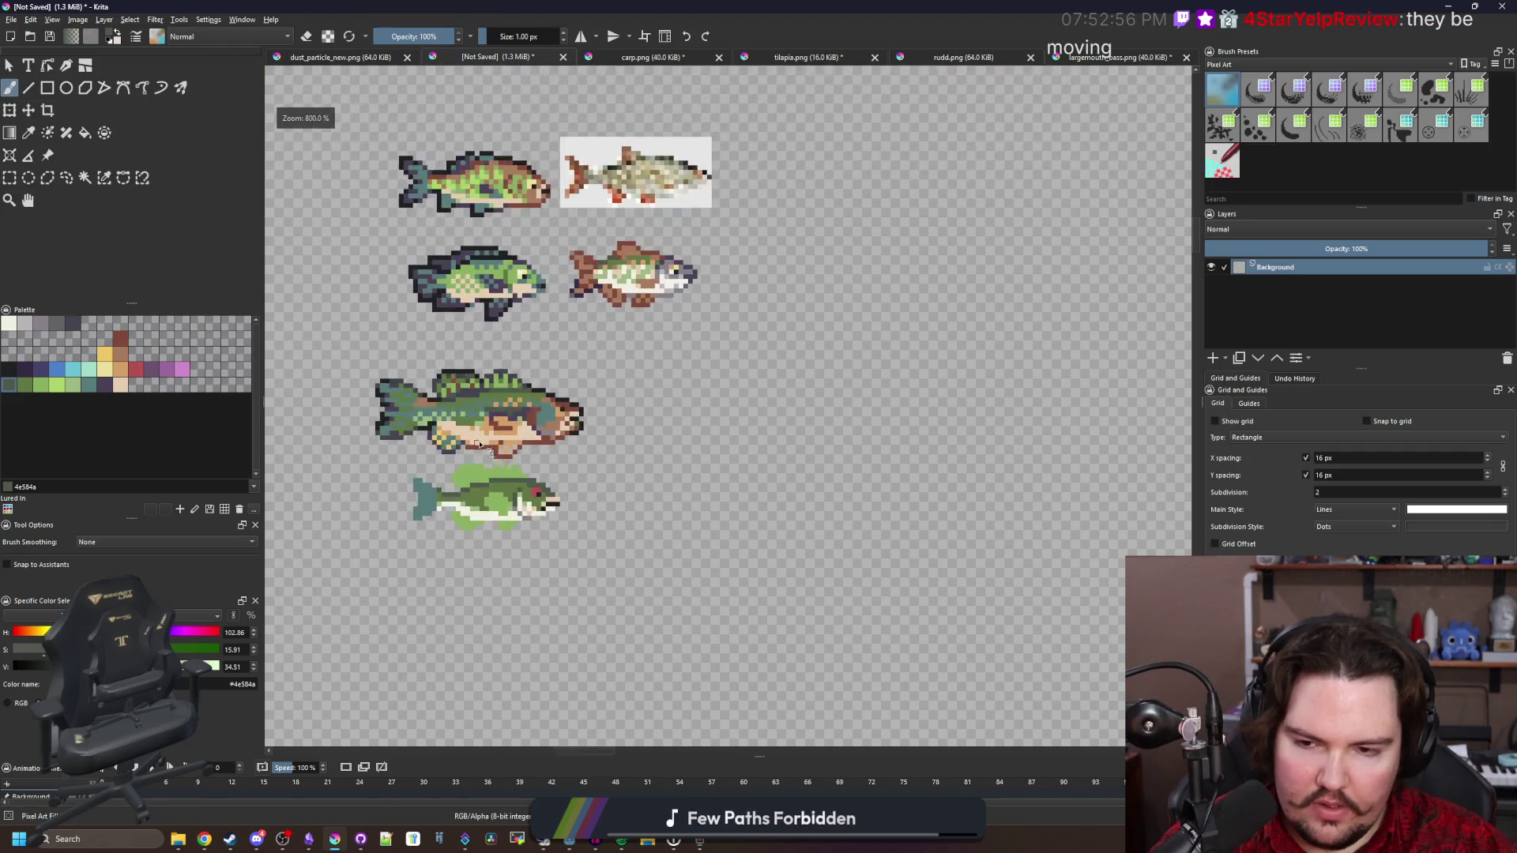
{"action": "scroll", "coordinate": [475, 421], "scroll_direction": "up", "scroll_amount": 4}
{"action": "scroll", "coordinate": [474, 474], "scroll_direction": "up", "scroll_amount": 4}
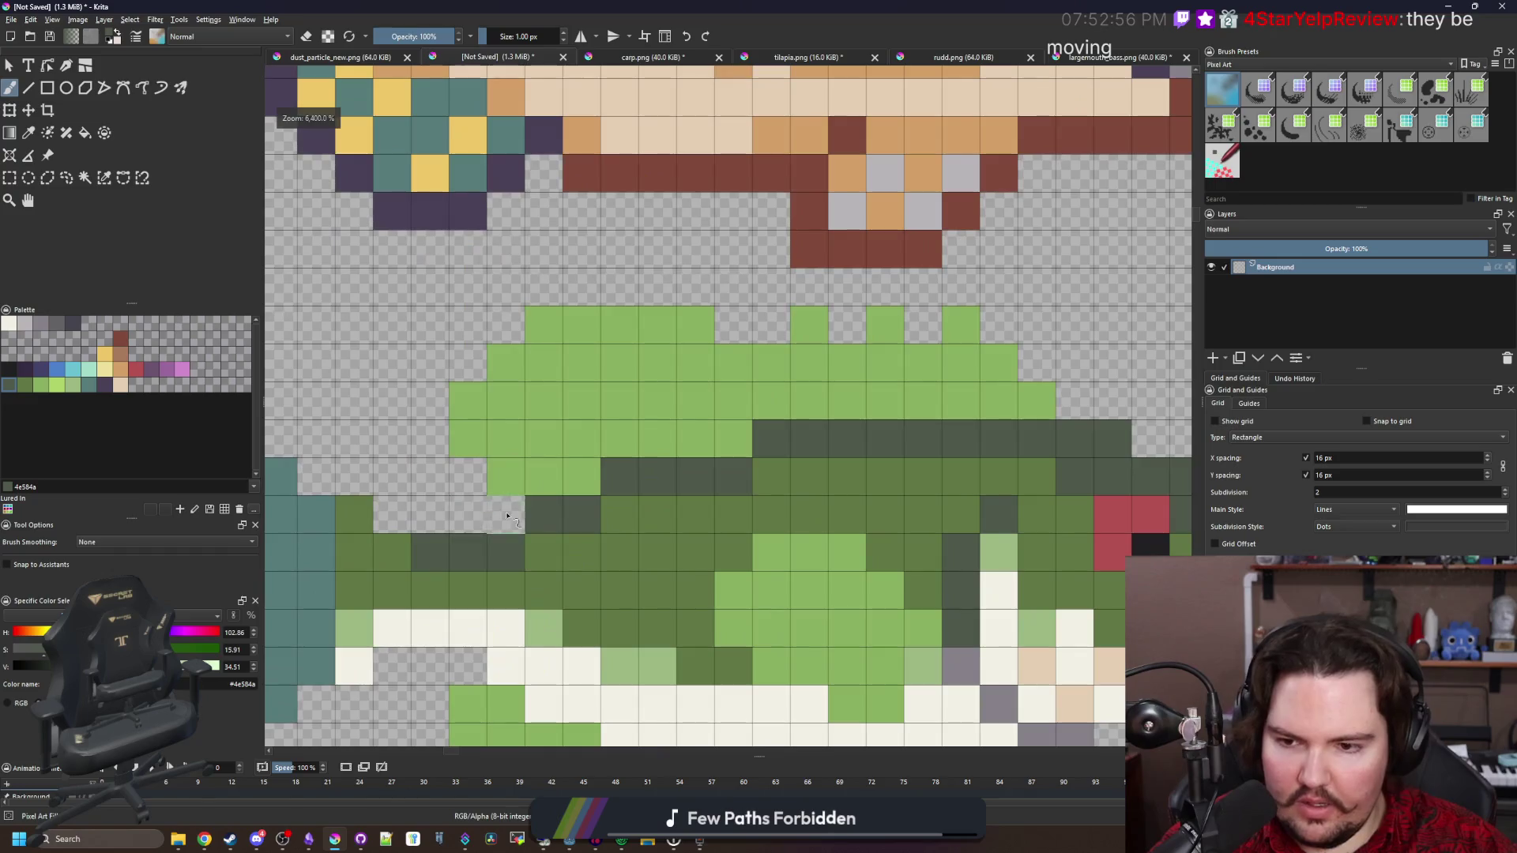
Finish the dark stripe near the tail and paint the row beneath it mid green
{"action": "left_click_drag", "start_coordinate": [509, 515], "coordinate": [373, 519]}
{"action": "left_click", "coordinate": [620, 553], "text": "ctrl"}
{"action": "mouse_move", "coordinate": [562, 562]}
{"action": "left_mouse_down"}
{"action": "mouse_move", "coordinate": [423, 548]}
{"action": "mouse_move", "coordinate": [709, 489]}
{"action": "left_mouse_up"}
Sample the dark back-stripe colour and darken the teal pixels beside the stripe and belly
{"action": "key", "text": "p"}
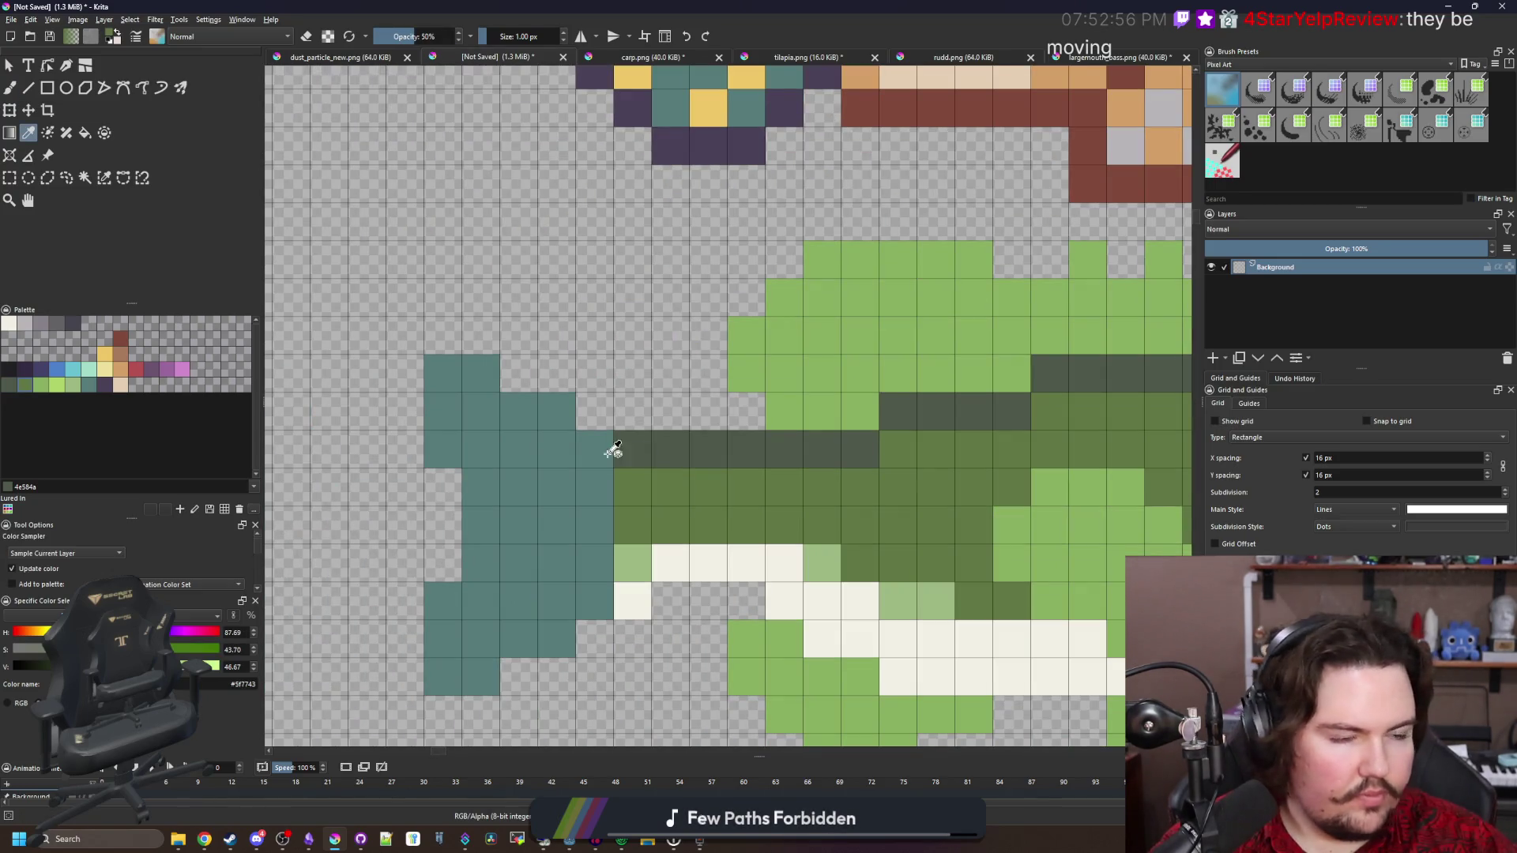
{"action": "left_click", "coordinate": [614, 449]}
{"action": "key", "text": "b"}
{"action": "left_click", "coordinate": [595, 448]}
{"action": "left_click", "coordinate": [557, 411]}
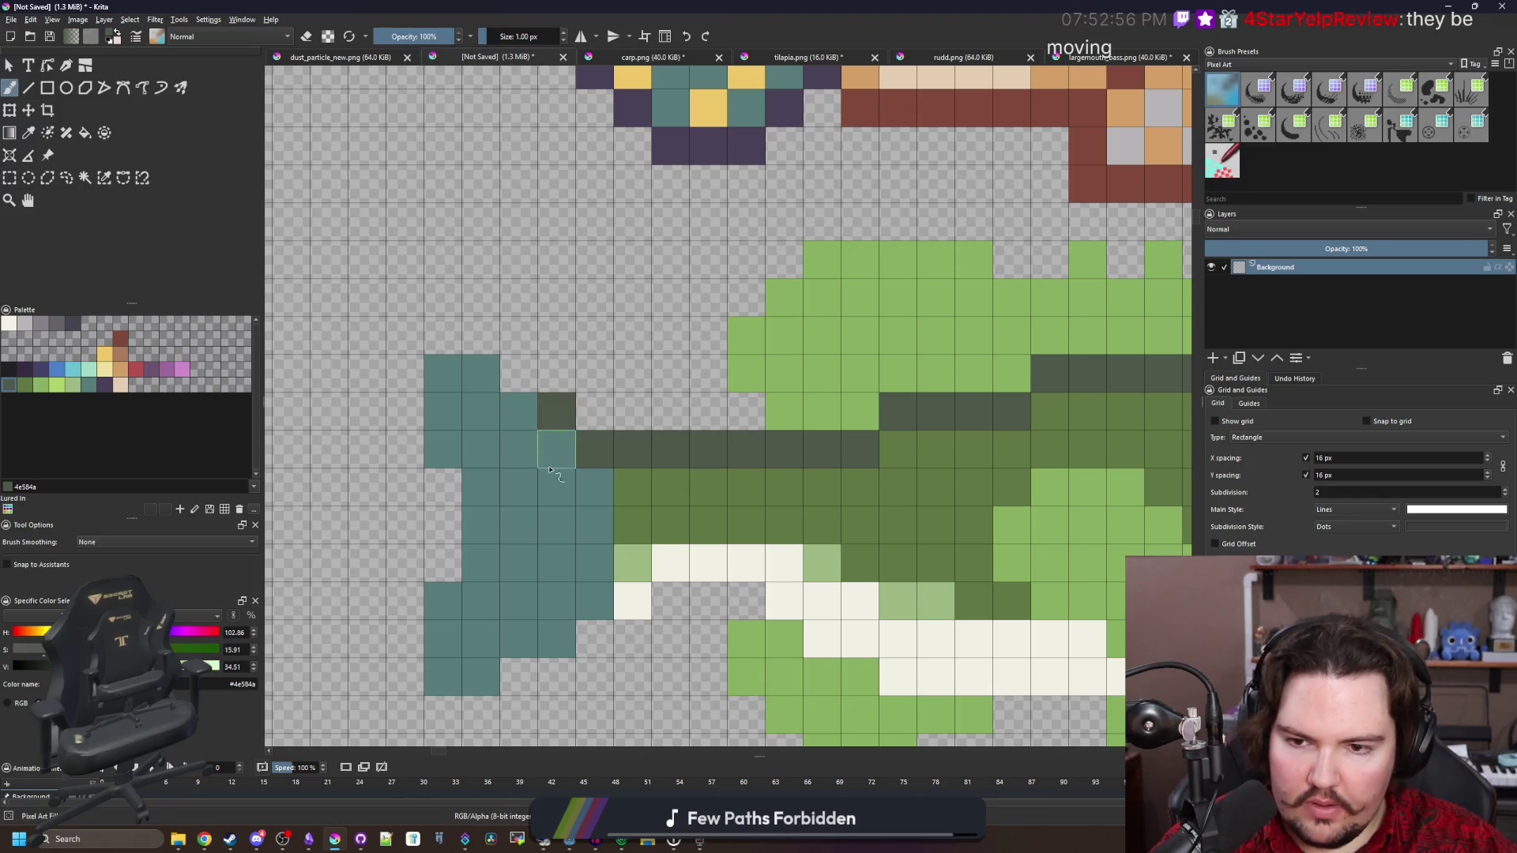
{"action": "left_click", "coordinate": [597, 606]}
Paint a dark purple diagonal edge where the tail fin meets the body
{"action": "left_click_drag", "start_coordinate": [627, 514], "coordinate": [554, 496]}
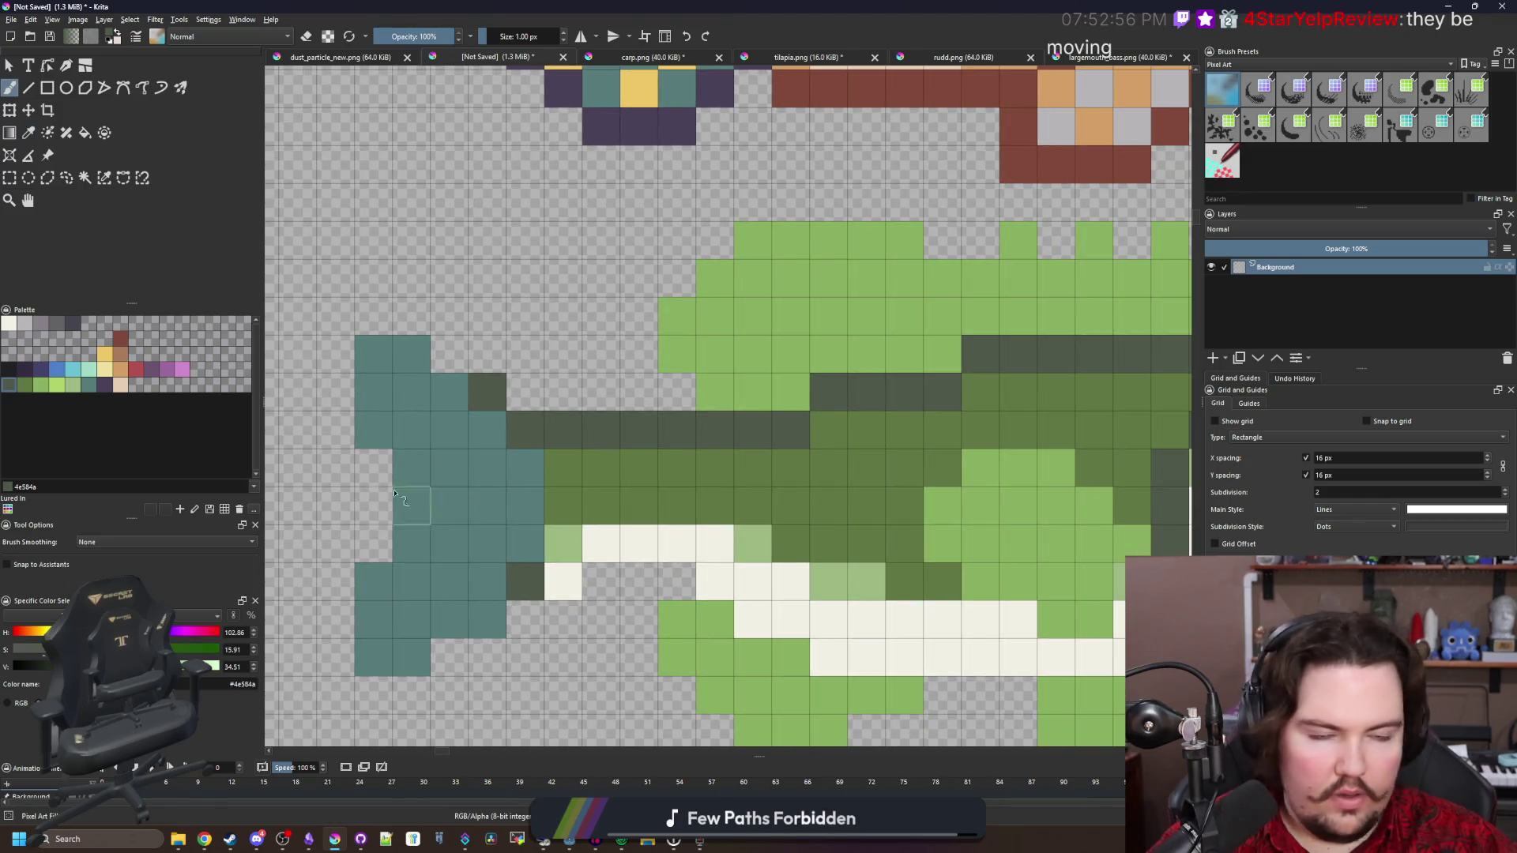
{"action": "left_click", "coordinate": [111, 390]}
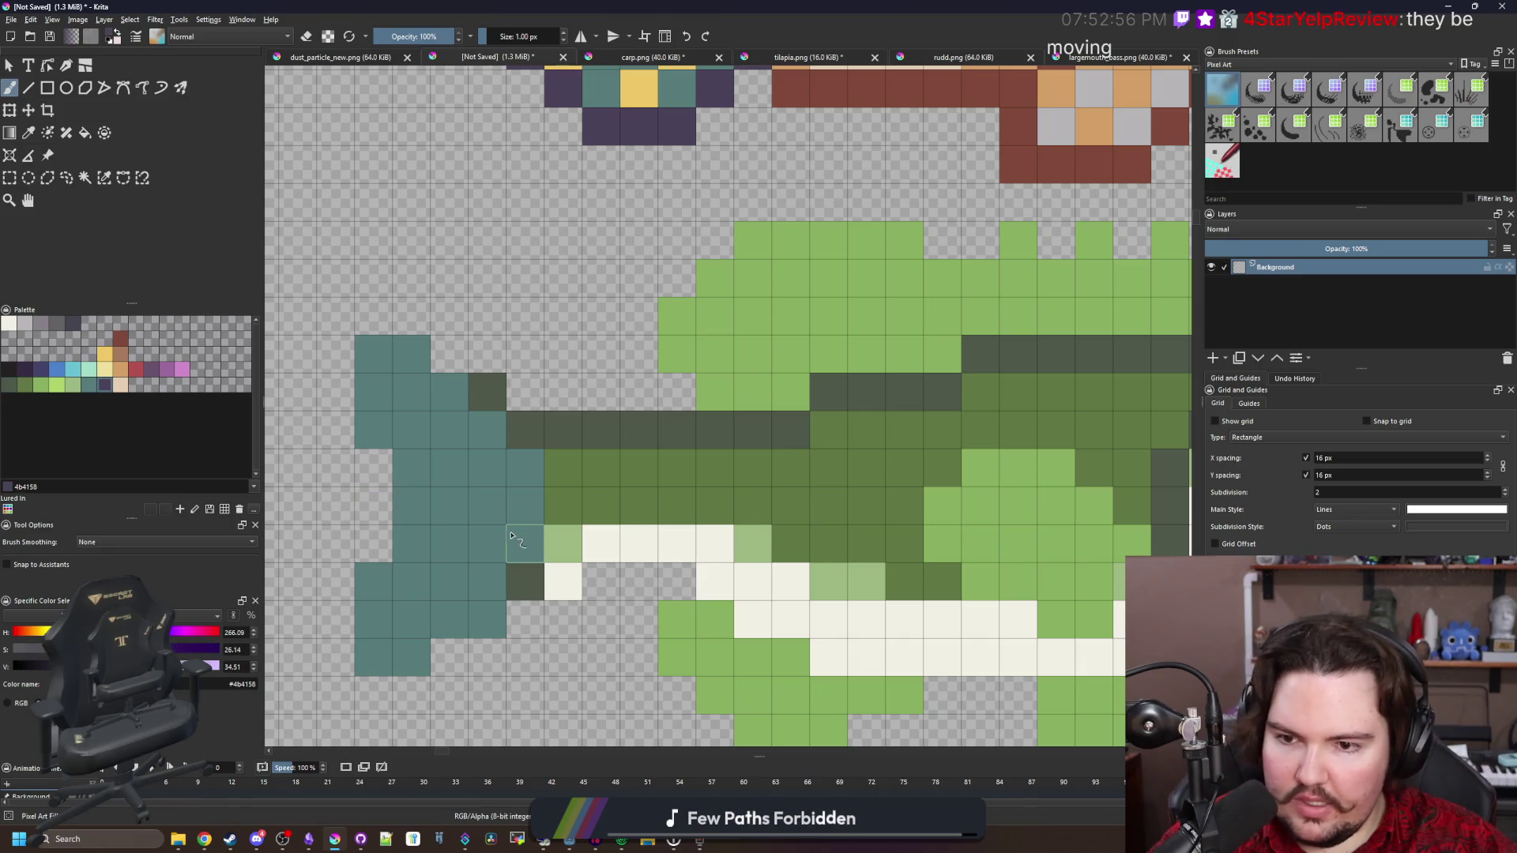
{"action": "mouse_move", "coordinate": [526, 466]}
{"action": "left_mouse_down"}
{"action": "mouse_move", "coordinate": [526, 553]}
{"action": "mouse_move", "coordinate": [488, 553]}
{"action": "mouse_move", "coordinate": [466, 604]}
{"action": "left_mouse_up"}
{"action": "left_click", "coordinate": [488, 429]}
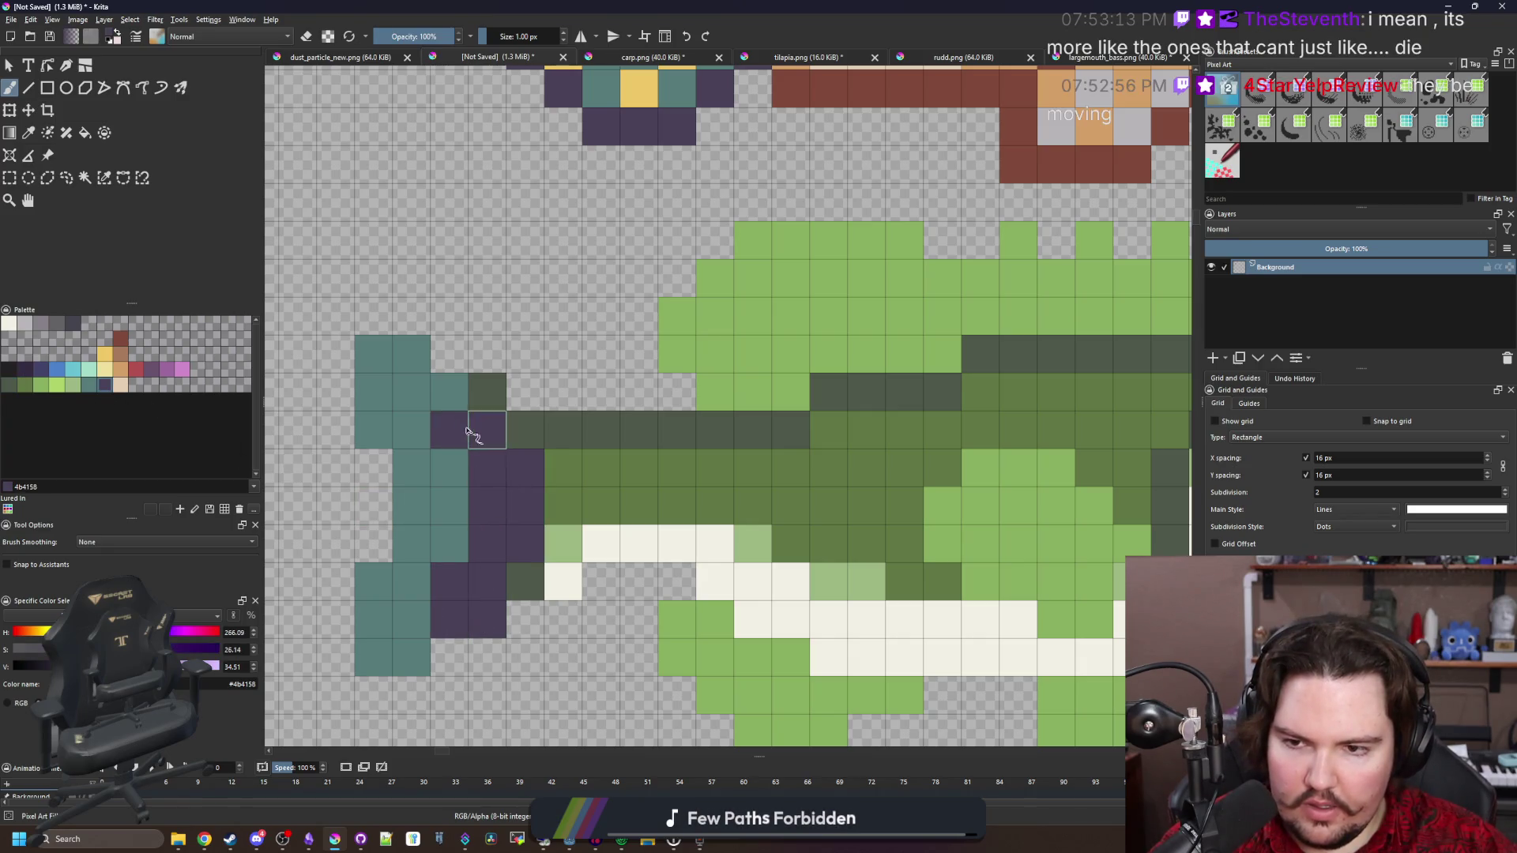
{"action": "left_click", "coordinate": [449, 391]}
{"action": "left_click", "coordinate": [412, 353]}
Flood fill the remaining teal tail fin with dark purple (4b4158)
{"action": "key", "text": "f"}
{"action": "left_click", "coordinate": [450, 518]}
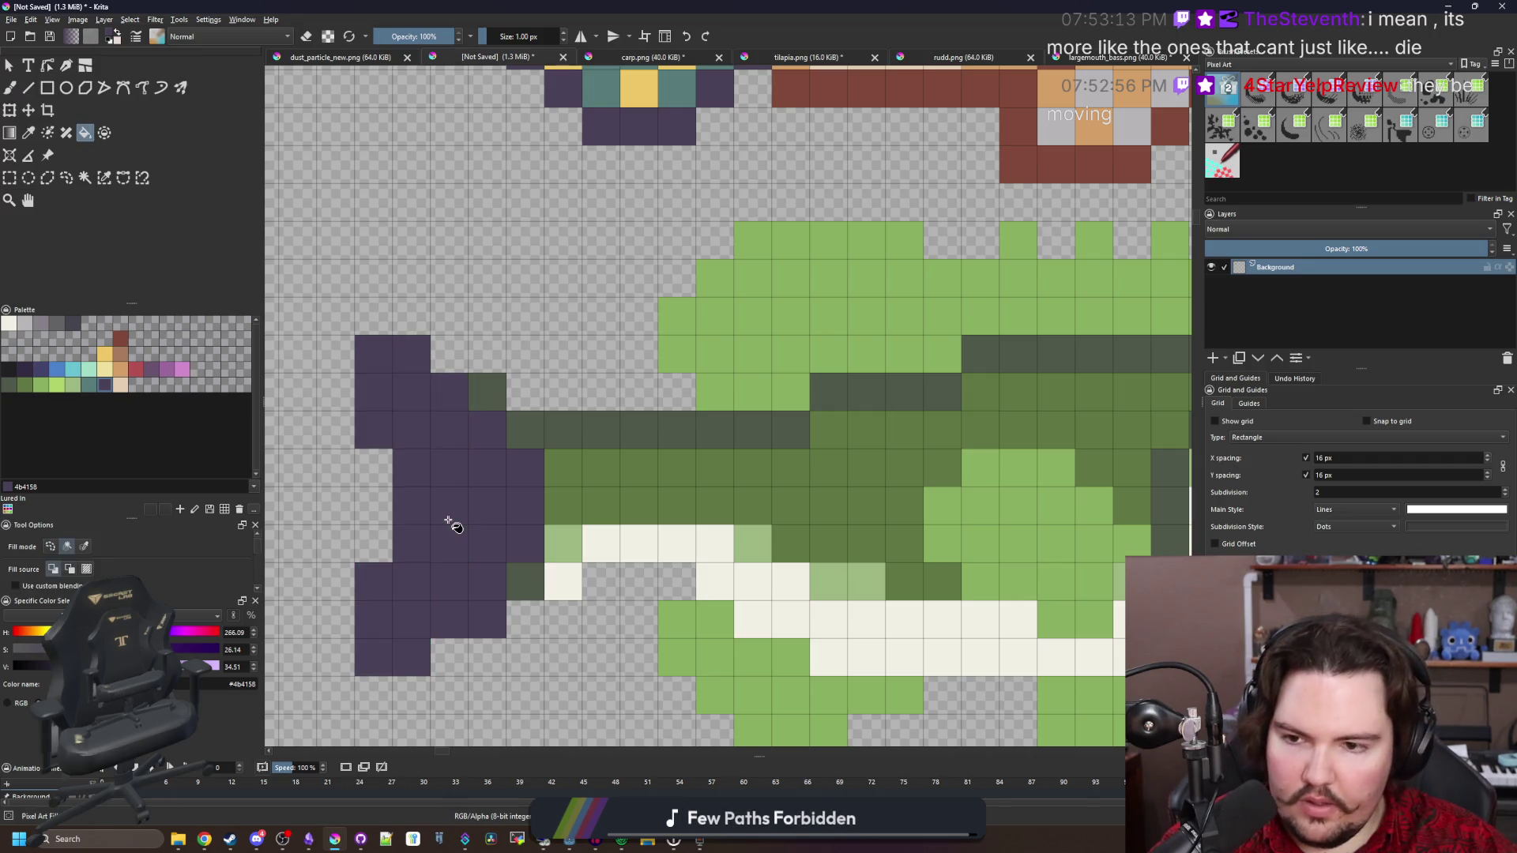
{"action": "scroll", "coordinate": [450, 518], "scroll_direction": "down", "scroll_amount": 3}
{"action": "scroll", "coordinate": [477, 518], "scroll_direction": "up", "scroll_amount": 2}
{"action": "scroll", "coordinate": [488, 539], "scroll_direction": "up", "scroll_amount": 1}
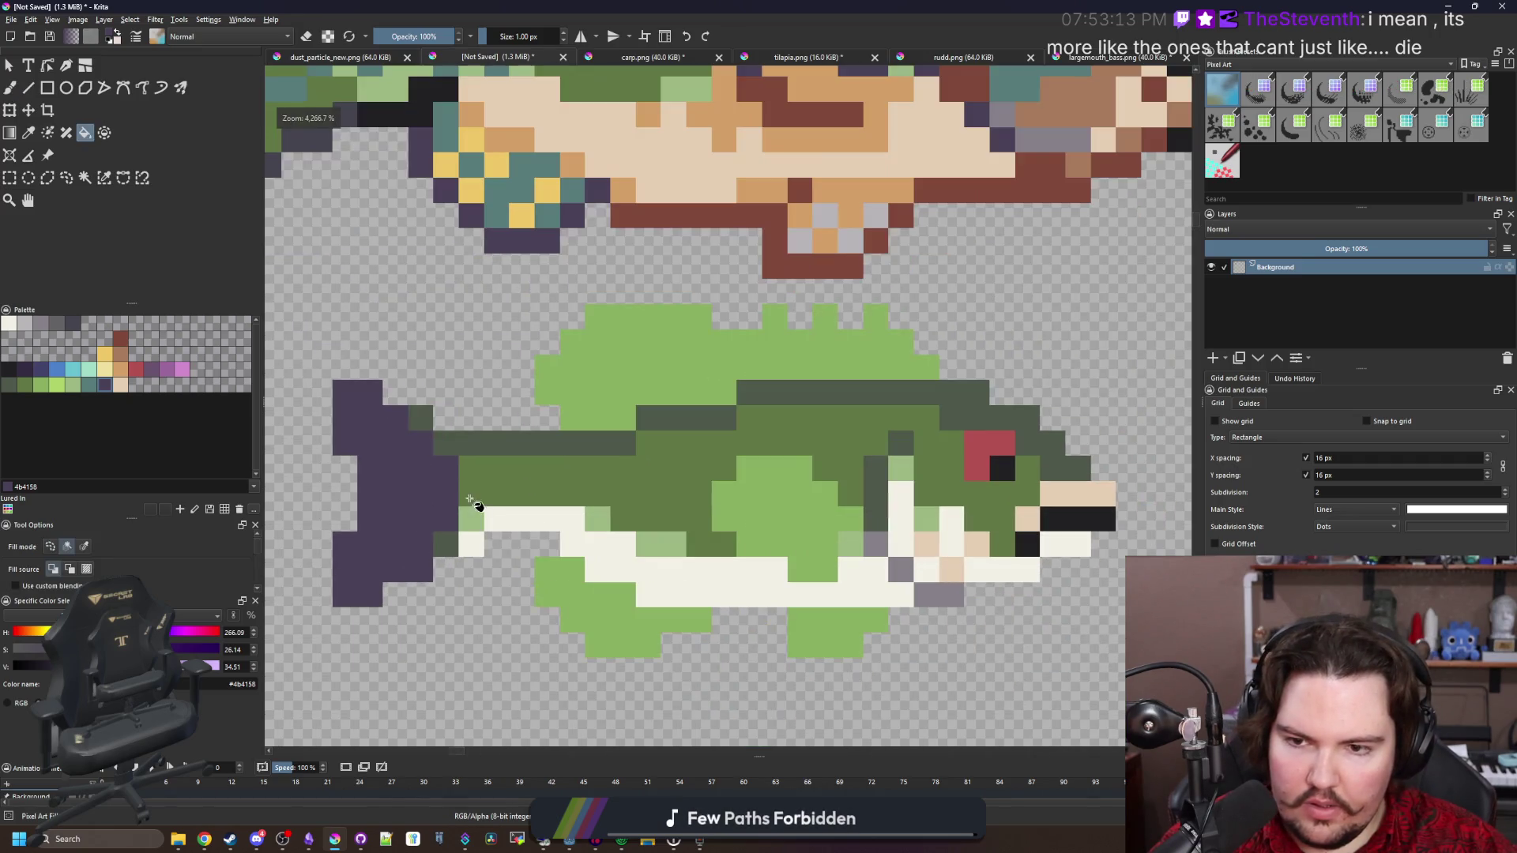
Select a small rectangle near the tail base, then sample the mid green body colour
{"action": "key", "text": "ctrl+r"}
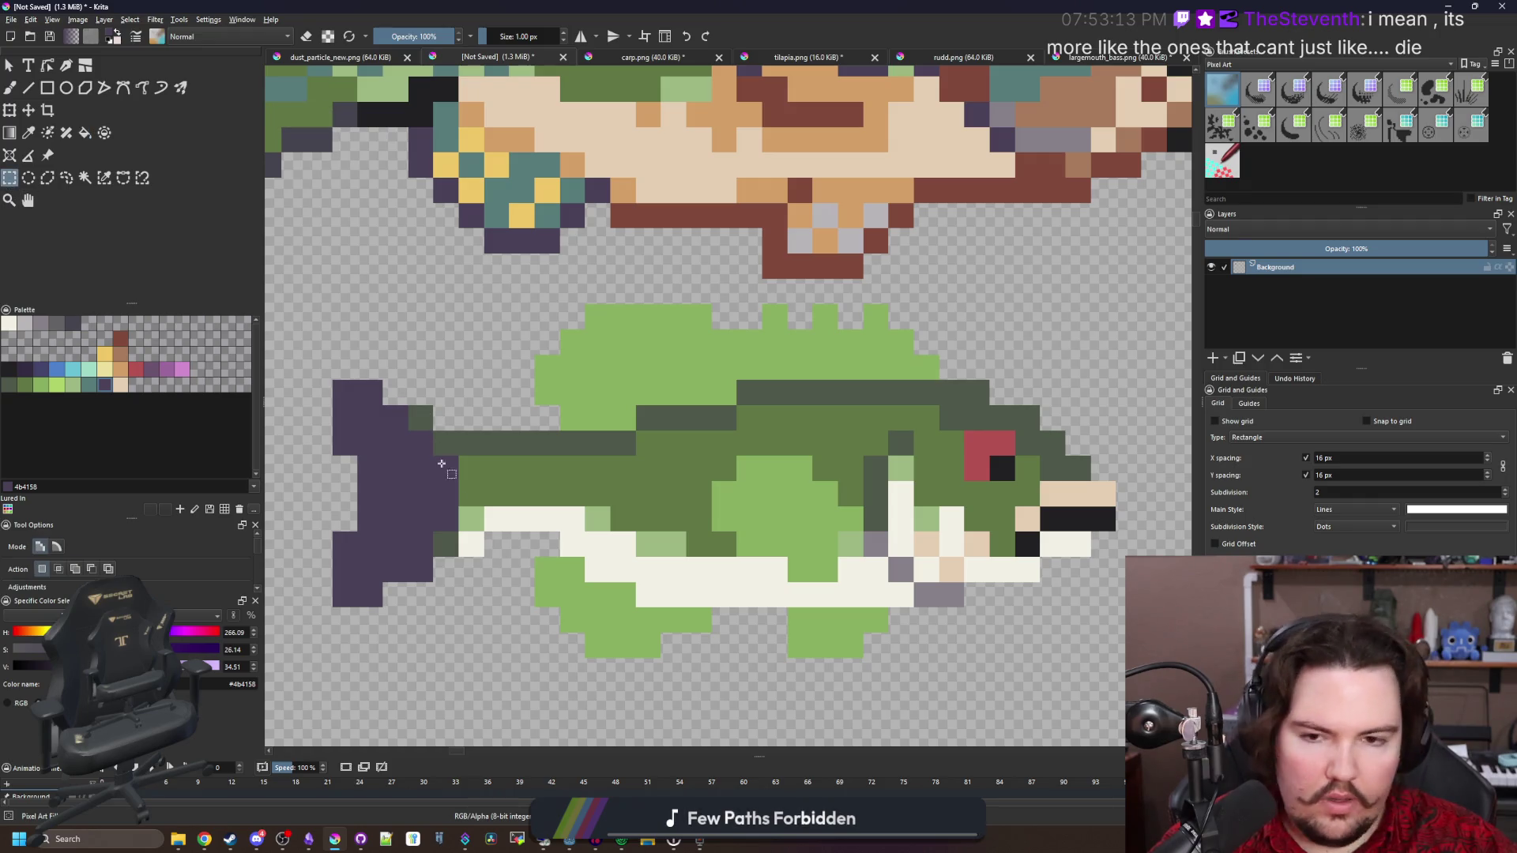
{"action": "mouse_move", "coordinate": [312, 632]}
{"action": "left_mouse_down"}
{"action": "mouse_move", "coordinate": [439, 327]}
{"action": "mouse_move", "coordinate": [458, 318]}
{"action": "left_mouse_up"}
{"action": "scroll", "coordinate": [474, 395], "scroll_direction": "down", "scroll_amount": 5}
{"action": "scroll", "coordinate": [549, 501], "scroll_direction": "down", "scroll_amount": 1}
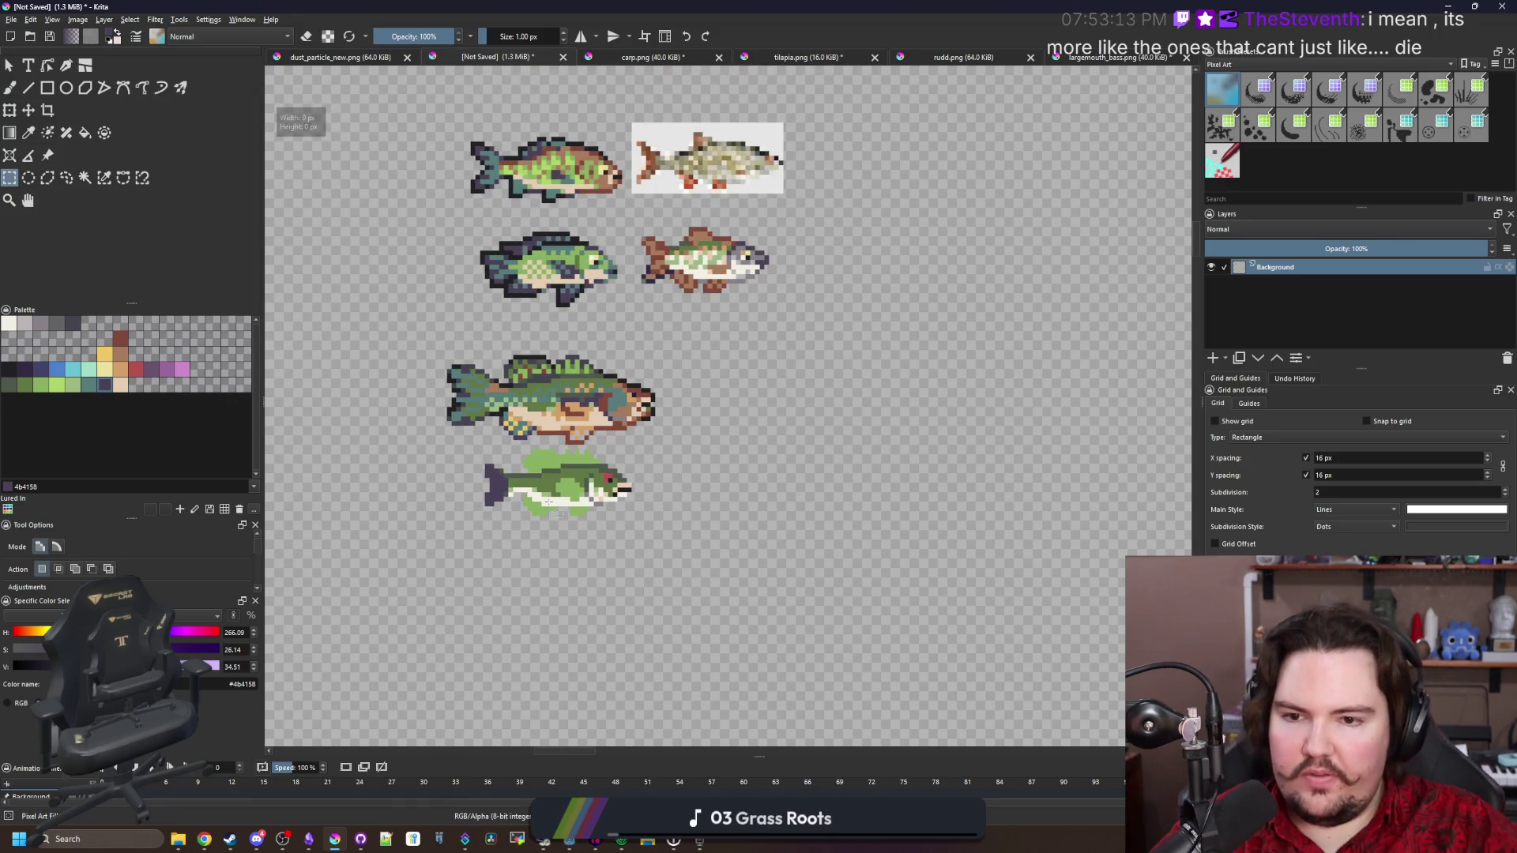
{"action": "scroll", "coordinate": [548, 502], "scroll_direction": "up", "scroll_amount": 3}
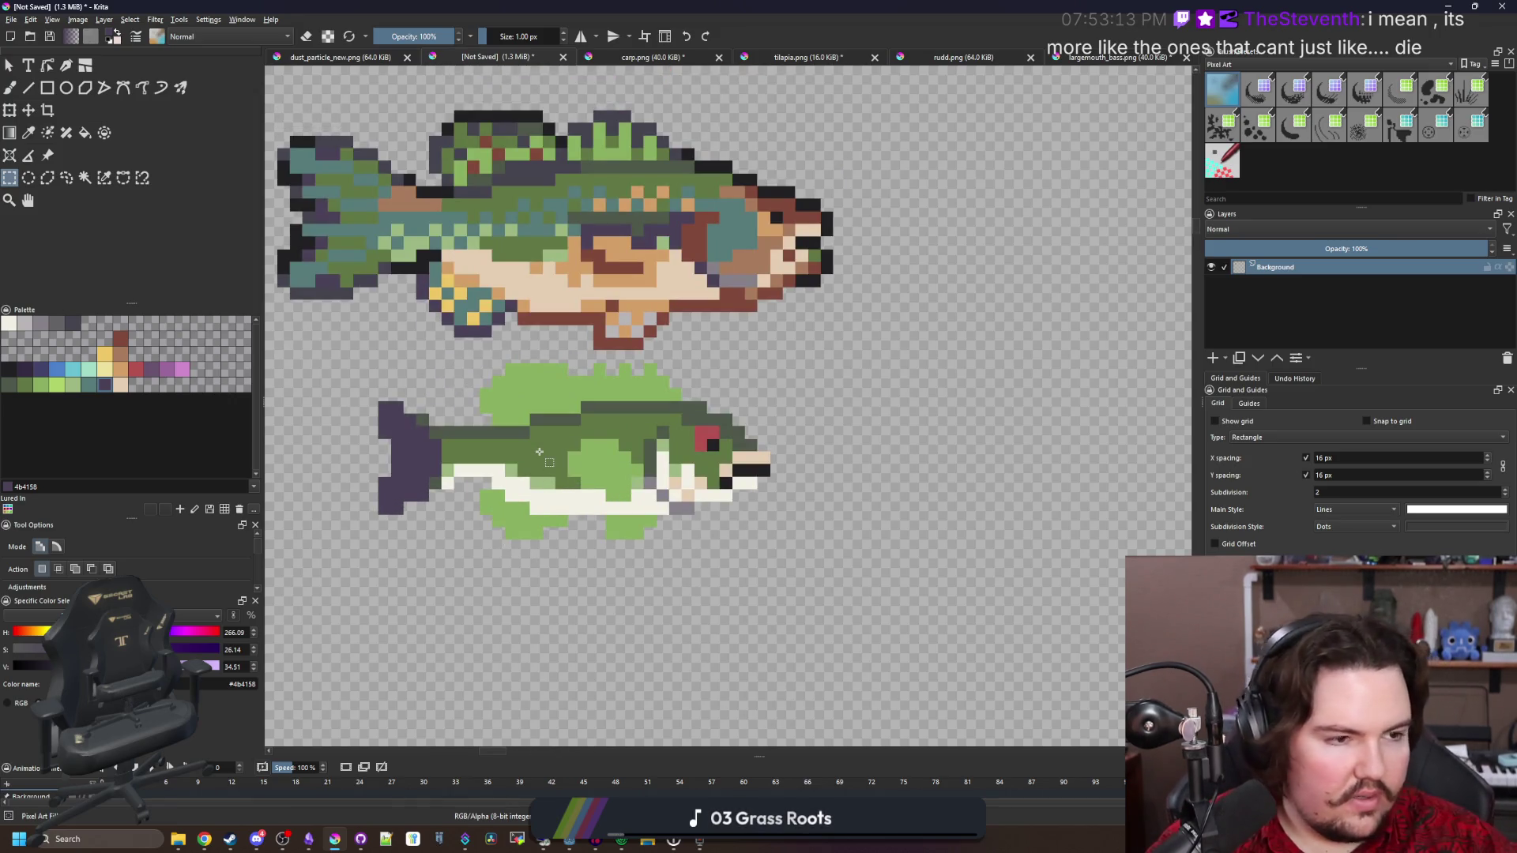
{"action": "scroll", "coordinate": [539, 452], "scroll_direction": "up", "scroll_amount": 2}
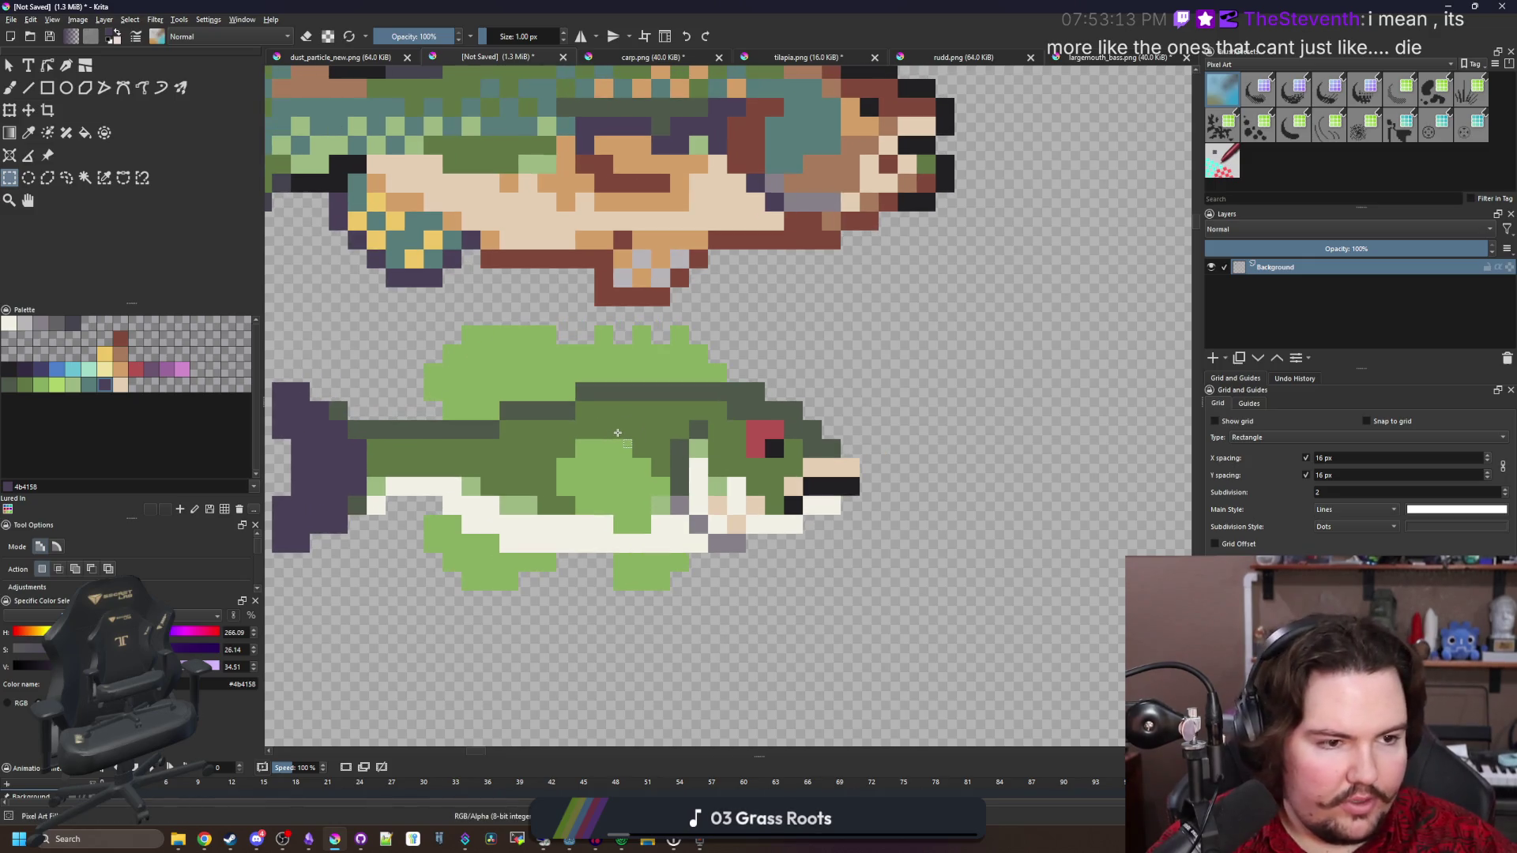
{"action": "scroll", "coordinate": [695, 505], "scroll_direction": "up", "scroll_amount": 2}
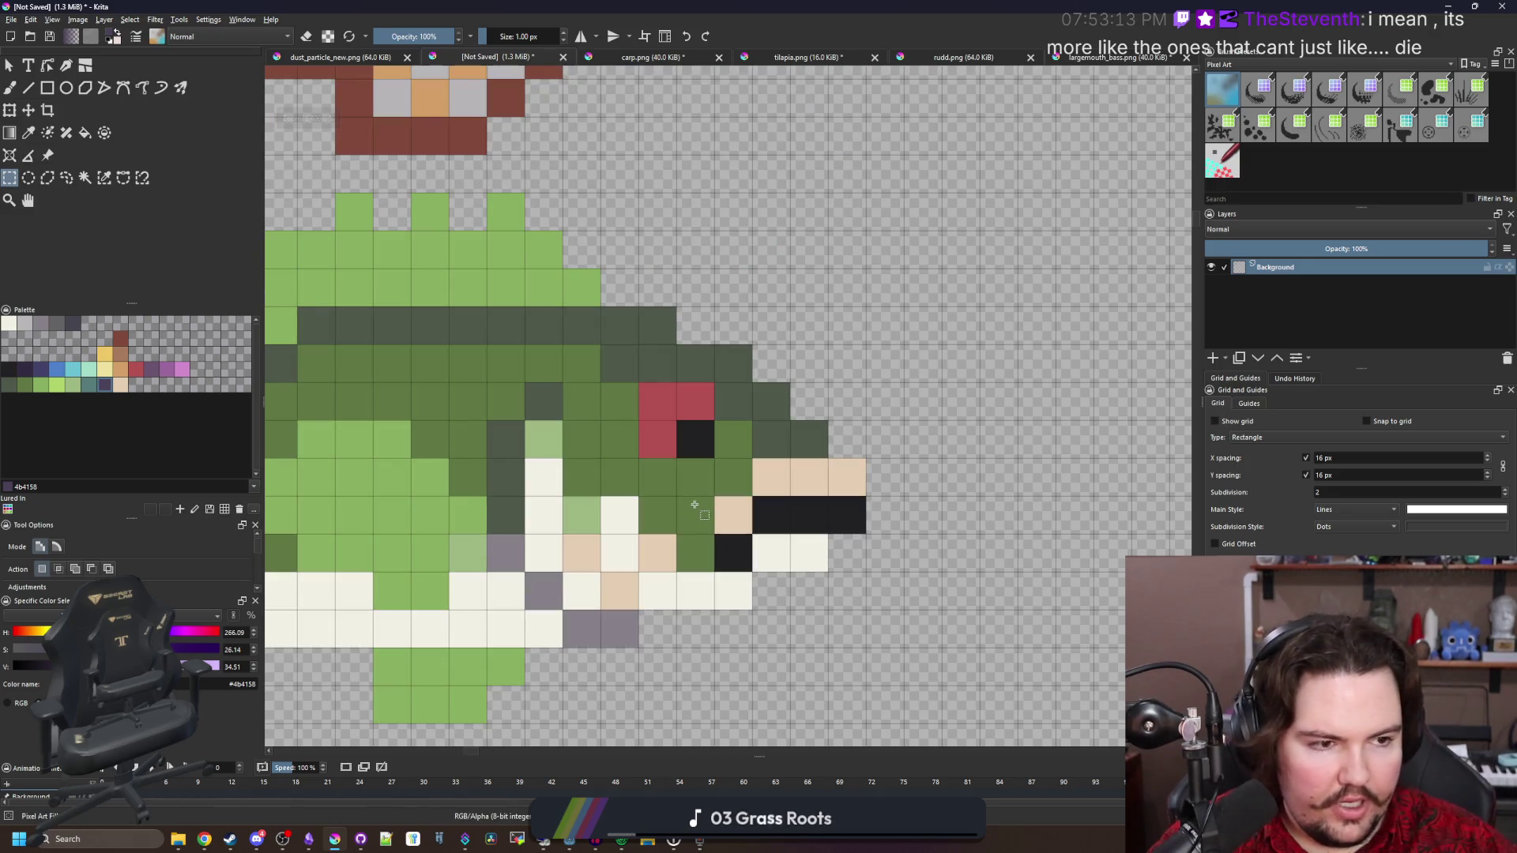
{"action": "key", "text": "p"}
{"action": "left_click", "coordinate": [668, 490]}
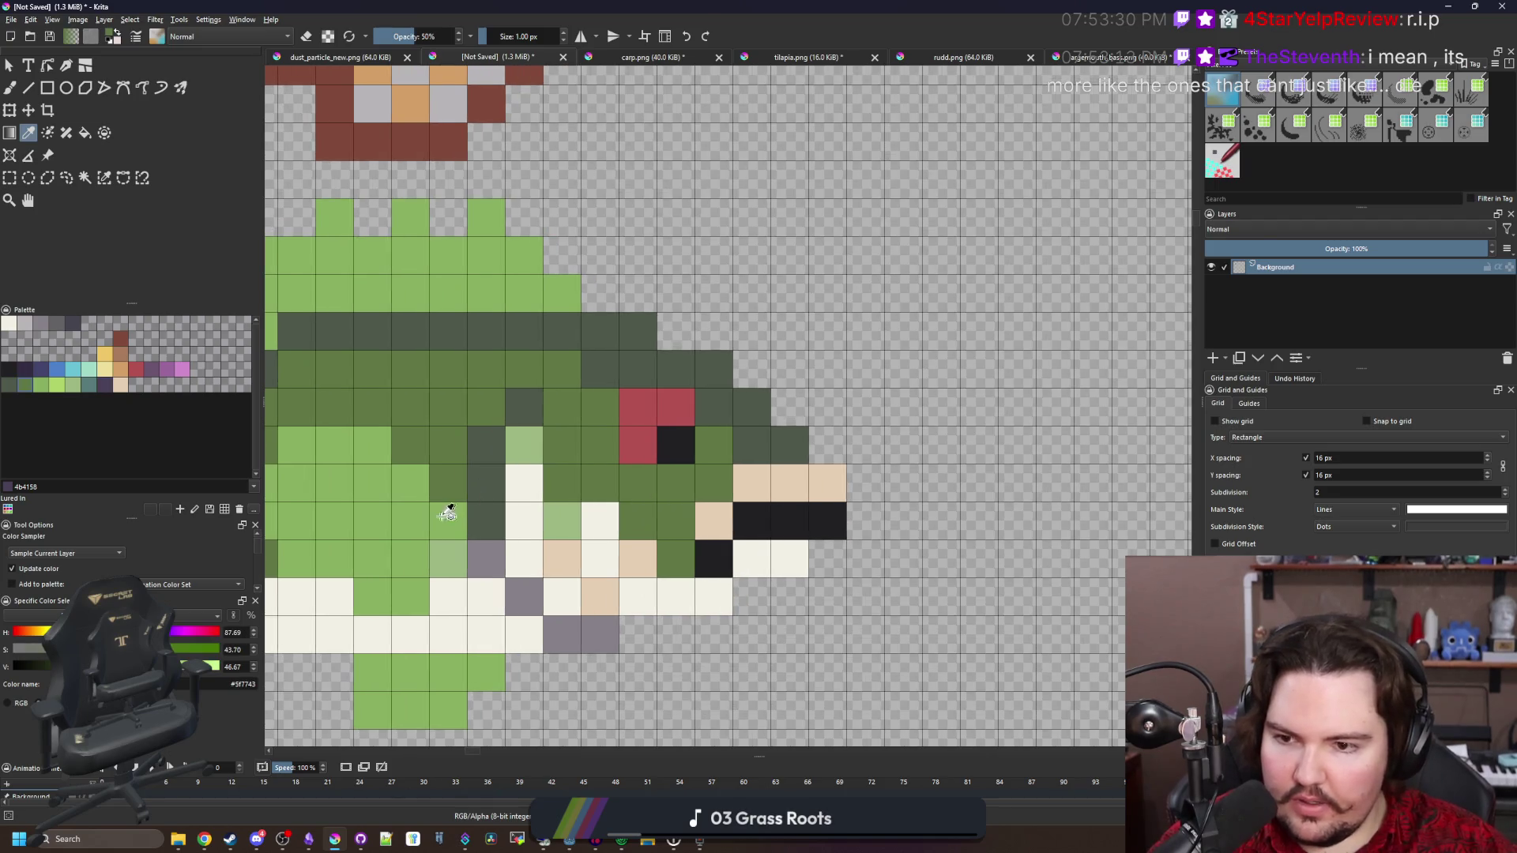
Paint the dark pixels just before the red eye light green (#8ab060)
{"action": "left_click", "coordinate": [442, 509]}
{"action": "key", "text": "b"}
{"action": "left_click_drag", "start_coordinate": [683, 484], "coordinate": [597, 483]}
{"action": "left_click_drag", "start_coordinate": [600, 407], "coordinate": [562, 407]}
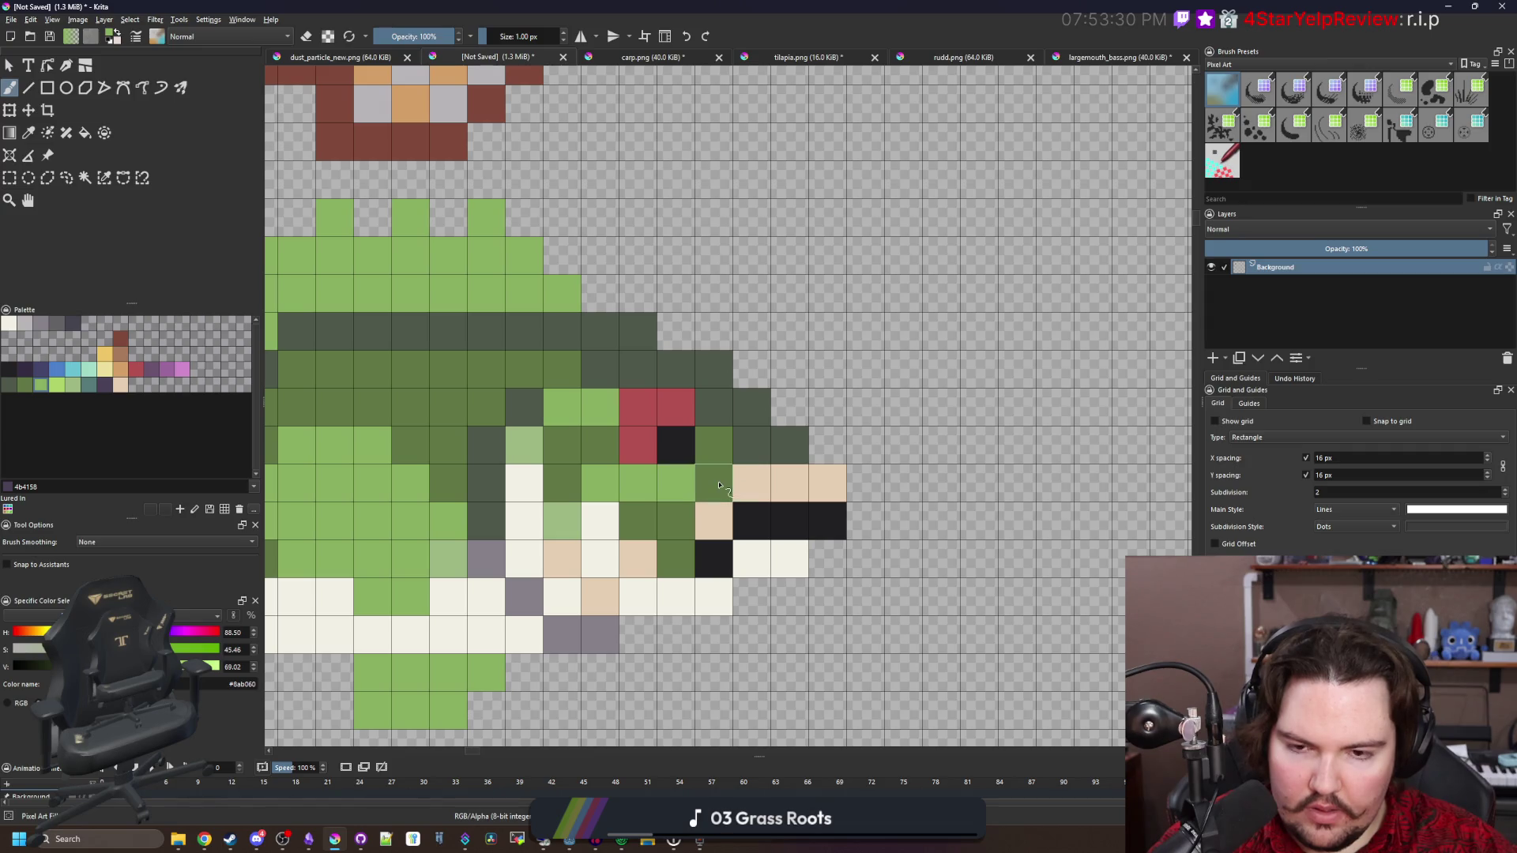
{"action": "scroll", "coordinate": [719, 485], "scroll_direction": "down", "scroll_amount": 8}
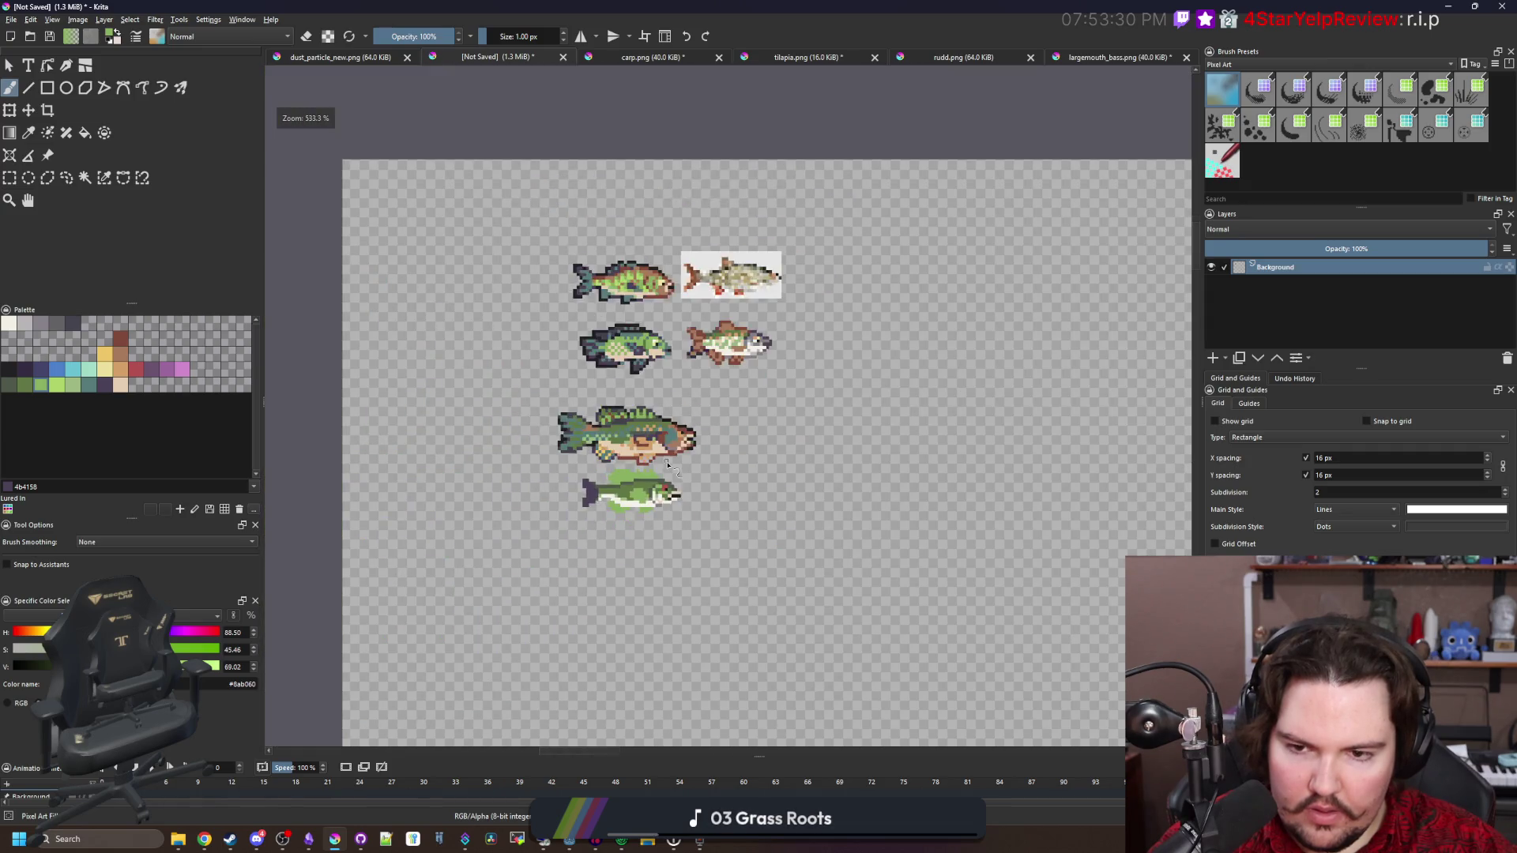
{"action": "scroll", "coordinate": [667, 466], "scroll_direction": "up", "scroll_amount": 4}
{"action": "scroll", "coordinate": [648, 518], "scroll_direction": "up", "scroll_amount": 3}
Darken one pixel beside the eye with mid green, then reload light green
{"action": "left_click", "coordinate": [625, 529], "text": "ctrl"}
{"action": "left_click", "coordinate": [646, 519]}
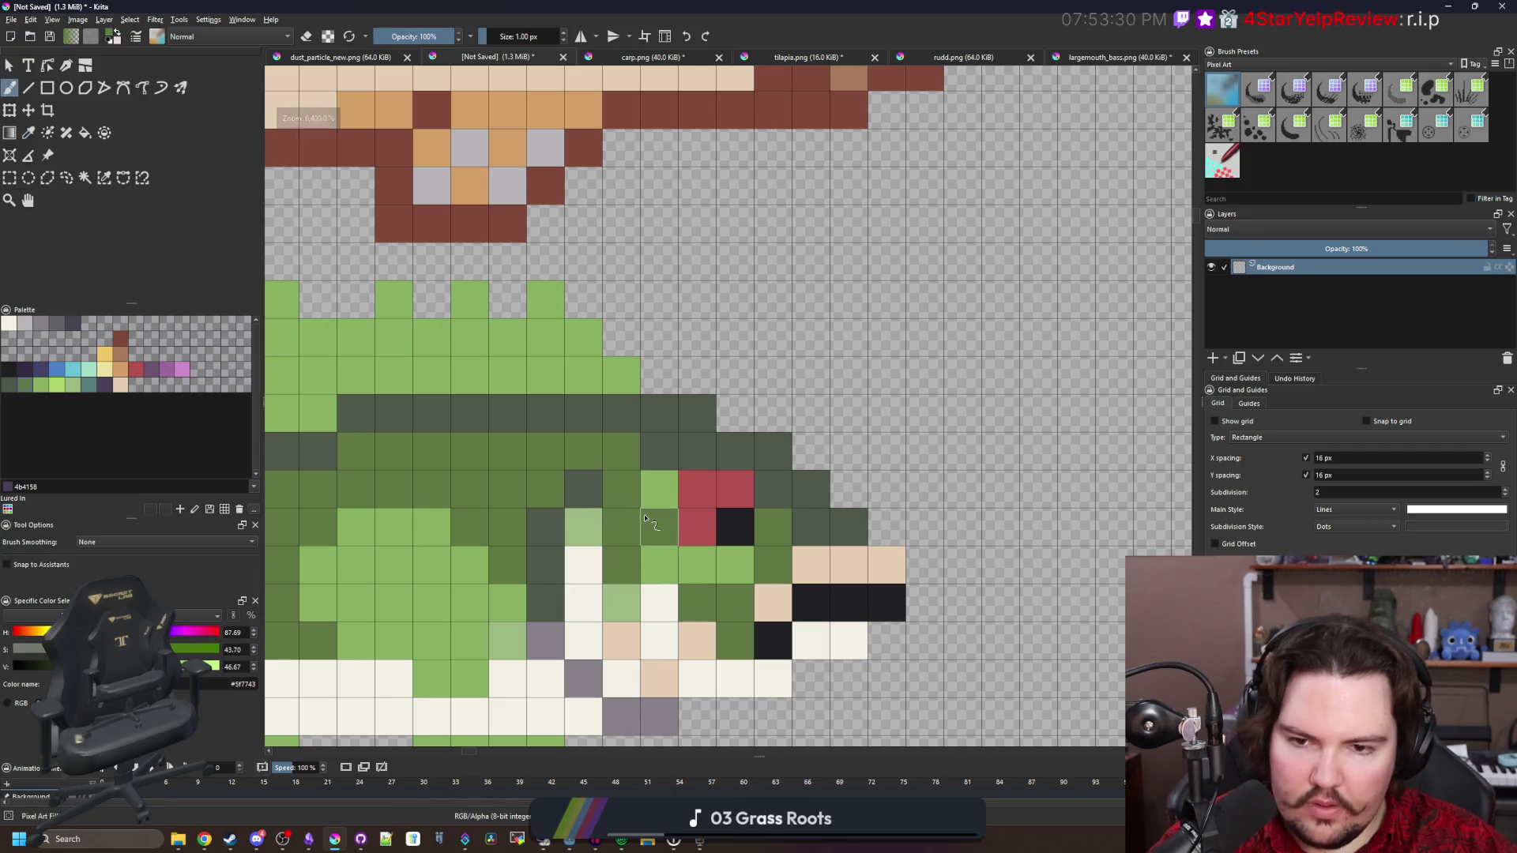
{"action": "left_click", "coordinate": [655, 498], "text": "ctrl"}
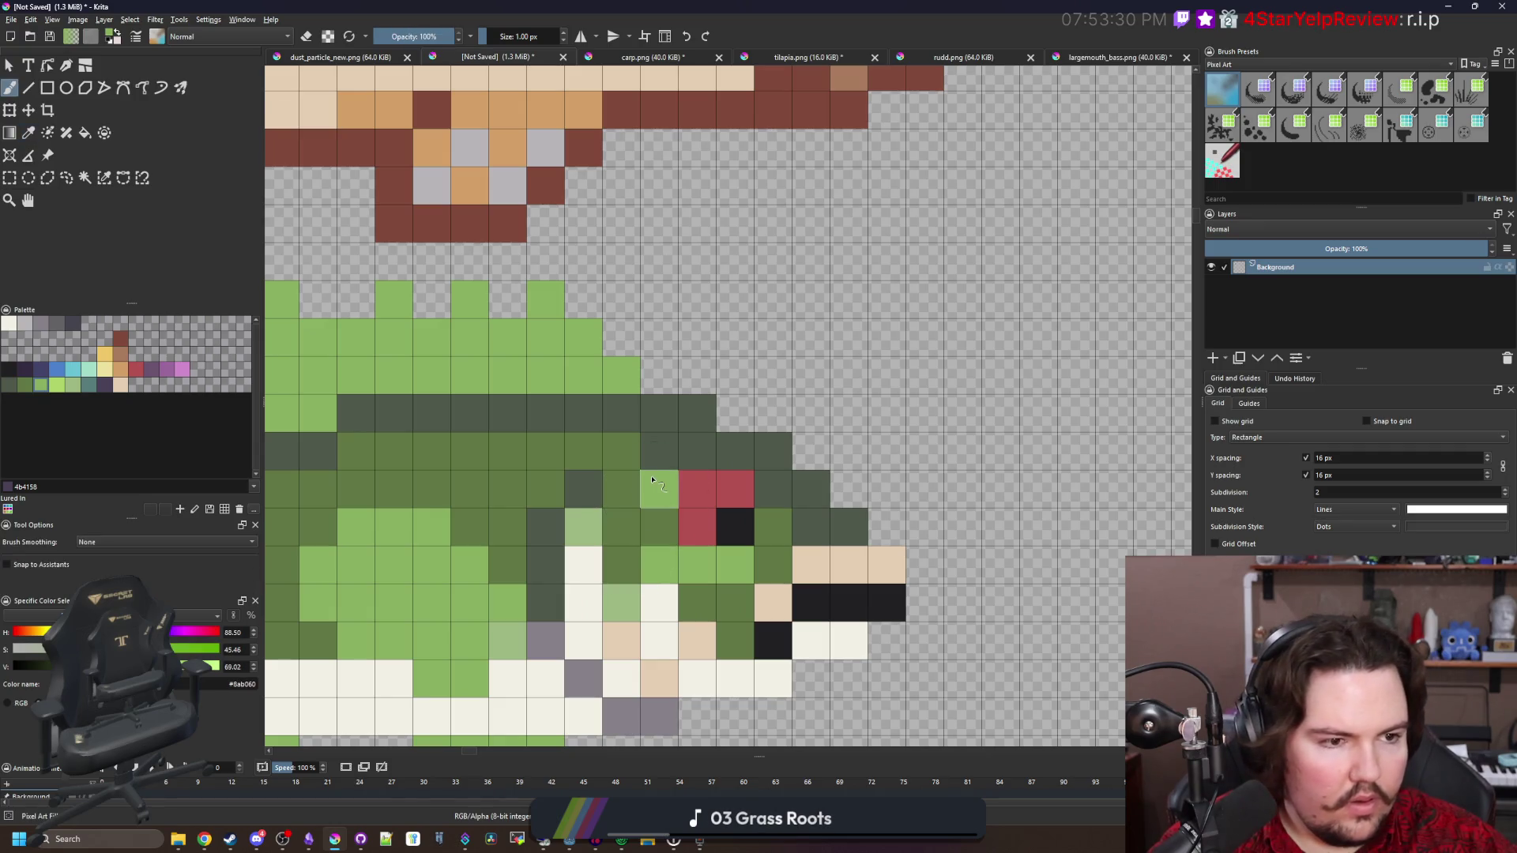
{"action": "mouse_move", "coordinate": [481, 570]}
{"action": "left_mouse_down"}
{"action": "mouse_move", "coordinate": [587, 478]}
{"action": "mouse_move", "coordinate": [699, 464]}
{"action": "left_mouse_up"}
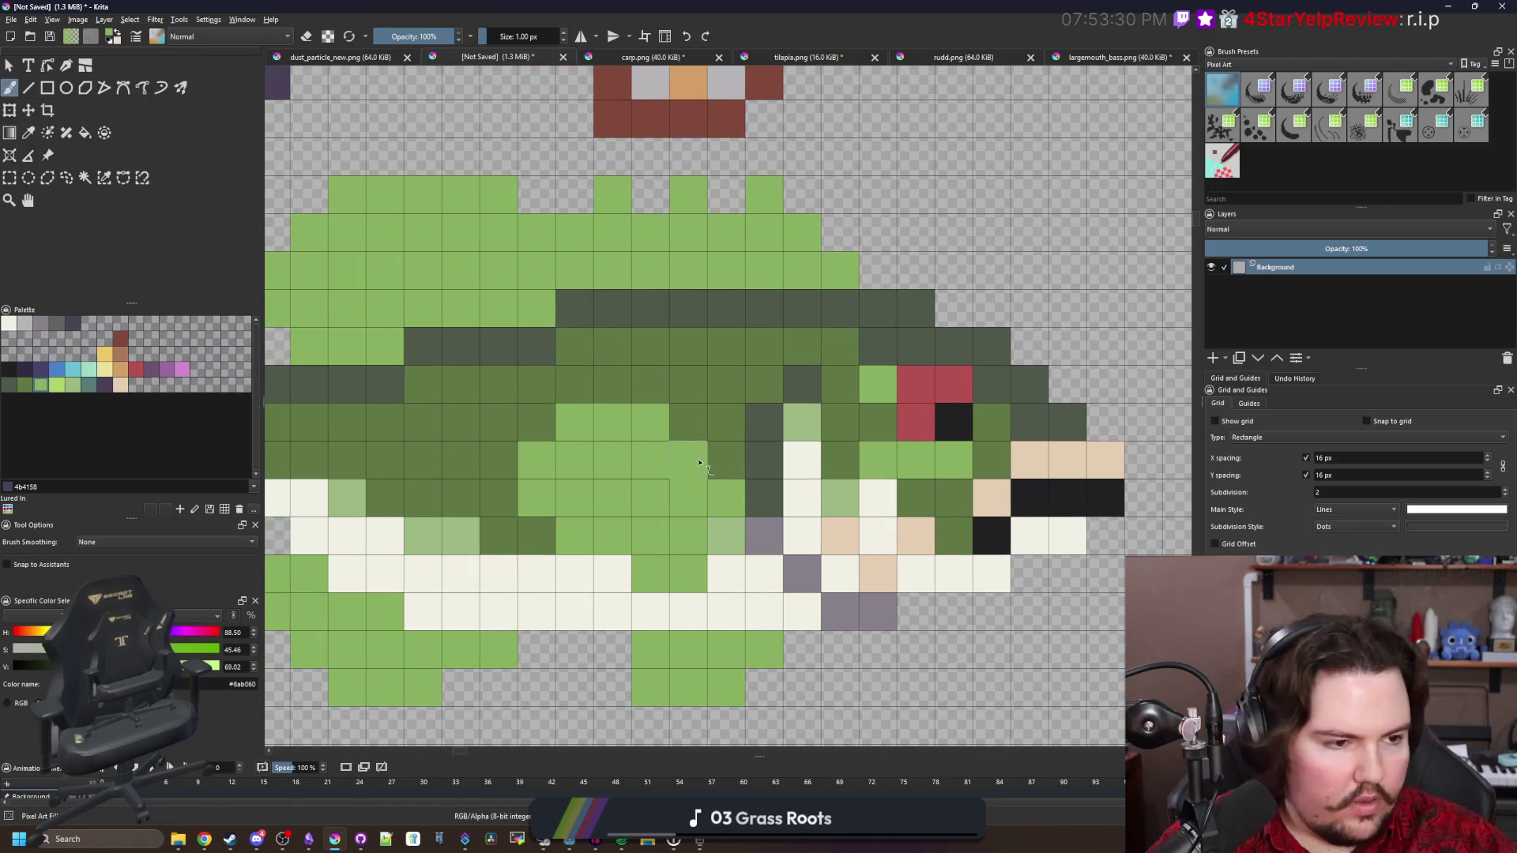
{"action": "key", "text": "p"}
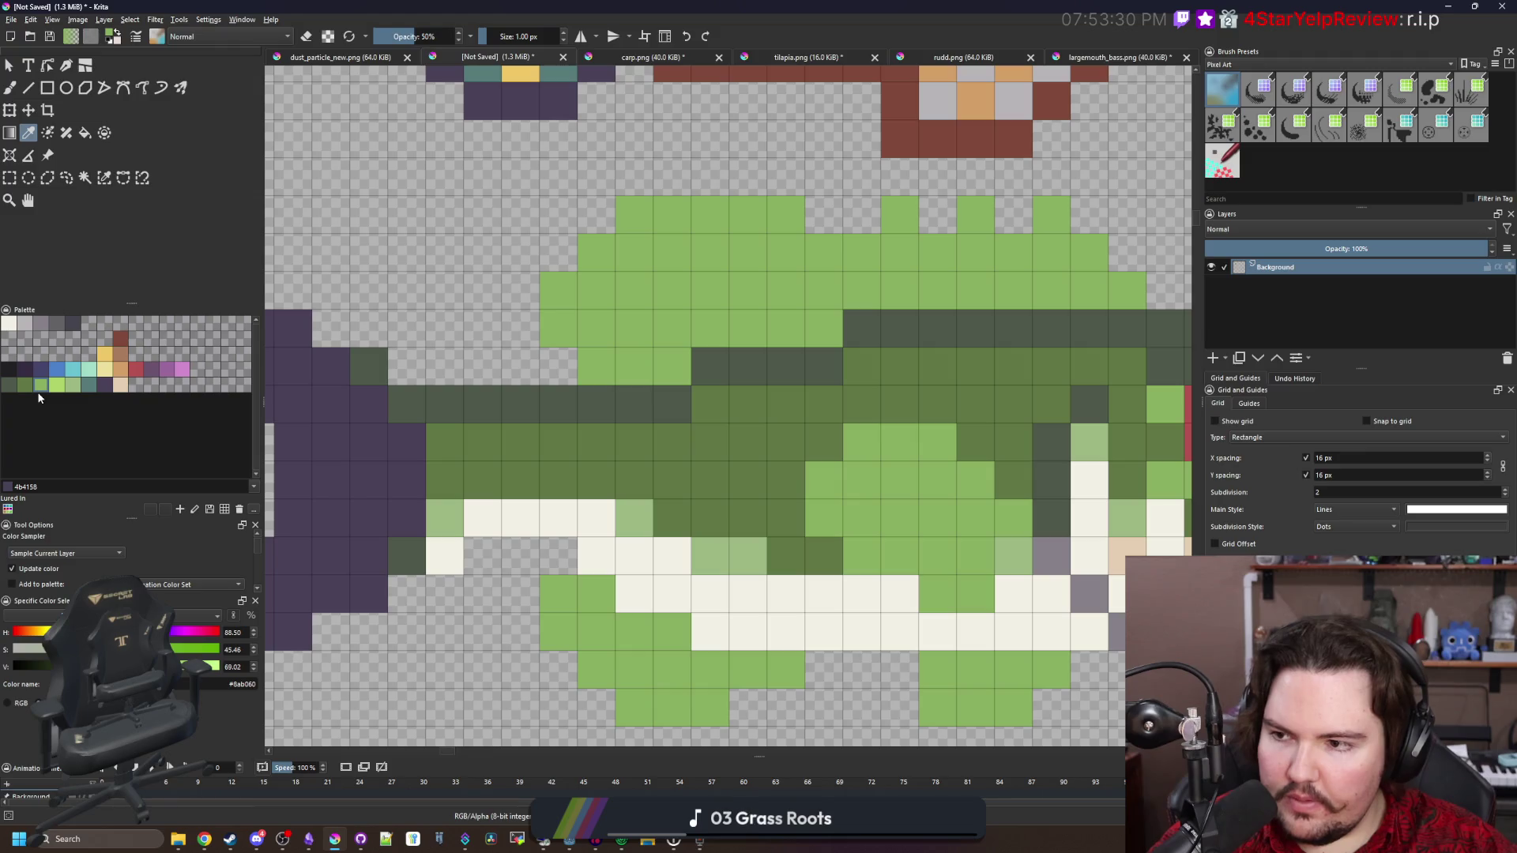
Paint red-brown band blocks down the bass's body
{"action": "left_click", "coordinate": [120, 340]}
{"action": "key", "text": "b"}
{"action": "mouse_move", "coordinate": [745, 481]}
{"action": "left_mouse_down"}
{"action": "mouse_move", "coordinate": [677, 501]}
{"action": "mouse_move", "coordinate": [545, 485]}
{"action": "left_mouse_up"}
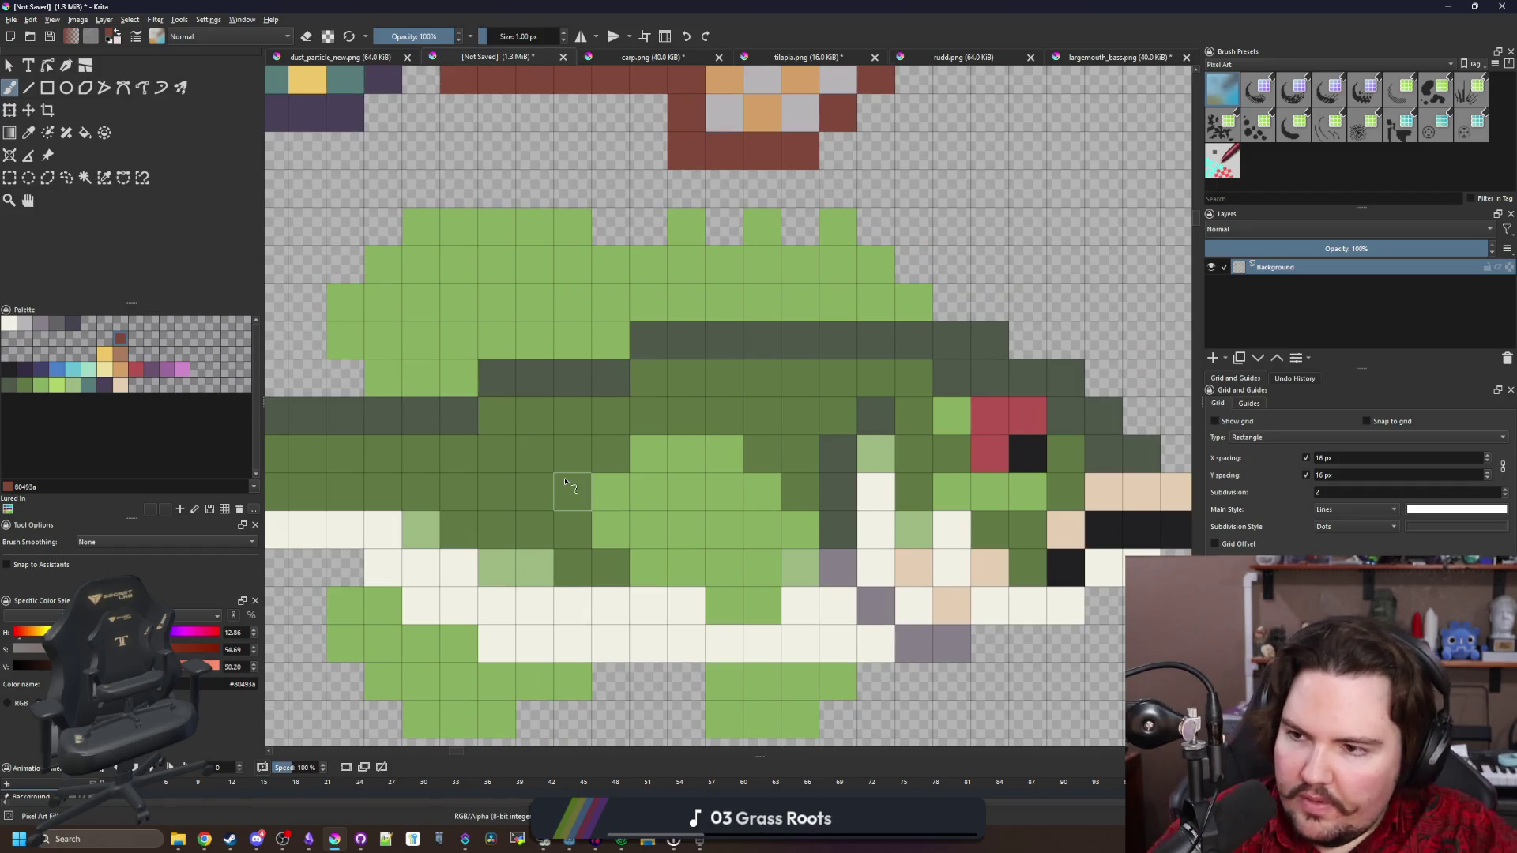
{"action": "left_click_drag", "start_coordinate": [526, 456], "coordinate": [570, 495]}
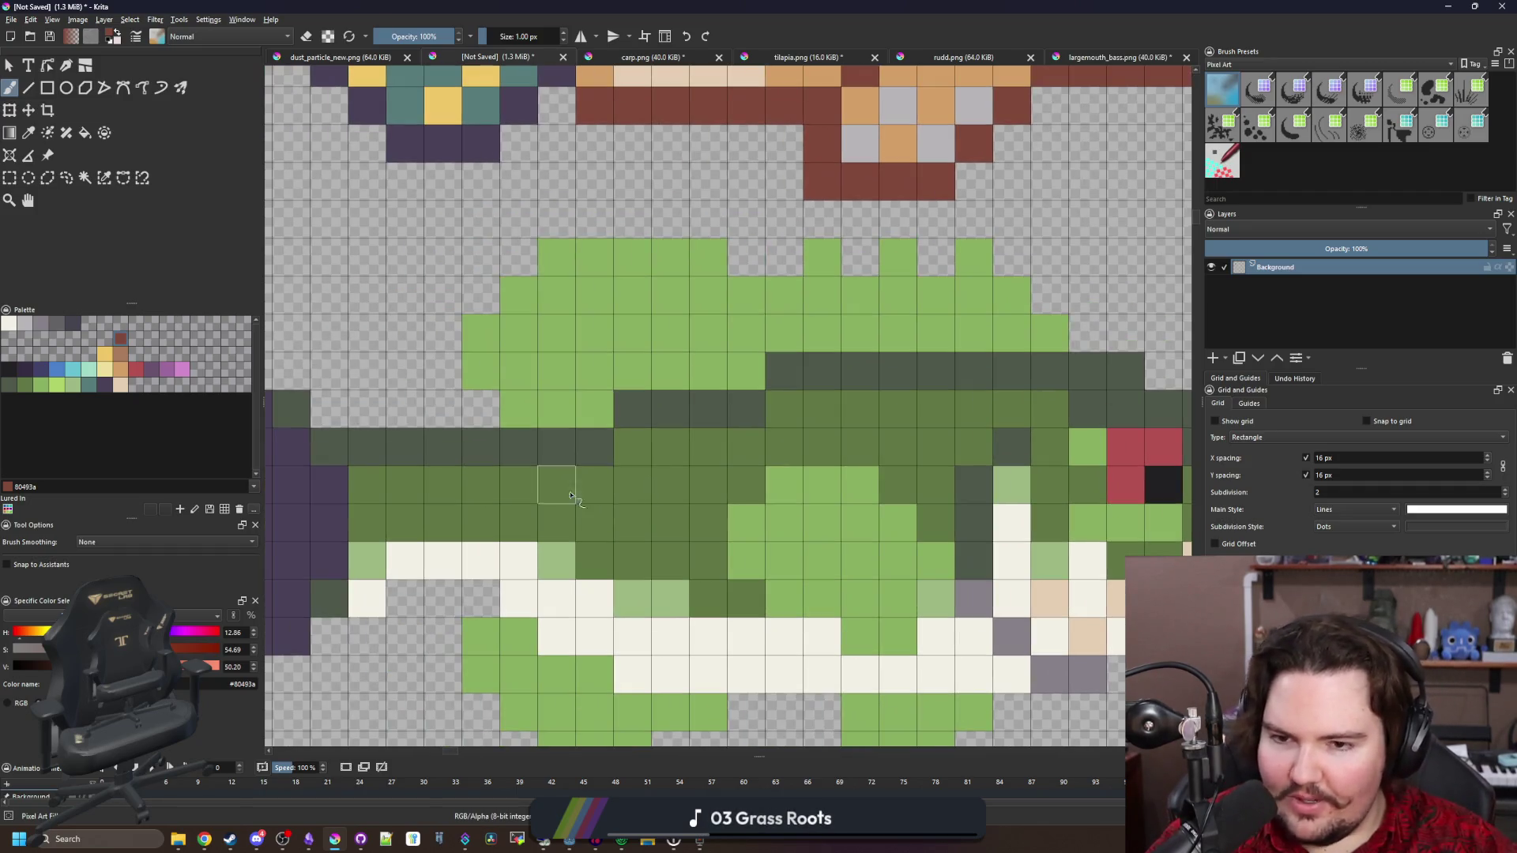
{"action": "left_click_drag", "start_coordinate": [738, 492], "coordinate": [712, 477]}
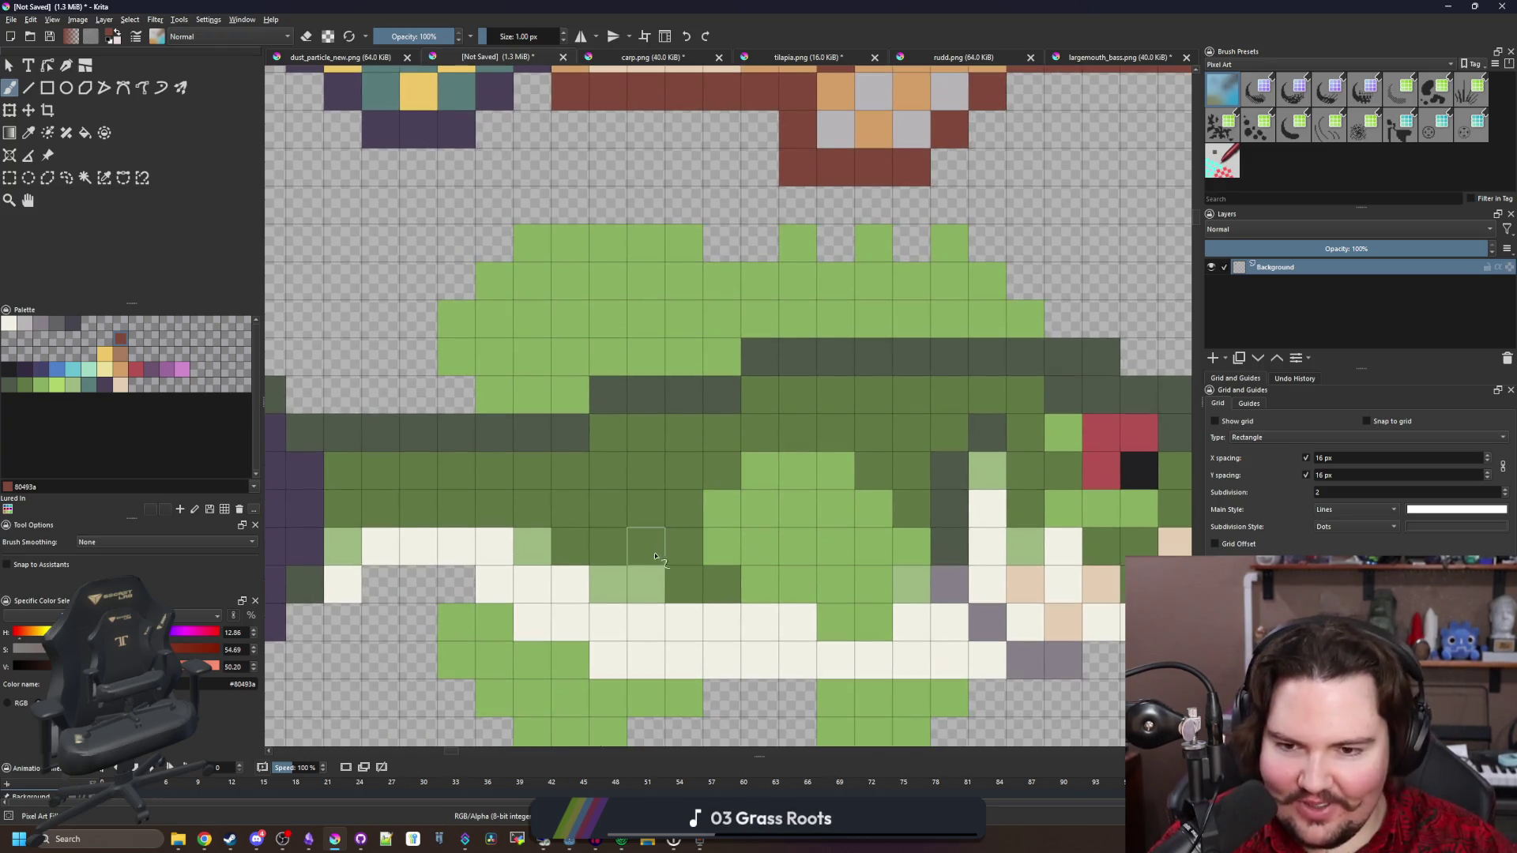
{"action": "mouse_move", "coordinate": [646, 547]}
{"action": "left_mouse_down"}
{"action": "mouse_move", "coordinate": [656, 448]}
{"action": "mouse_move", "coordinate": [686, 585]}
{"action": "left_mouse_up"}
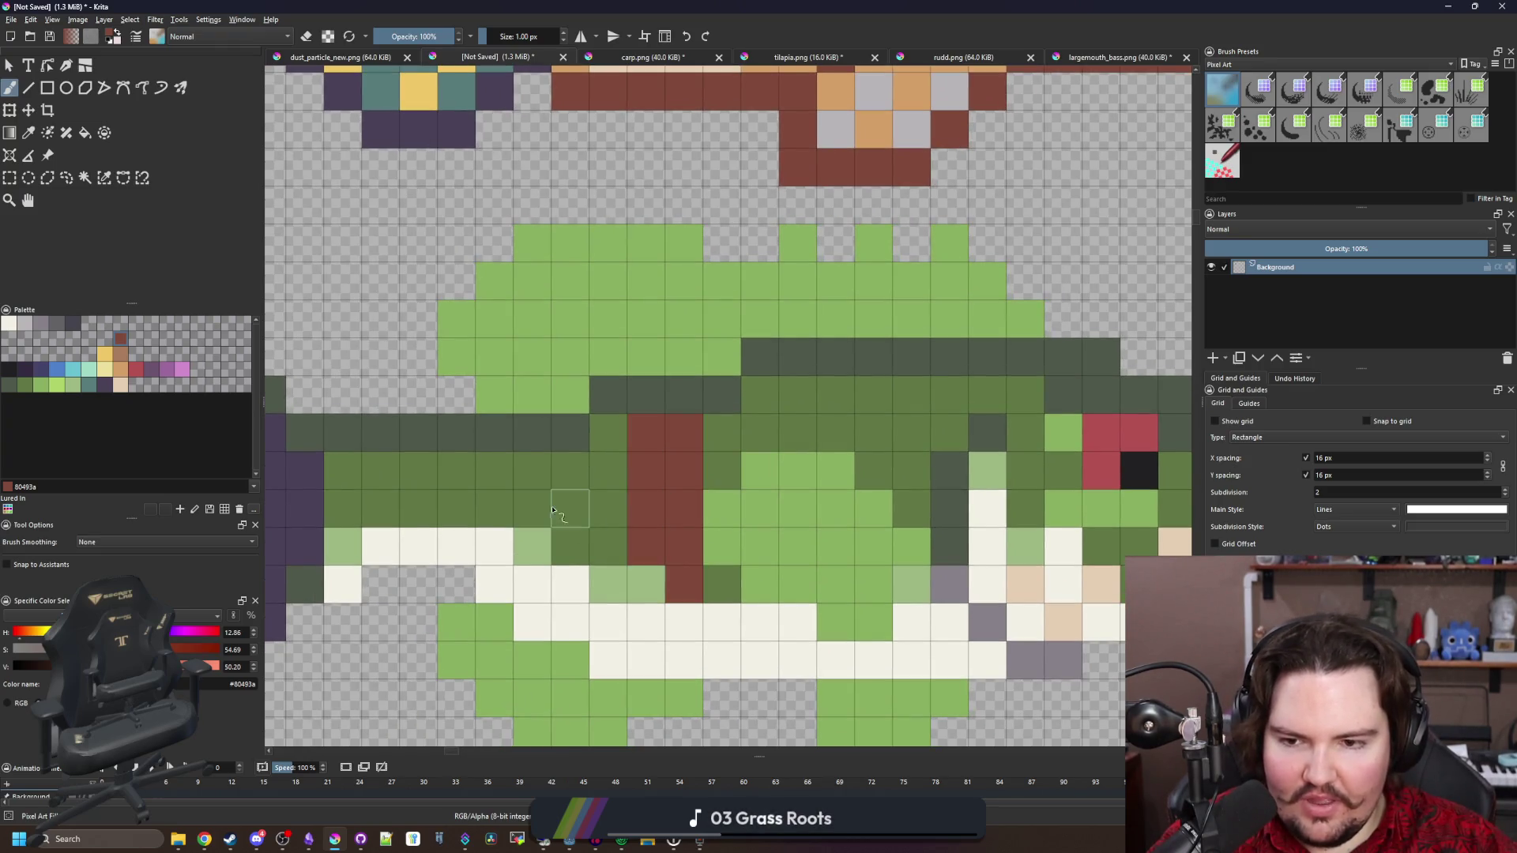
{"action": "mouse_move", "coordinate": [569, 508]}
{"action": "left_mouse_down"}
{"action": "mouse_move", "coordinate": [542, 469]}
{"action": "mouse_move", "coordinate": [571, 545]}
{"action": "left_mouse_up"}
{"action": "mouse_move", "coordinate": [443, 506]}
{"action": "left_mouse_down"}
{"action": "mouse_move", "coordinate": [643, 514]}
{"action": "mouse_move", "coordinate": [632, 488]}
{"action": "mouse_move", "coordinate": [626, 516]}
{"action": "left_mouse_up"}
{"action": "left_click_drag", "start_coordinate": [677, 427], "coordinate": [695, 395]}
{"action": "mouse_move", "coordinate": [771, 435]}
{"action": "left_mouse_down"}
{"action": "mouse_move", "coordinate": [772, 396]}
{"action": "mouse_move", "coordinate": [809, 528]}
{"action": "left_mouse_up"}
Try a row of dark purple pixels on the flank, then undo it
{"action": "scroll", "coordinate": [810, 528], "scroll_direction": "down", "scroll_amount": 6}
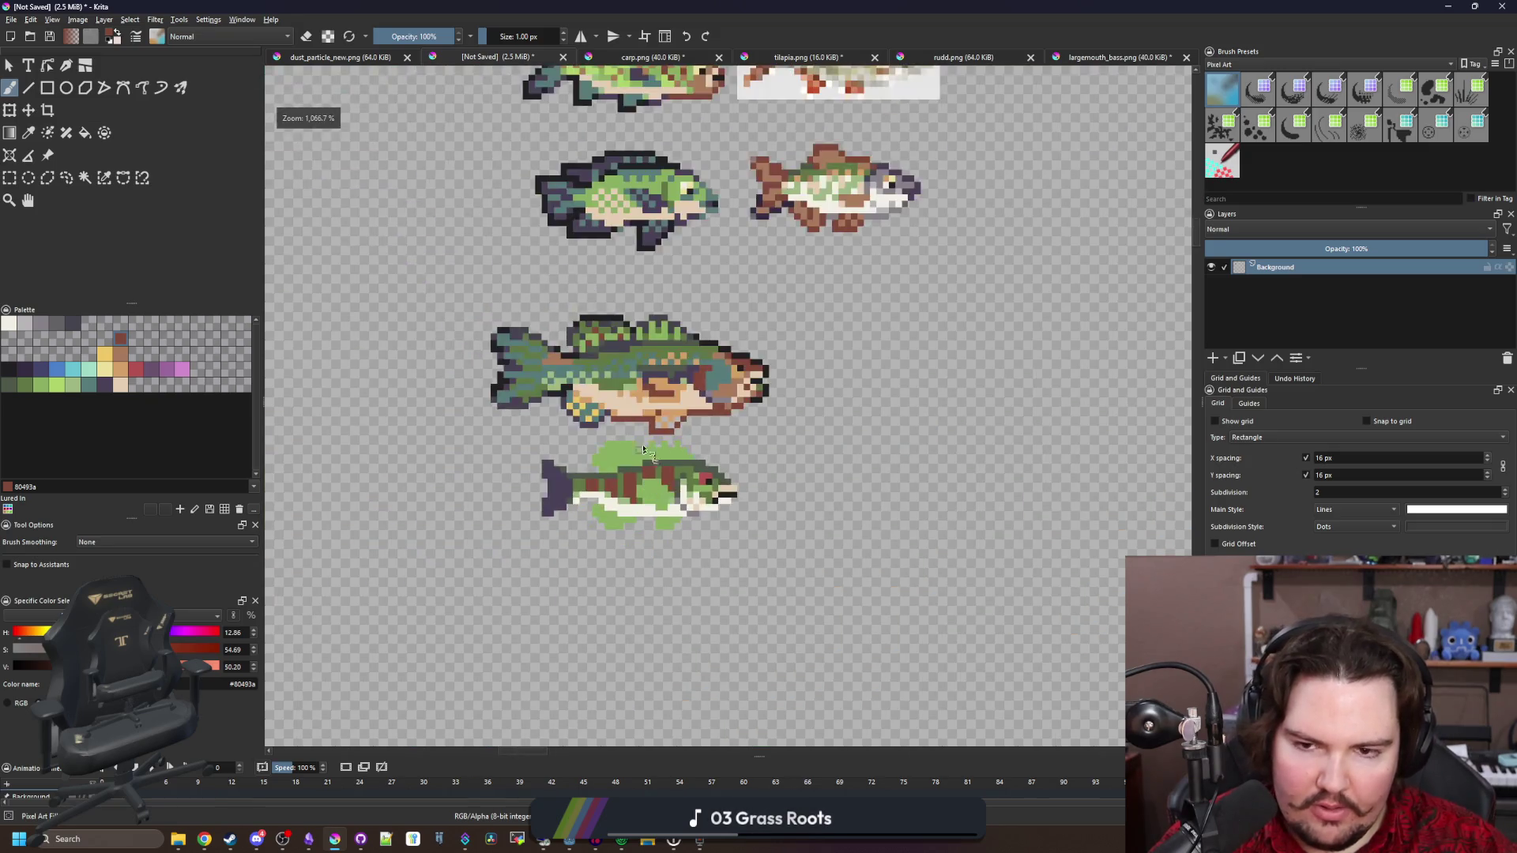
{"action": "scroll", "coordinate": [642, 464], "scroll_direction": "up", "scroll_amount": 6}
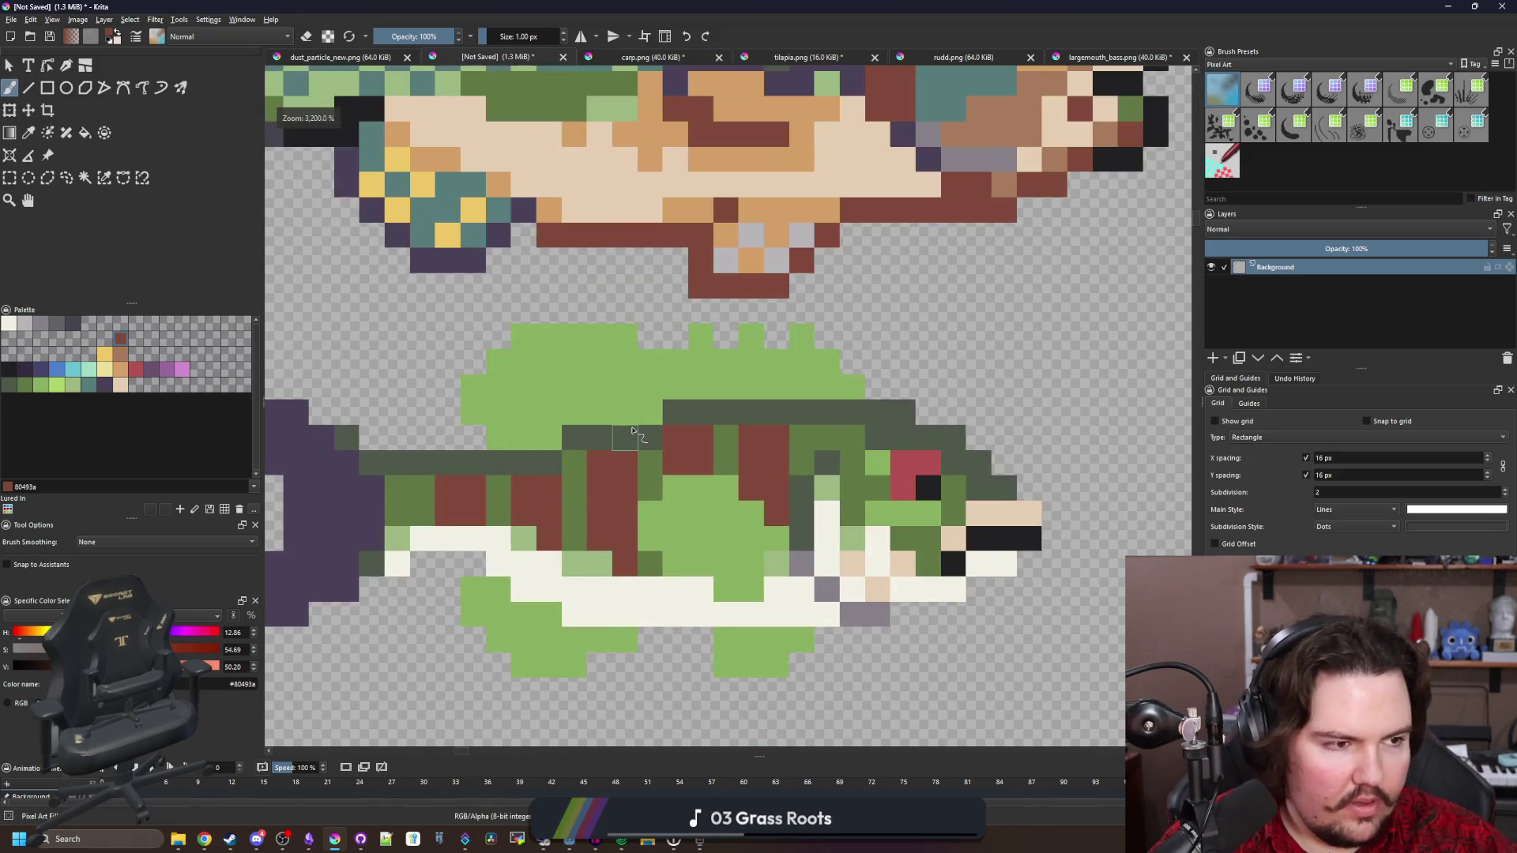
{"action": "scroll", "coordinate": [625, 453], "scroll_direction": "up", "scroll_amount": 3}
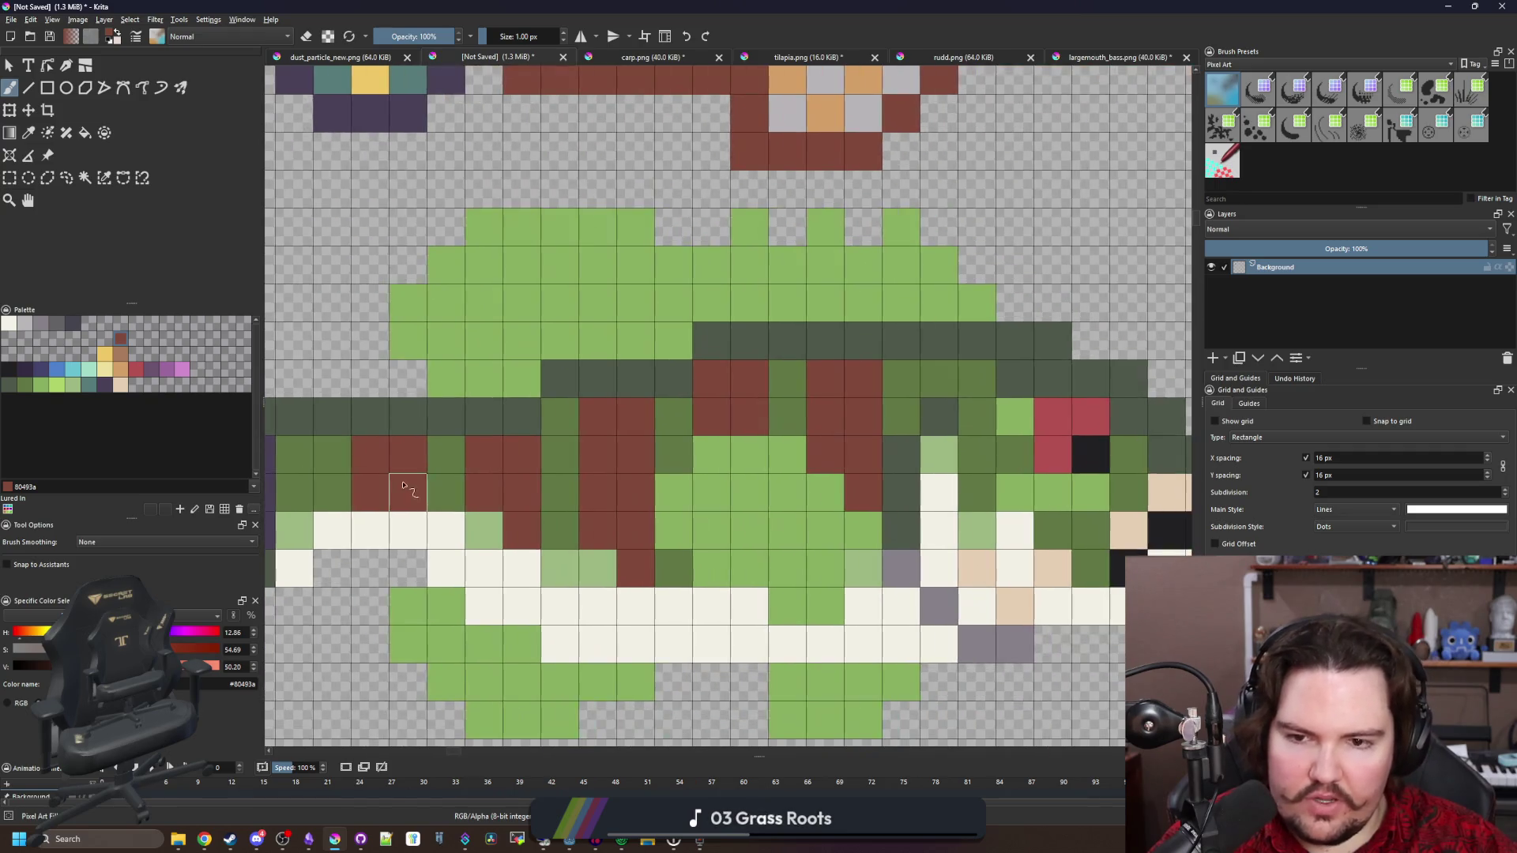
{"action": "scroll", "coordinate": [502, 466], "scroll_direction": "down", "scroll_amount": 1}
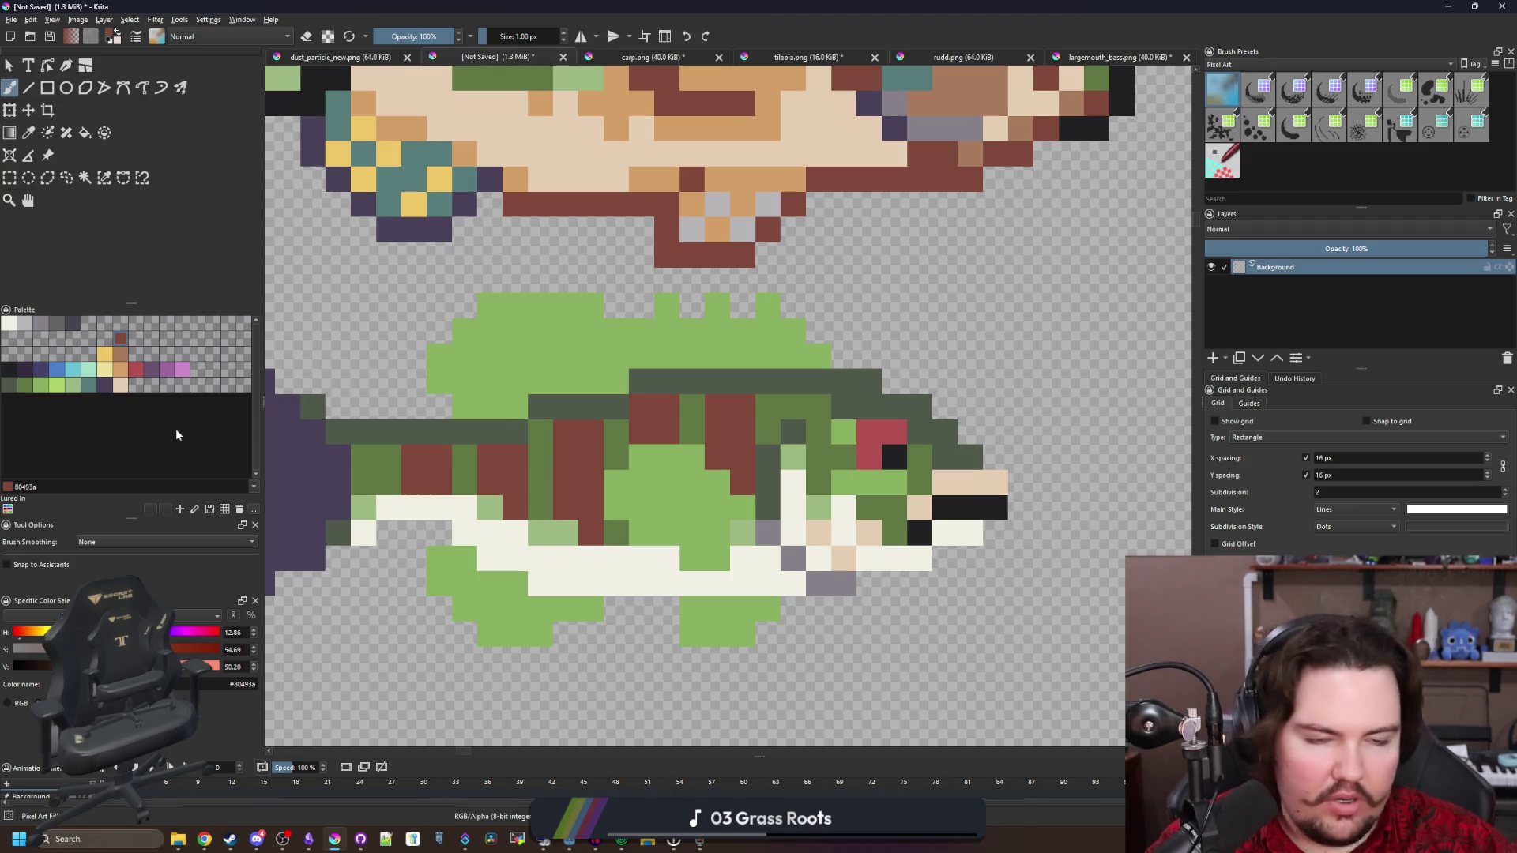
{"action": "left_click", "coordinate": [24, 369]}
{"action": "scroll", "coordinate": [401, 484], "scroll_direction": "up", "scroll_amount": 1}
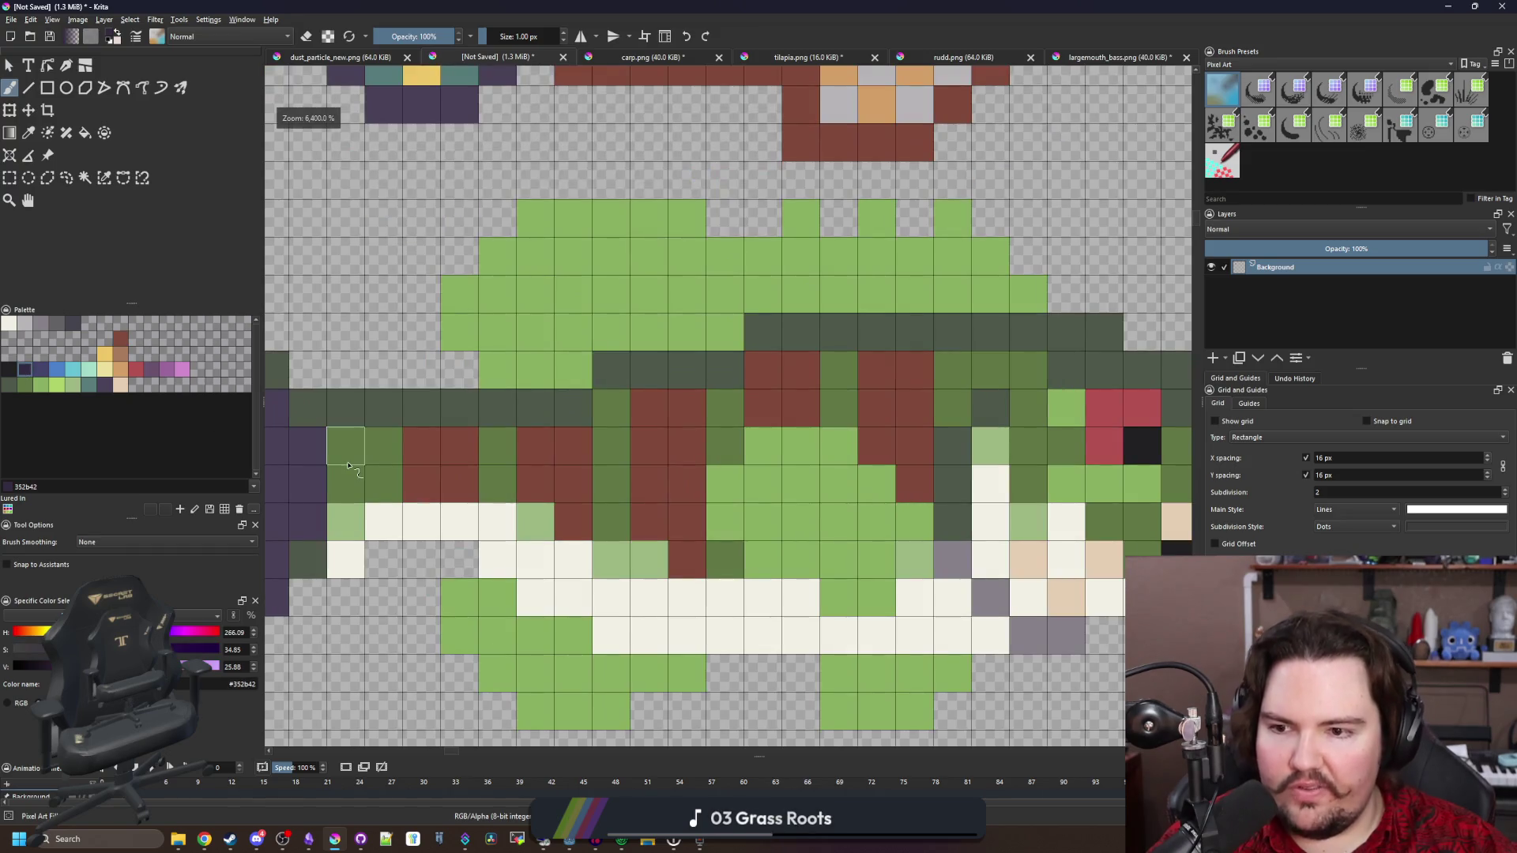
{"action": "left_click_drag", "start_coordinate": [339, 446], "coordinate": [498, 458]}
{"action": "key", "text": "ctrl+z"}
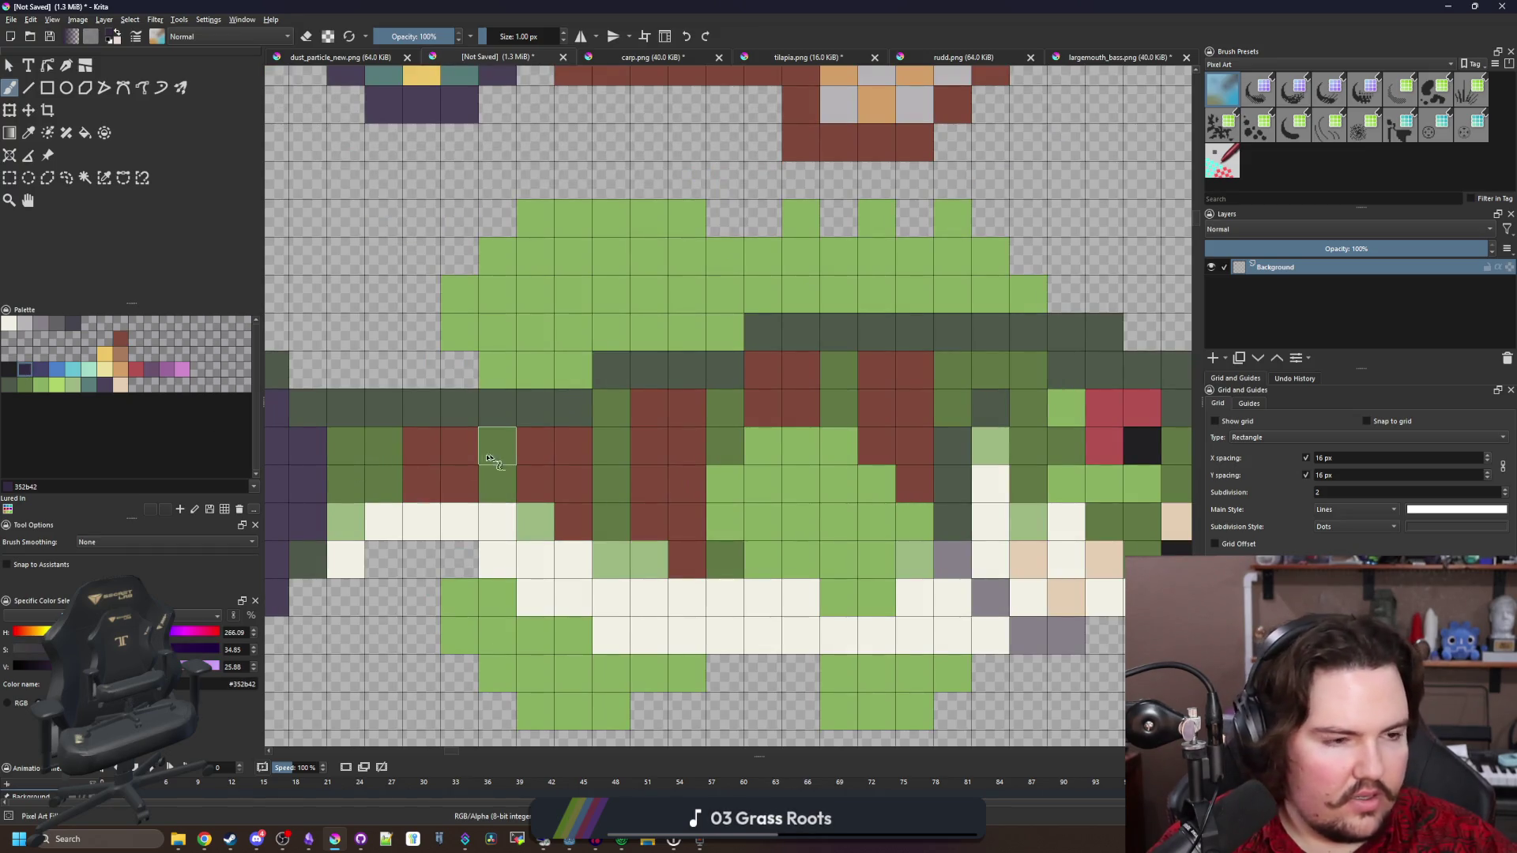
Repaint several light green cells along the fish's back dark grey-green
{"action": "key", "text": "p"}
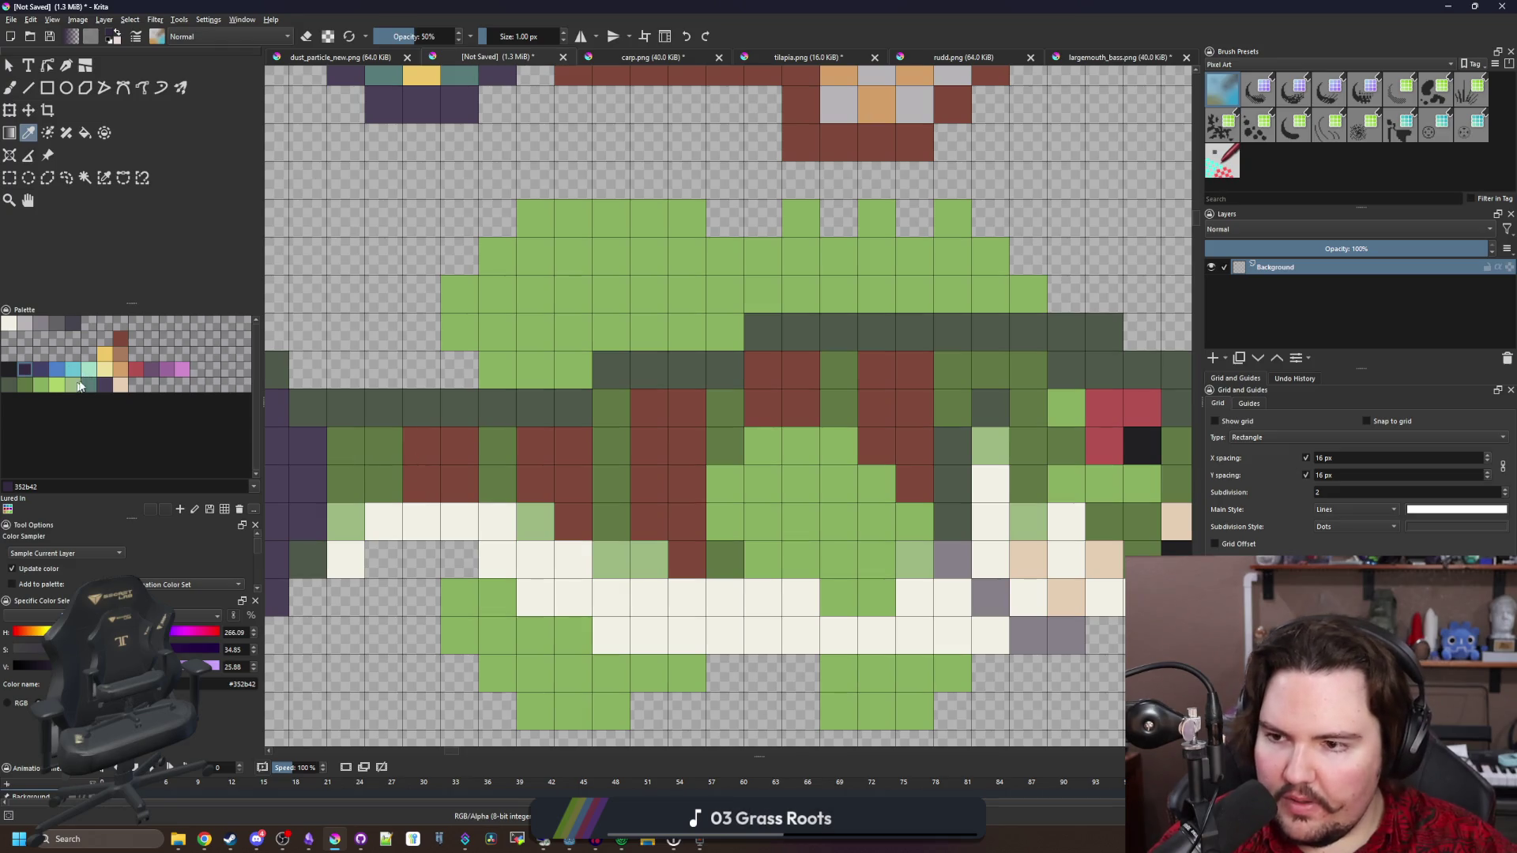
{"action": "left_click", "coordinate": [23, 389]}
{"action": "key", "text": "b"}
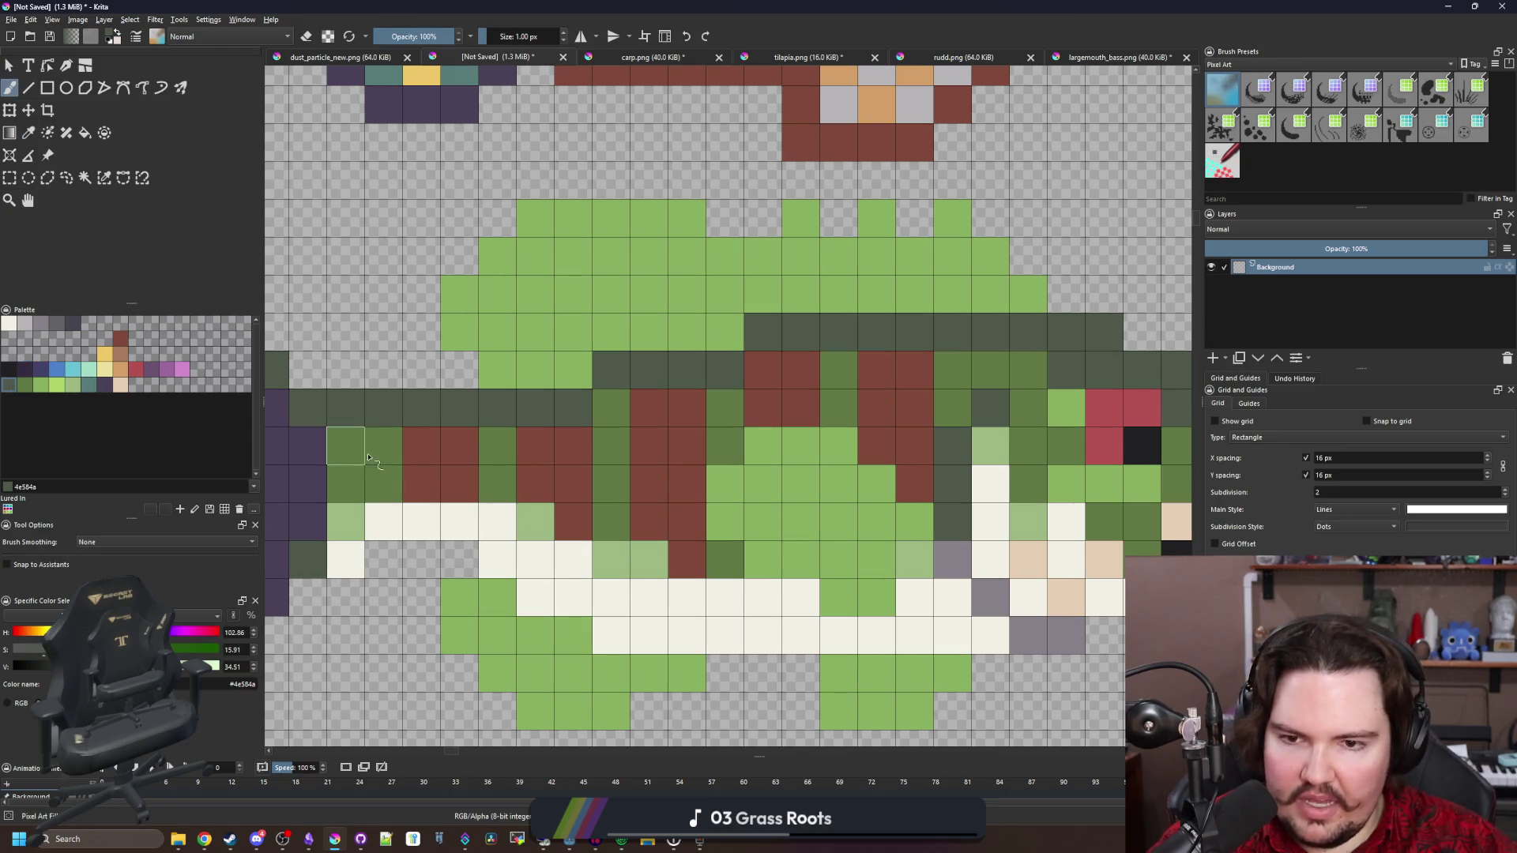
{"action": "scroll", "coordinate": [368, 458], "scroll_direction": "right", "scroll_amount": 5}
{"action": "left_click", "coordinate": [493, 441]}
{"action": "left_click", "coordinate": [606, 403]}
{"action": "left_click_drag", "start_coordinate": [720, 404], "coordinate": [764, 403]}
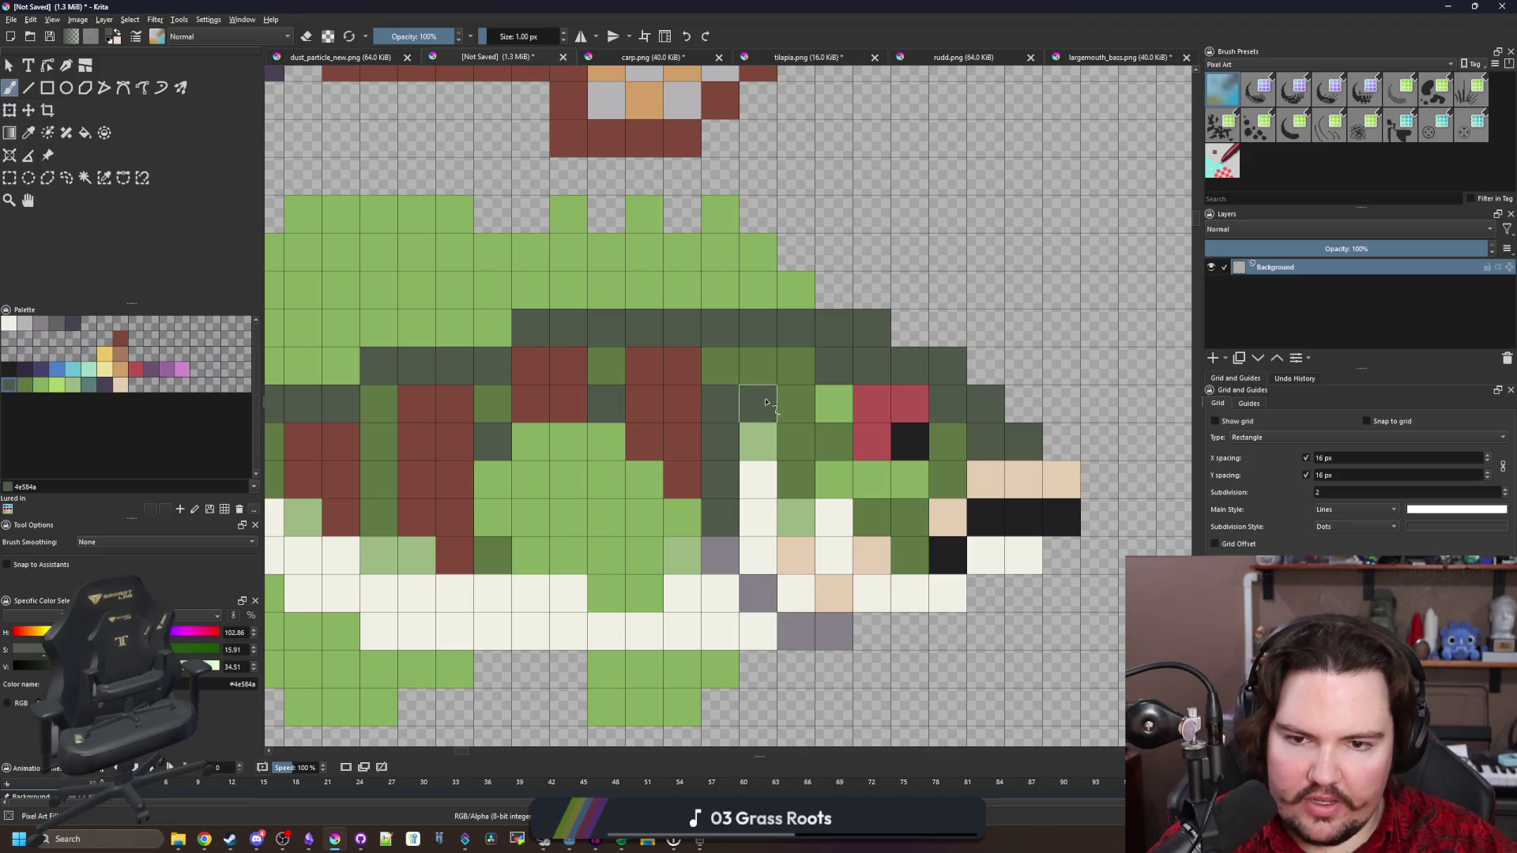
{"action": "scroll", "coordinate": [756, 510], "scroll_direction": "down", "scroll_amount": 3}
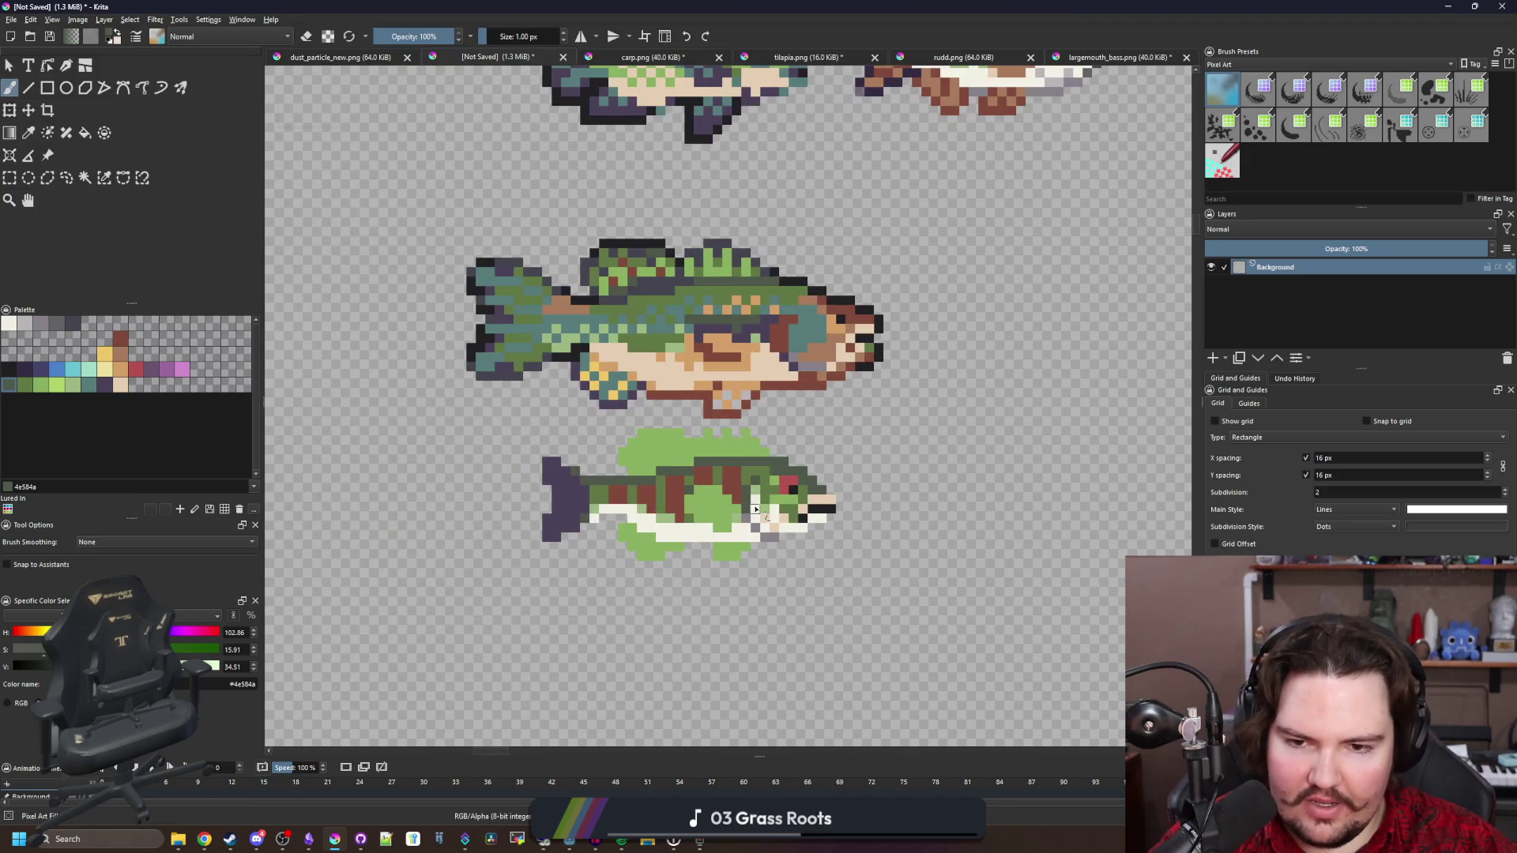
Paint many maroon band cells on the flank dark purple
{"action": "scroll", "coordinate": [744, 505], "scroll_direction": "up", "scroll_amount": 3}
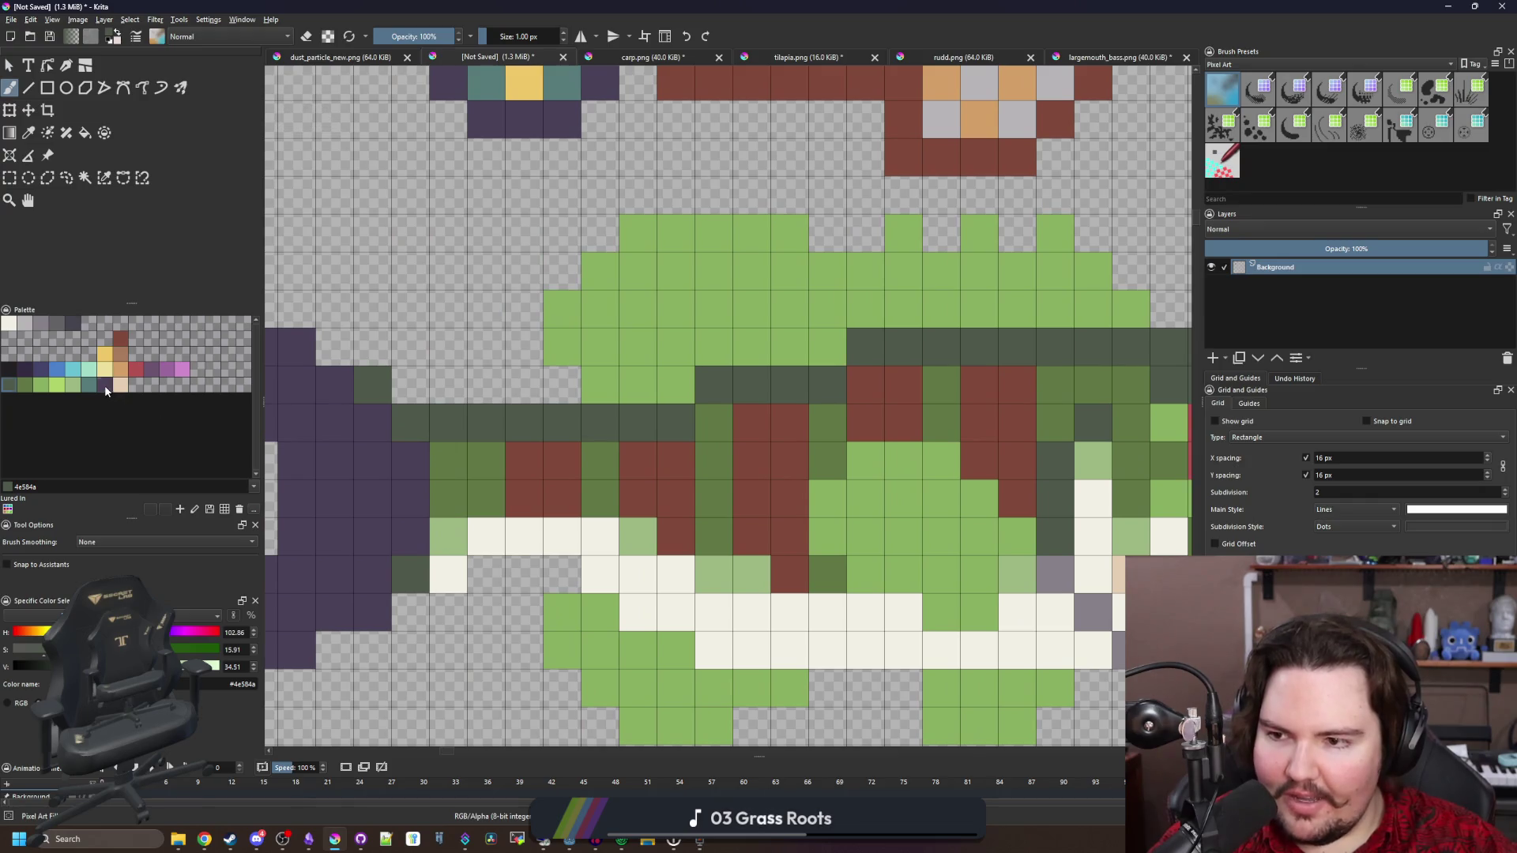
{"action": "left_click", "coordinate": [104, 385]}
{"action": "left_click_drag", "start_coordinate": [703, 482], "coordinate": [512, 499]}
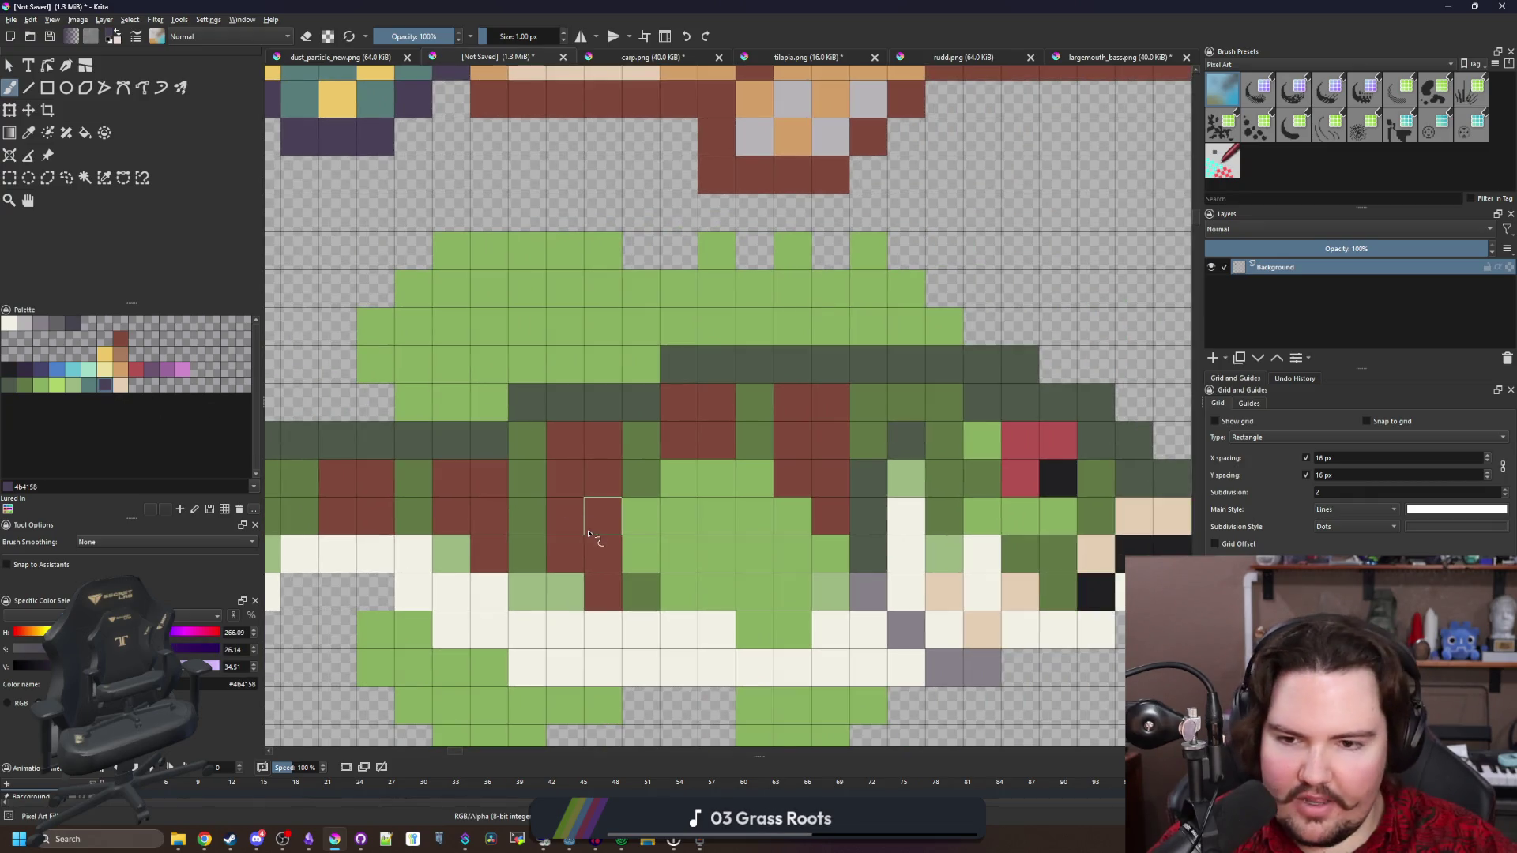
{"action": "mouse_move", "coordinate": [588, 534]}
{"action": "left_mouse_down"}
{"action": "mouse_move", "coordinate": [569, 514]}
{"action": "mouse_move", "coordinate": [605, 509]}
{"action": "left_mouse_up"}
{"action": "left_click_drag", "start_coordinate": [602, 440], "coordinate": [565, 440]}
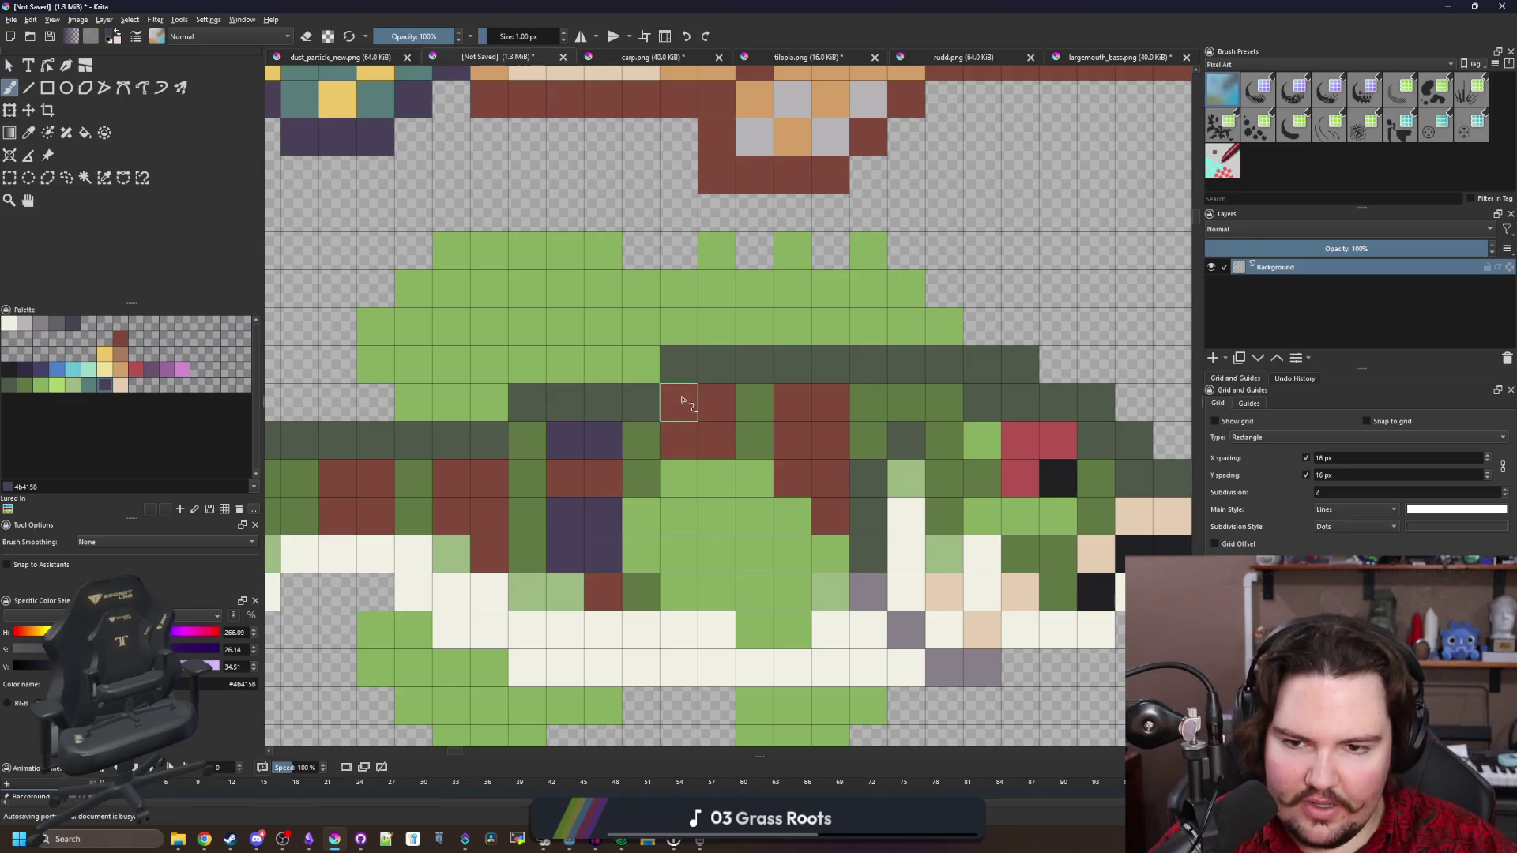
{"action": "left_click_drag", "start_coordinate": [683, 400], "coordinate": [715, 401]}
{"action": "mouse_move", "coordinate": [790, 479]}
{"action": "left_mouse_down"}
{"action": "mouse_move", "coordinate": [830, 438]}
{"action": "mouse_move", "coordinate": [830, 391]}
{"action": "left_mouse_up"}
{"action": "mouse_move", "coordinate": [442, 502]}
{"action": "left_mouse_down"}
{"action": "mouse_move", "coordinate": [624, 478]}
{"action": "mouse_move", "coordinate": [630, 450]}
{"action": "left_mouse_up"}
{"action": "left_click_drag", "start_coordinate": [557, 490], "coordinate": [511, 498]}
Touch up the bands: restore two cells to maroon and turn two back cells purple
{"action": "scroll", "coordinate": [561, 537], "scroll_direction": "down", "scroll_amount": 3}
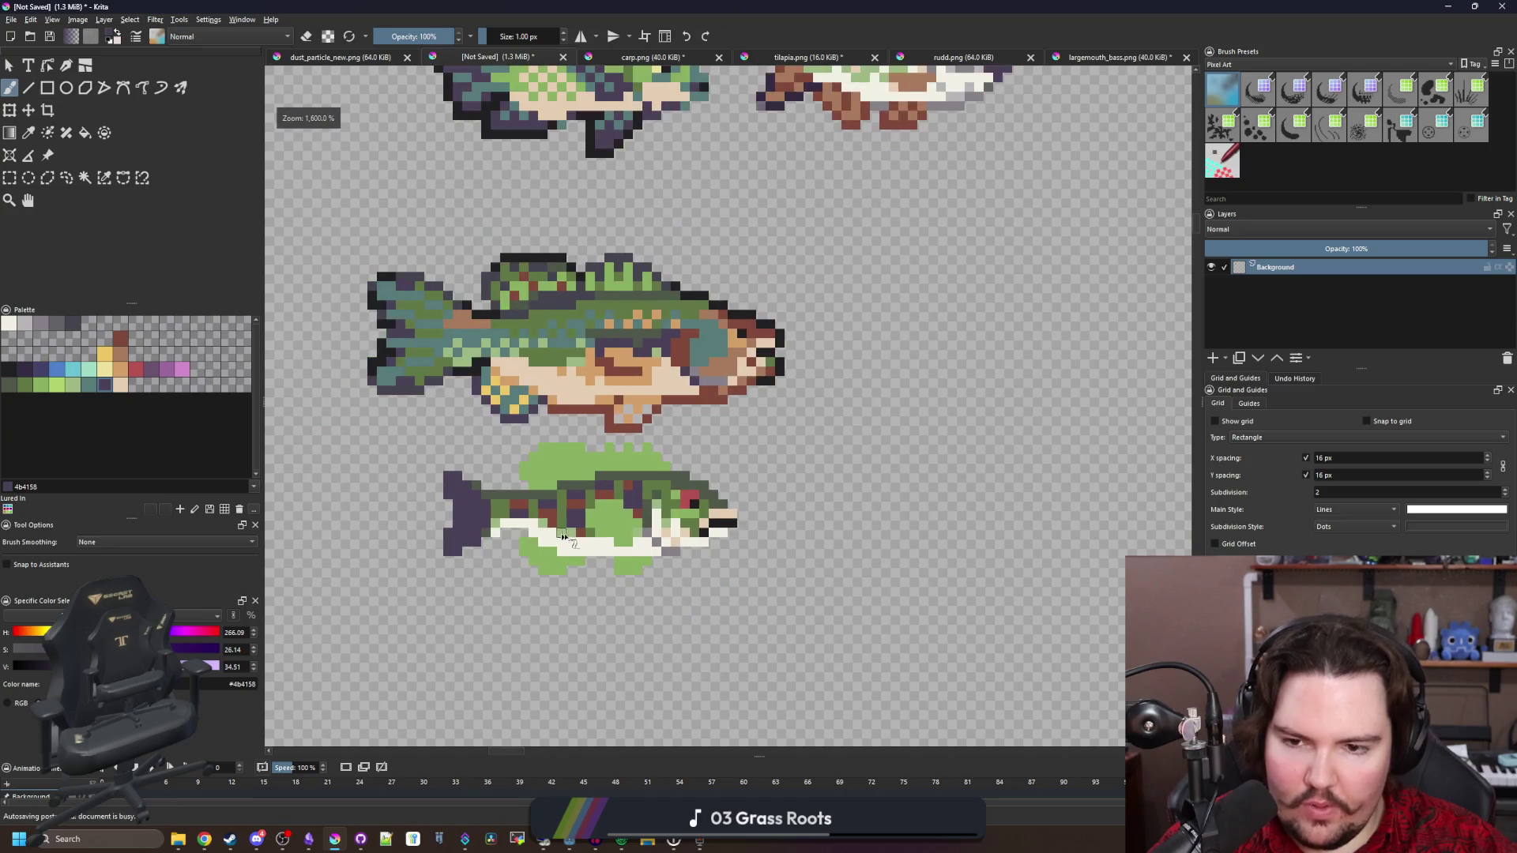
{"action": "scroll", "coordinate": [562, 537], "scroll_direction": "up", "scroll_amount": 3}
{"action": "left_click", "coordinate": [683, 514]}
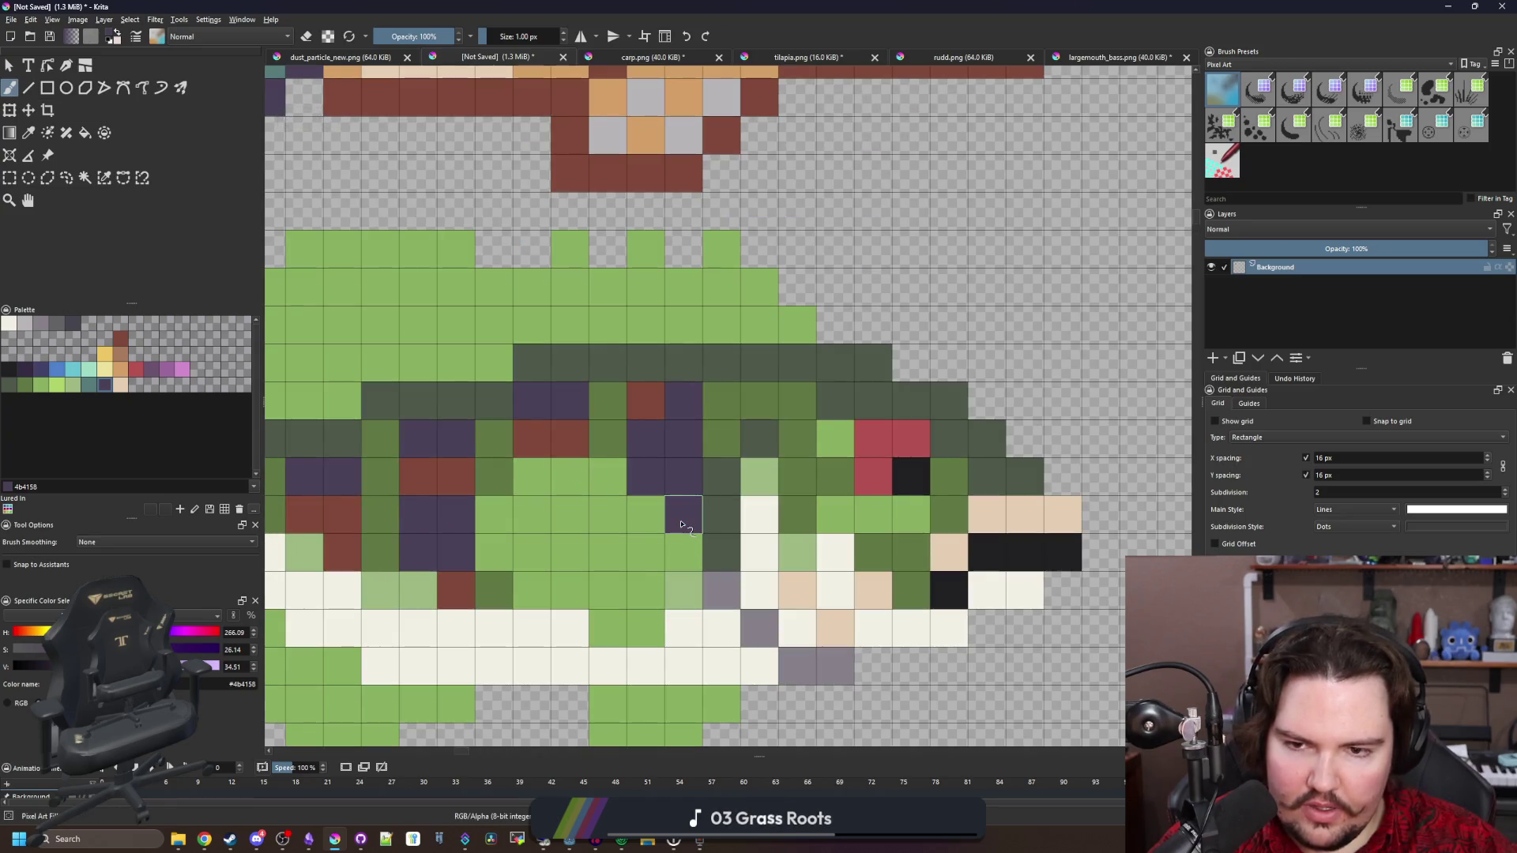
{"action": "left_click", "coordinate": [582, 439], "text": "ctrl"}
{"action": "left_click_drag", "start_coordinate": [646, 438], "coordinate": [686, 443]}
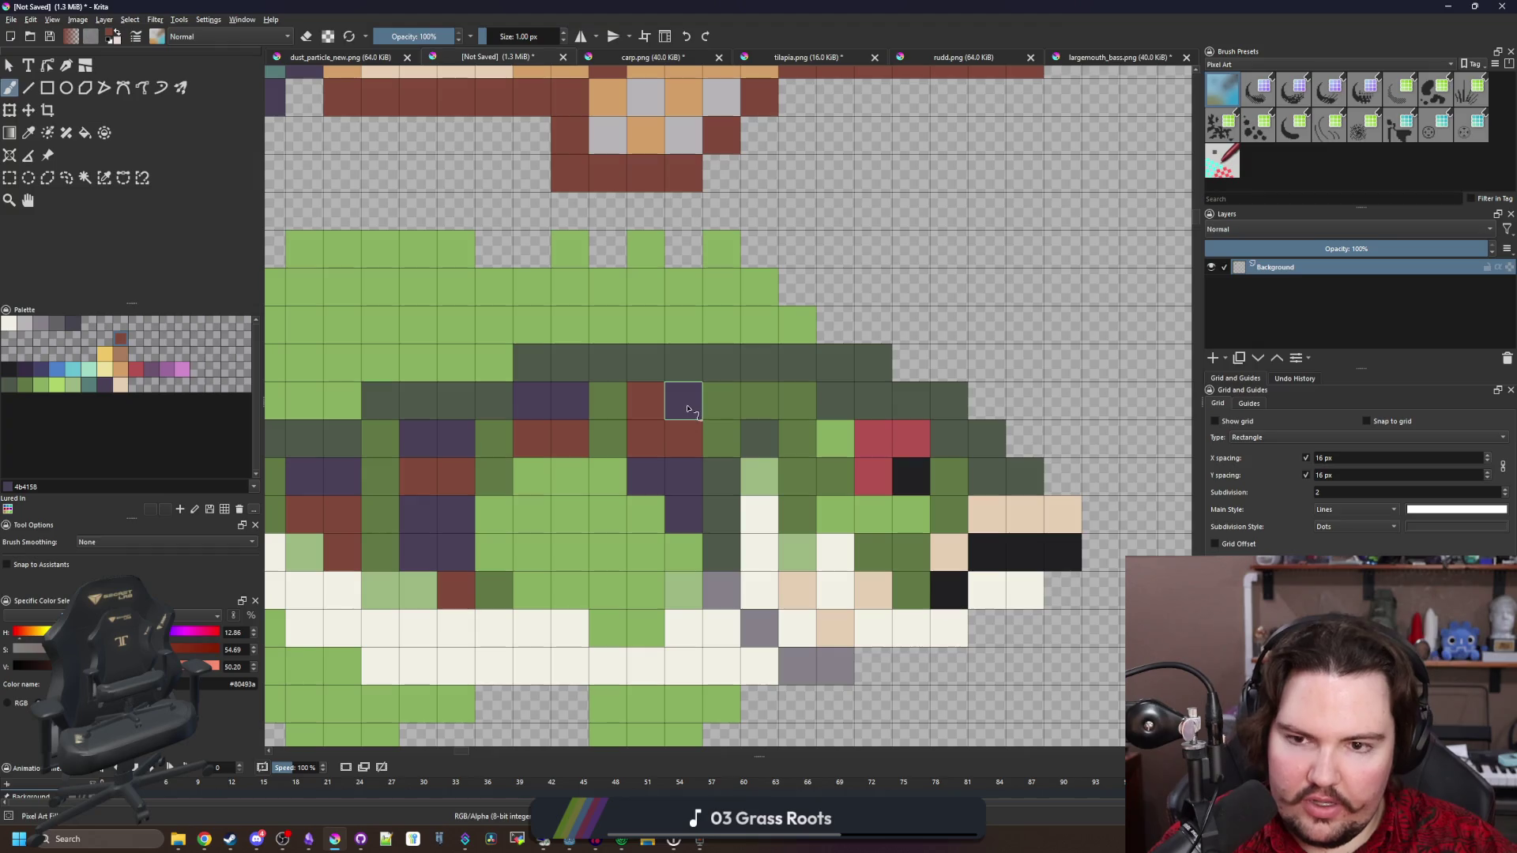
{"action": "left_click", "coordinate": [683, 405], "text": "ctrl"}
{"action": "left_click", "coordinate": [645, 401]}
{"action": "left_click", "coordinate": [765, 408]}
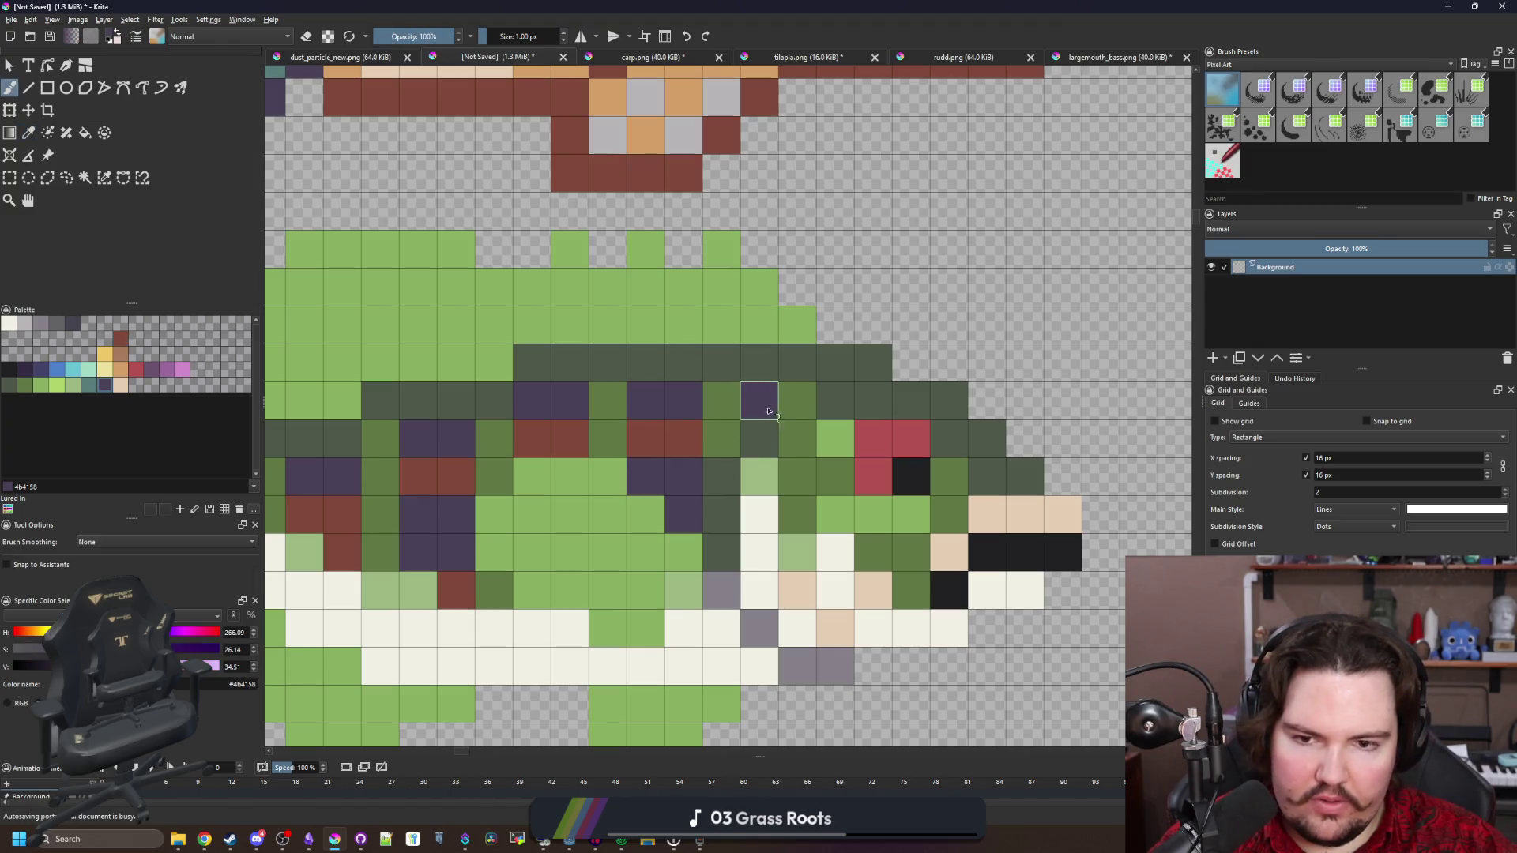
Turn one dark green pixel on the bass's back light green
{"action": "scroll", "coordinate": [793, 409], "scroll_direction": "down", "scroll_amount": 5}
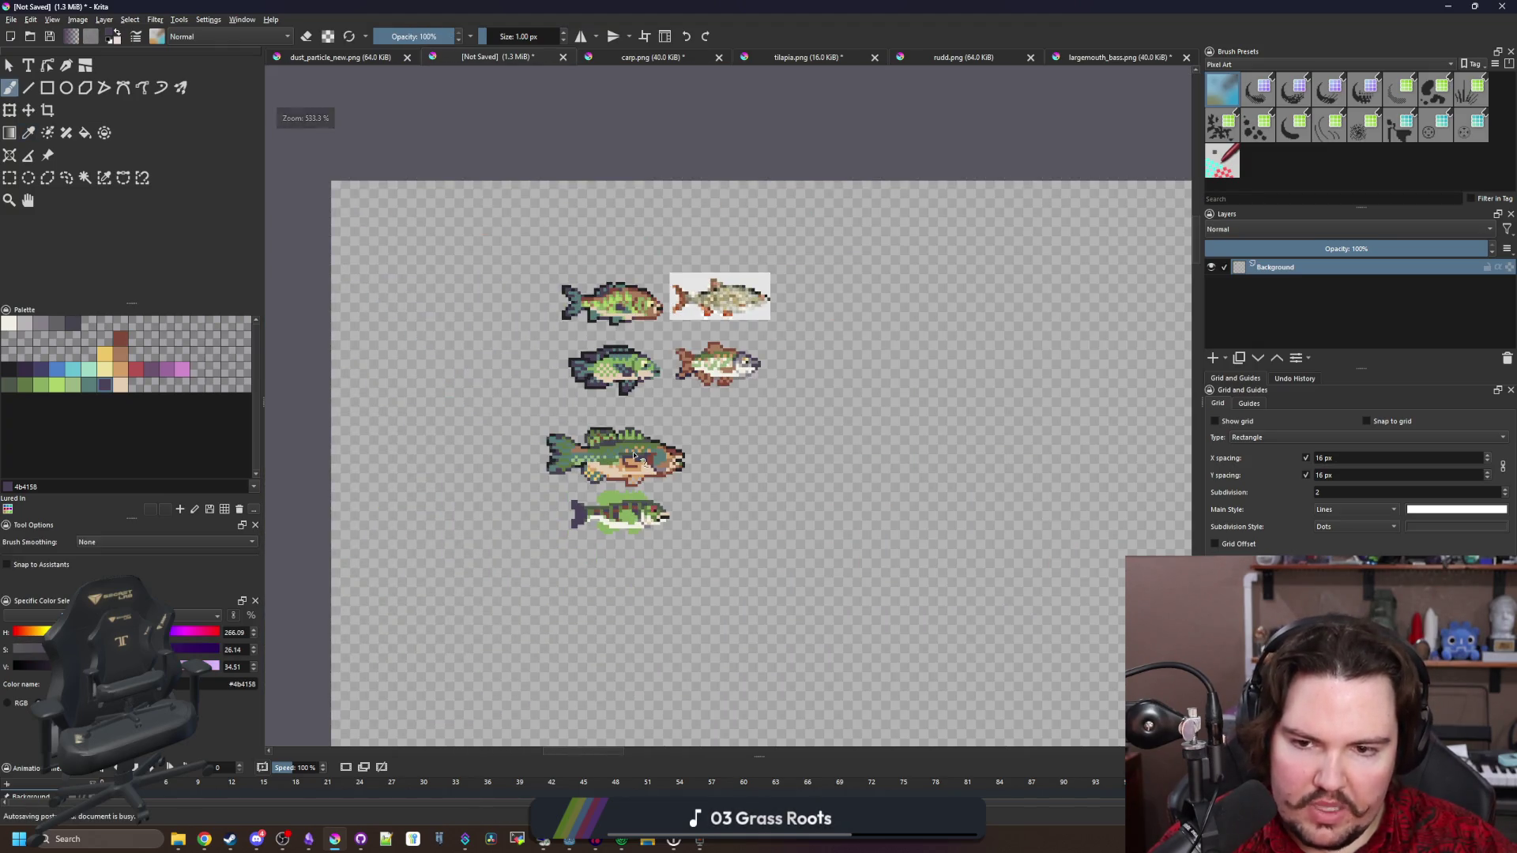
{"action": "scroll", "coordinate": [644, 515], "scroll_direction": "up", "scroll_amount": 3}
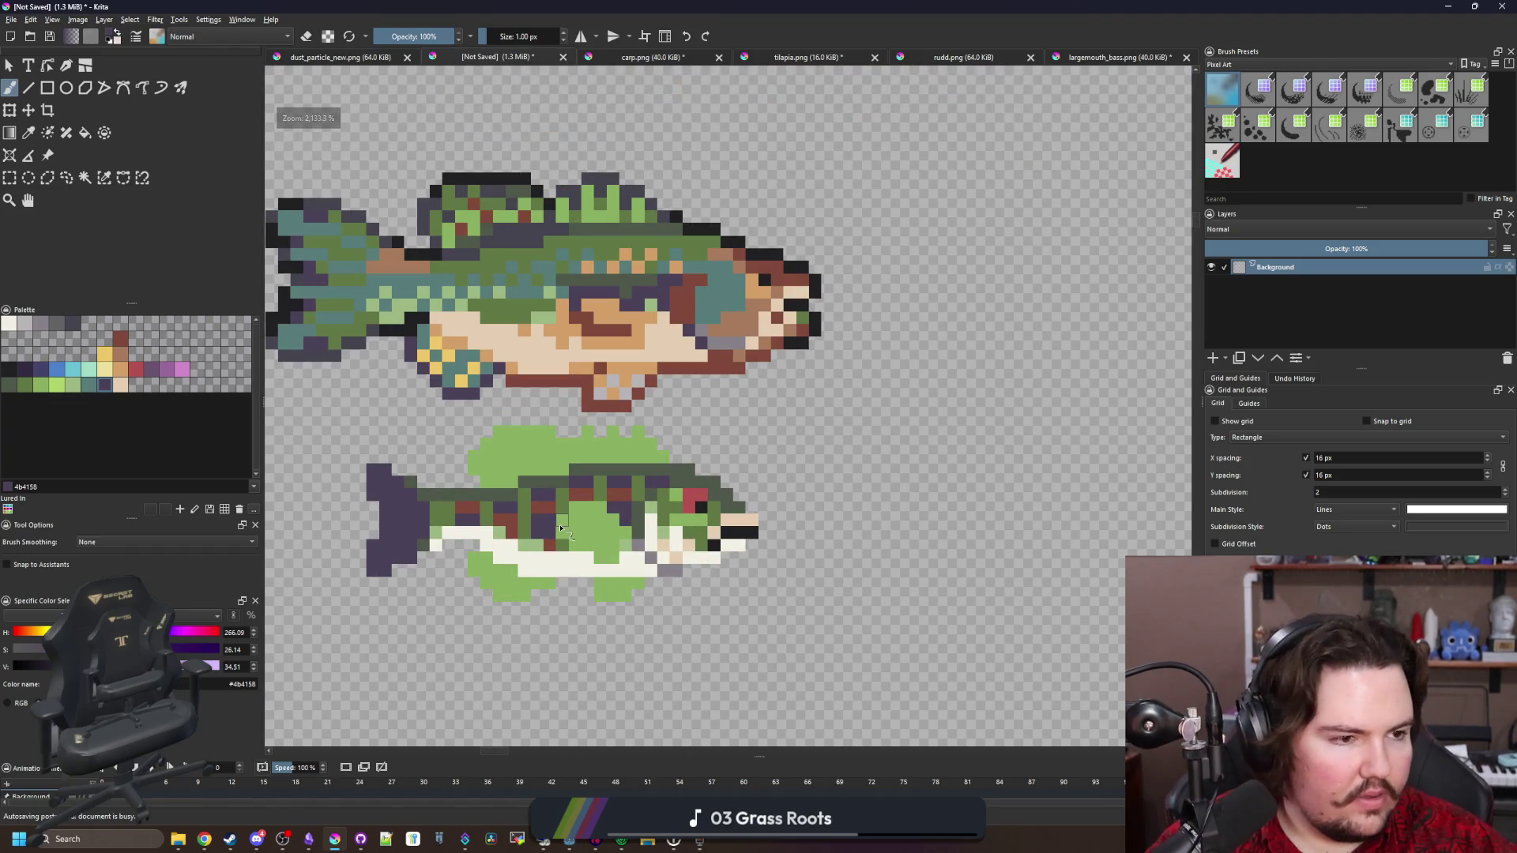
{"action": "scroll", "coordinate": [576, 527], "scroll_direction": "up", "scroll_amount": 3}
{"action": "scroll", "coordinate": [576, 526], "scroll_direction": "up", "scroll_amount": 1}
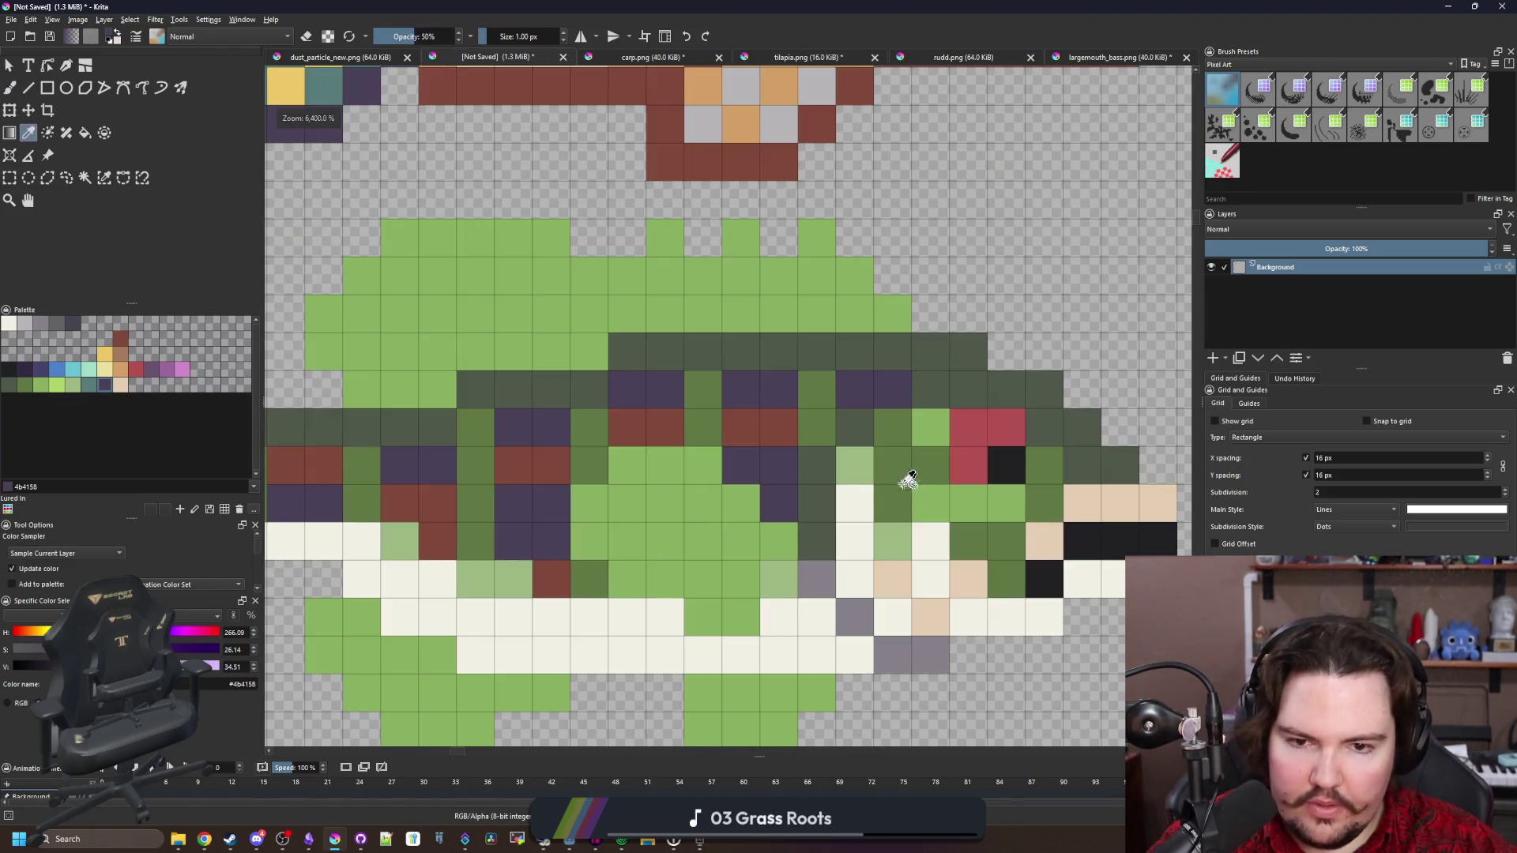
{"action": "scroll", "coordinate": [570, 509], "scroll_direction": "up", "scroll_amount": 1}
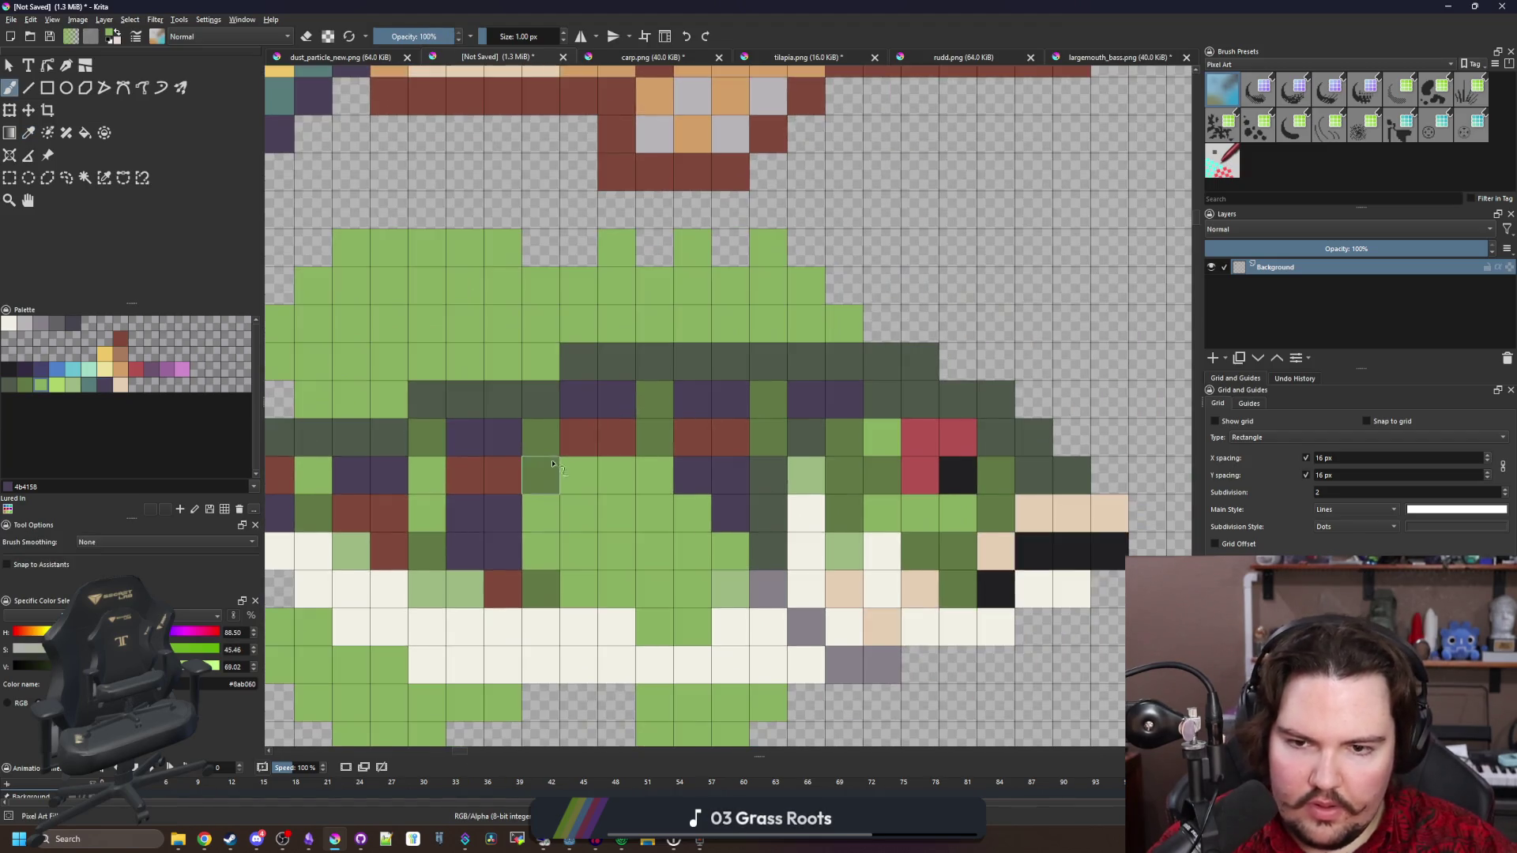
{"action": "left_click_drag", "start_coordinate": [766, 460], "coordinate": [542, 474]}
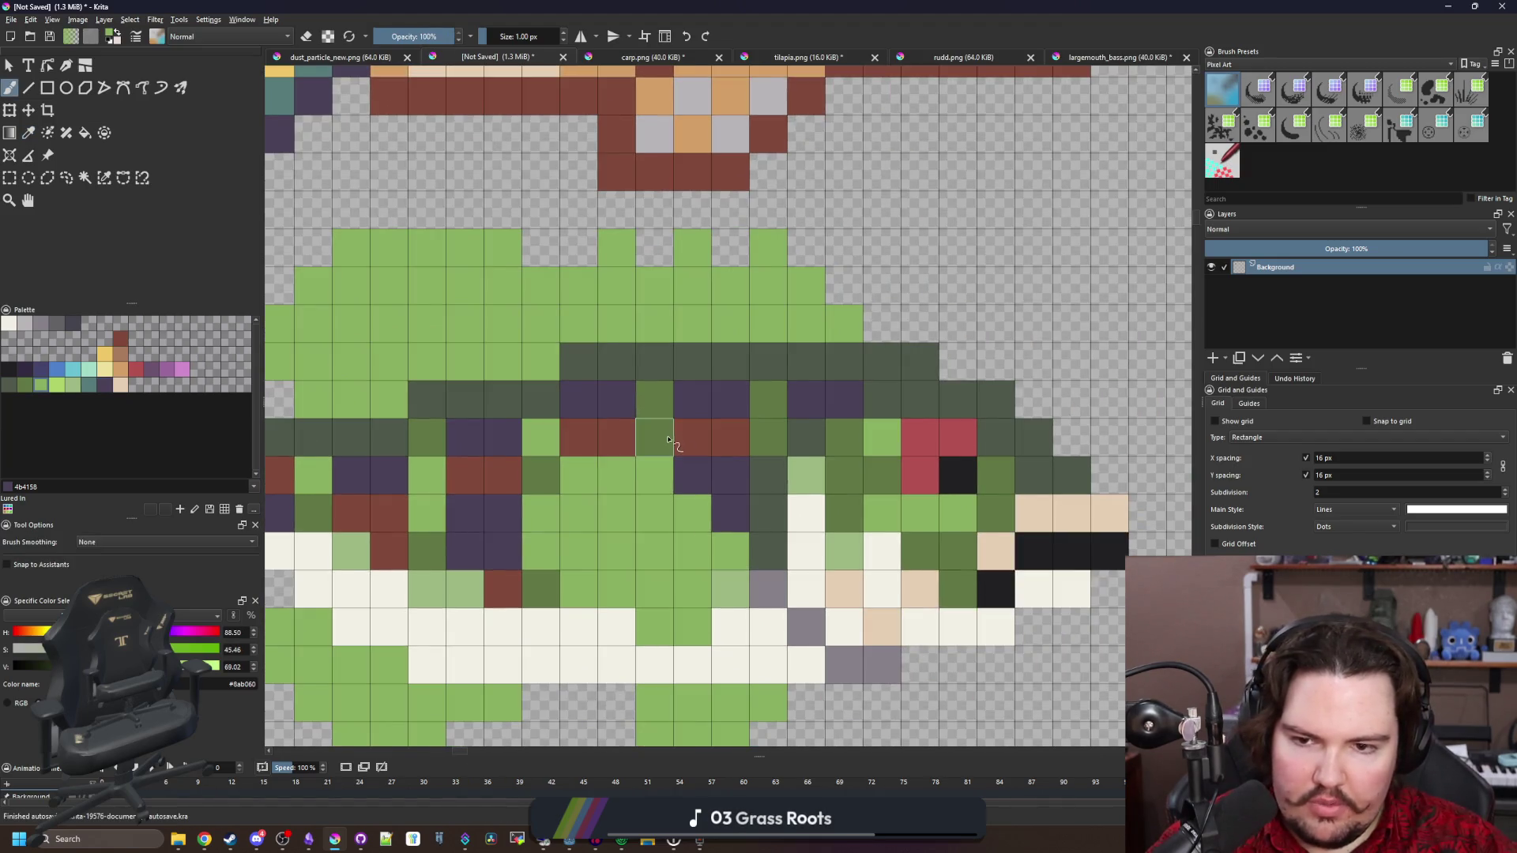
{"action": "left_click_drag", "start_coordinate": [668, 441], "coordinate": [642, 447]}
{"action": "left_click", "coordinate": [639, 448]}
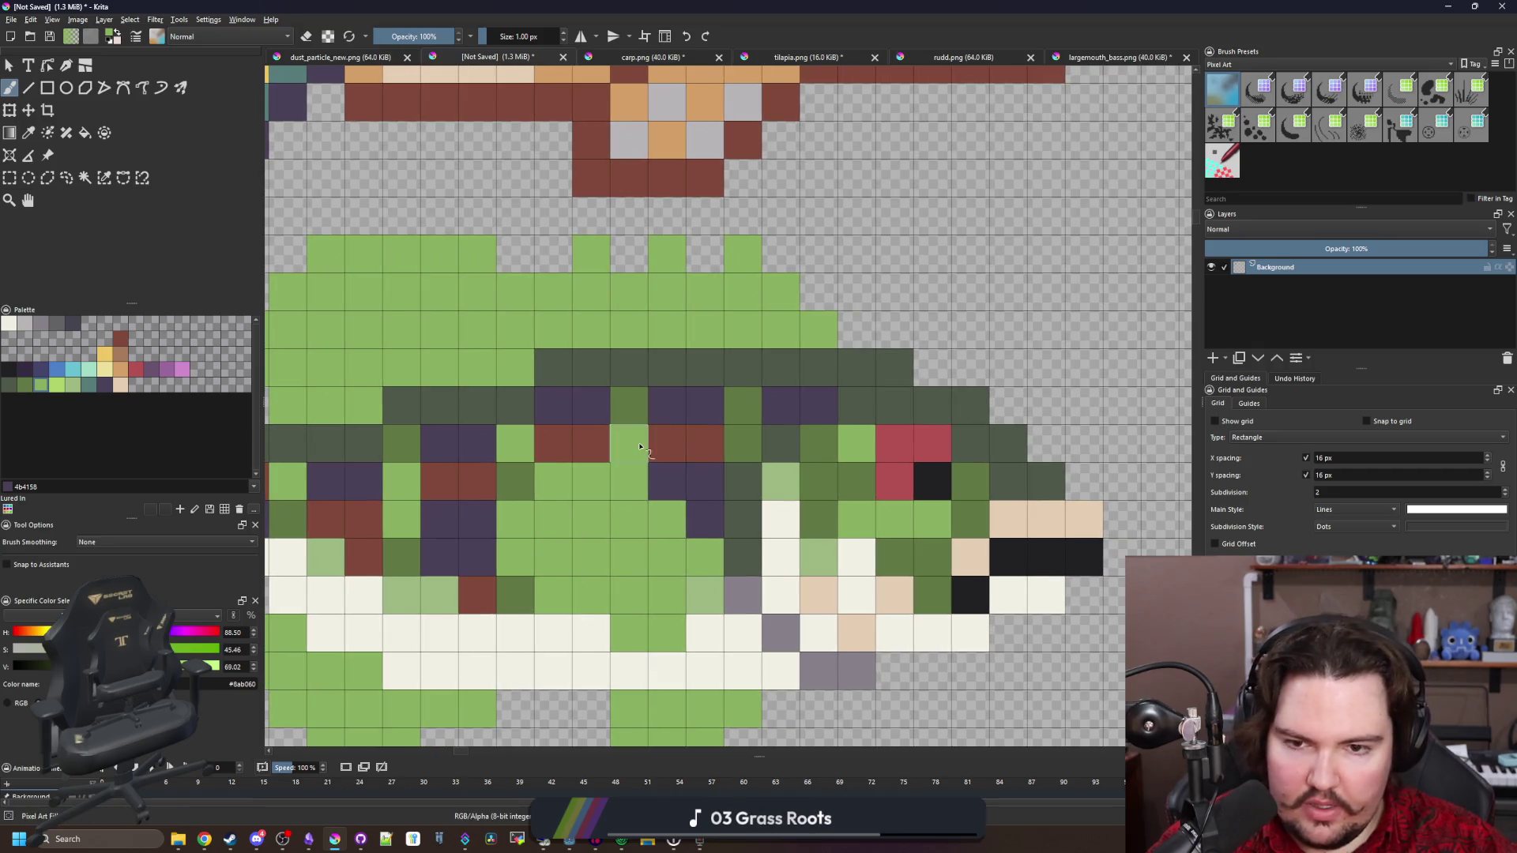
{"action": "scroll", "coordinate": [640, 447], "scroll_direction": "down", "scroll_amount": 1}
{"action": "scroll", "coordinate": [622, 334], "scroll_direction": "down", "scroll_amount": 5}
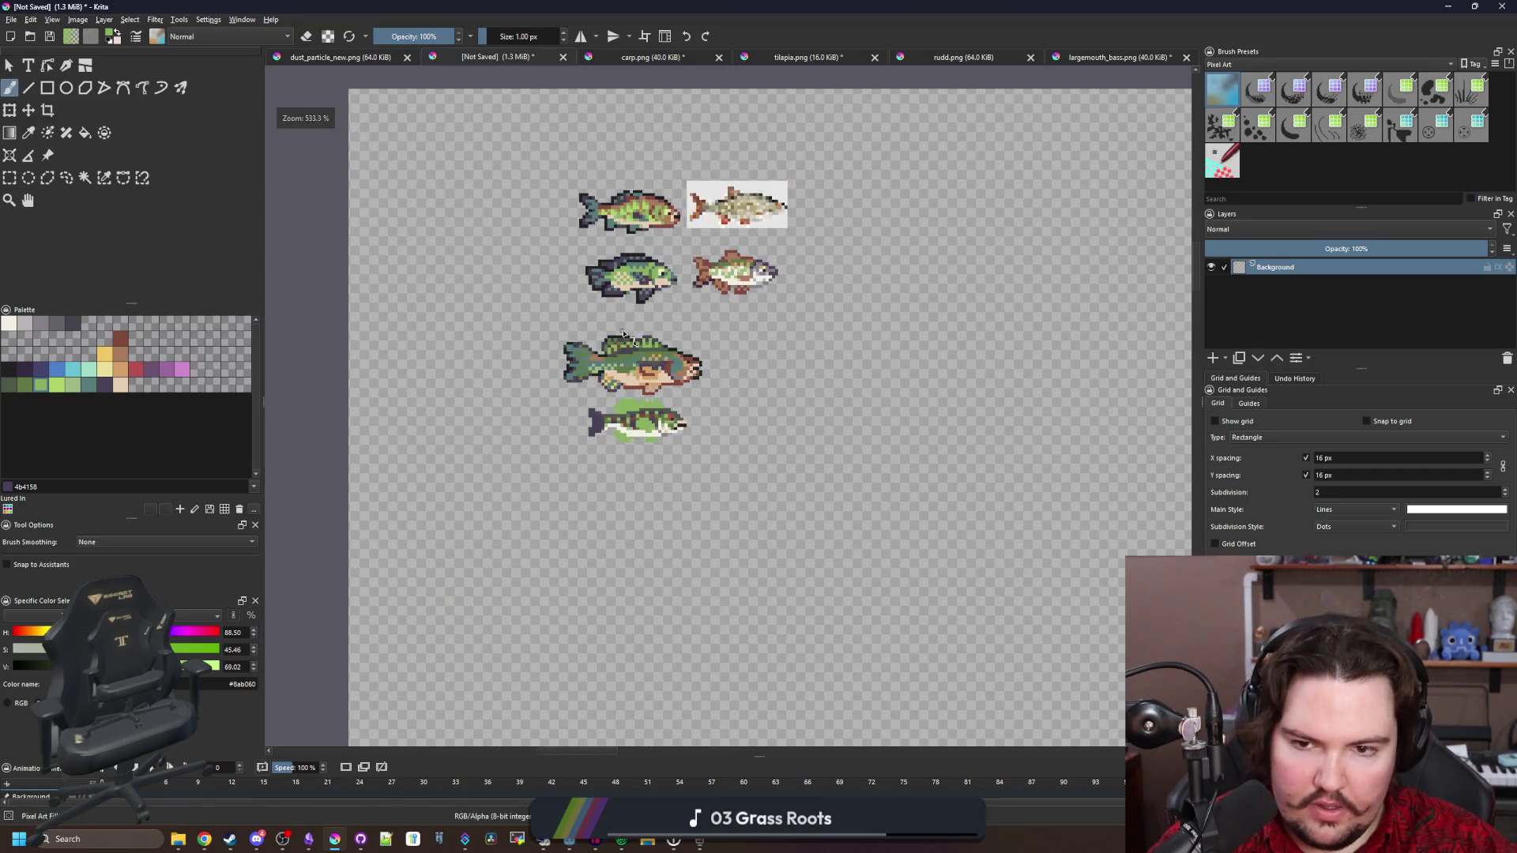
{"action": "scroll", "coordinate": [649, 390], "scroll_direction": "up", "scroll_amount": 6}
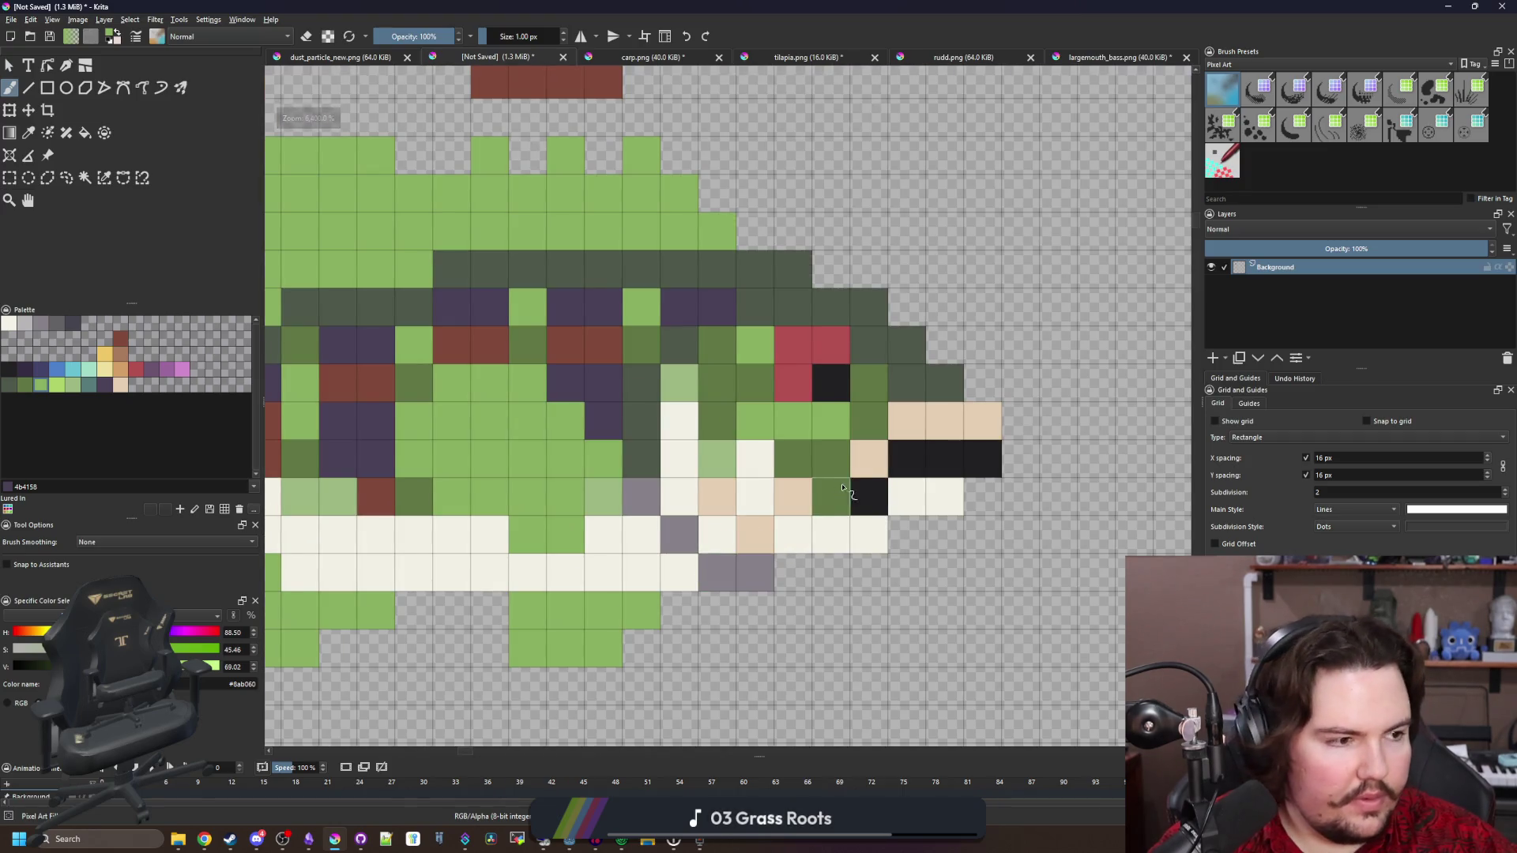
Paint the three tan snout pixels ahead of the mouth green
{"action": "left_click_drag", "start_coordinate": [833, 487], "coordinate": [610, 525]}
{"action": "left_click", "coordinate": [743, 464]}
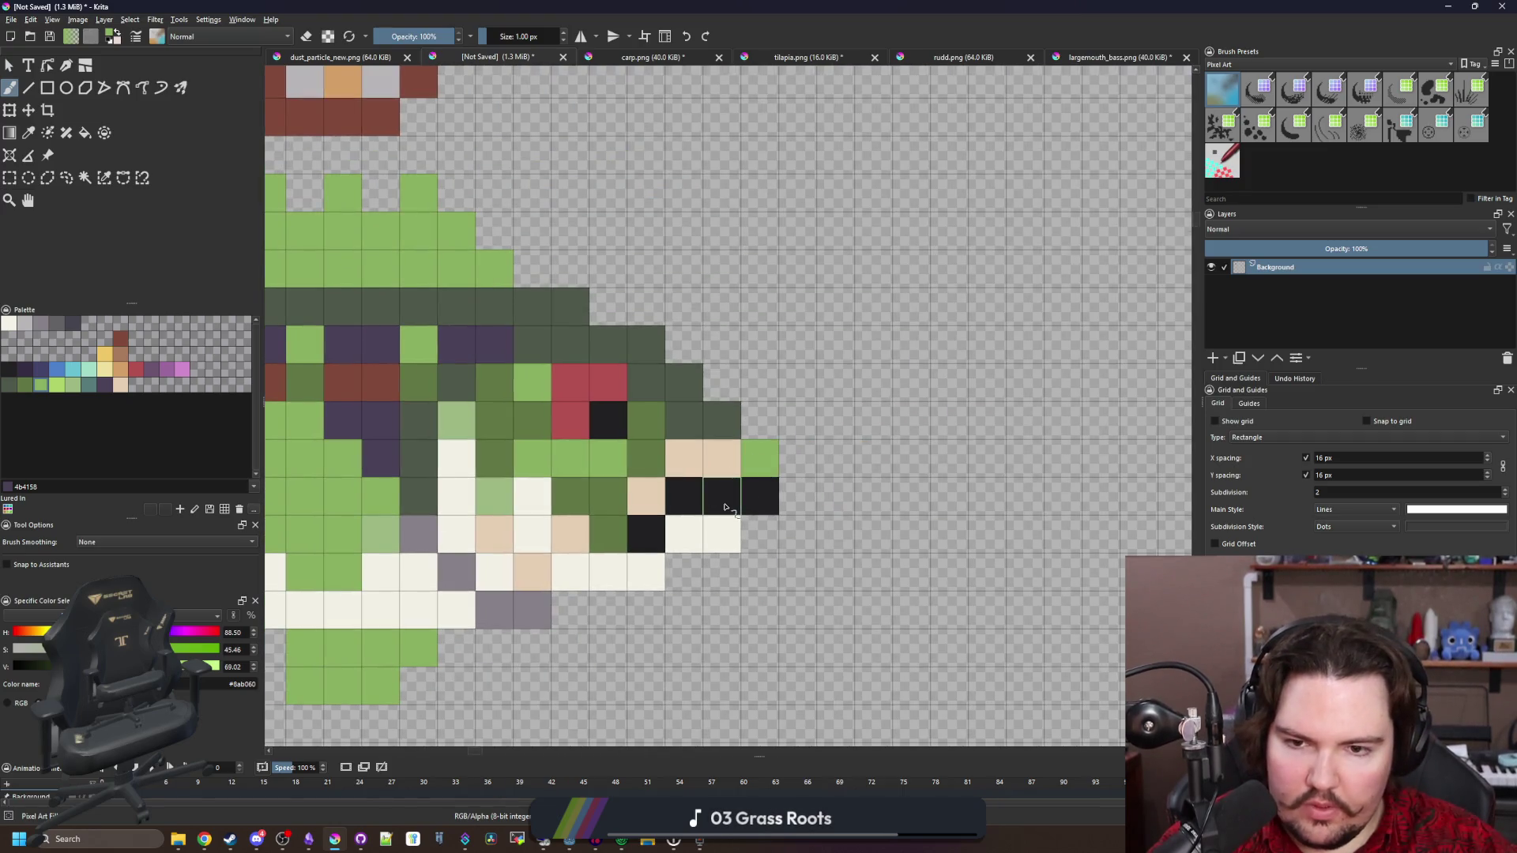
{"action": "left_click", "coordinate": [723, 462]}
{"action": "scroll", "coordinate": [711, 490], "scroll_direction": "down", "scroll_amount": 5}
{"action": "scroll", "coordinate": [681, 525], "scroll_direction": "up", "scroll_amount": 5}
{"action": "left_click", "coordinate": [680, 522]}
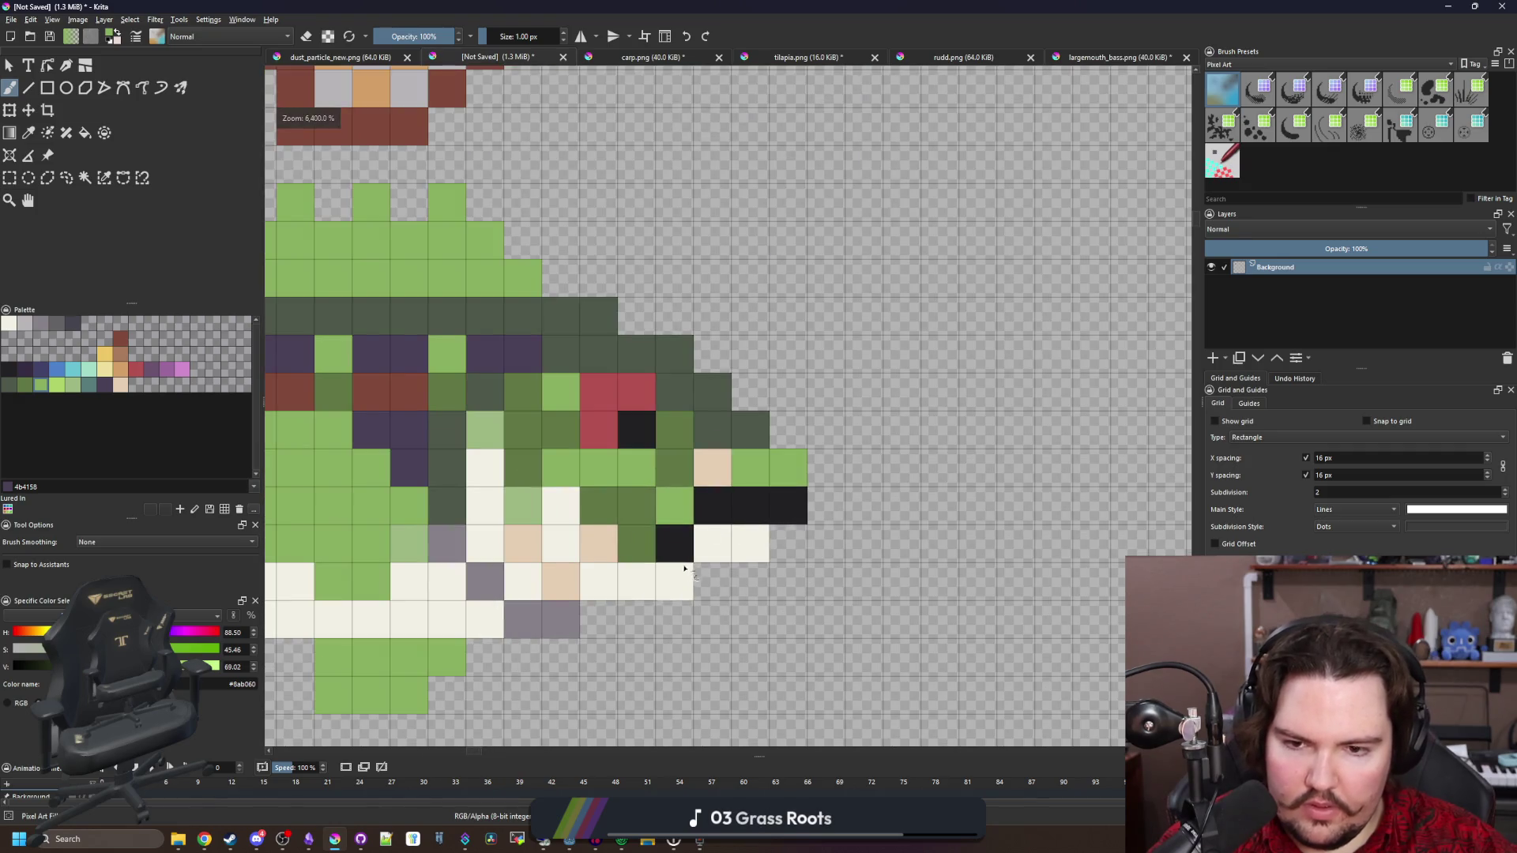
{"action": "left_click_drag", "start_coordinate": [718, 550], "coordinate": [695, 555]}
Sample the tan colour and add a tan pixel capping the lower jaw
{"action": "left_click", "coordinate": [677, 430], "text": "ctrl"}
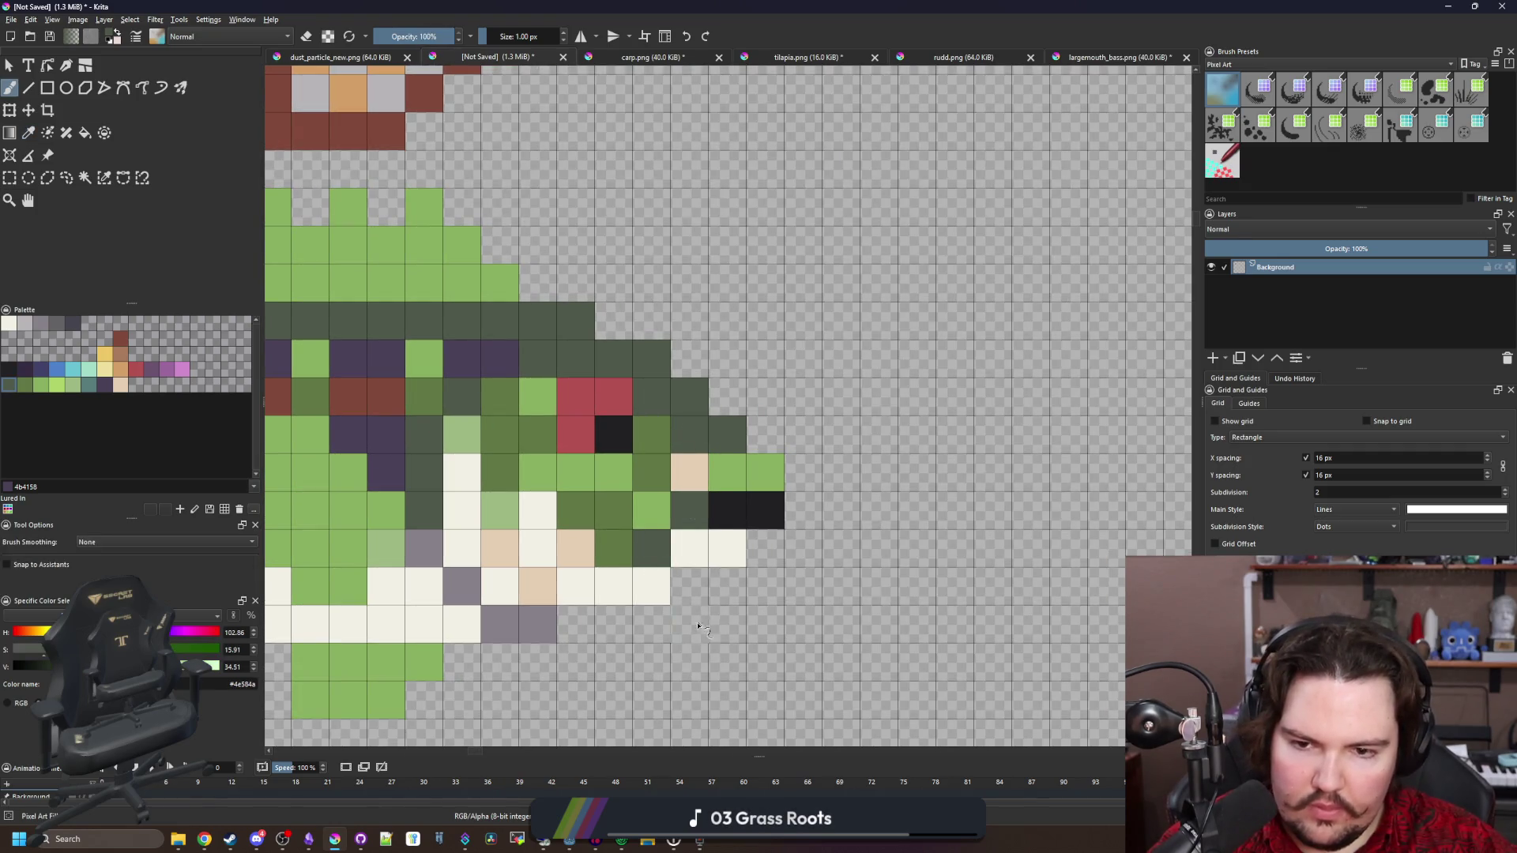
{"action": "scroll", "coordinate": [702, 616], "scroll_direction": "down", "scroll_amount": 6}
{"action": "scroll", "coordinate": [711, 578], "scroll_direction": "up", "scroll_amount": 6}
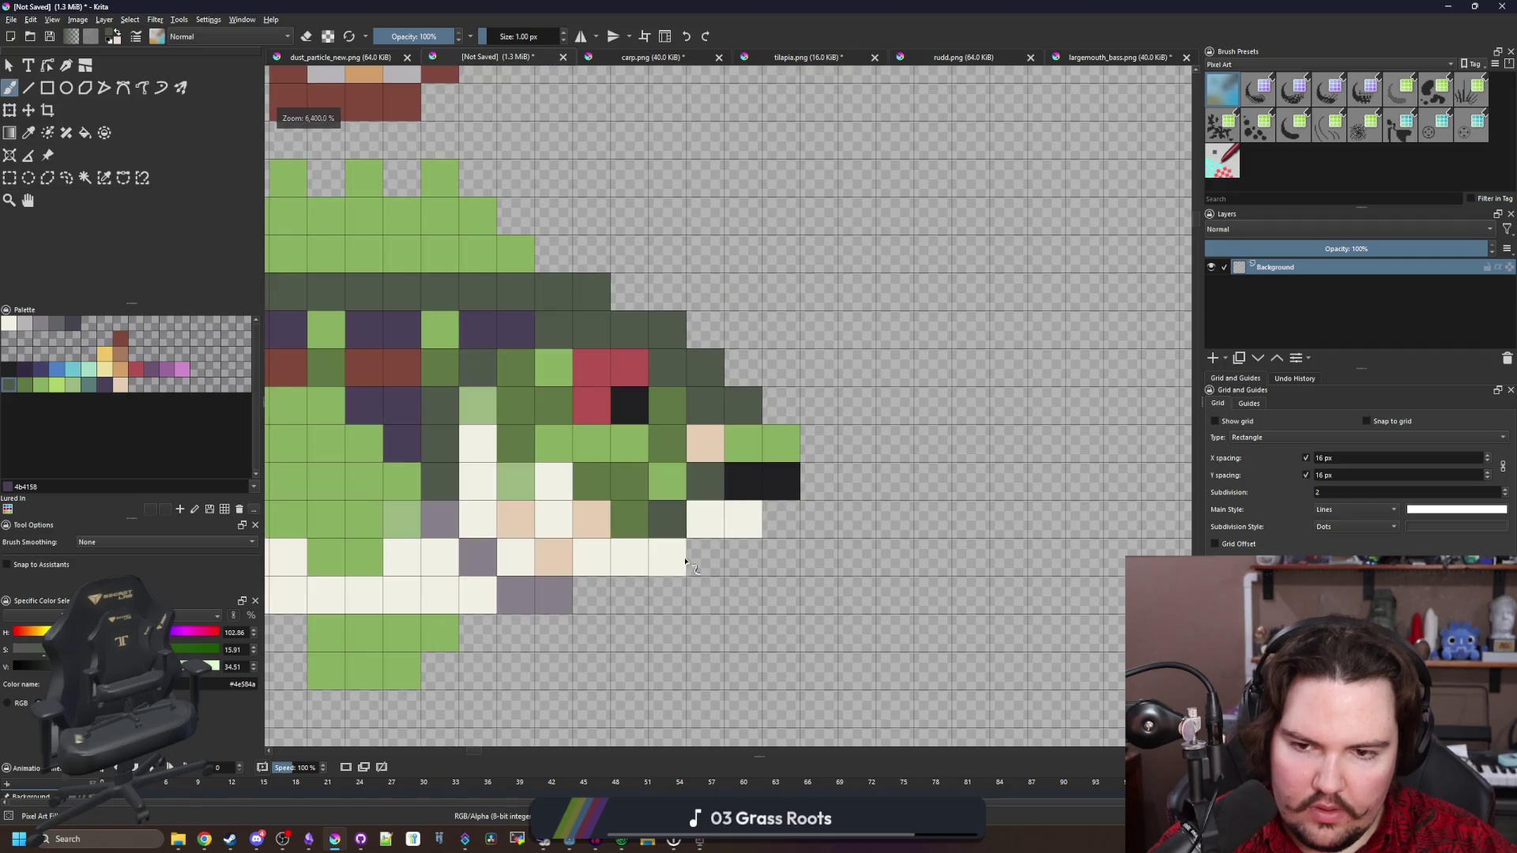
{"action": "left_click", "coordinate": [706, 440], "text": "ctrl"}
{"action": "left_click", "coordinate": [705, 557]}
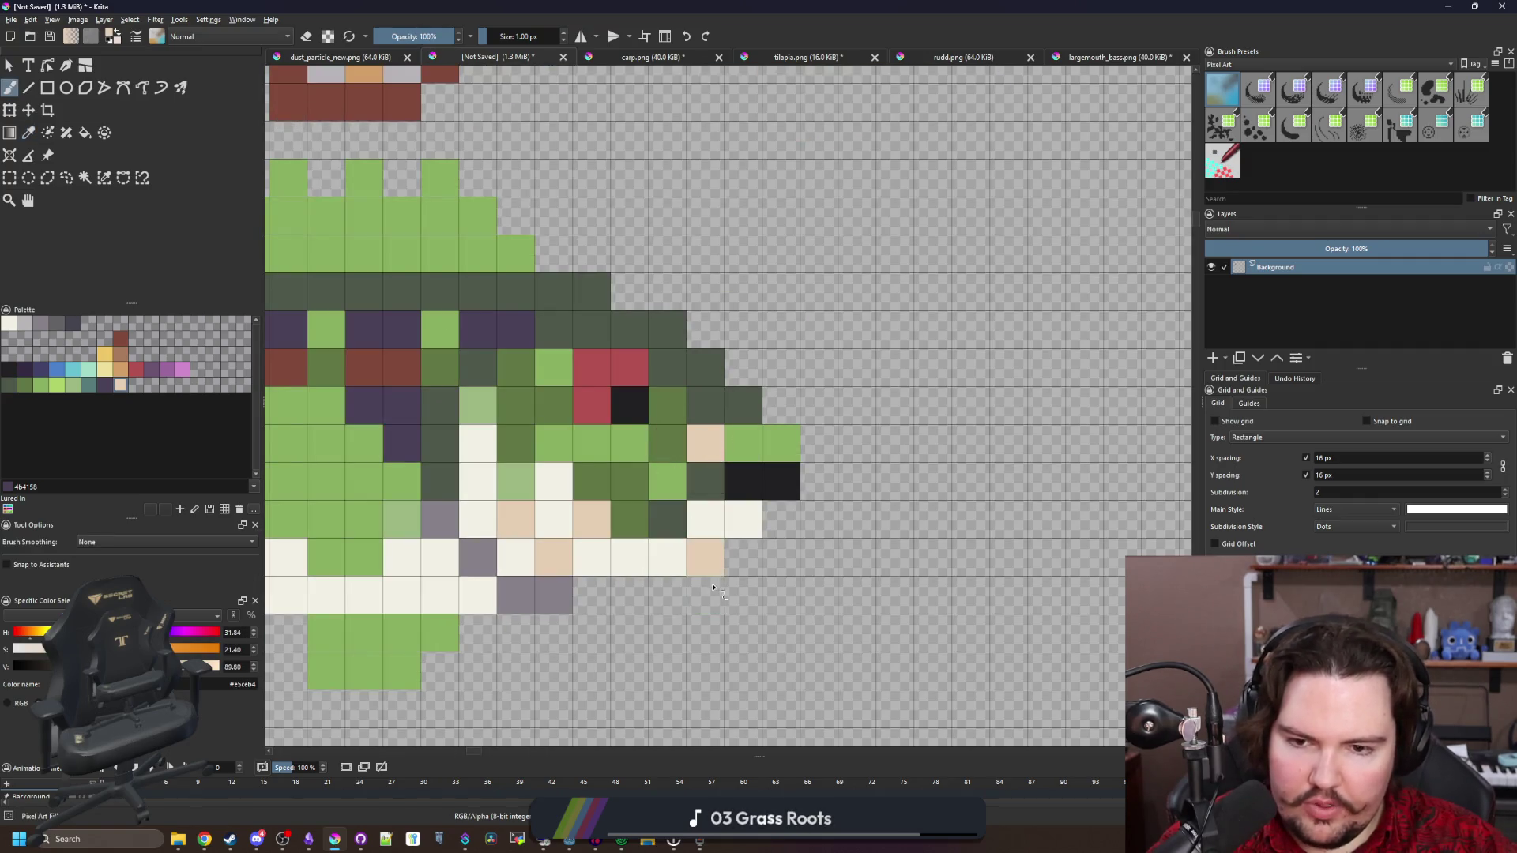
{"action": "scroll", "coordinate": [665, 591], "scroll_direction": "down", "scroll_amount": 1}
{"action": "left_click_drag", "start_coordinate": [664, 591], "coordinate": [785, 562]}
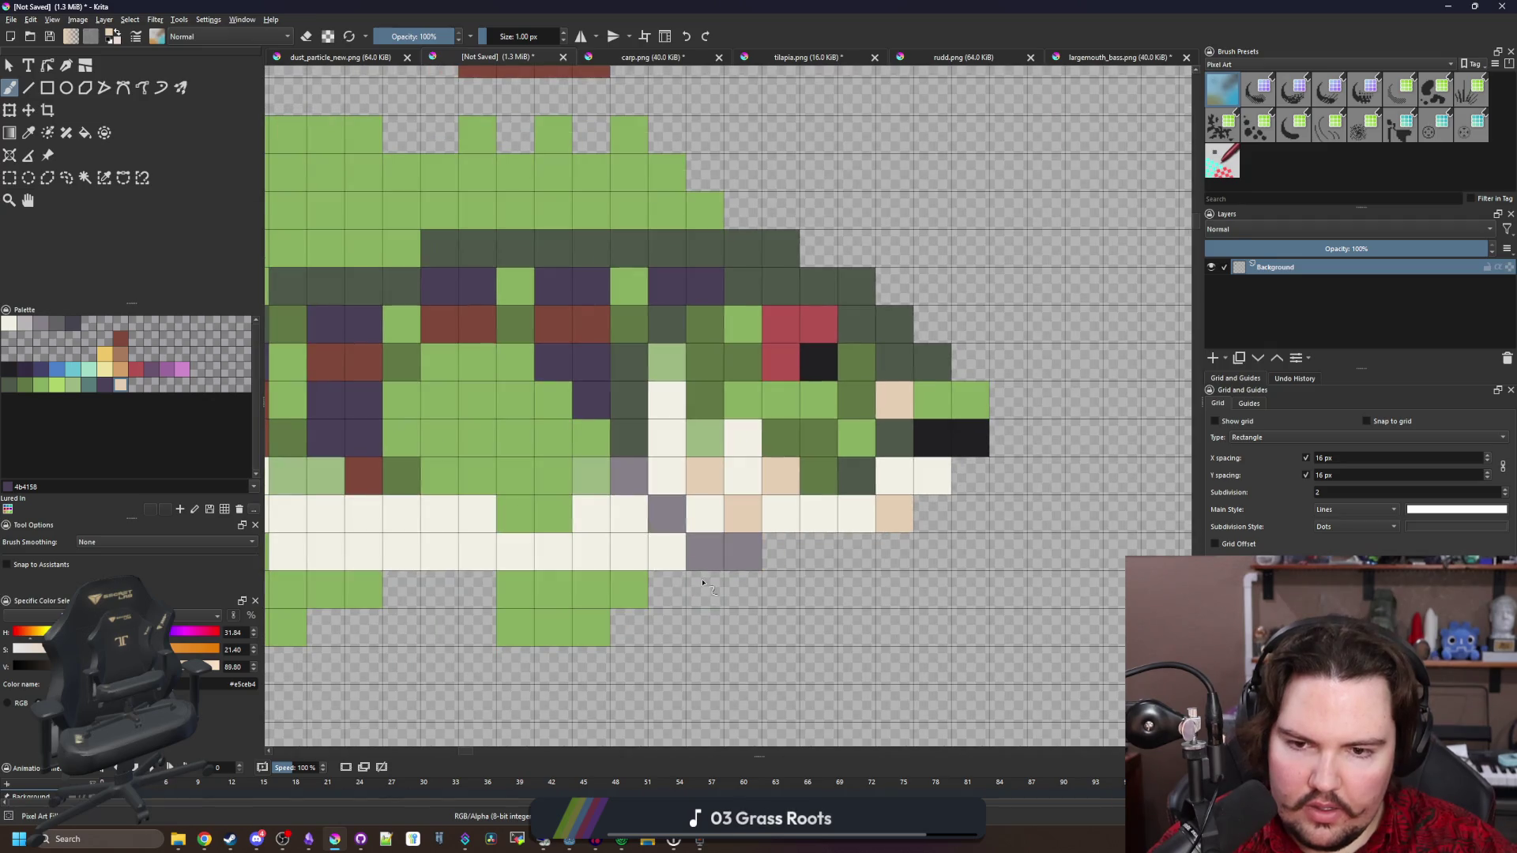
{"action": "scroll", "coordinate": [721, 591], "scroll_direction": "down", "scroll_amount": 4}
{"action": "scroll", "coordinate": [537, 598], "scroll_direction": "up", "scroll_amount": 5}
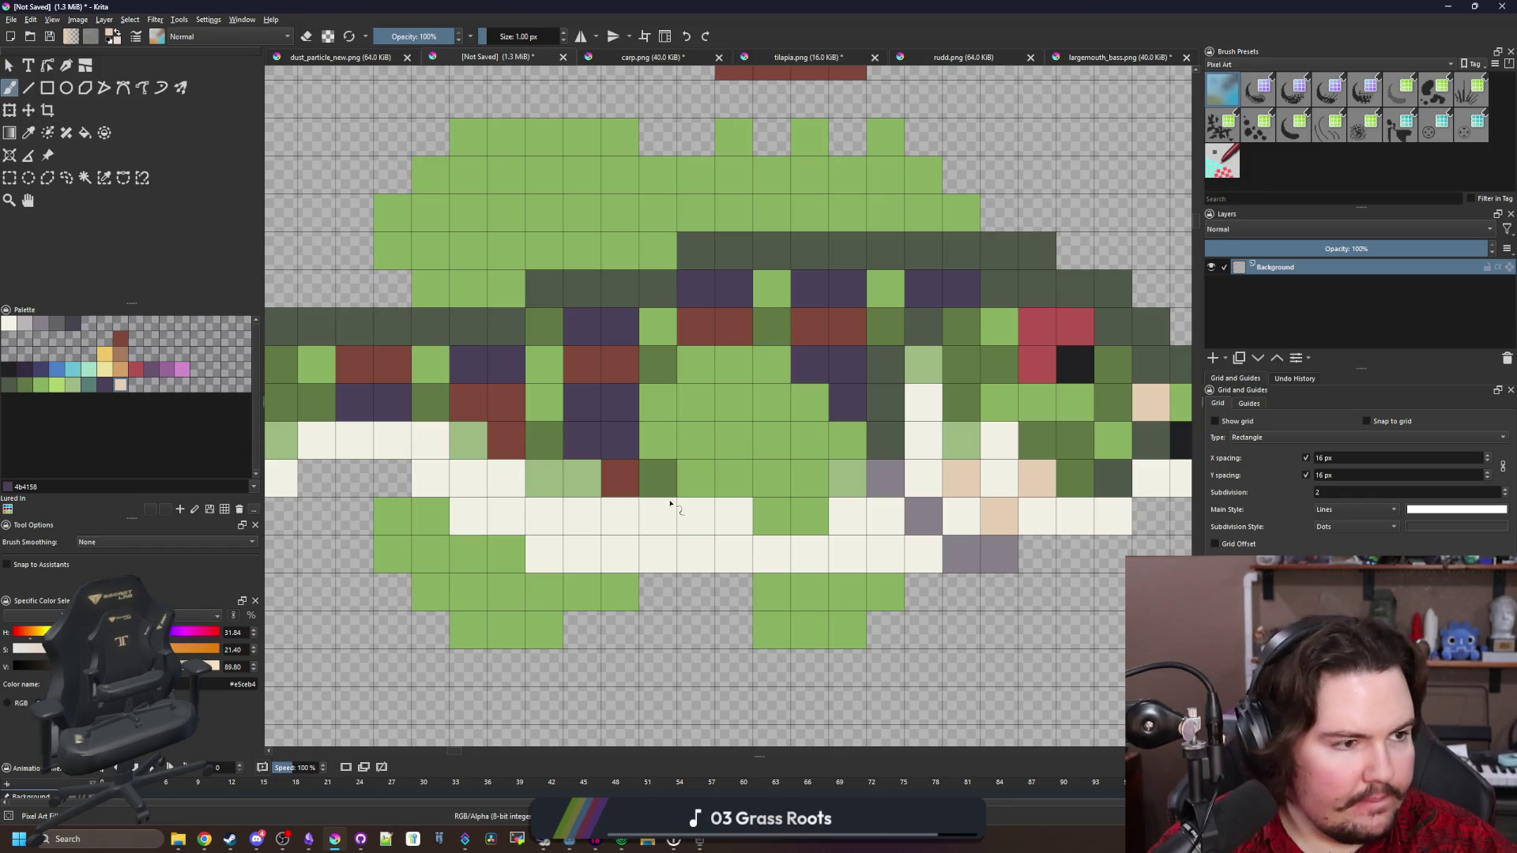
{"action": "scroll", "coordinate": [670, 503], "scroll_direction": "down", "scroll_amount": 5}
{"action": "scroll", "coordinate": [719, 359], "scroll_direction": "up", "scroll_amount": 2}
{"action": "scroll", "coordinate": [719, 359], "scroll_direction": "down", "scroll_amount": 4}
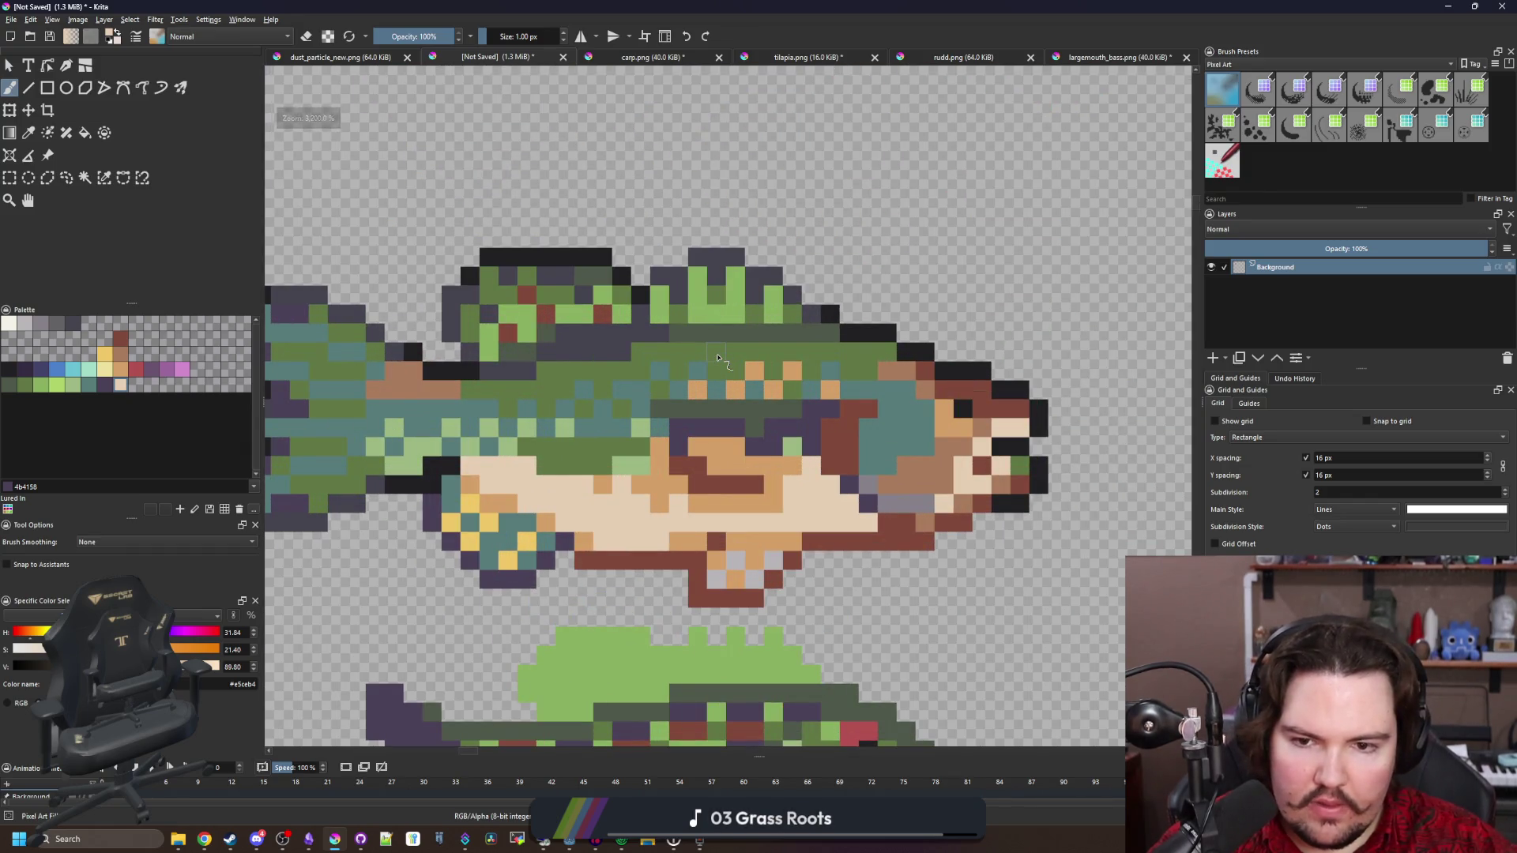
{"action": "scroll", "coordinate": [719, 585], "scroll_direction": "up", "scroll_amount": 5}
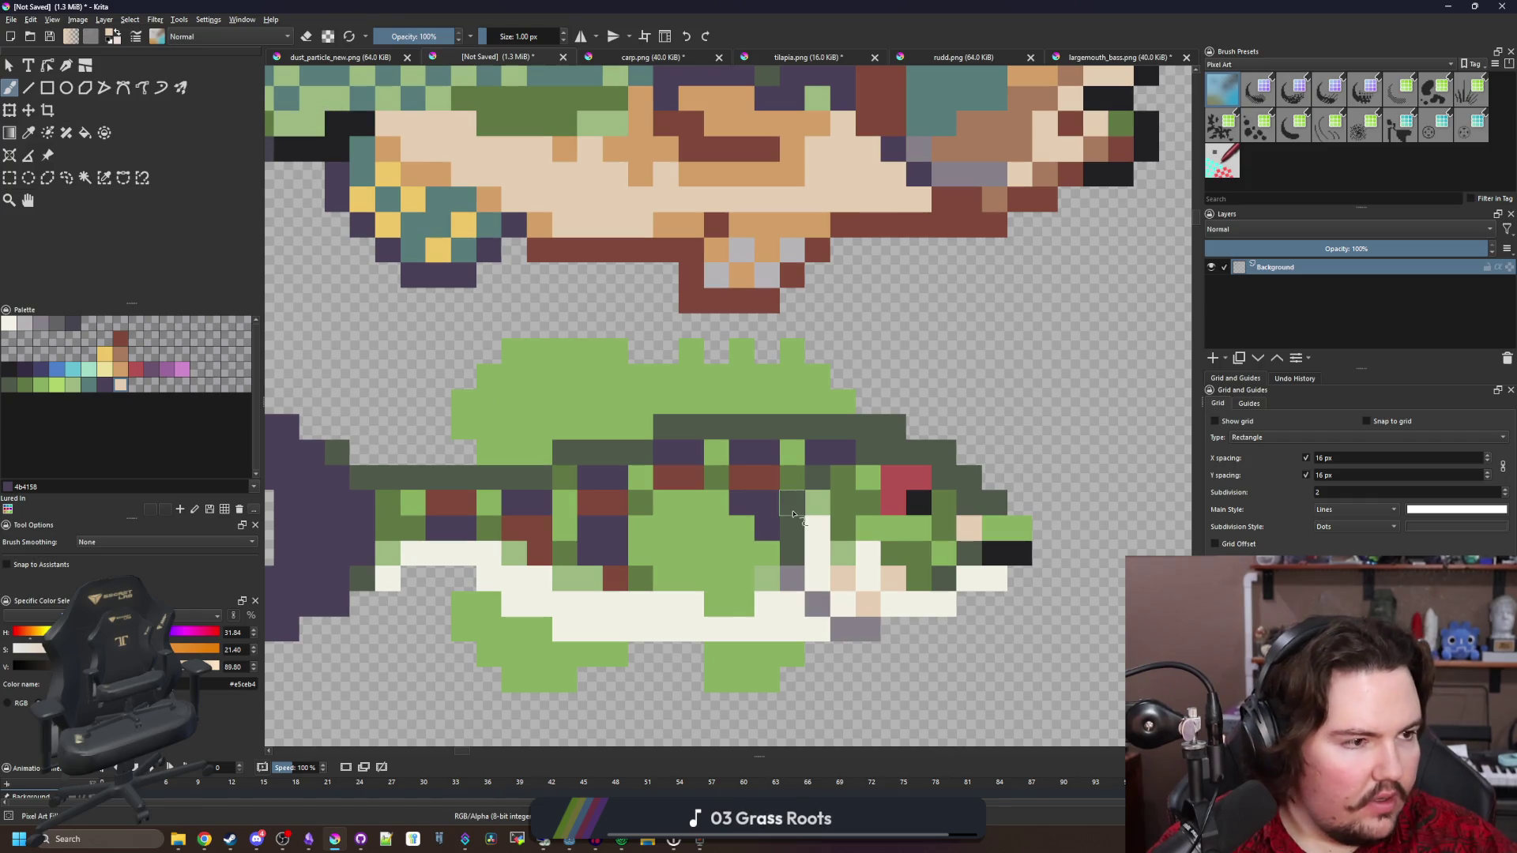
{"action": "left_click_drag", "start_coordinate": [773, 507], "coordinate": [760, 453]}
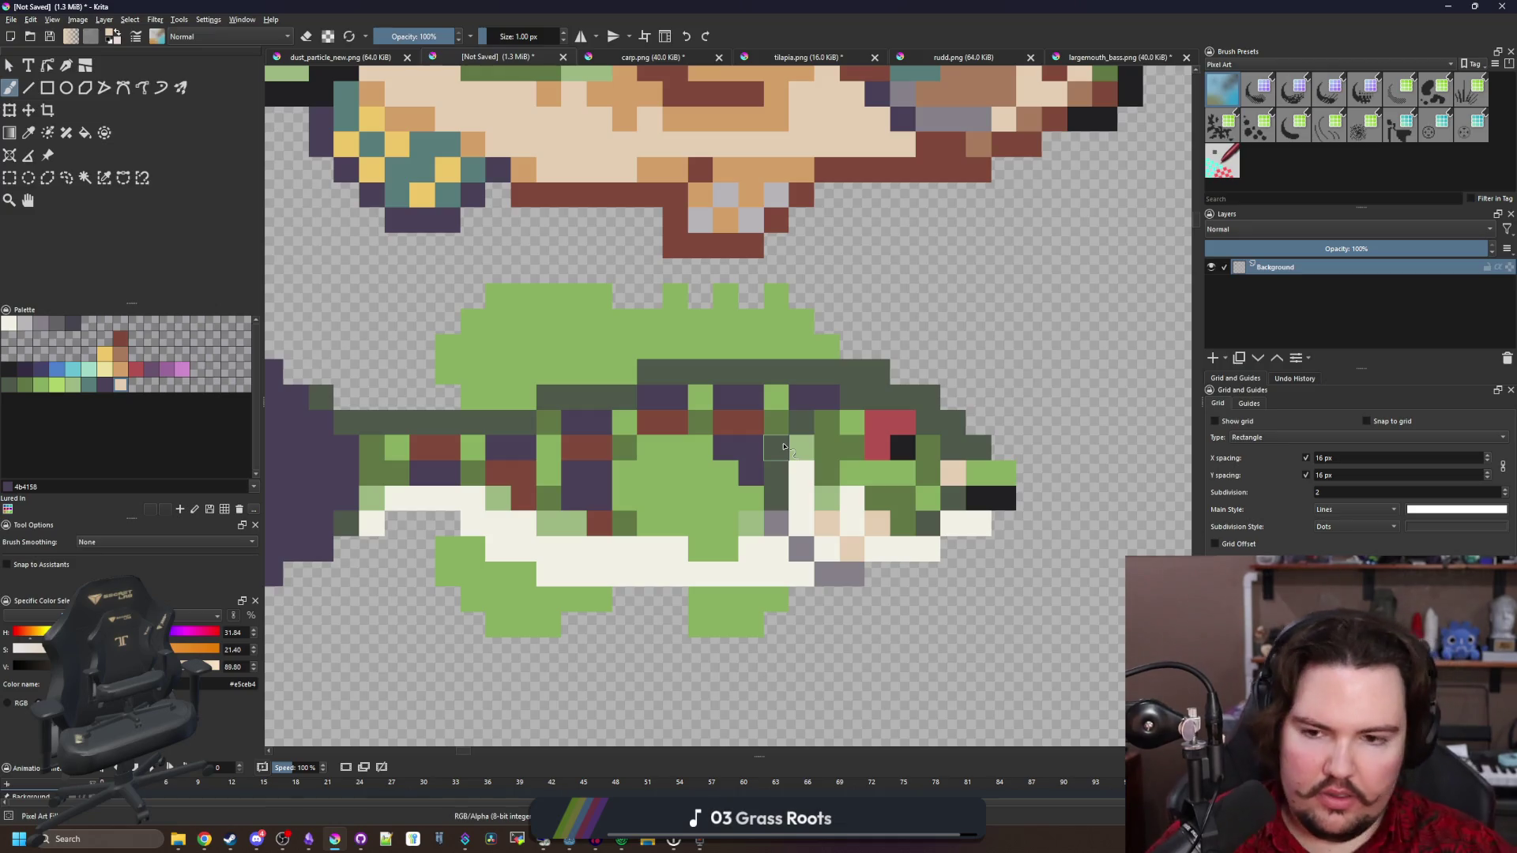
Choose a darker brown and paint seven brown band pixels across the lower fins
{"action": "scroll", "coordinate": [553, 529], "scroll_direction": "down", "scroll_amount": 1}
{"action": "left_click", "coordinate": [123, 370]}
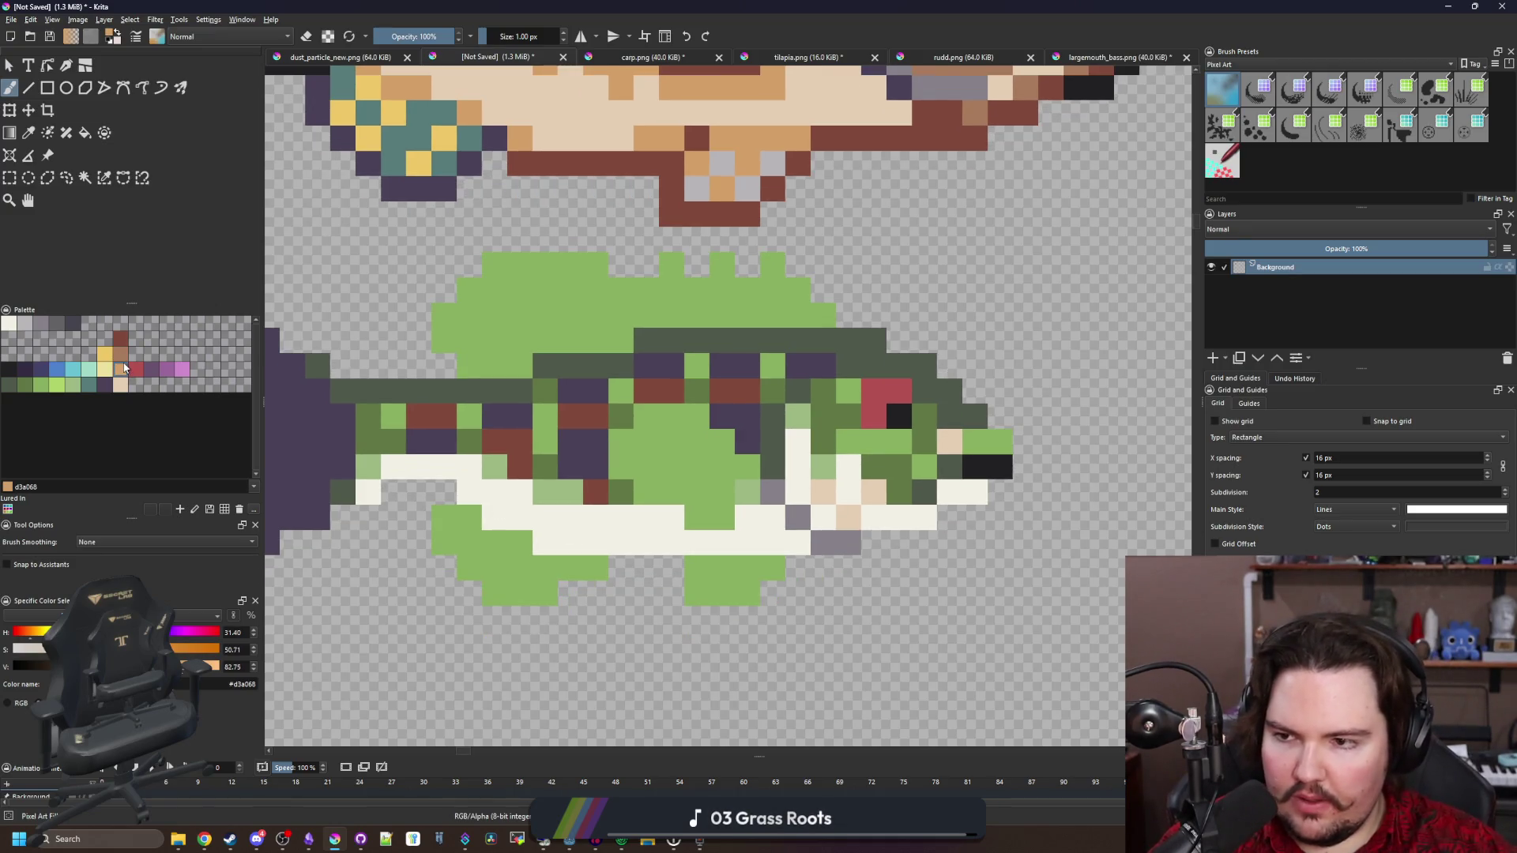
{"action": "left_click", "coordinate": [122, 360]}
{"action": "scroll", "coordinate": [493, 585], "scroll_direction": "up", "scroll_amount": 1}
{"action": "left_click", "coordinate": [570, 596]}
{"action": "left_click", "coordinate": [608, 559]}
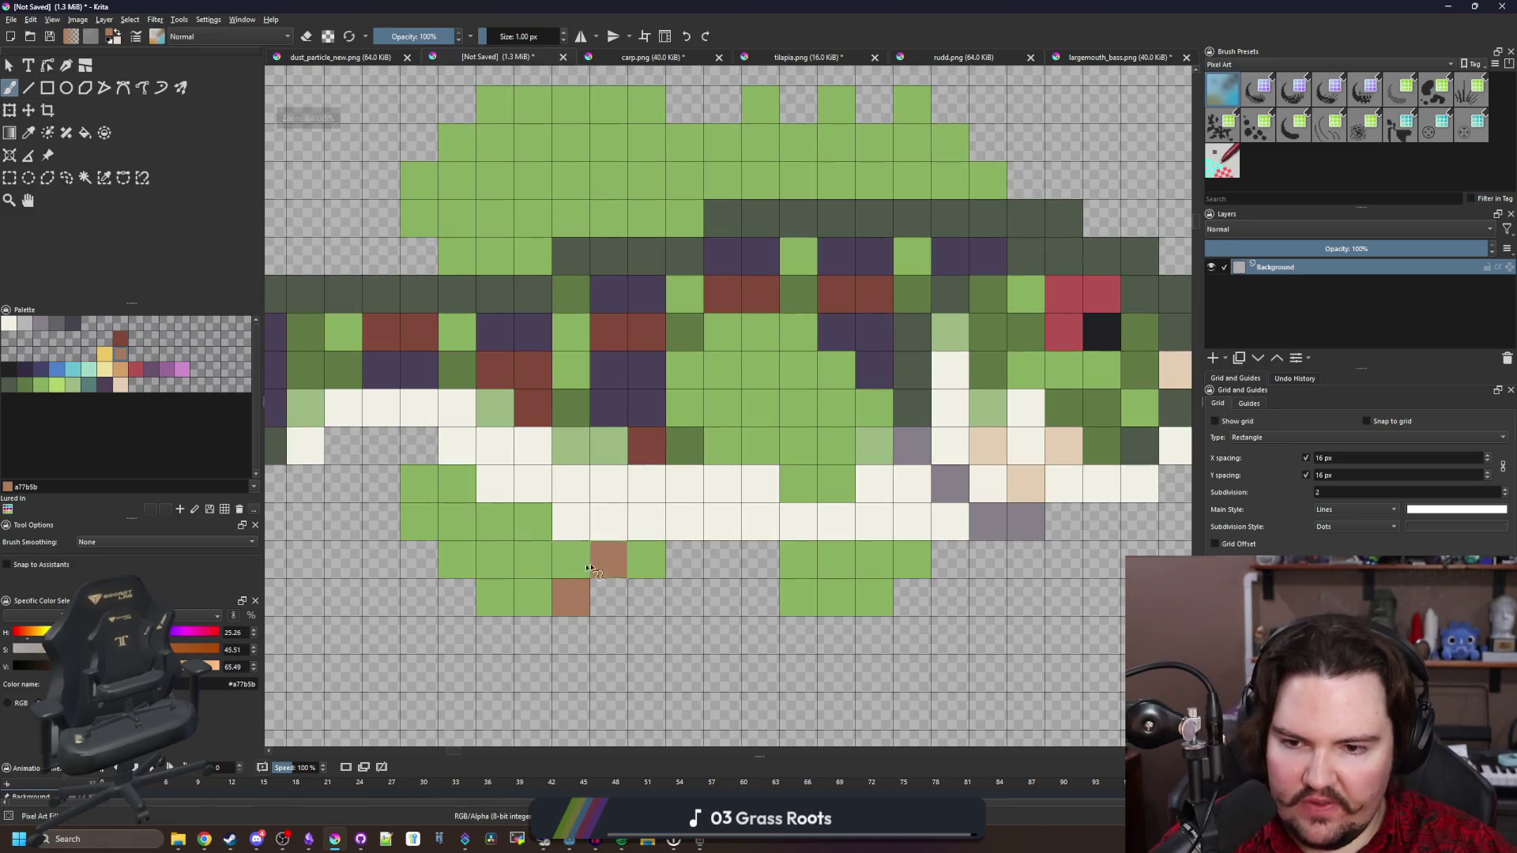
{"action": "left_click", "coordinate": [508, 595]}
{"action": "left_click", "coordinate": [533, 559]}
{"action": "left_click", "coordinate": [418, 522]}
{"action": "left_click", "coordinate": [457, 522]}
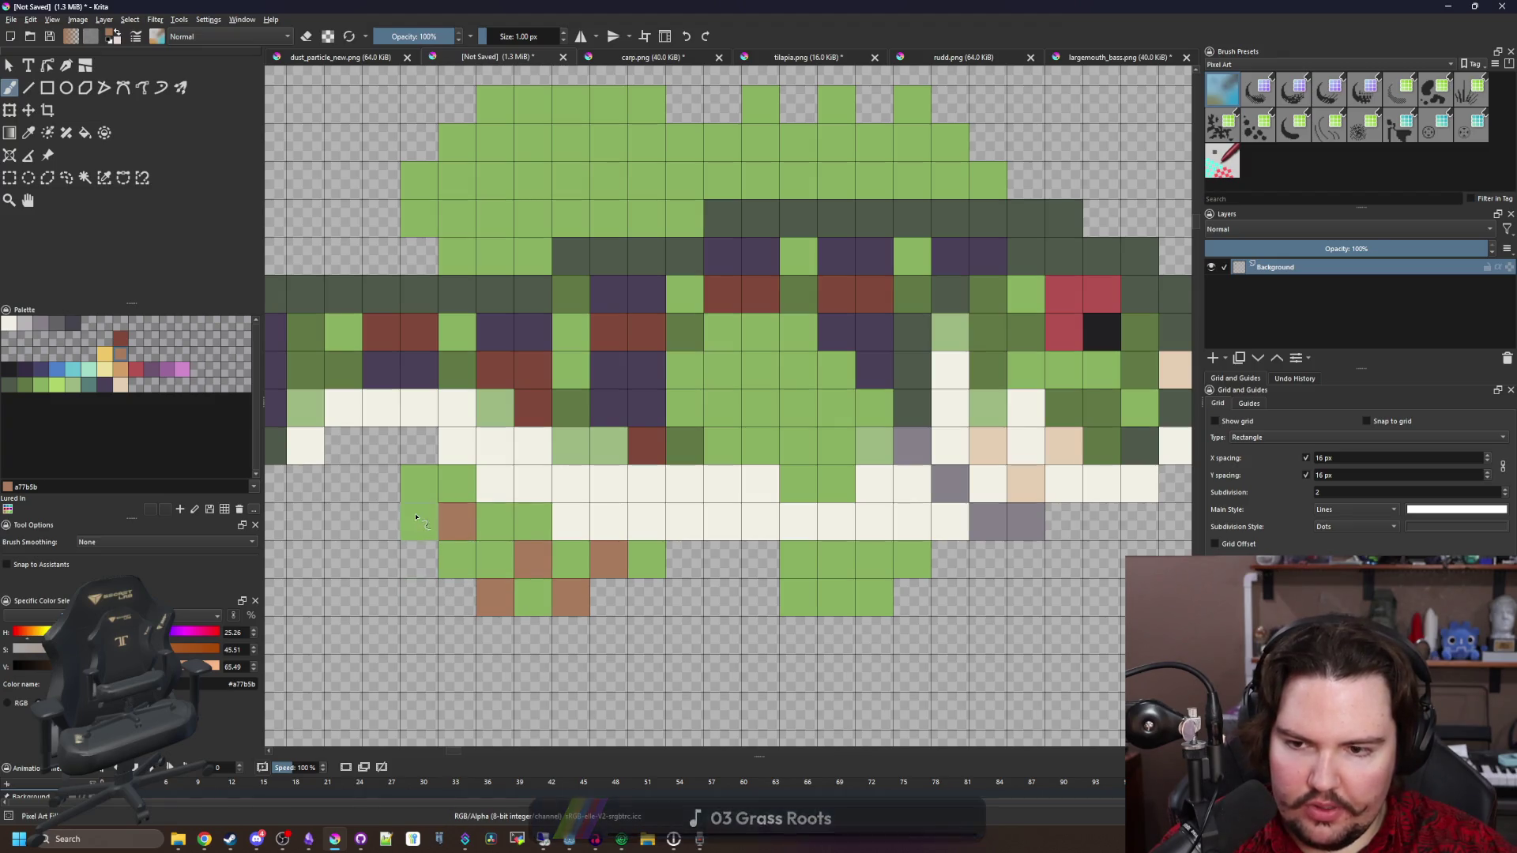
{"action": "left_click", "coordinate": [457, 559]}
{"action": "left_click_drag", "start_coordinate": [621, 606], "coordinate": [469, 626]}
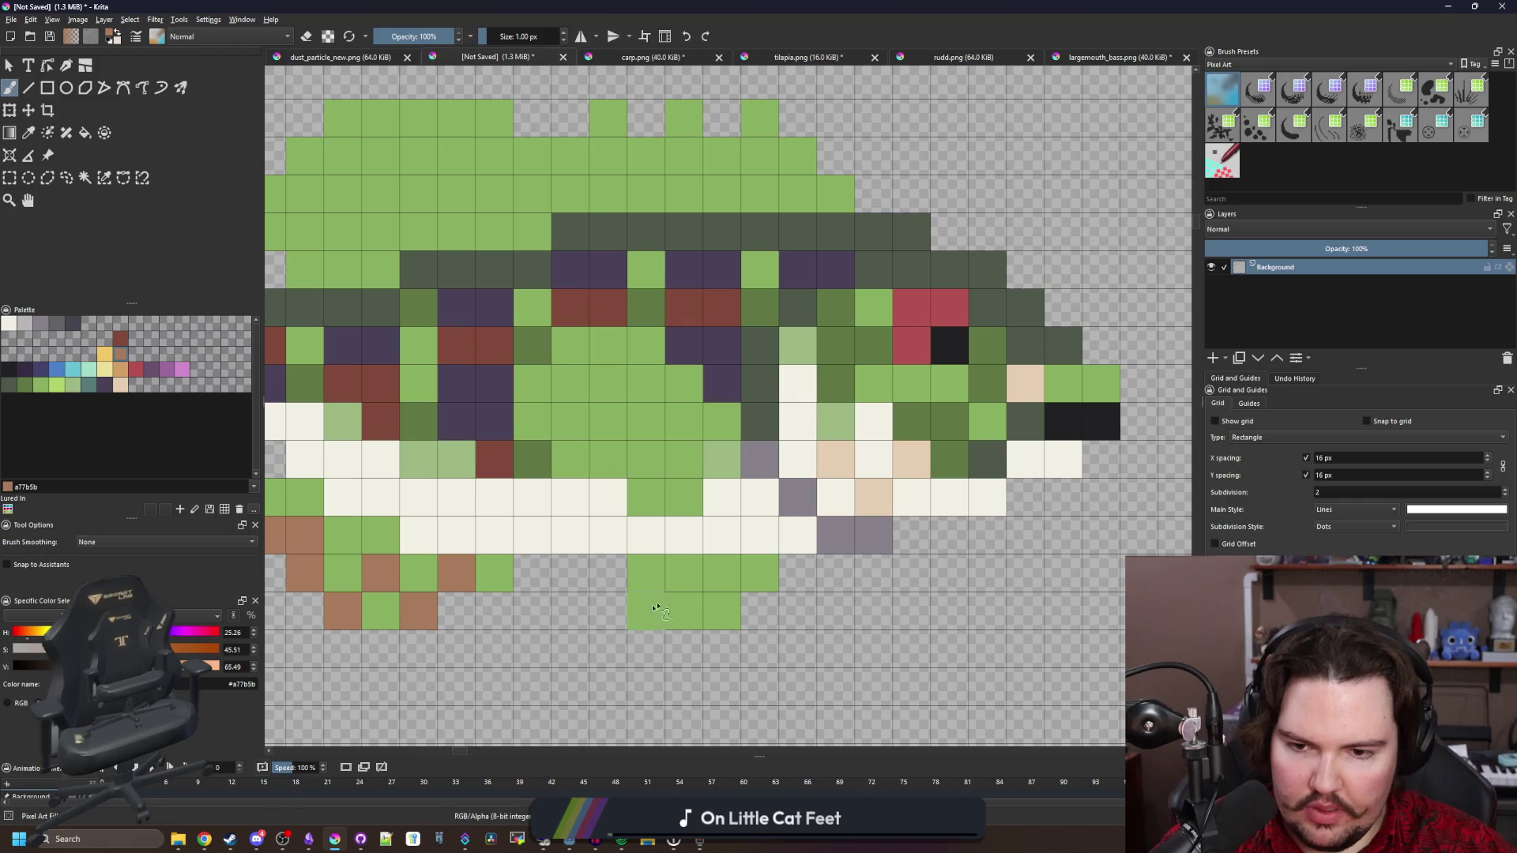
{"action": "scroll", "coordinate": [684, 605], "scroll_direction": "down", "scroll_amount": 4}
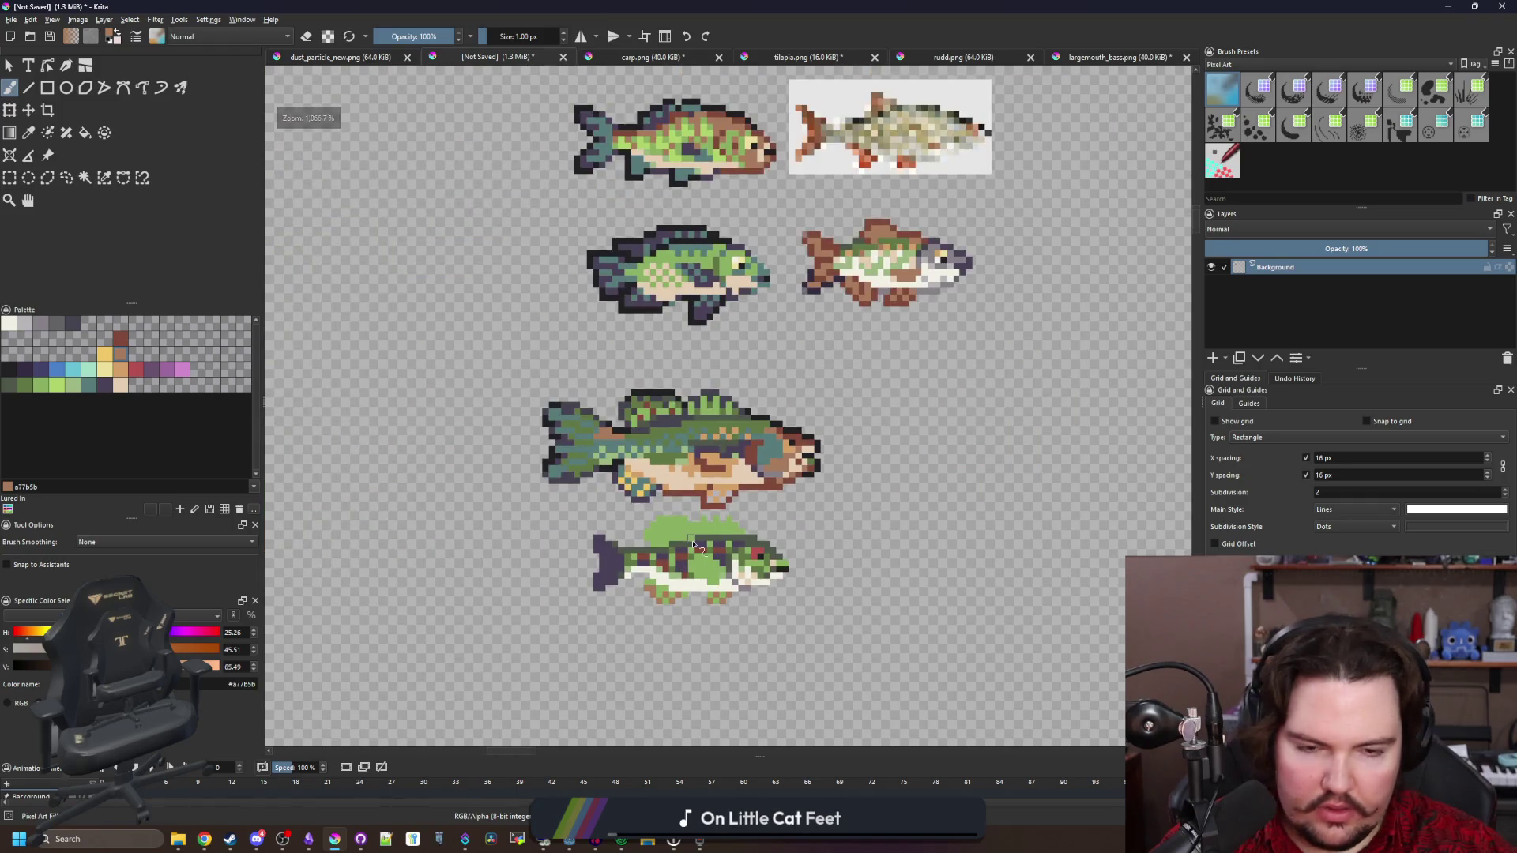
{"action": "scroll", "coordinate": [694, 544], "scroll_direction": "up", "scroll_amount": 5}
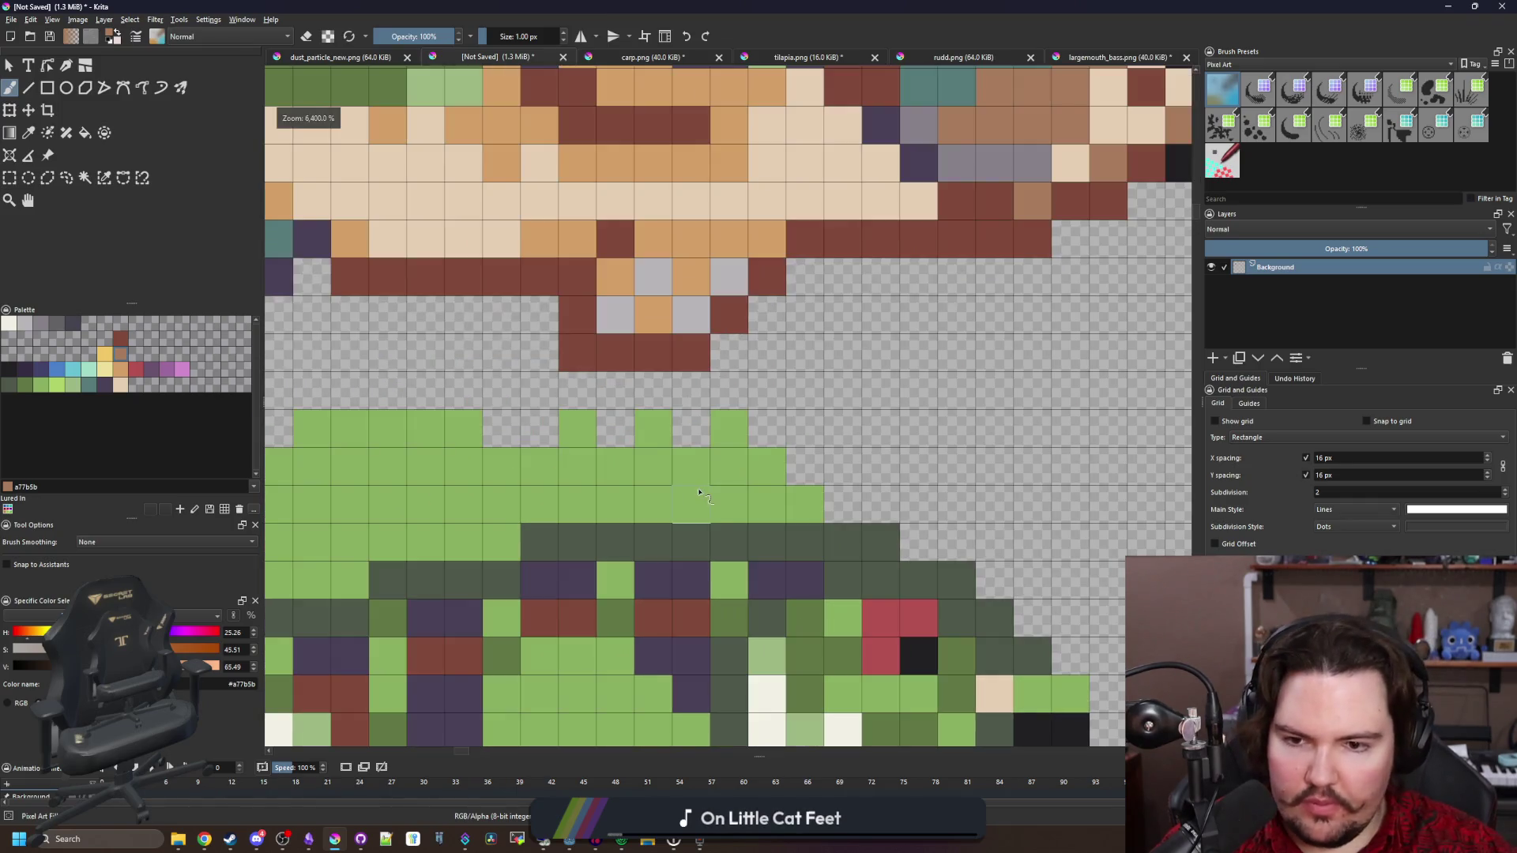
Sample the fish's dark green and paint vertical stripes and a cell on the top fin
{"action": "key", "text": "p"}
{"action": "left_click", "coordinate": [784, 535]}
{"action": "key", "text": "b"}
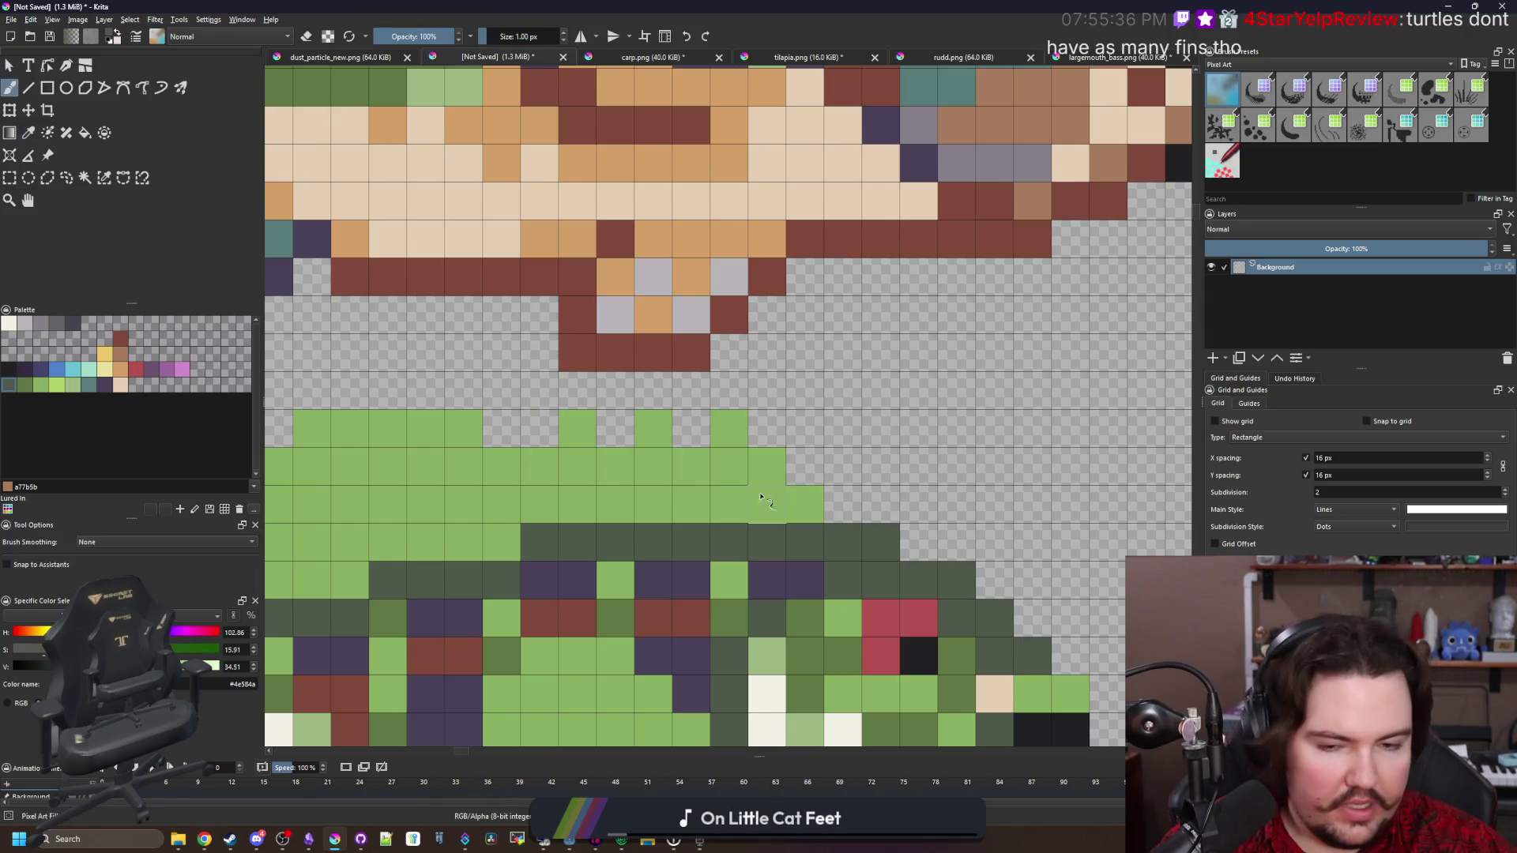
{"action": "left_click_drag", "start_coordinate": [737, 503], "coordinate": [728, 426]}
{"action": "mouse_move", "coordinate": [677, 477]}
{"action": "left_mouse_down"}
{"action": "mouse_move", "coordinate": [773, 425]}
{"action": "mouse_move", "coordinate": [743, 371]}
{"action": "left_mouse_up"}
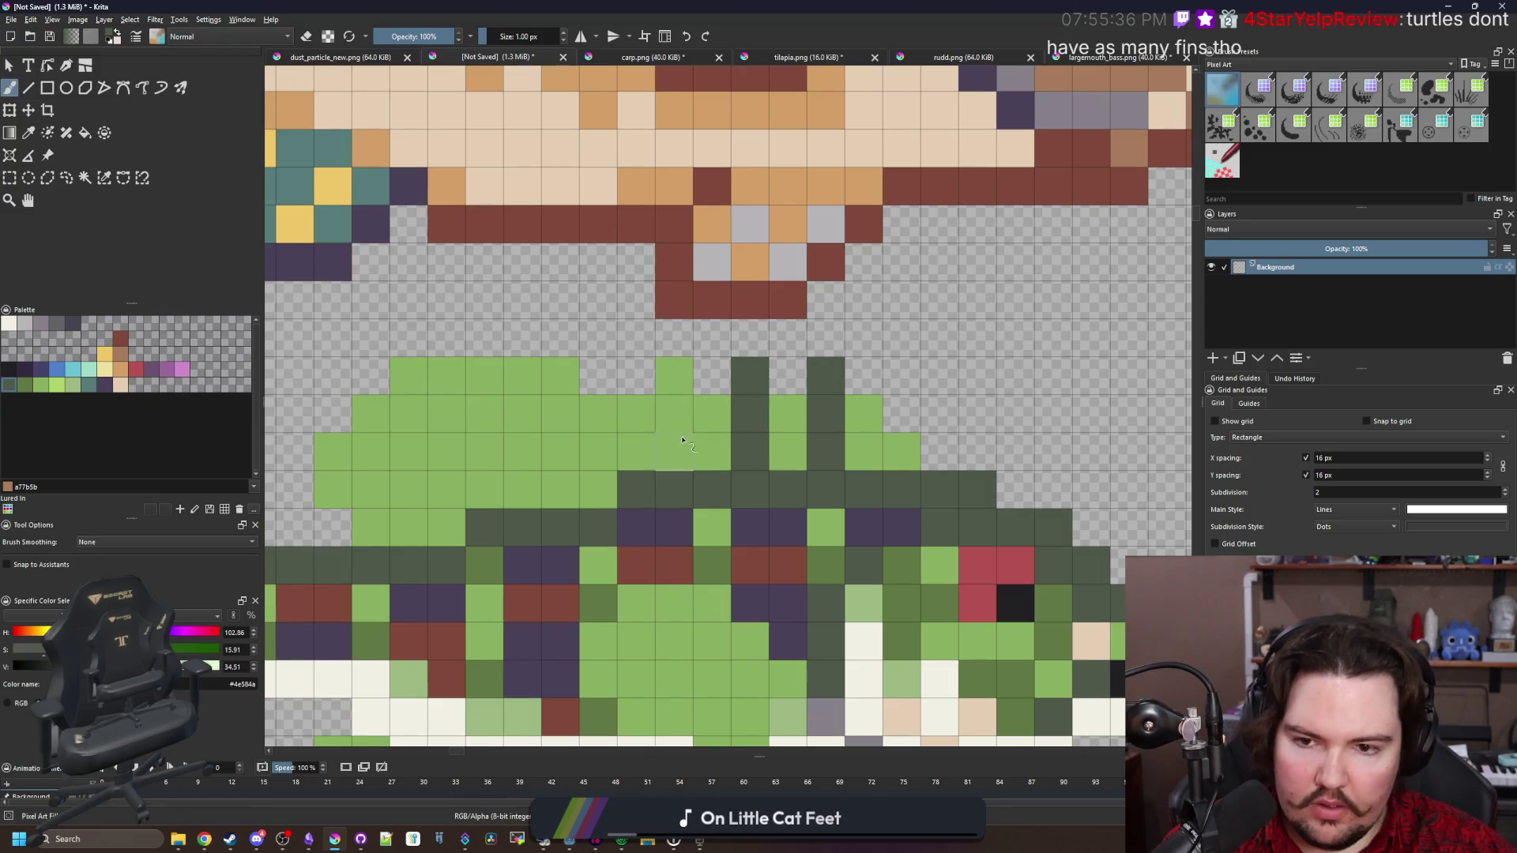
{"action": "mouse_move", "coordinate": [684, 440]}
{"action": "left_mouse_down"}
{"action": "mouse_move", "coordinate": [683, 414]}
{"action": "mouse_move", "coordinate": [735, 429]}
{"action": "left_mouse_up"}
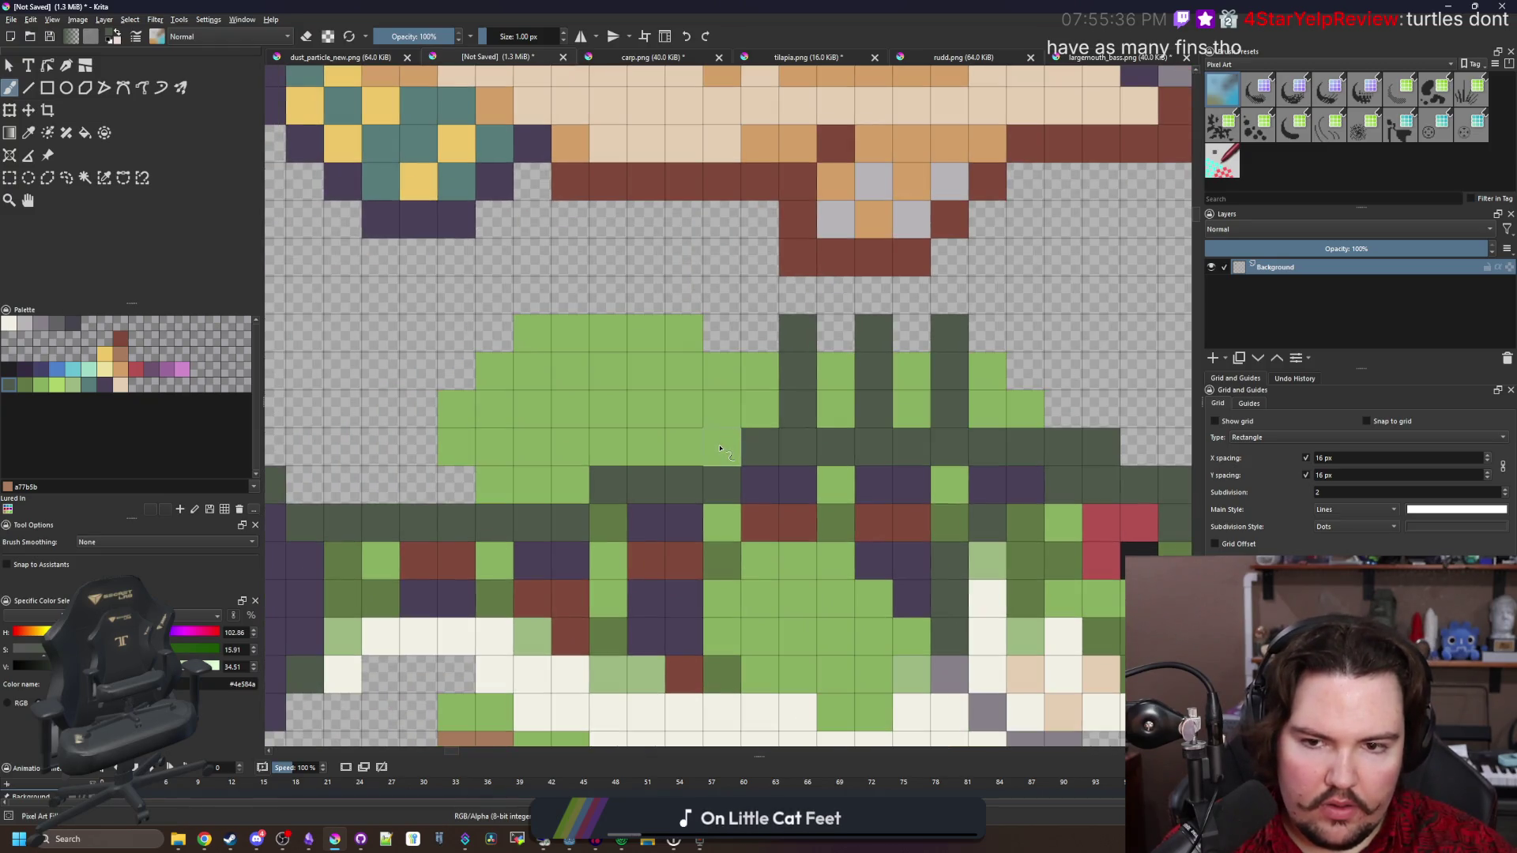
{"action": "left_click", "coordinate": [719, 405]}
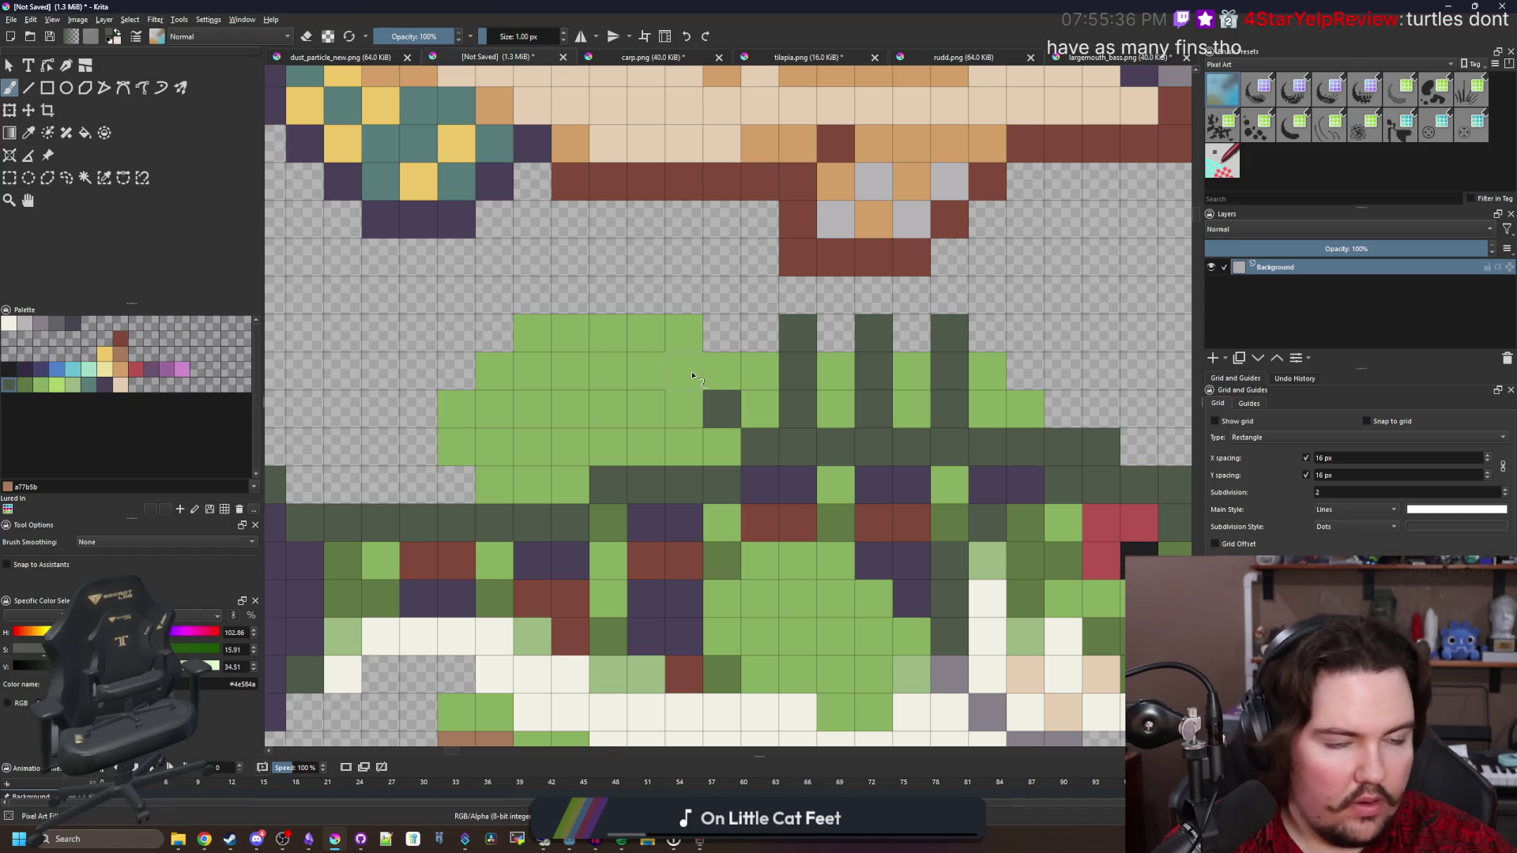
Paint diagonal dark green stripes and extra dark cells across the top fin
{"action": "left_click_drag", "start_coordinate": [718, 380], "coordinate": [659, 348]}
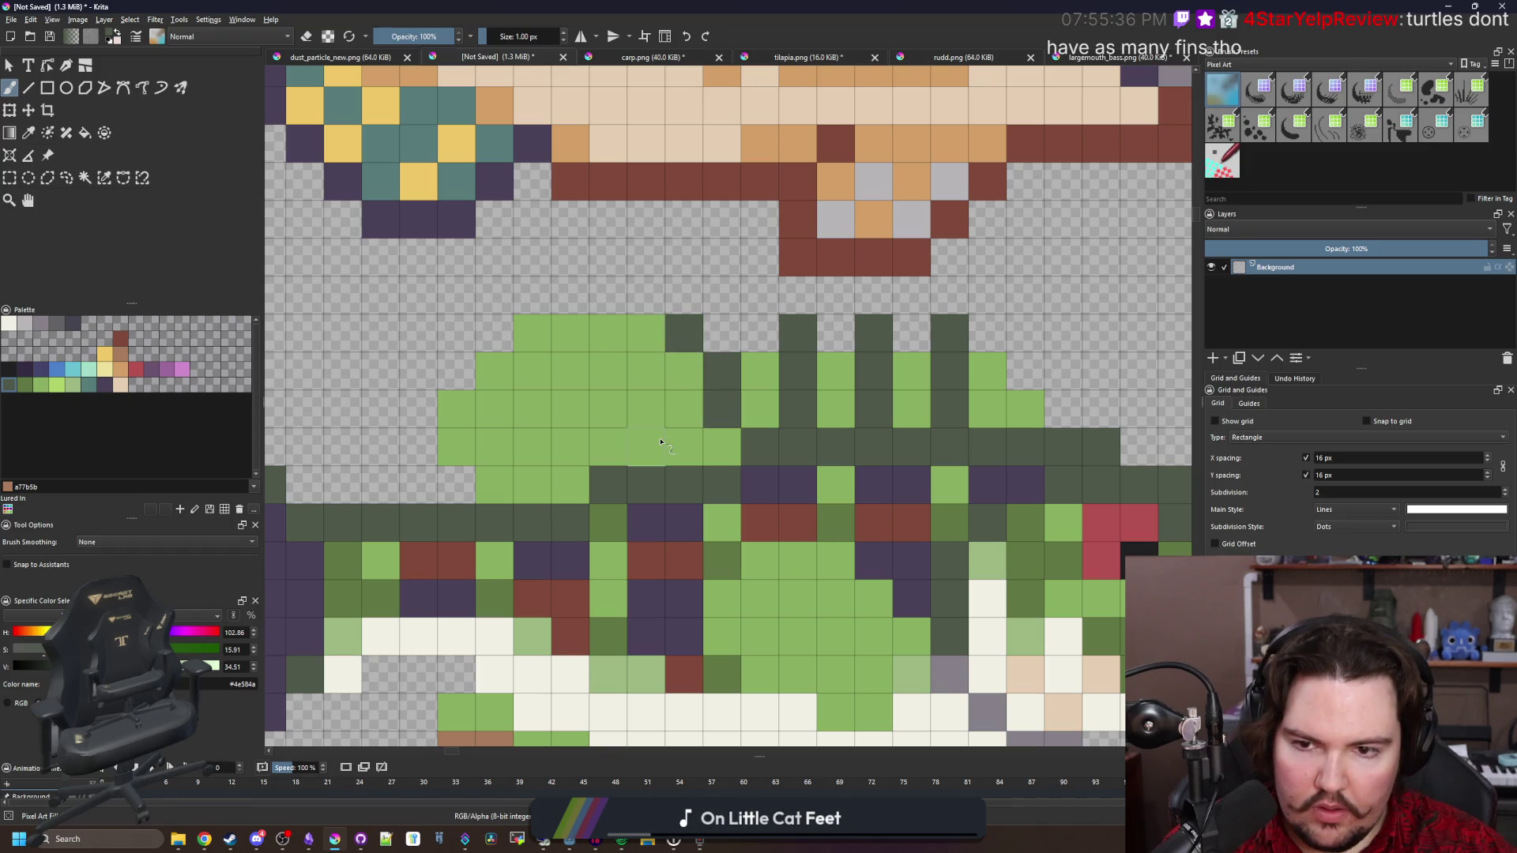
{"action": "left_click_drag", "start_coordinate": [660, 441], "coordinate": [609, 371]}
{"action": "left_click", "coordinate": [608, 332]}
{"action": "left_click", "coordinate": [571, 332]}
{"action": "left_click", "coordinate": [571, 447]}
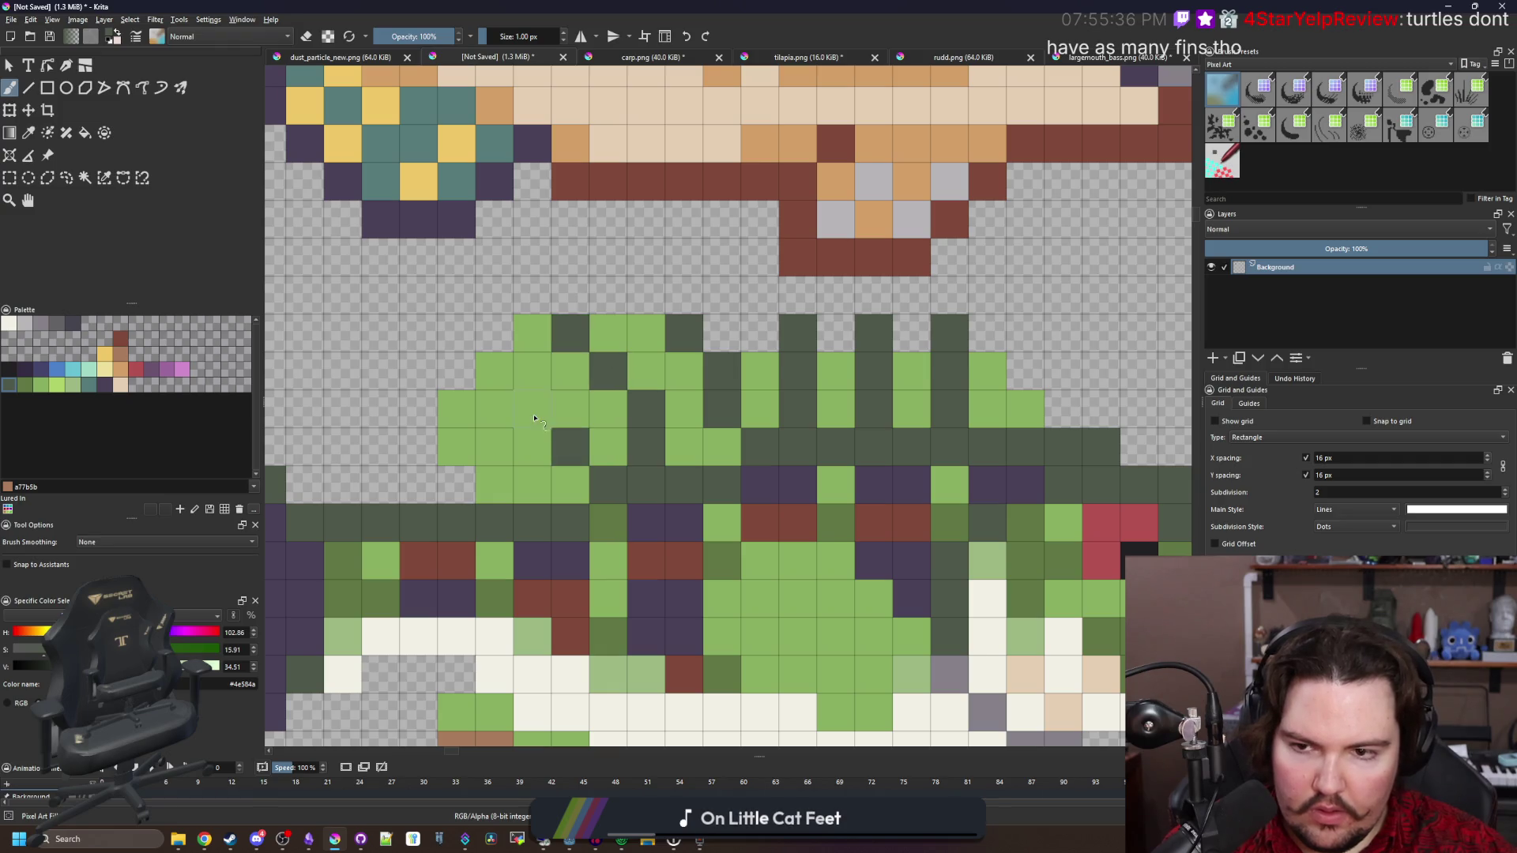
{"action": "left_click_drag", "start_coordinate": [534, 418], "coordinate": [494, 370]}
{"action": "left_click_drag", "start_coordinate": [509, 487], "coordinate": [457, 447]}
Sample the fish's mid-green and paint mid-green cells into the fin stripes
{"action": "scroll", "coordinate": [546, 466], "scroll_direction": "down", "scroll_amount": 4}
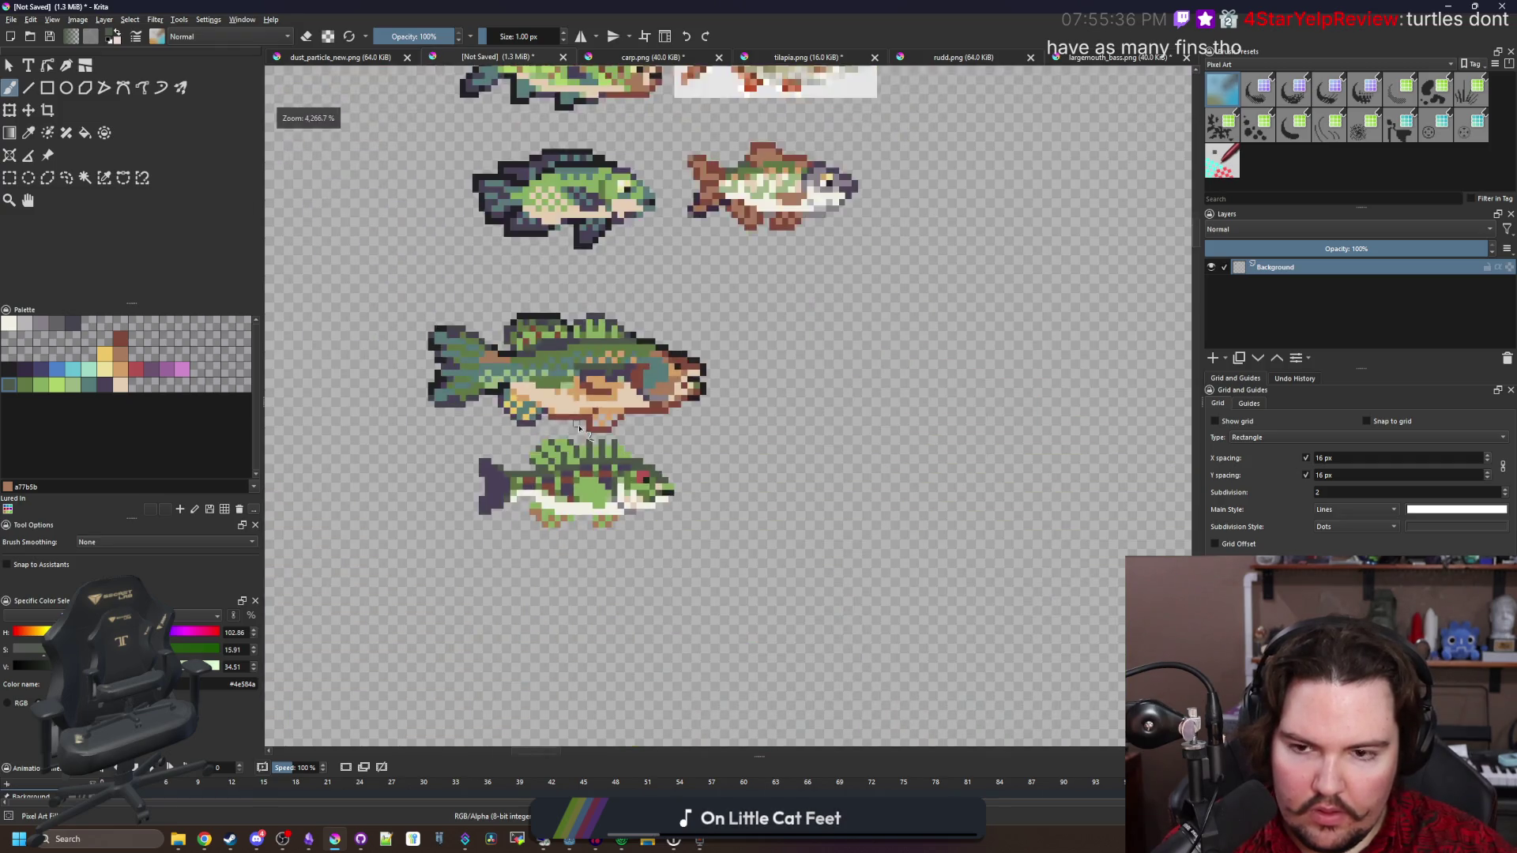
{"action": "scroll", "coordinate": [554, 458], "scroll_direction": "down", "scroll_amount": 2}
{"action": "scroll", "coordinate": [560, 451], "scroll_direction": "up", "scroll_amount": 3}
{"action": "scroll", "coordinate": [559, 451], "scroll_direction": "up", "scroll_amount": 3}
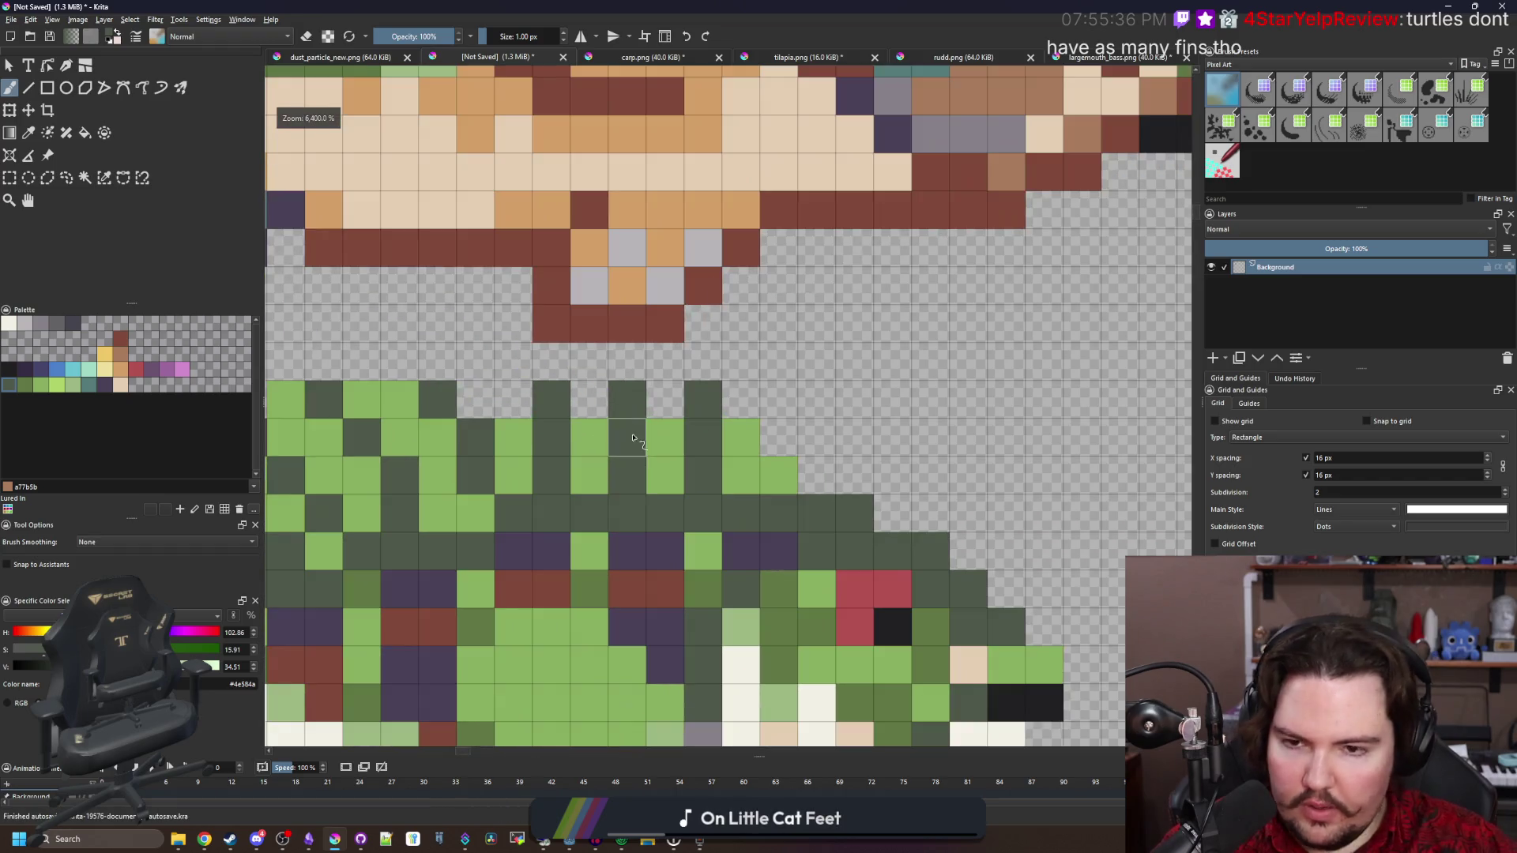
{"action": "key", "text": "p"}
{"action": "left_click", "coordinate": [671, 552]}
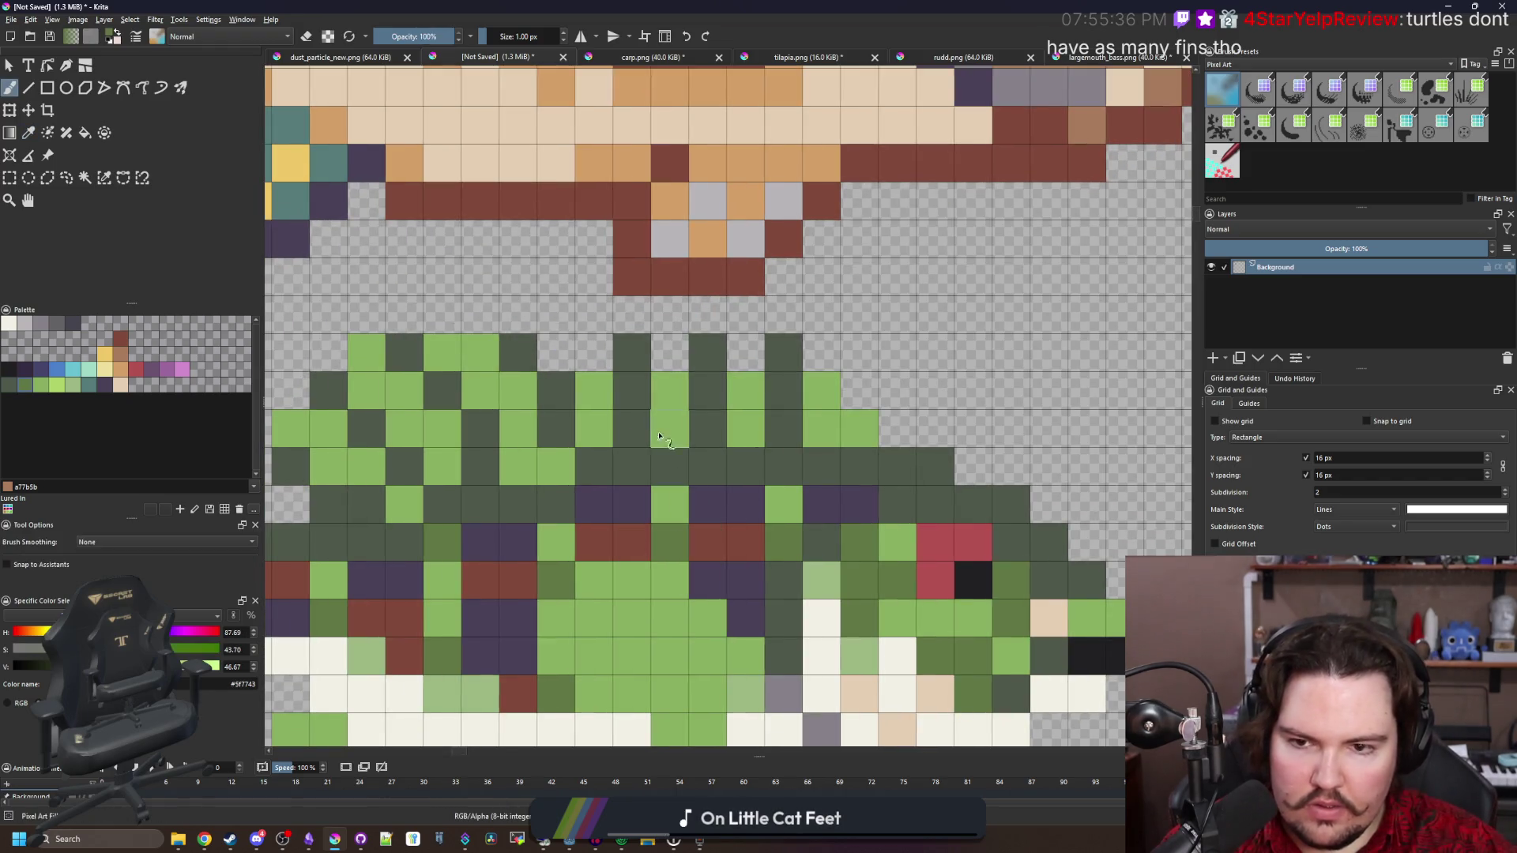
{"action": "key", "text": "b"}
{"action": "left_click_drag", "start_coordinate": [633, 431], "coordinate": [632, 352]}
{"action": "left_click_drag", "start_coordinate": [708, 391], "coordinate": [717, 353]}
Soften scattered dark fin cells by repainting them mid-green
{"action": "left_click", "coordinate": [784, 352]}
{"action": "left_click", "coordinate": [784, 389]}
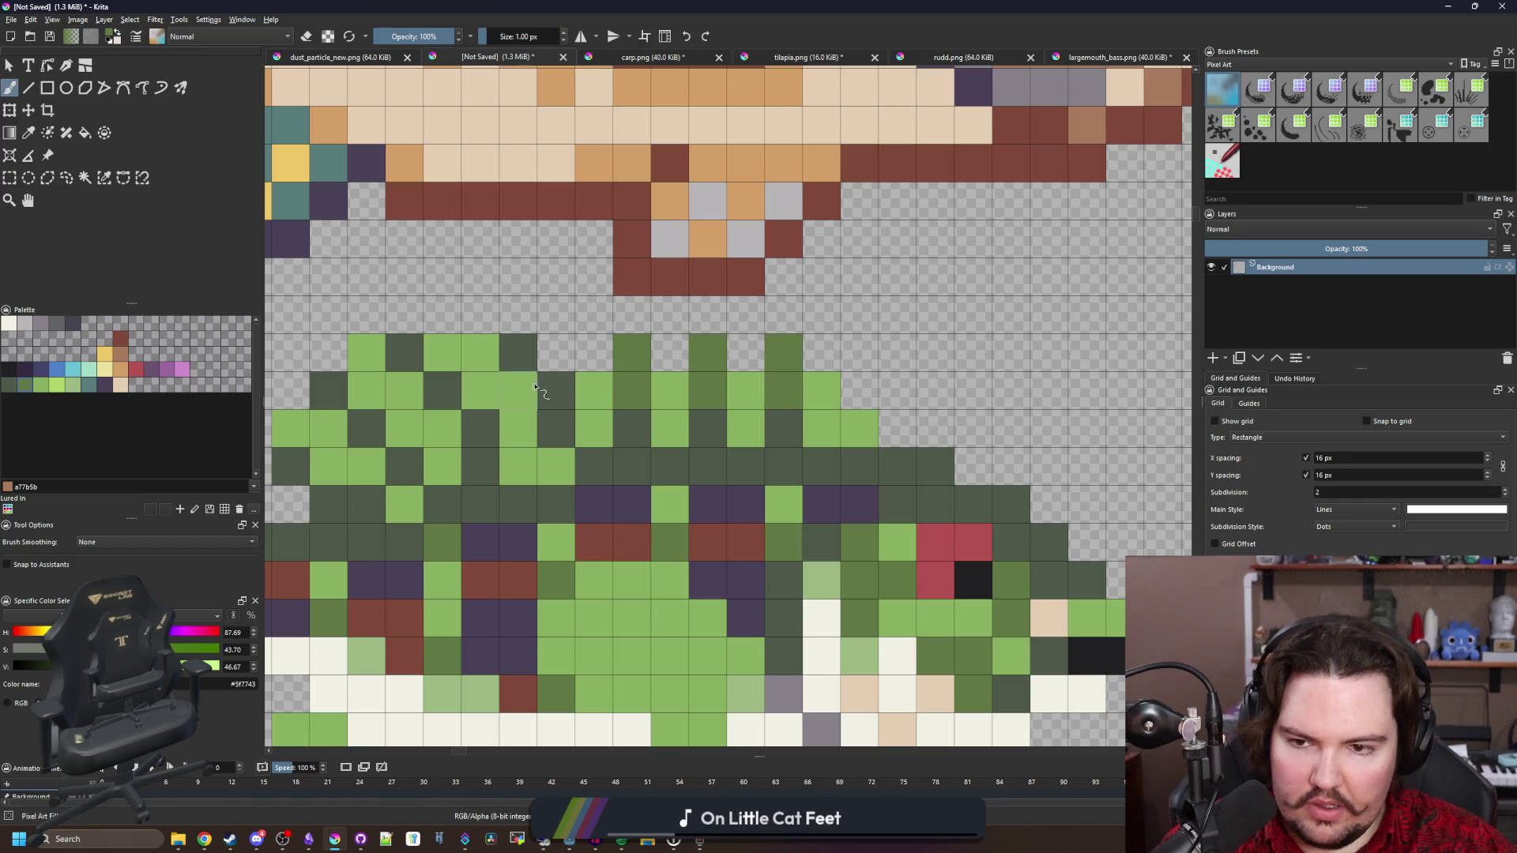
{"action": "left_click_drag", "start_coordinate": [519, 351], "coordinate": [556, 388]}
{"action": "left_click_drag", "start_coordinate": [363, 389], "coordinate": [615, 389]}
{"action": "left_click", "coordinate": [693, 389]}
{"action": "left_click", "coordinate": [656, 351]}
{"action": "left_click", "coordinate": [731, 427]}
{"action": "left_click", "coordinate": [617, 426]}
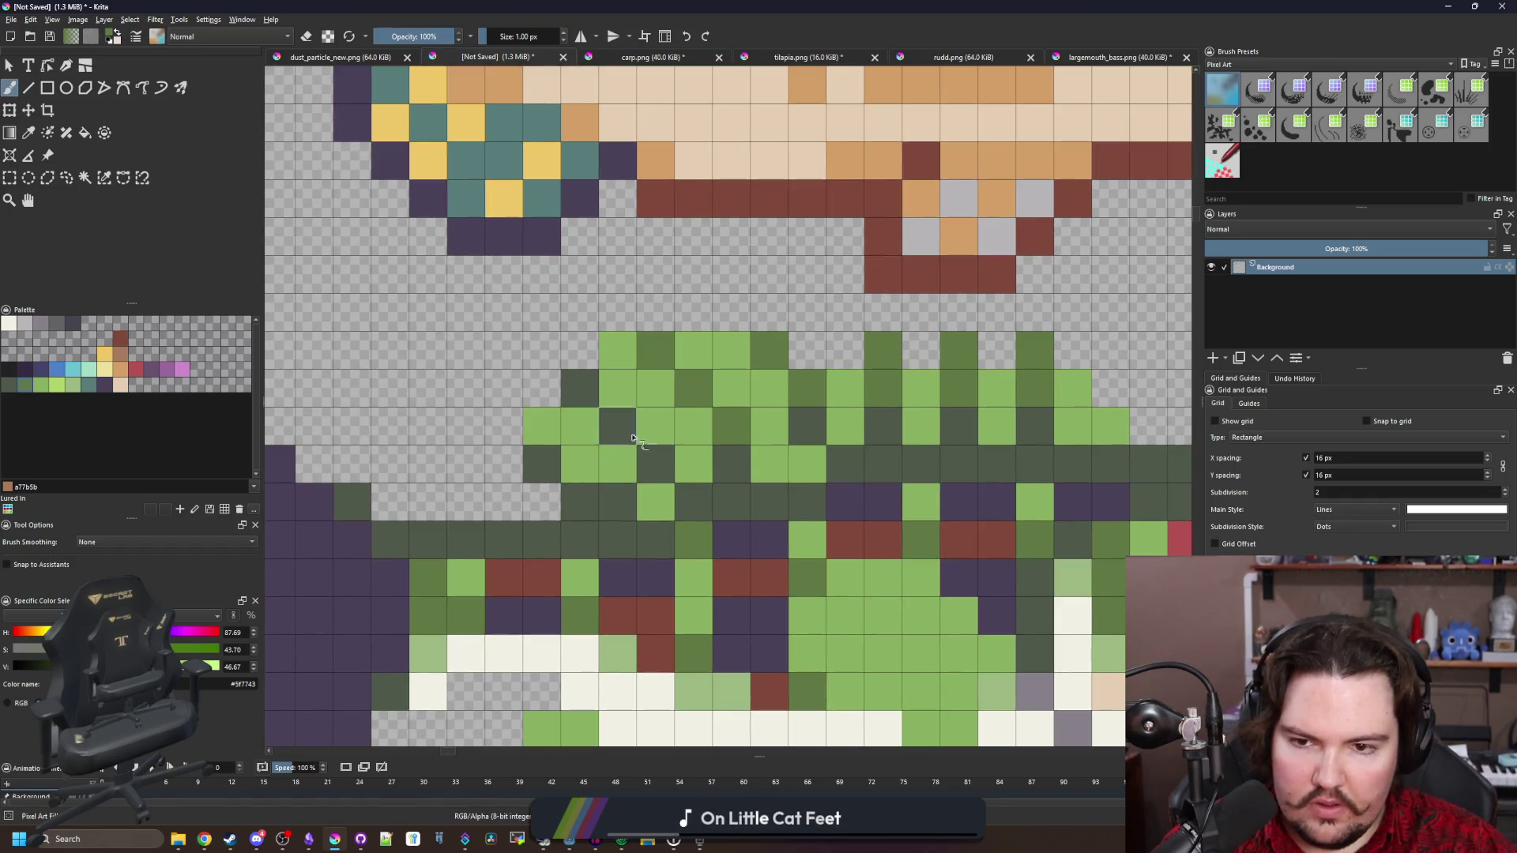
{"action": "left_click", "coordinate": [580, 389]}
{"action": "left_click", "coordinate": [542, 465]}
{"action": "scroll", "coordinate": [583, 499], "scroll_direction": "down", "scroll_amount": 6}
{"action": "scroll", "coordinate": [588, 513], "scroll_direction": "up", "scroll_amount": 6}
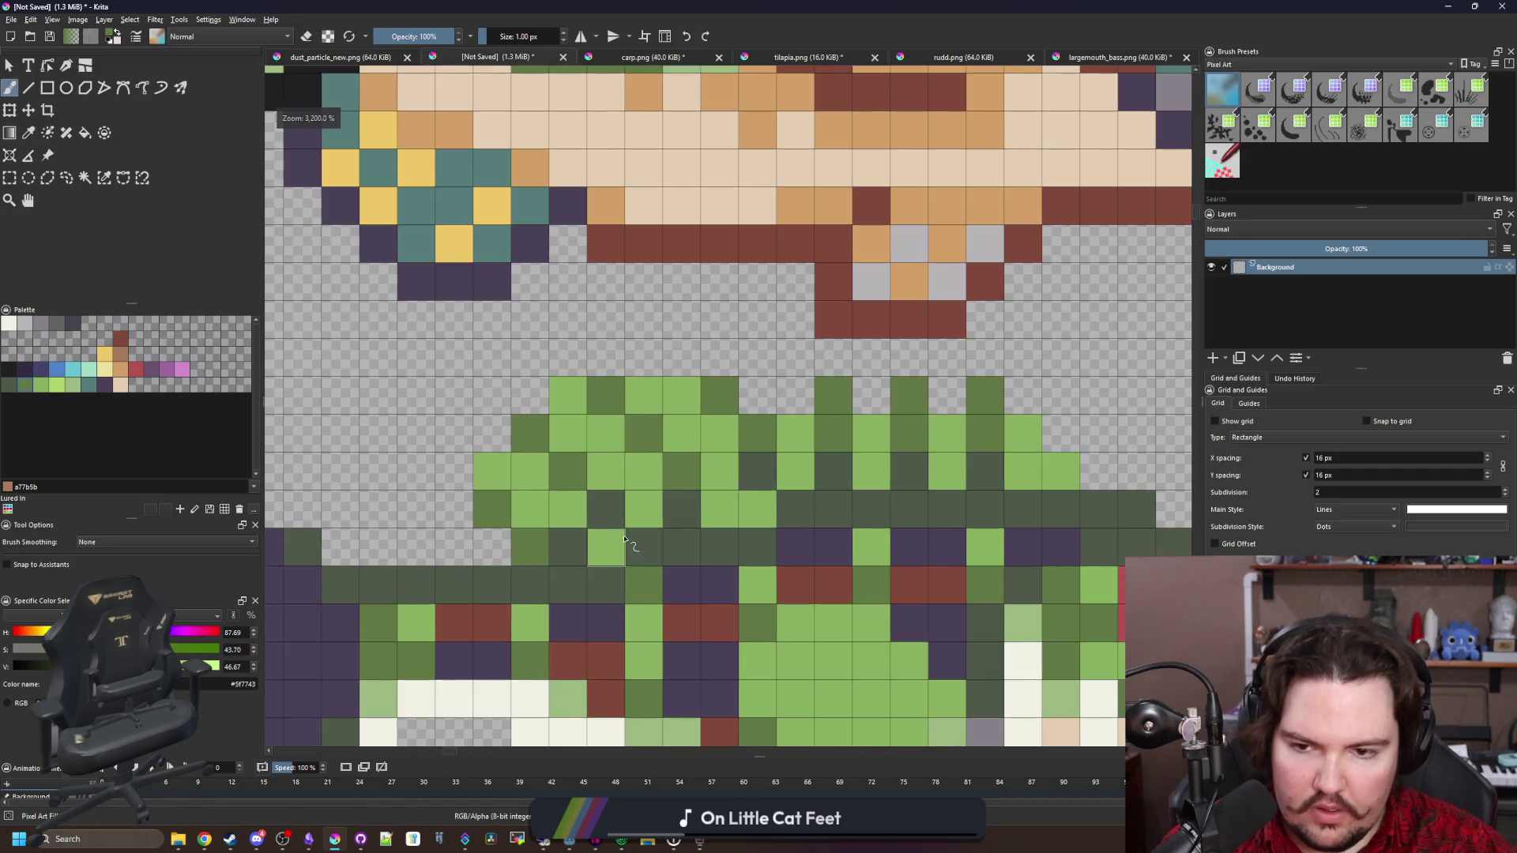
{"action": "scroll", "coordinate": [595, 529], "scroll_direction": "down", "scroll_amount": 4}
{"action": "scroll", "coordinate": [595, 530], "scroll_direction": "down", "scroll_amount": 3}
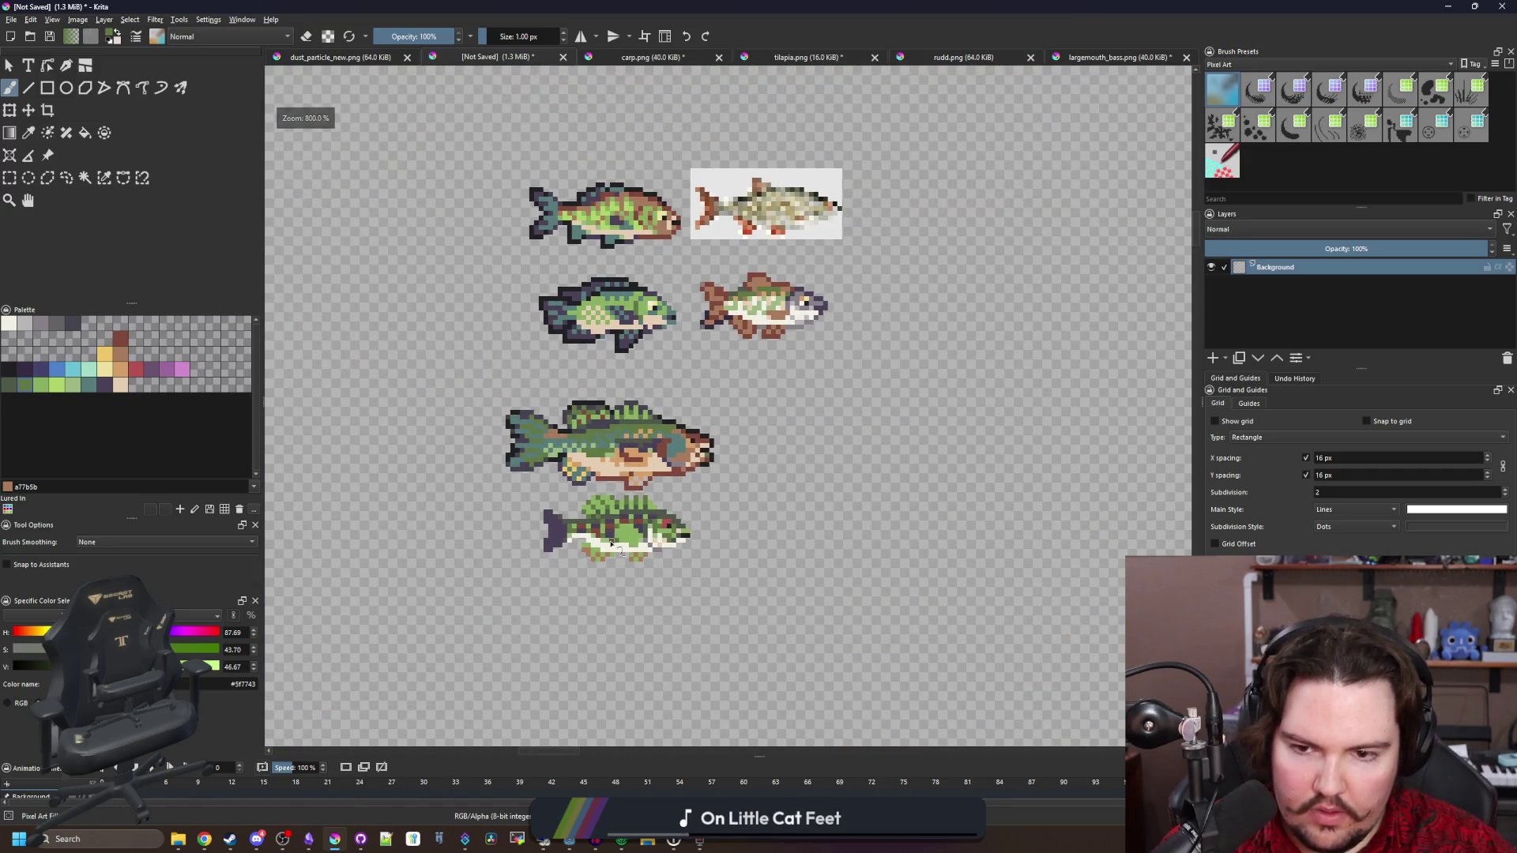
Sample the body's dark green and paint dark green rows across the tail, replacing purple cells
{"action": "scroll", "coordinate": [451, 526], "scroll_direction": "up", "scroll_amount": 6}
{"action": "scroll", "coordinate": [451, 525], "scroll_direction": "up", "scroll_amount": 3}
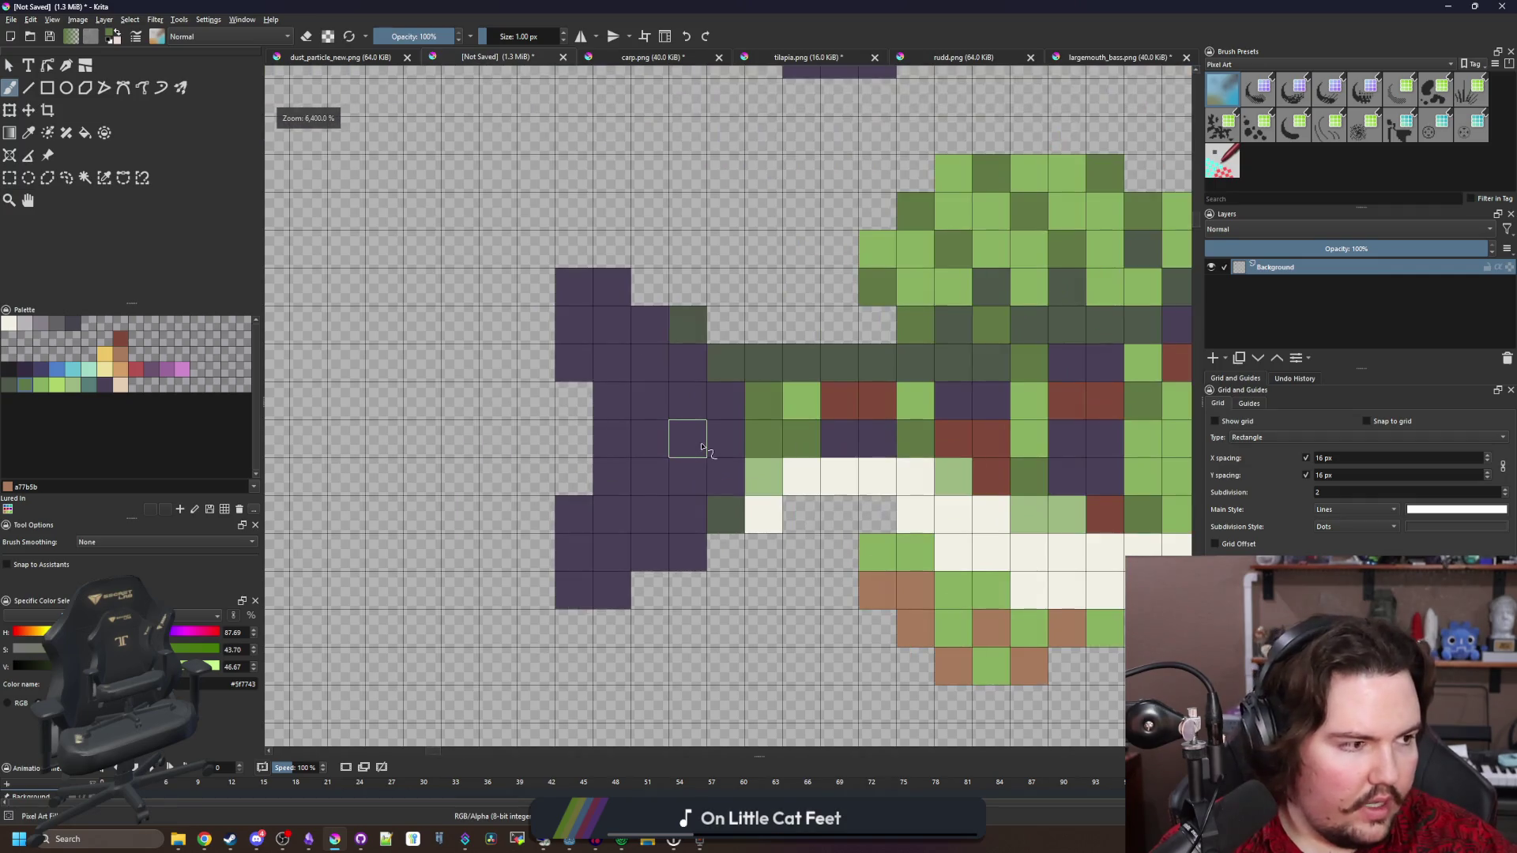
{"action": "key", "text": "p"}
{"action": "left_click", "coordinate": [922, 313]}
{"action": "key", "text": "b"}
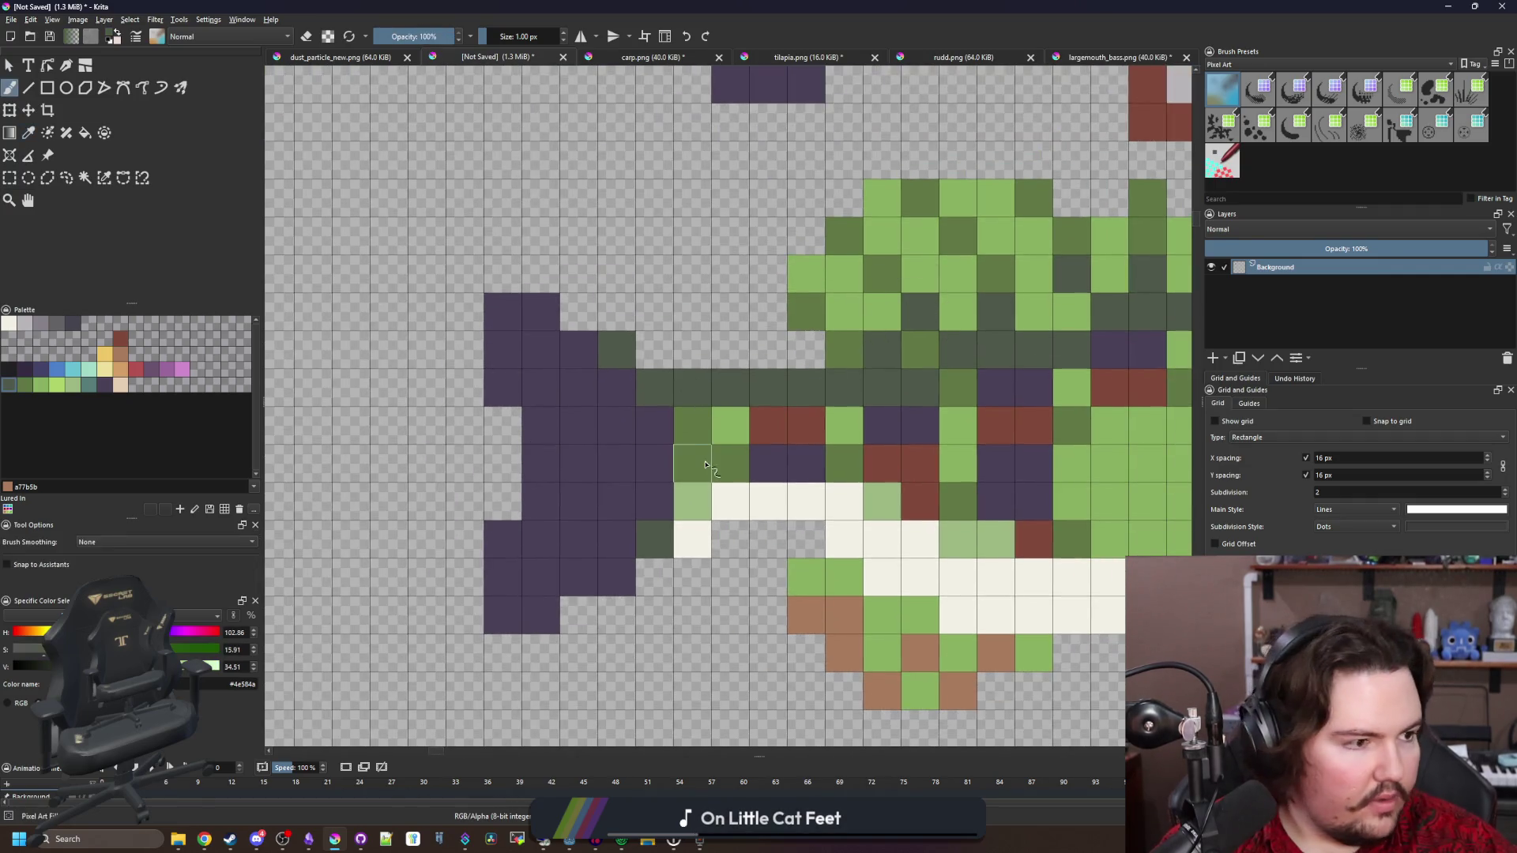
{"action": "left_click_drag", "start_coordinate": [660, 511], "coordinate": [576, 501]}
{"action": "left_click_drag", "start_coordinate": [626, 577], "coordinate": [553, 583]}
{"action": "left_click_drag", "start_coordinate": [669, 424], "coordinate": [626, 421]}
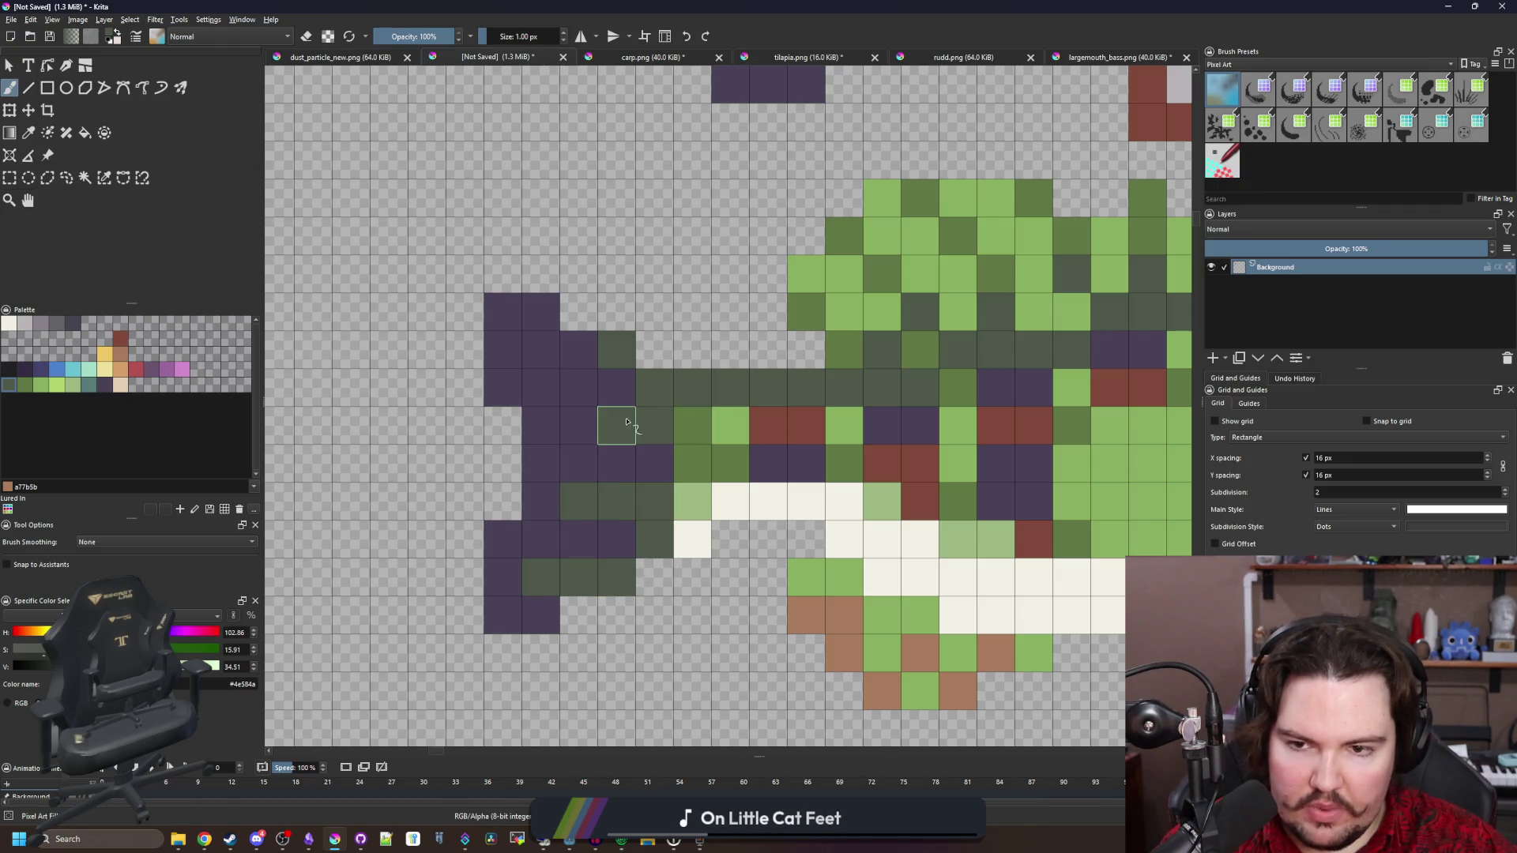
{"action": "left_click_drag", "start_coordinate": [600, 357], "coordinate": [541, 350]}
Fill the purple tail area with mid-green
{"action": "key", "text": "f"}
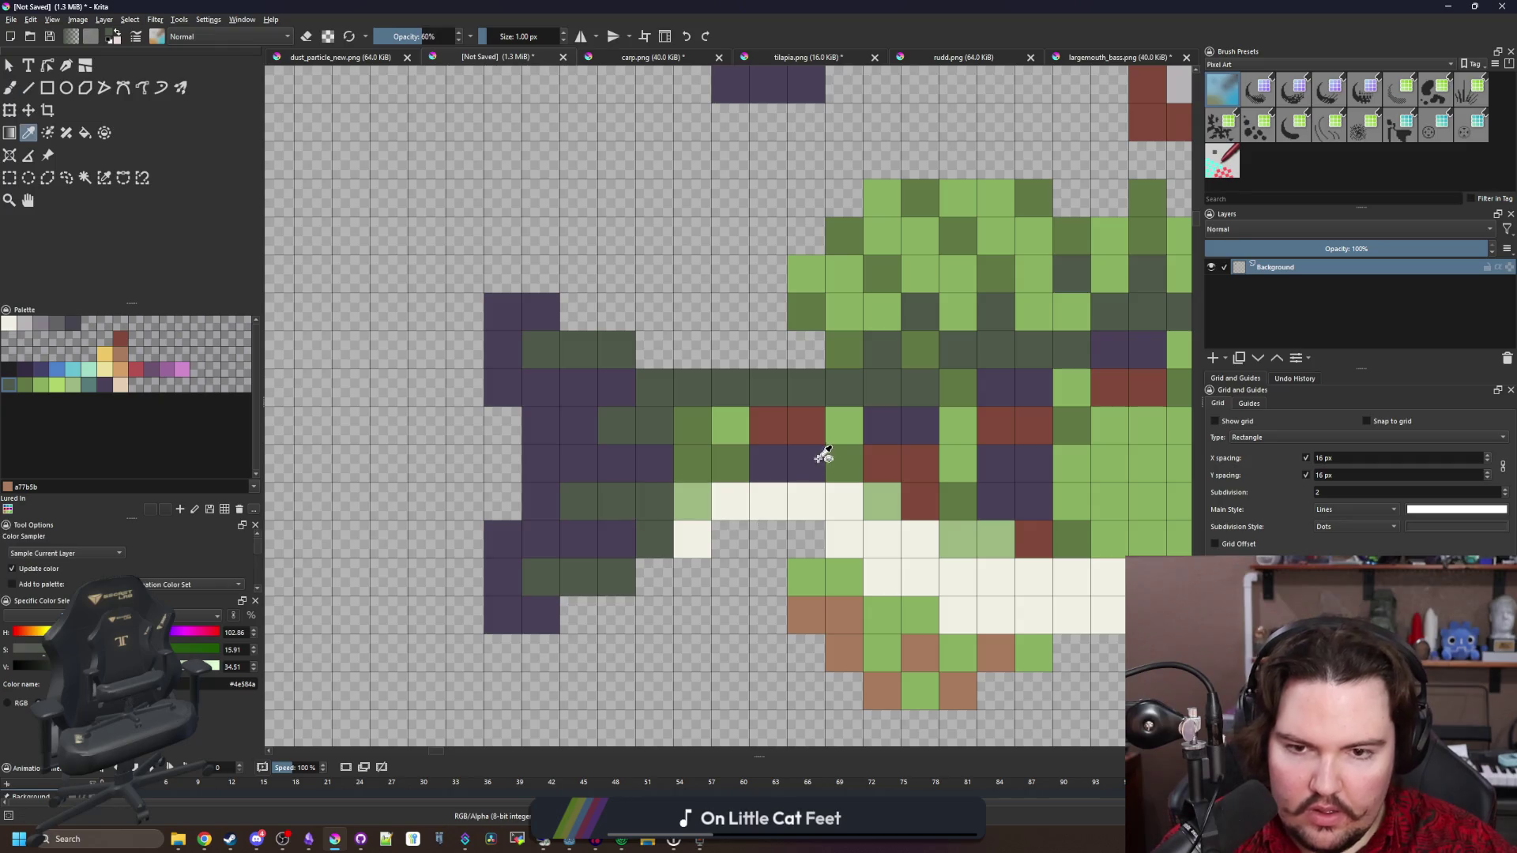
{"action": "left_click", "coordinate": [836, 455], "text": "ctrl"}
{"action": "left_click", "coordinate": [541, 470]}
{"action": "scroll", "coordinate": [545, 473], "scroll_direction": "down", "scroll_amount": 5}
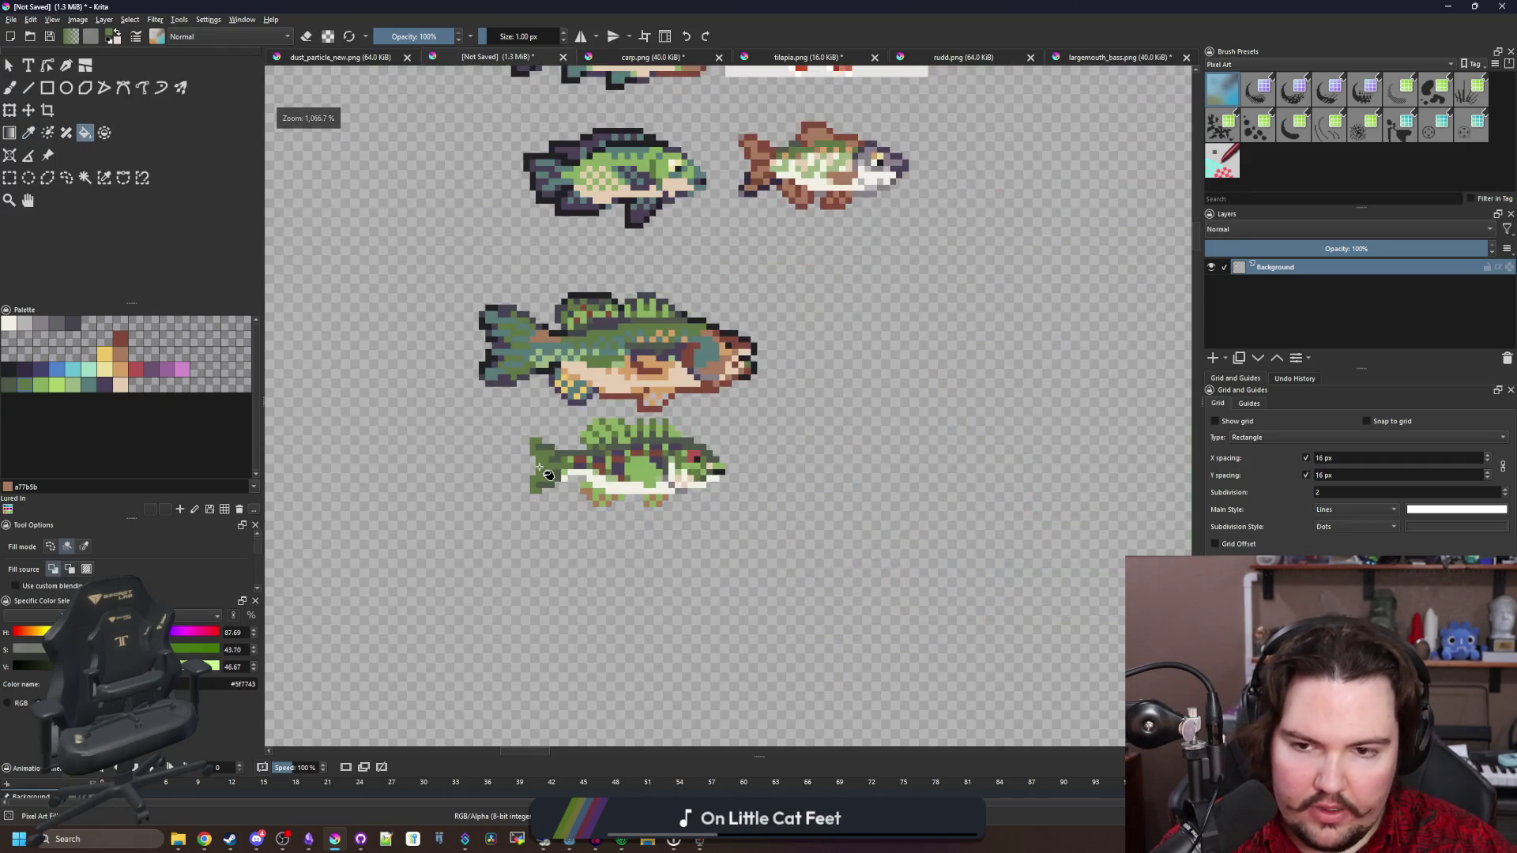
{"action": "scroll", "coordinate": [536, 496], "scroll_direction": "up", "scroll_amount": 5}
{"action": "scroll", "coordinate": [661, 353], "scroll_direction": "down", "scroll_amount": 1}
Outline the tail with dark purple cells, including its bottom row
{"action": "key", "text": "b"}
{"action": "left_click", "coordinate": [701, 383], "text": "ctrl"}
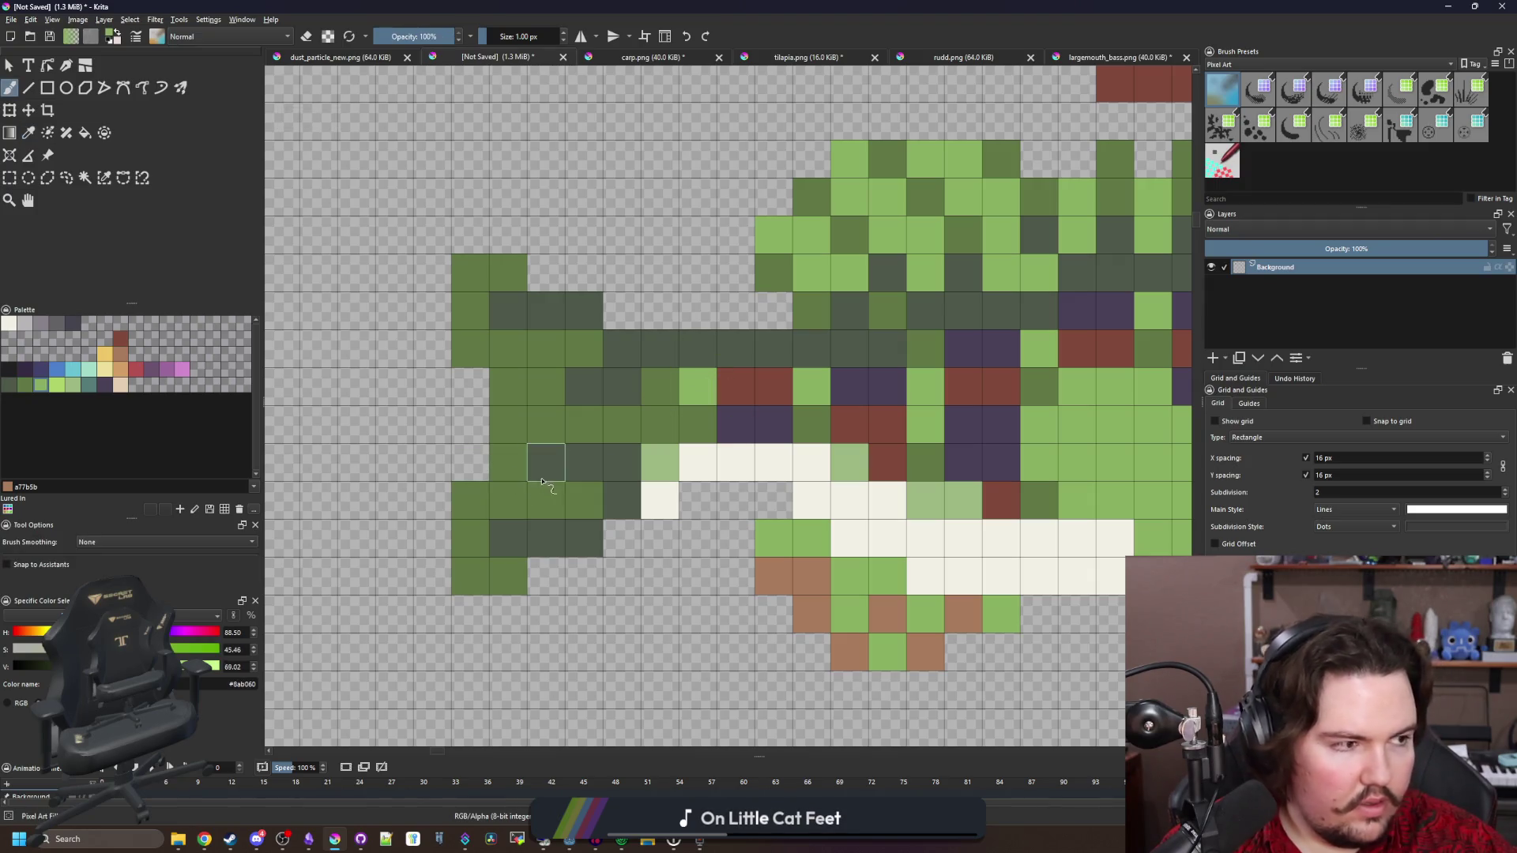
{"action": "left_click_drag", "start_coordinate": [591, 435], "coordinate": [520, 505]}
{"action": "left_click", "coordinate": [874, 492], "text": "ctrl"}
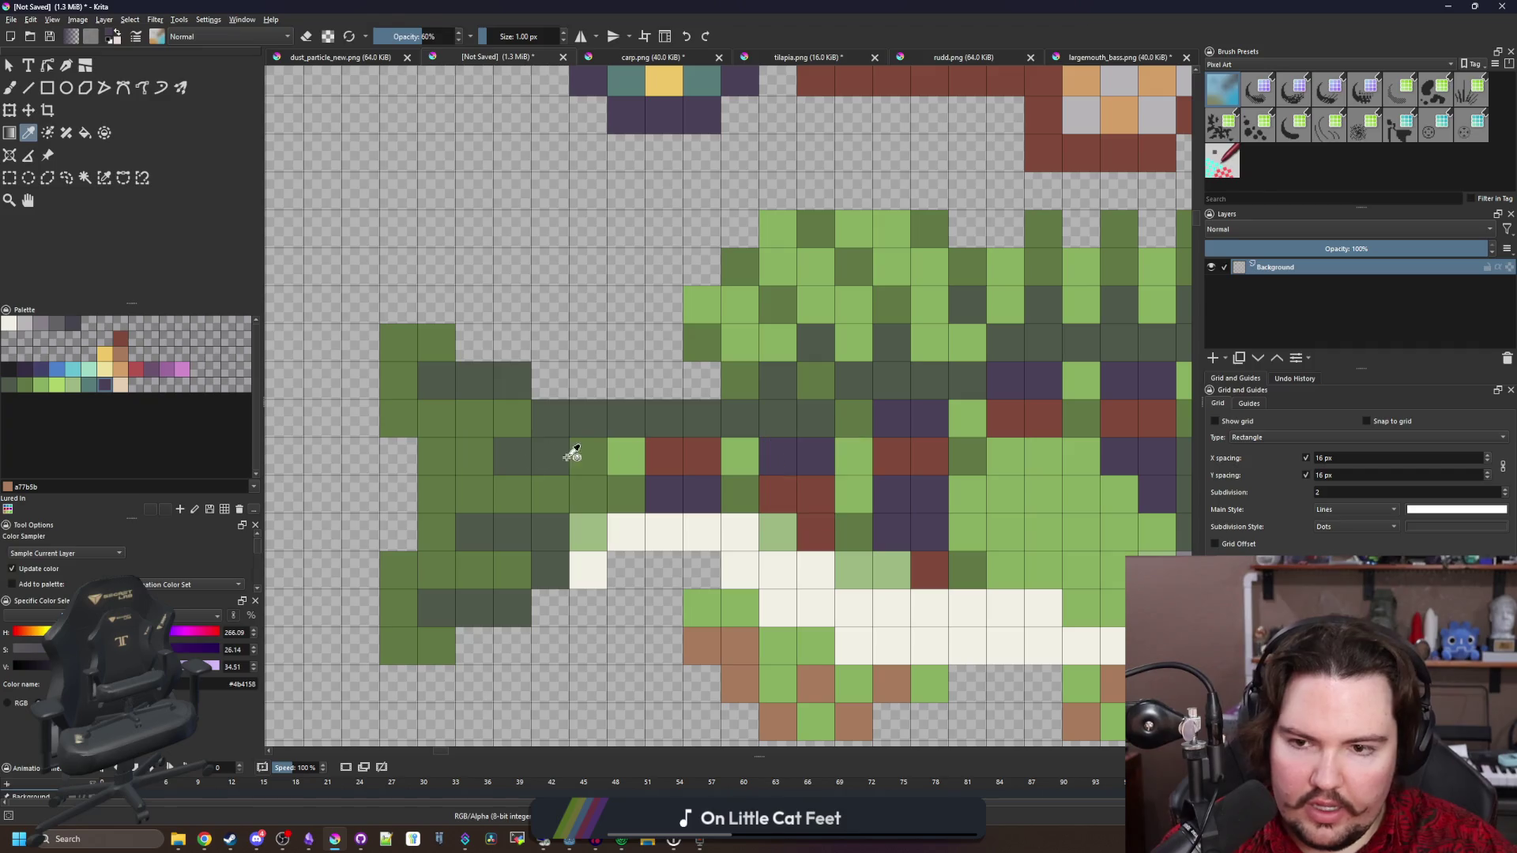
{"action": "left_click", "coordinate": [587, 418]}
{"action": "left_click_drag", "start_coordinate": [550, 456], "coordinate": [512, 456]}
{"action": "left_click_drag", "start_coordinate": [512, 380], "coordinate": [436, 380]}
{"action": "left_click_drag", "start_coordinate": [550, 531], "coordinate": [474, 530]}
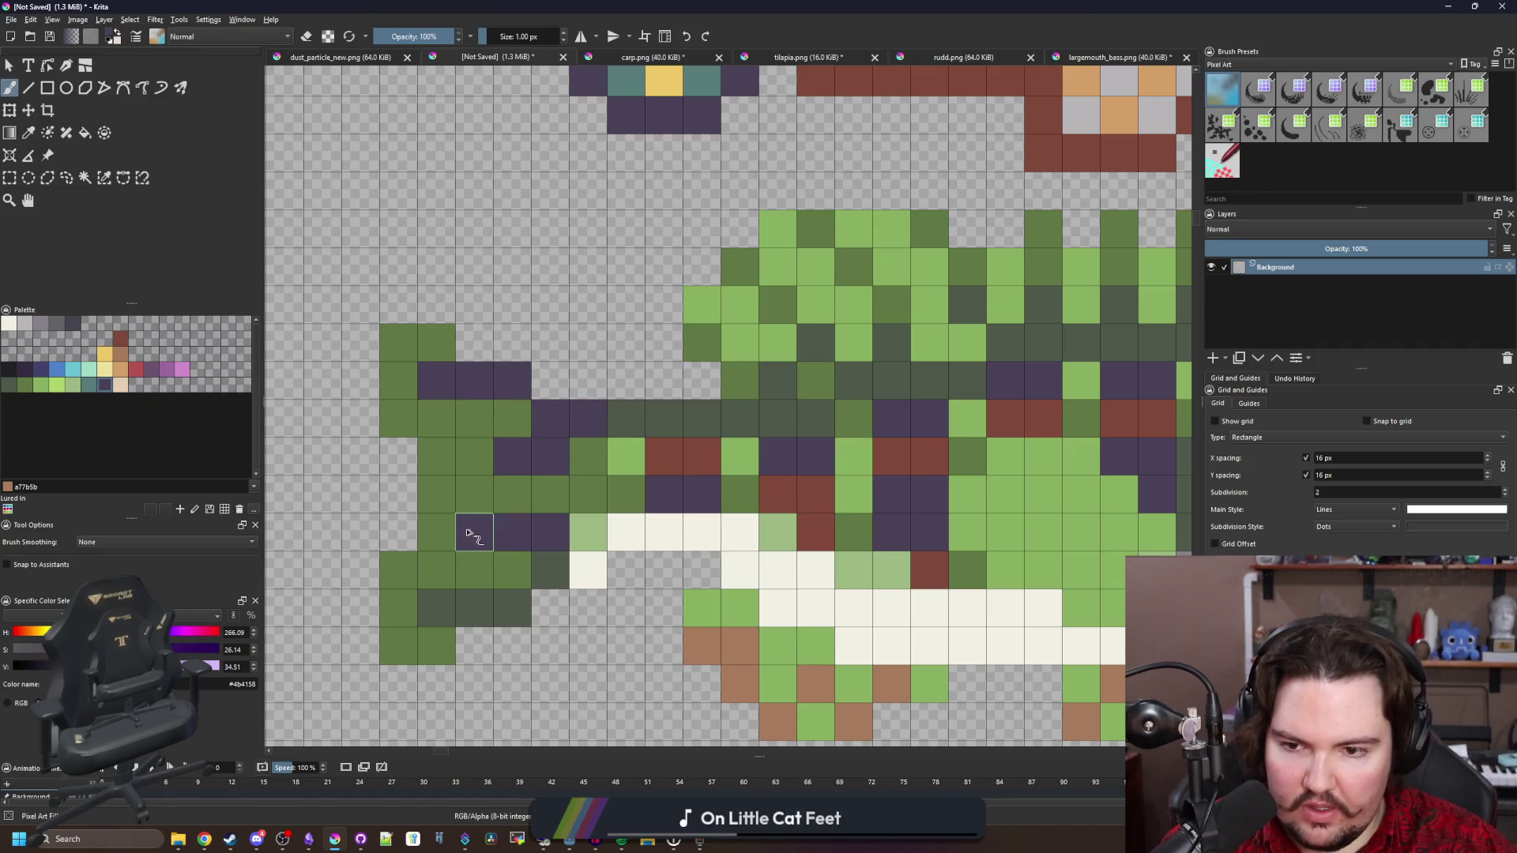
{"action": "left_click", "coordinate": [550, 570]}
{"action": "left_click_drag", "start_coordinate": [521, 602], "coordinate": [436, 609]}
Fill the tail's green area with dark green and add one more dark green cell
{"action": "key", "text": "f"}
{"action": "left_click", "coordinate": [609, 430], "text": "ctrl"}
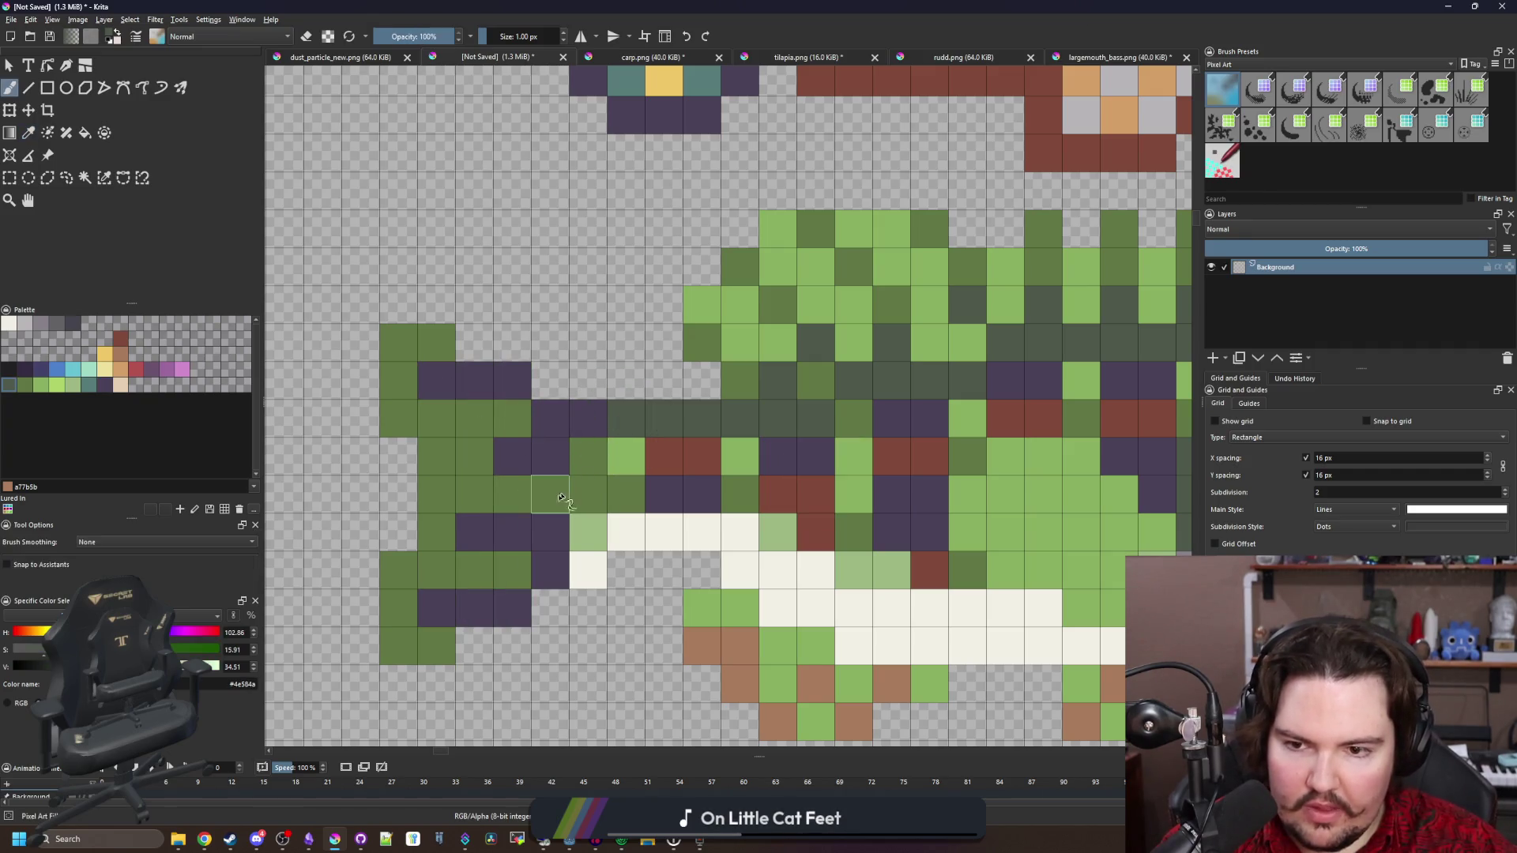
{"action": "left_click", "coordinate": [490, 505]}
{"action": "key", "text": "b"}
{"action": "left_click", "coordinate": [588, 456]}
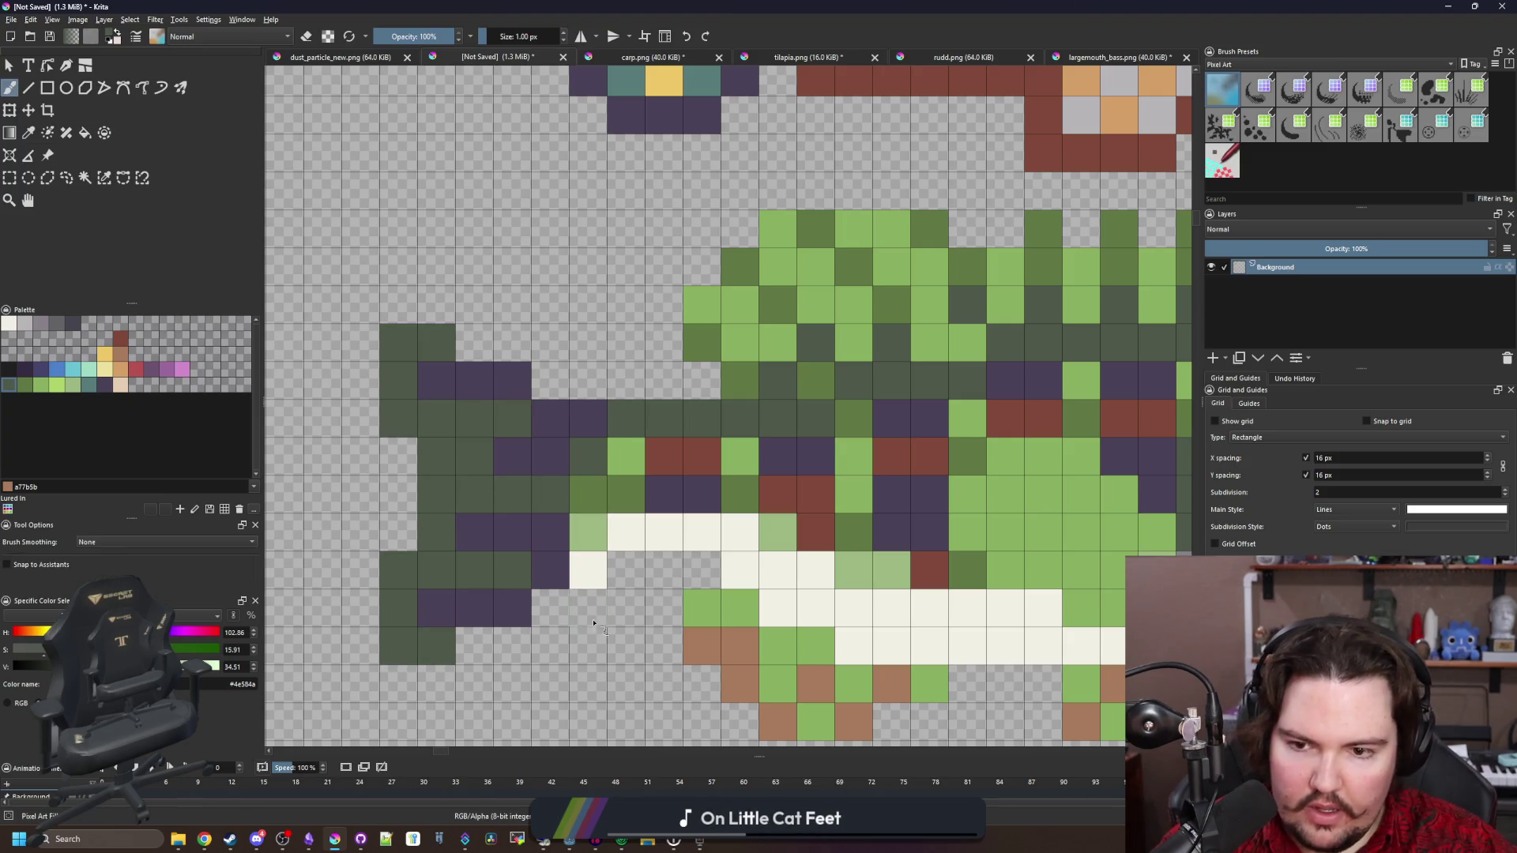
Paint two light green cells near the tail, sampled from the fish
{"action": "key", "text": "p"}
{"action": "scroll", "coordinate": [585, 558], "scroll_direction": "down", "scroll_amount": 1}
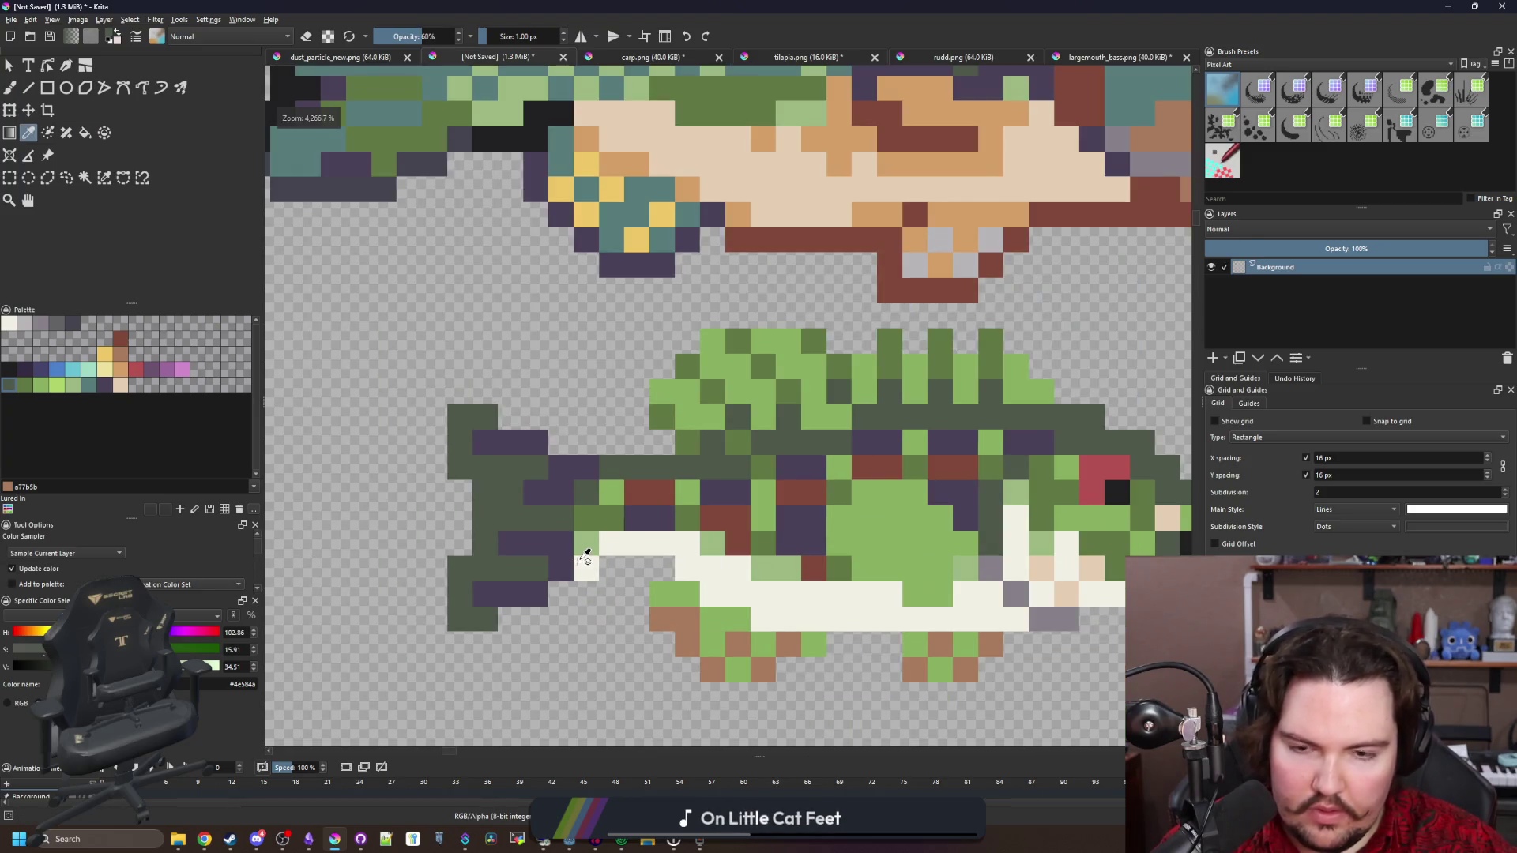
{"action": "scroll", "coordinate": [586, 558], "scroll_direction": "up", "scroll_amount": 1}
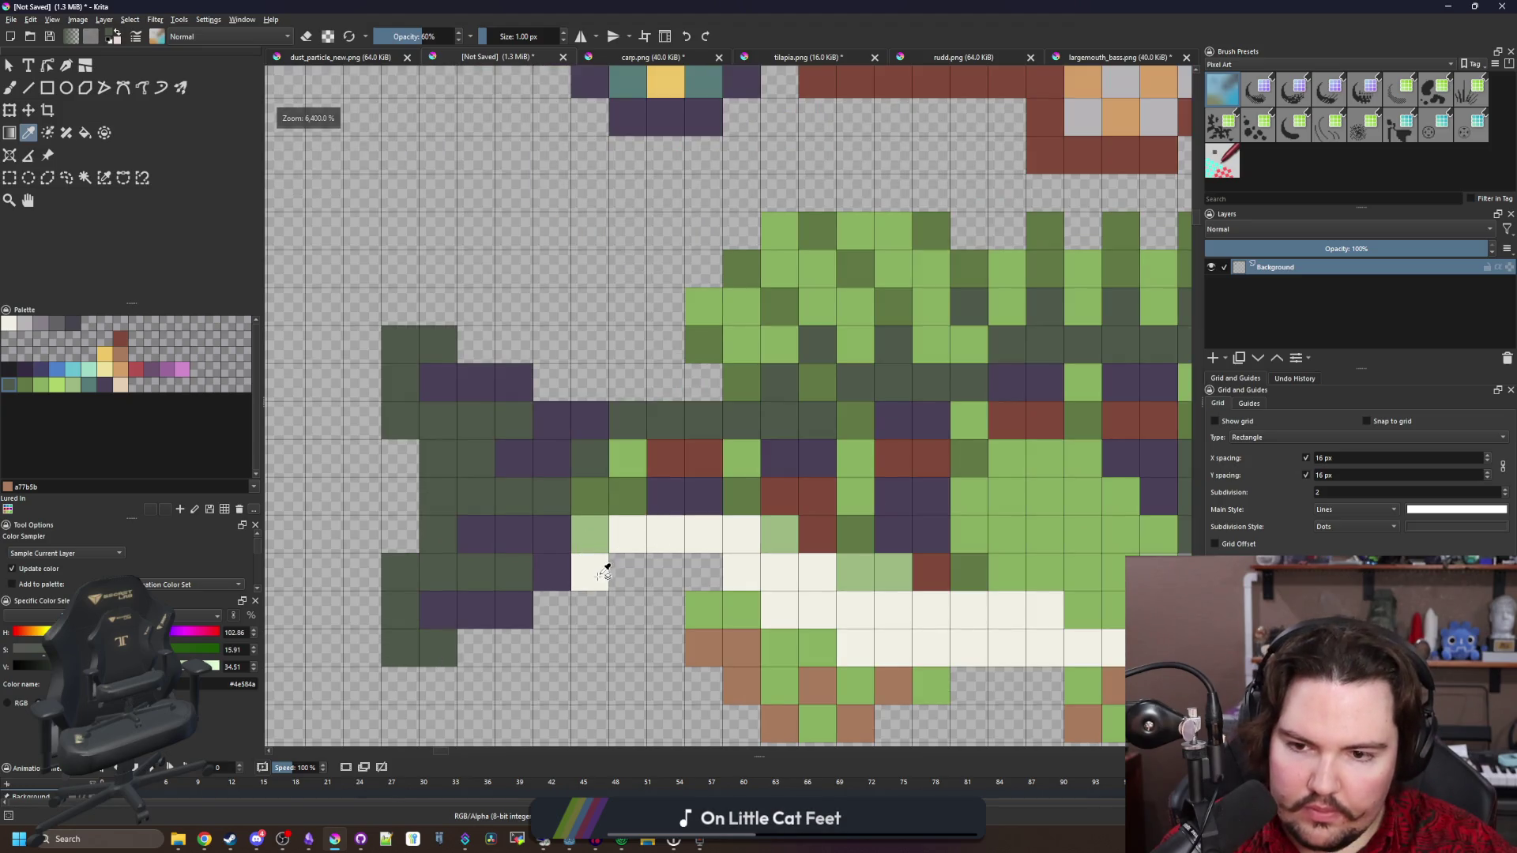
{"action": "left_click", "coordinate": [593, 531]}
{"action": "key", "text": "b"}
{"action": "mouse_move", "coordinate": [551, 534]}
{"action": "left_mouse_down"}
{"action": "mouse_move", "coordinate": [557, 504]}
{"action": "mouse_move", "coordinate": [559, 542]}
{"action": "left_mouse_up"}
Try dark purple pixels along the tail edge, then undo them
{"action": "key", "text": "p"}
{"action": "left_click", "coordinate": [856, 534]}
{"action": "key", "text": "b"}
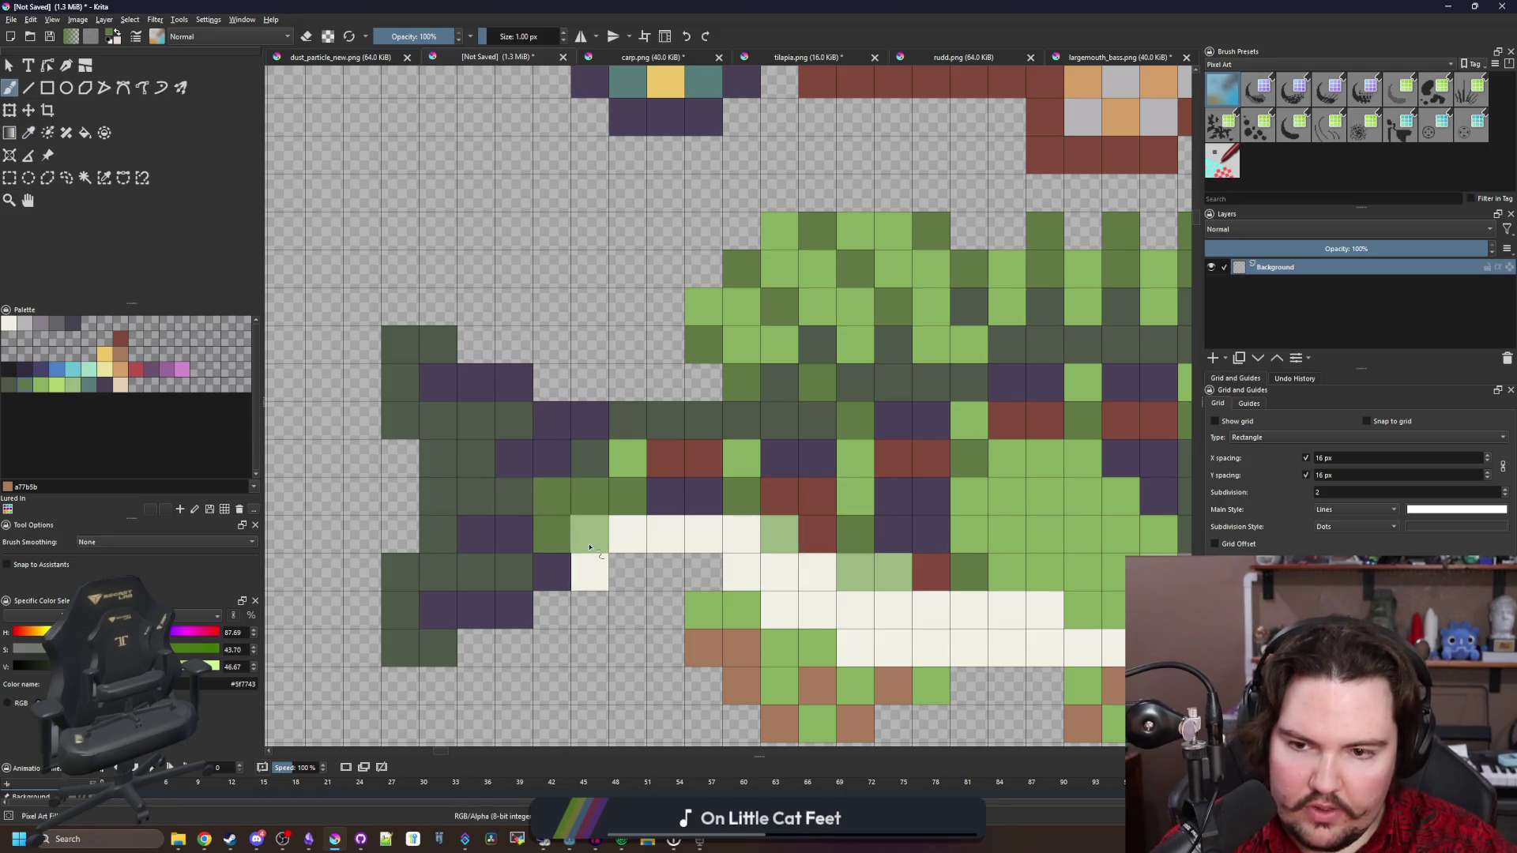
{"action": "scroll", "coordinate": [579, 569], "scroll_direction": "down", "scroll_amount": 7}
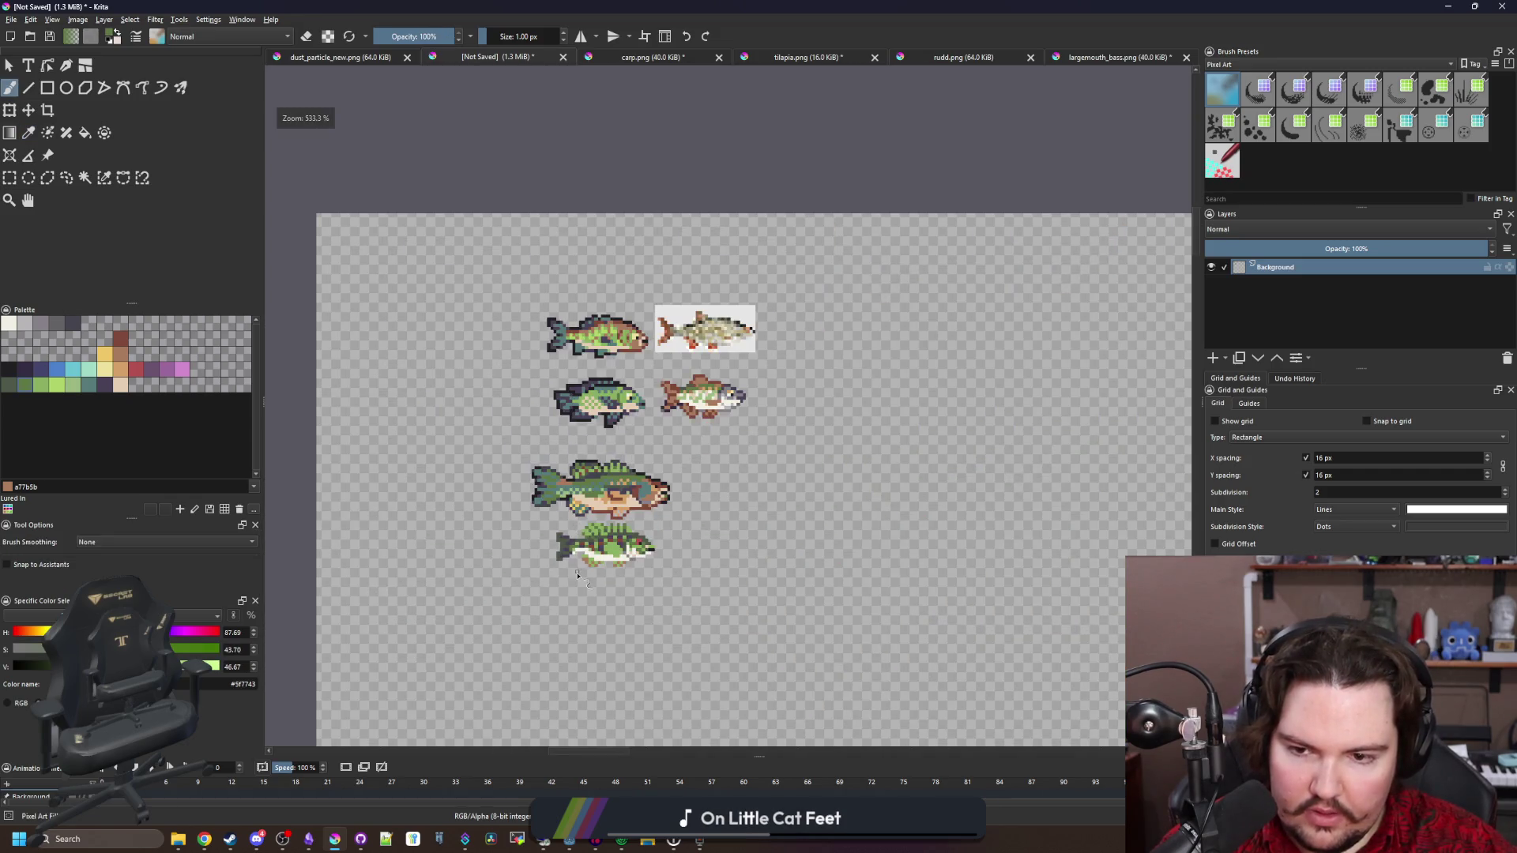
{"action": "scroll", "coordinate": [577, 575], "scroll_direction": "up", "scroll_amount": 7}
{"action": "key", "text": "p"}
{"action": "left_click", "coordinate": [576, 582]}
{"action": "key", "text": "b"}
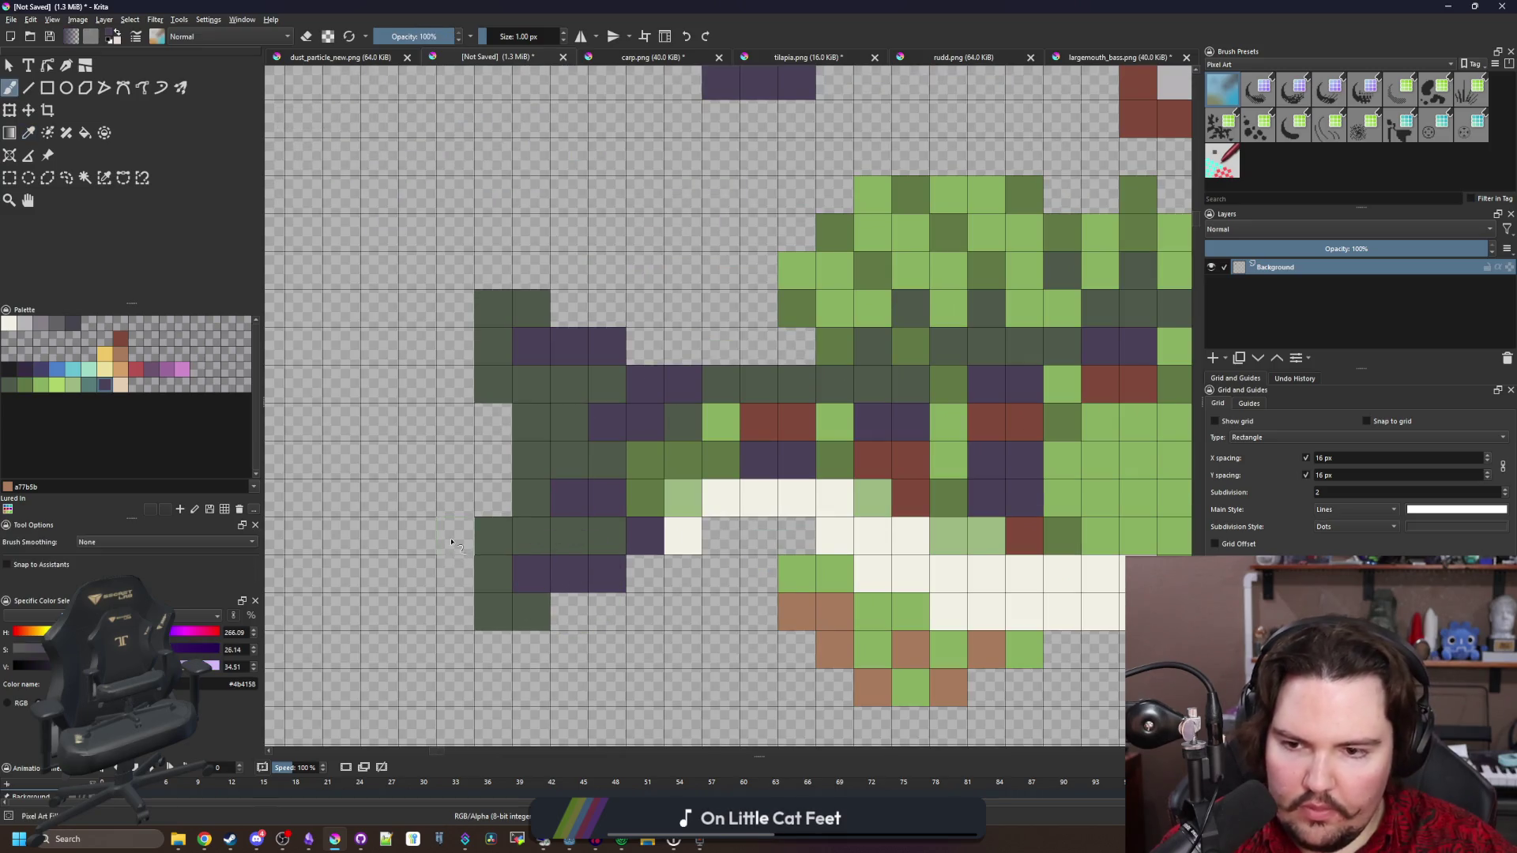
{"action": "mouse_move", "coordinate": [451, 543]}
{"action": "left_mouse_down"}
{"action": "mouse_move", "coordinate": [456, 609]}
{"action": "mouse_move", "coordinate": [529, 648]}
{"action": "left_mouse_up"}
{"action": "key", "text": "ctrl+z"}
{"action": "key", "text": "ctrl+z"}
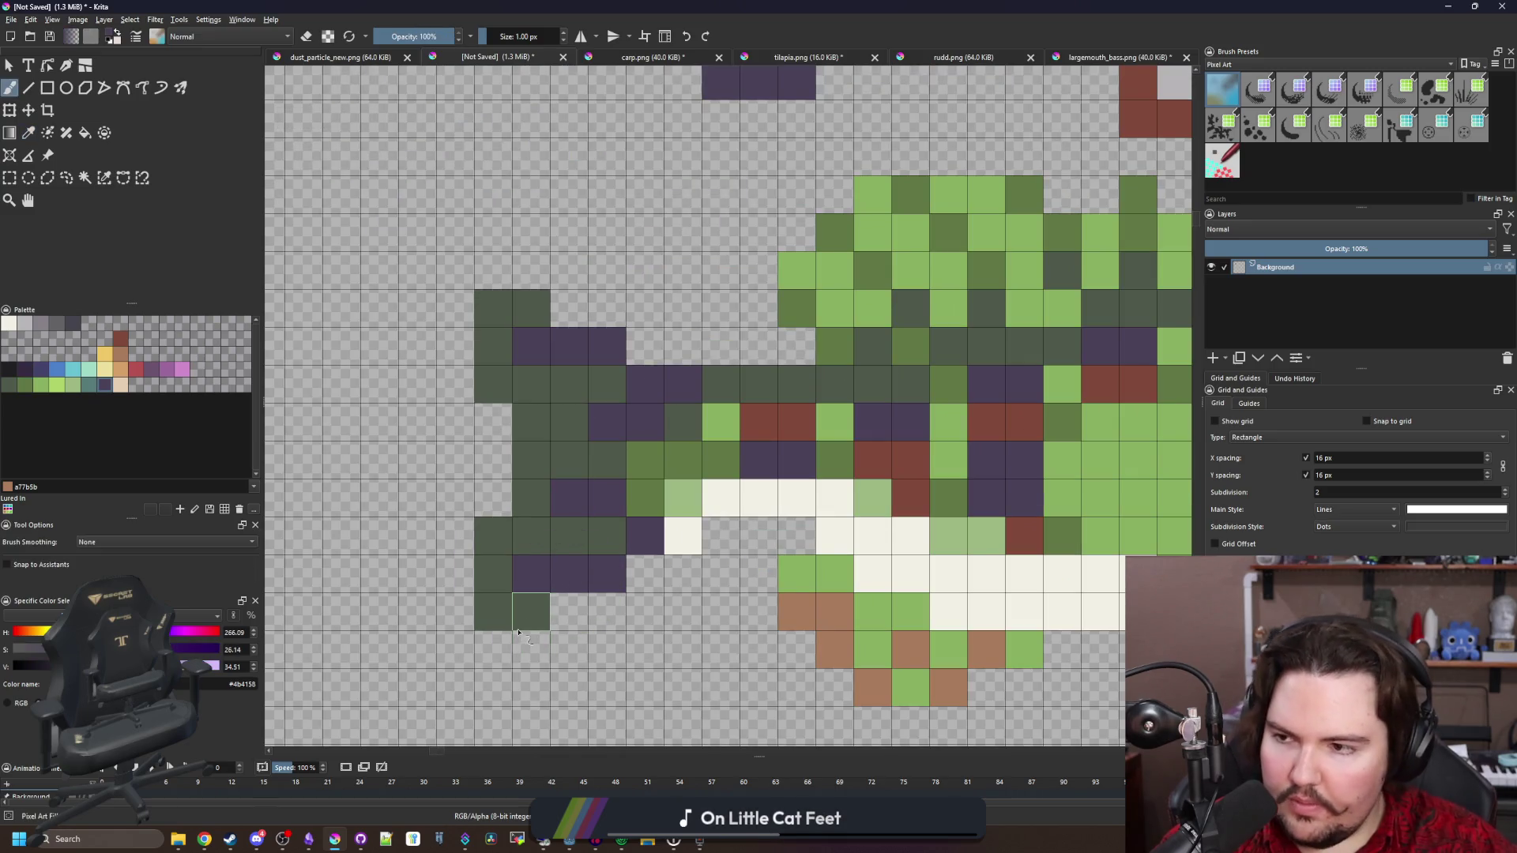
{"action": "scroll", "coordinate": [535, 630], "scroll_direction": "down", "scroll_amount": 3}
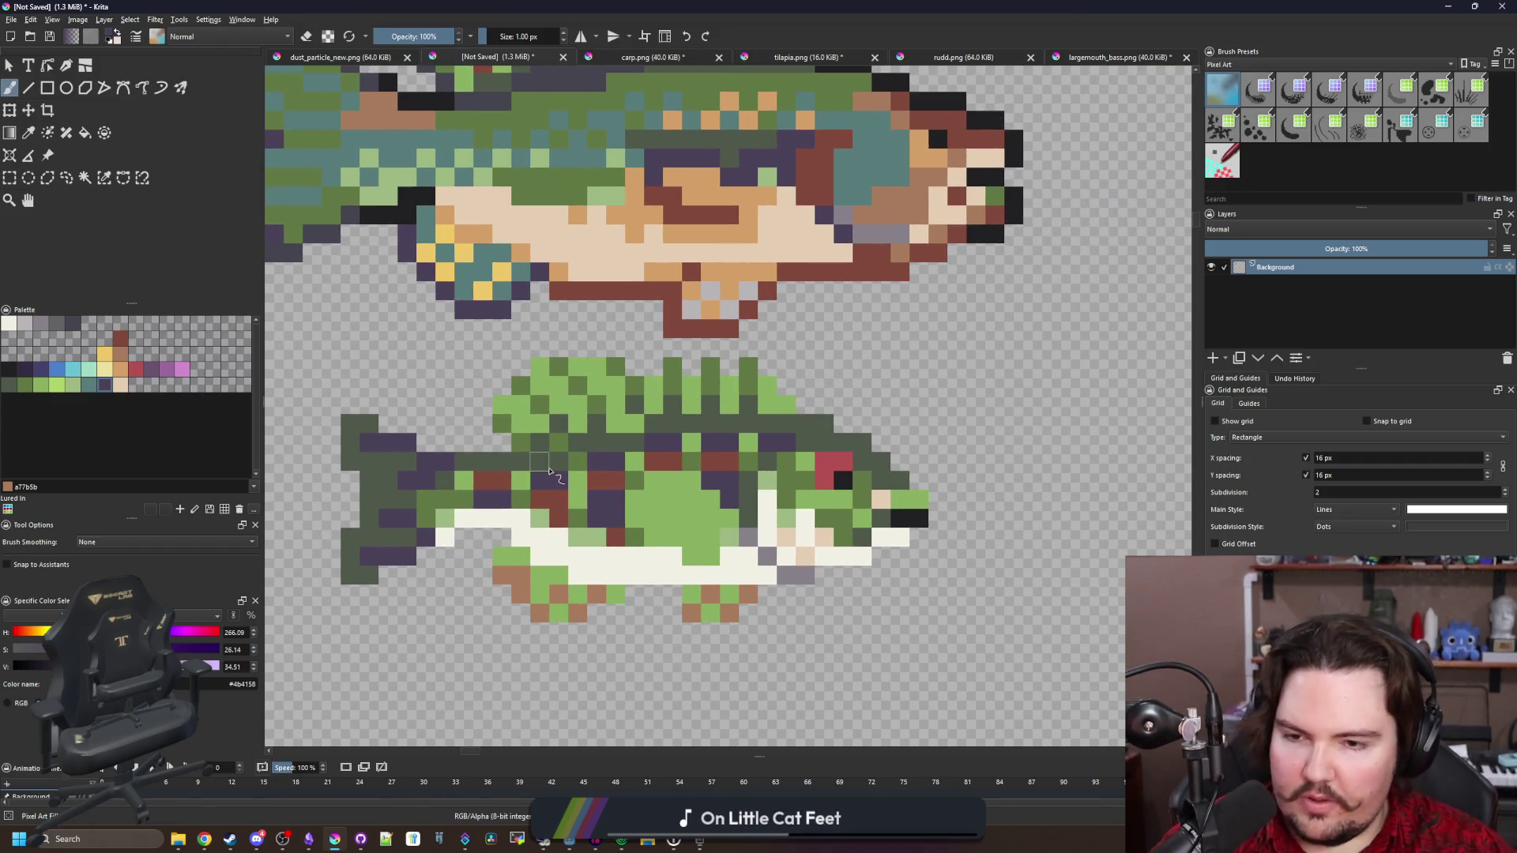
Sample the body's dark green and paint four body cells dark green
{"action": "scroll", "coordinate": [571, 469], "scroll_direction": "up", "scroll_amount": 2}
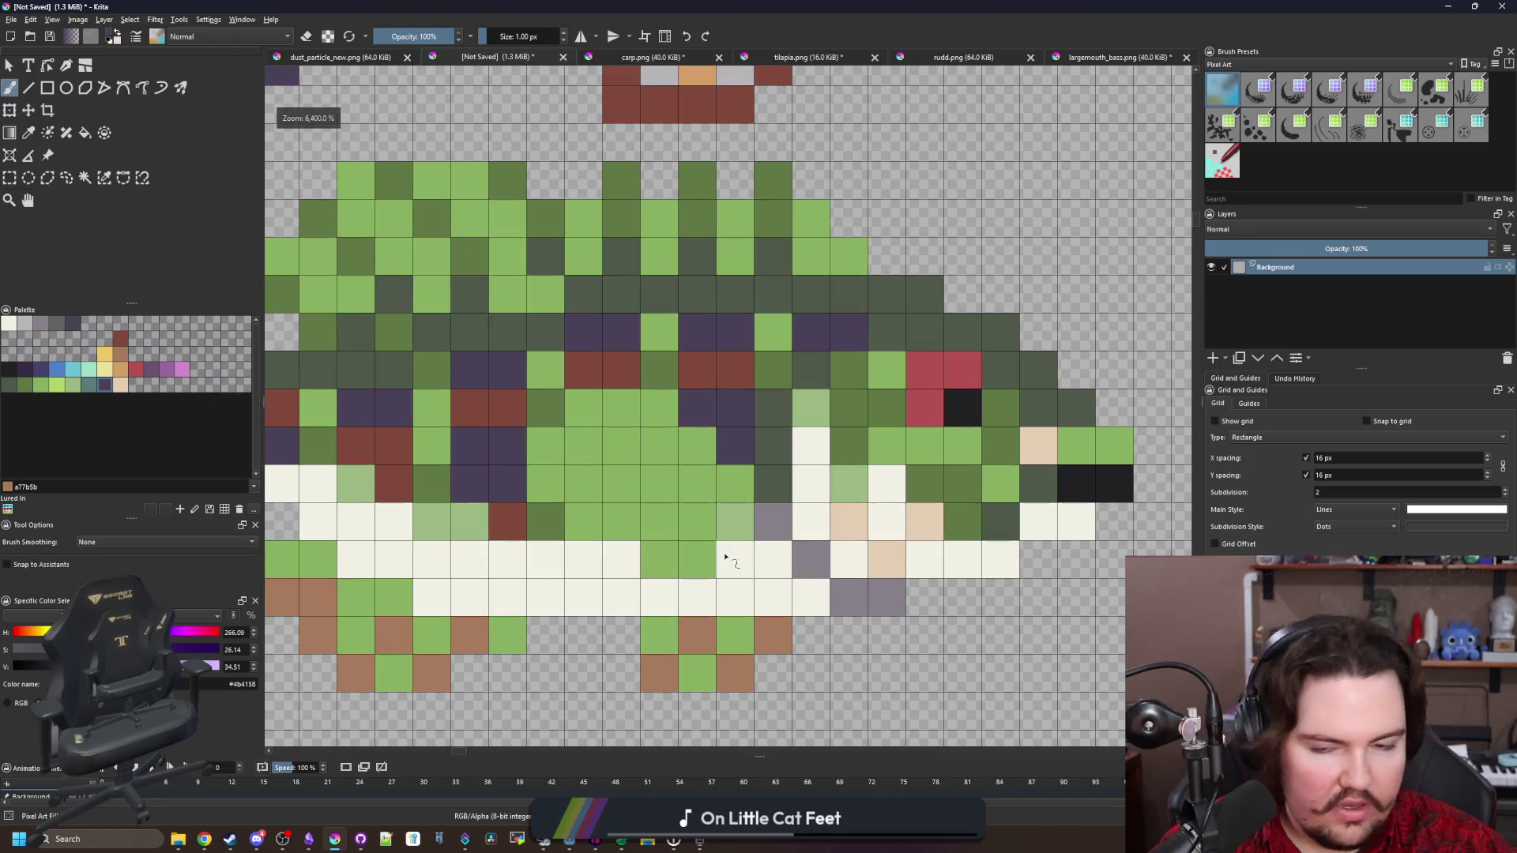
{"action": "key", "text": "p"}
{"action": "scroll", "coordinate": [707, 450], "scroll_direction": "down", "scroll_amount": 2}
{"action": "scroll", "coordinate": [707, 450], "scroll_direction": "down", "scroll_amount": 4}
{"action": "scroll", "coordinate": [679, 435], "scroll_direction": "up", "scroll_amount": 6}
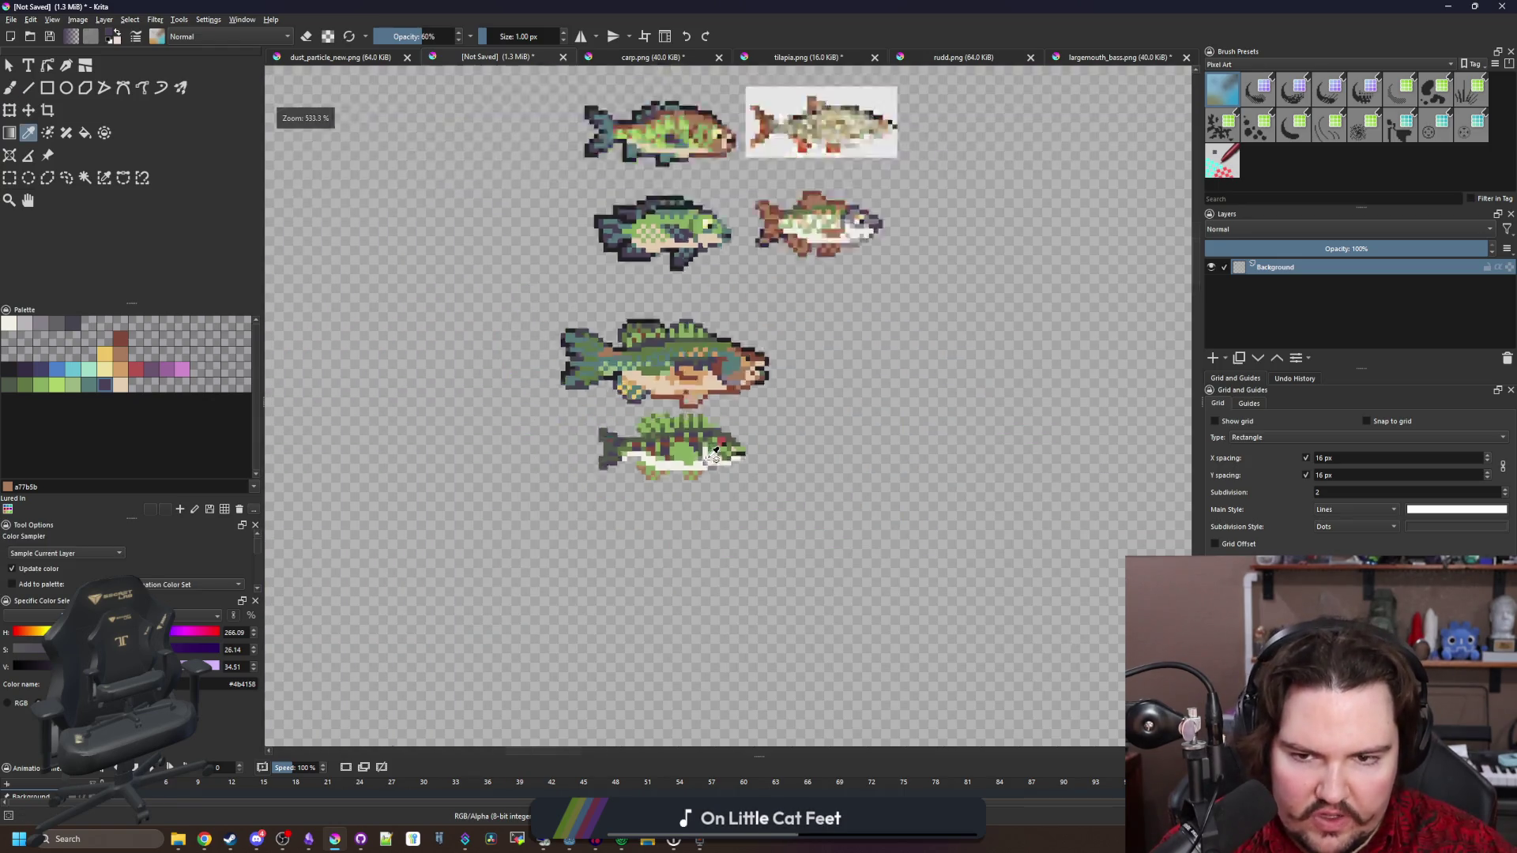
{"action": "left_click", "coordinate": [767, 325]}
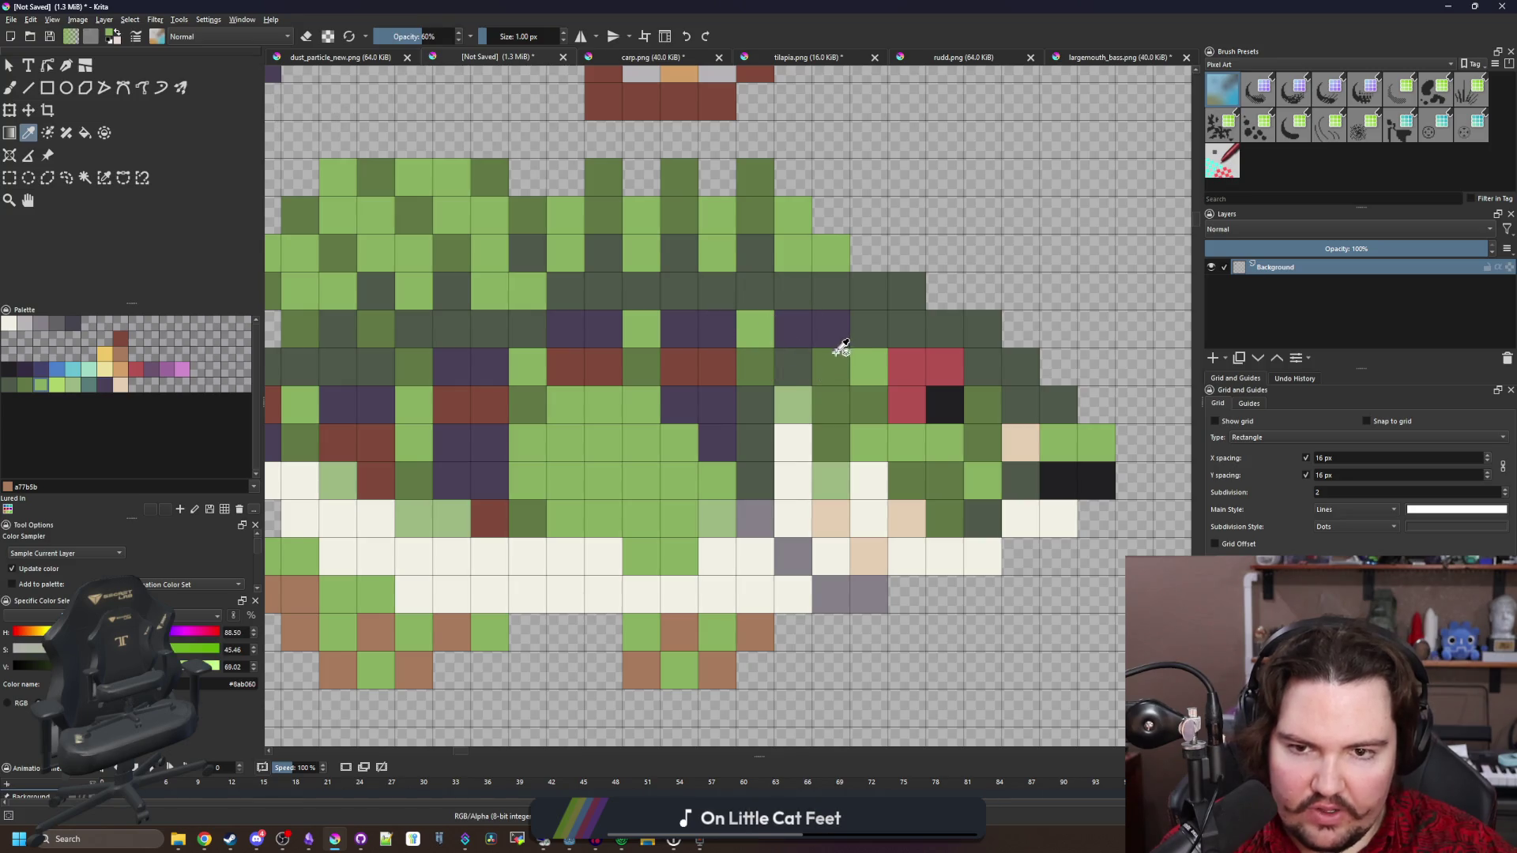
{"action": "left_click", "coordinate": [806, 355]}
{"action": "key", "text": "b"}
{"action": "left_click", "coordinate": [679, 518]}
{"action": "left_click", "coordinate": [642, 480]}
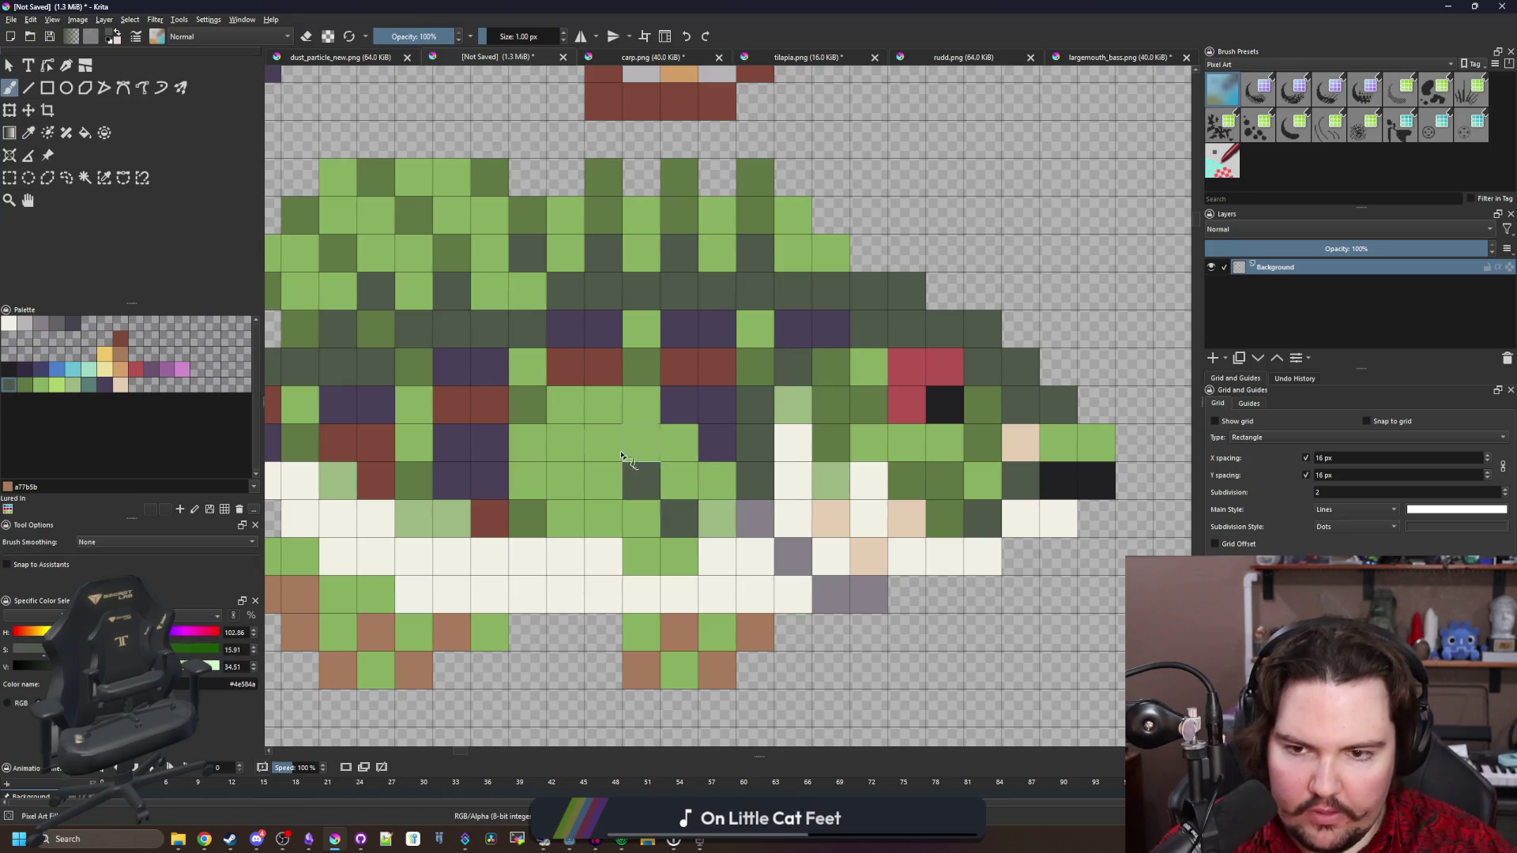
{"action": "left_click", "coordinate": [604, 442]}
{"action": "left_click", "coordinate": [603, 519]}
Repaint six dark body cells light green, forming a rounded mid-flank patch
{"action": "scroll", "coordinate": [601, 443], "scroll_direction": "down", "scroll_amount": 7}
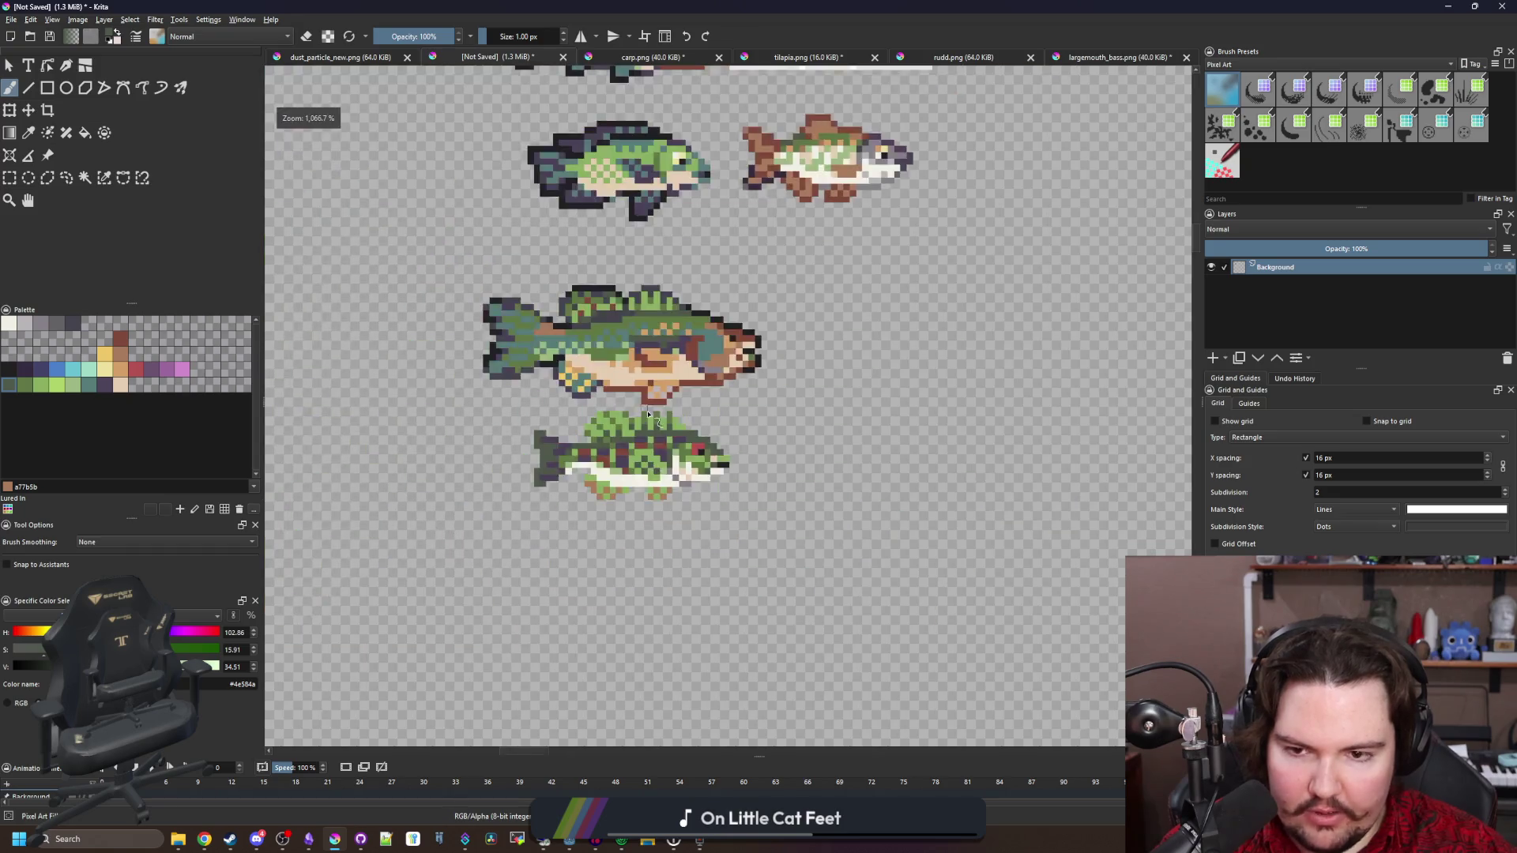
{"action": "scroll", "coordinate": [646, 400], "scroll_direction": "up", "scroll_amount": 2}
{"action": "scroll", "coordinate": [647, 401], "scroll_direction": "up", "scroll_amount": 5}
{"action": "left_click", "coordinate": [581, 519]}
{"action": "left_click", "coordinate": [618, 558]}
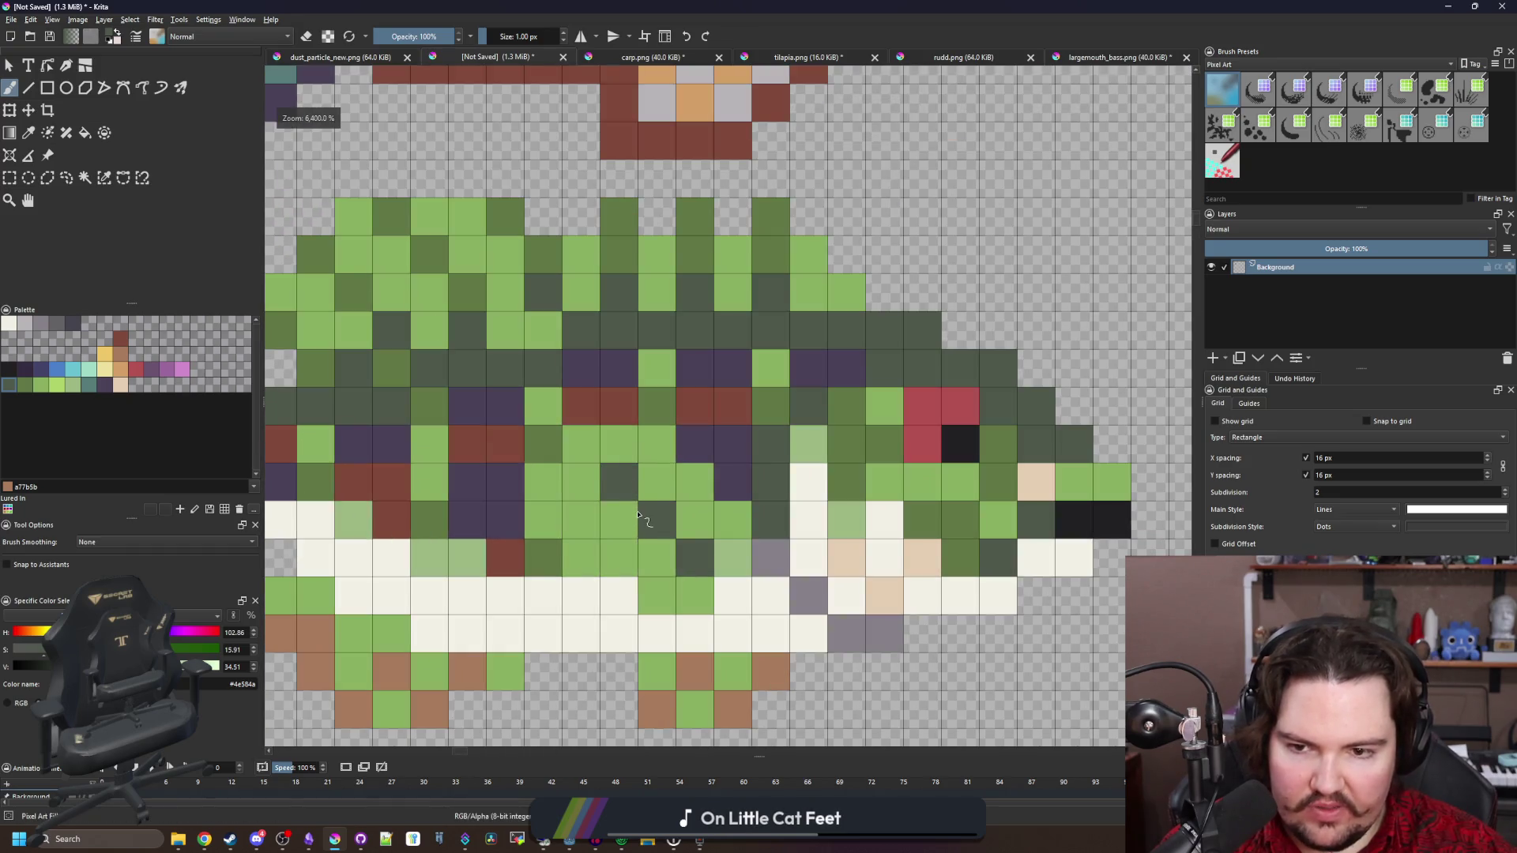
{"action": "left_click", "coordinate": [618, 477]}
{"action": "left_click", "coordinate": [655, 519]}
{"action": "left_click", "coordinate": [694, 482]}
{"action": "left_click", "coordinate": [695, 558]}
{"action": "key", "text": "ctrl+z"}
{"action": "key", "text": "ctrl+z"}
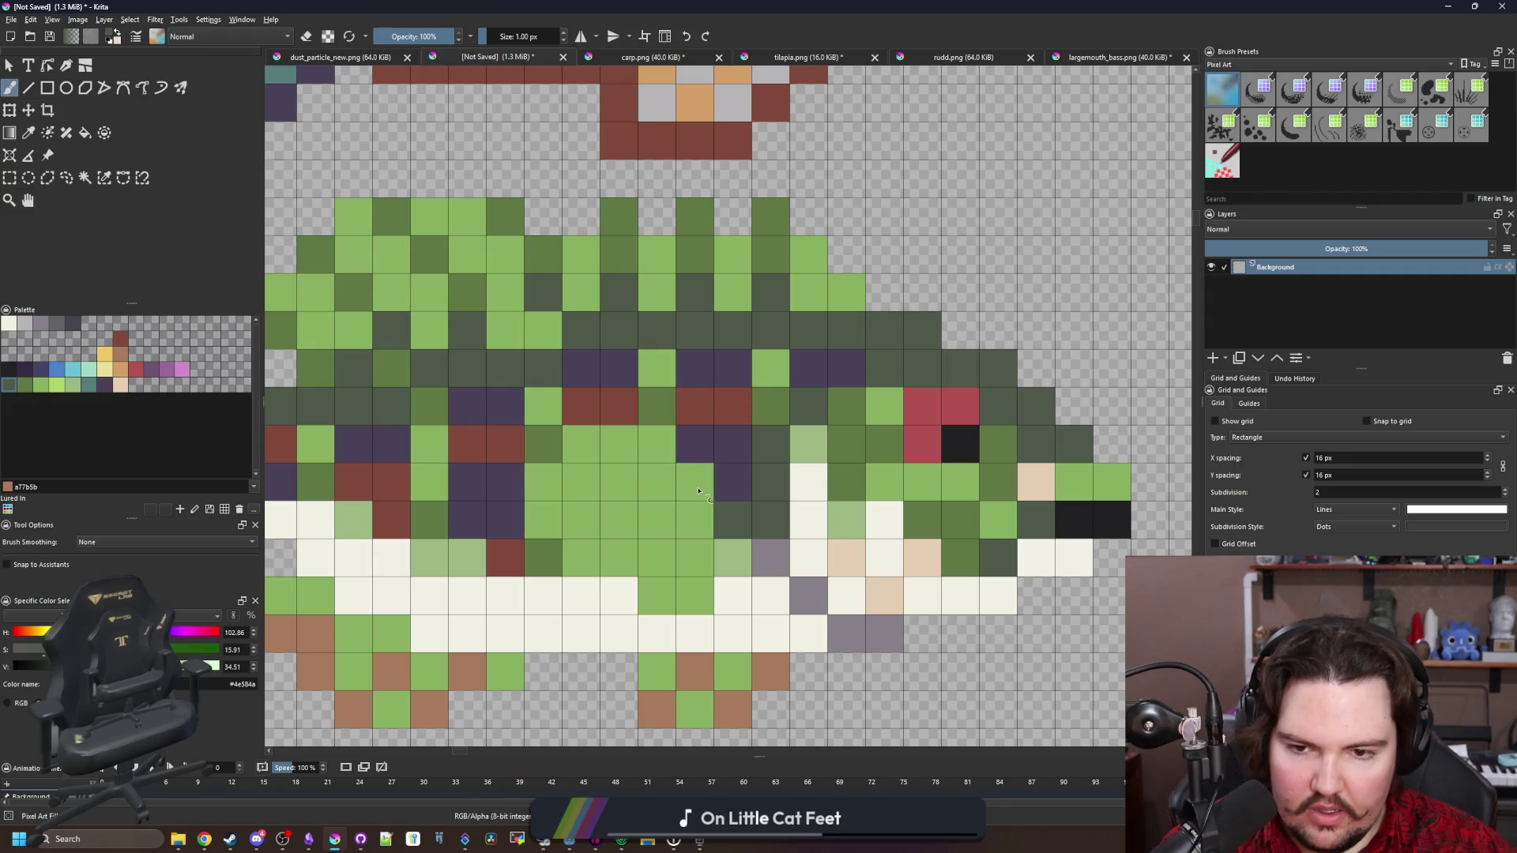
{"action": "key", "text": "ctrl+shift+z"}
{"action": "key", "text": "ctrl+shift+z"}
Sample the belly's cream and extend the cream belly over neighbouring green cells
{"action": "left_click", "coordinate": [844, 444], "text": "ctrl"}
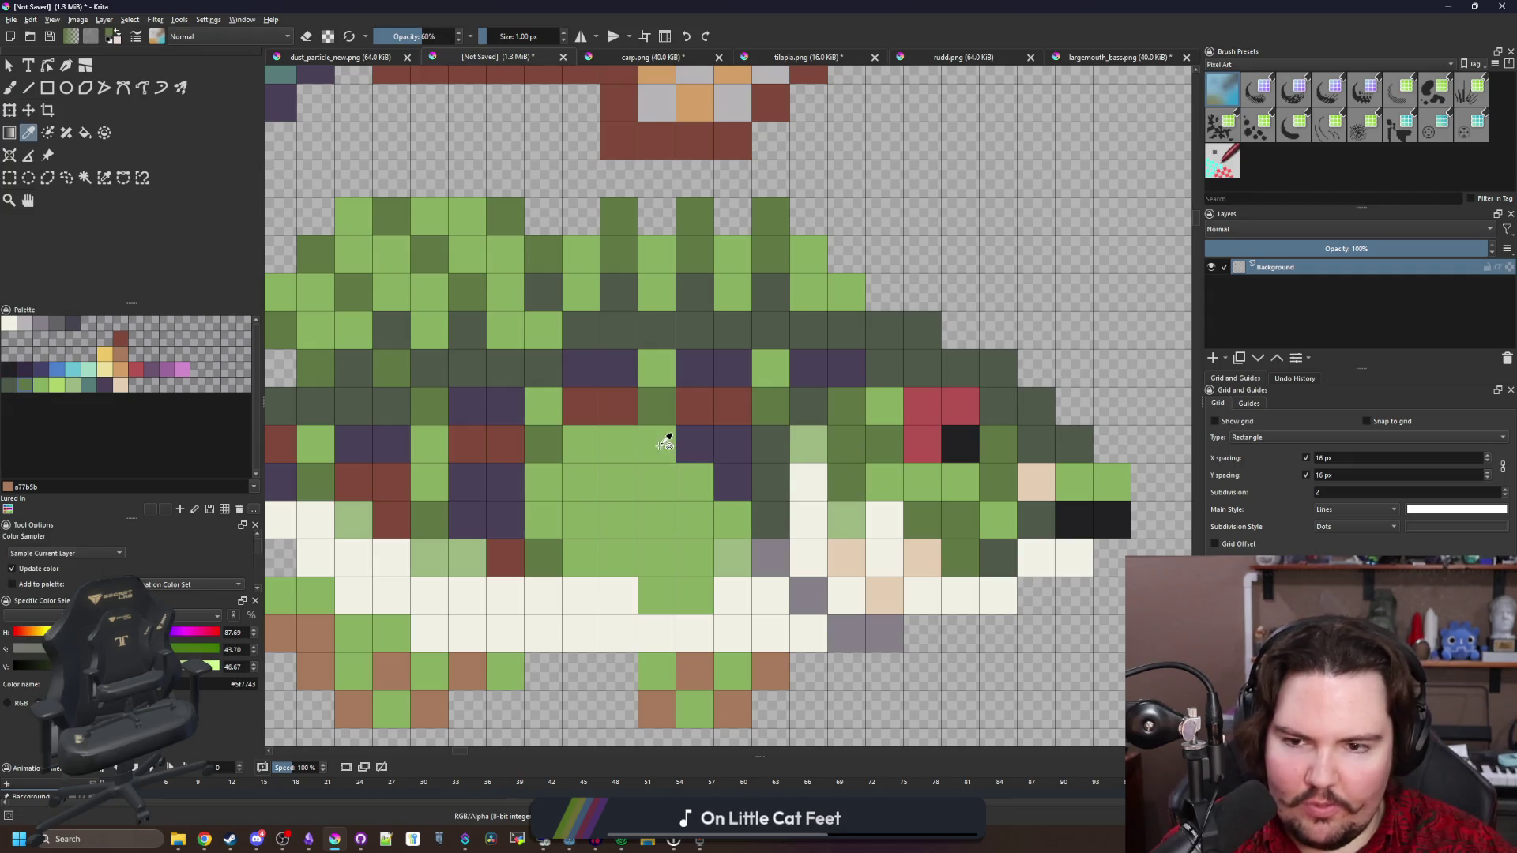
{"action": "left_click_drag", "start_coordinate": [637, 501], "coordinate": [600, 489]}
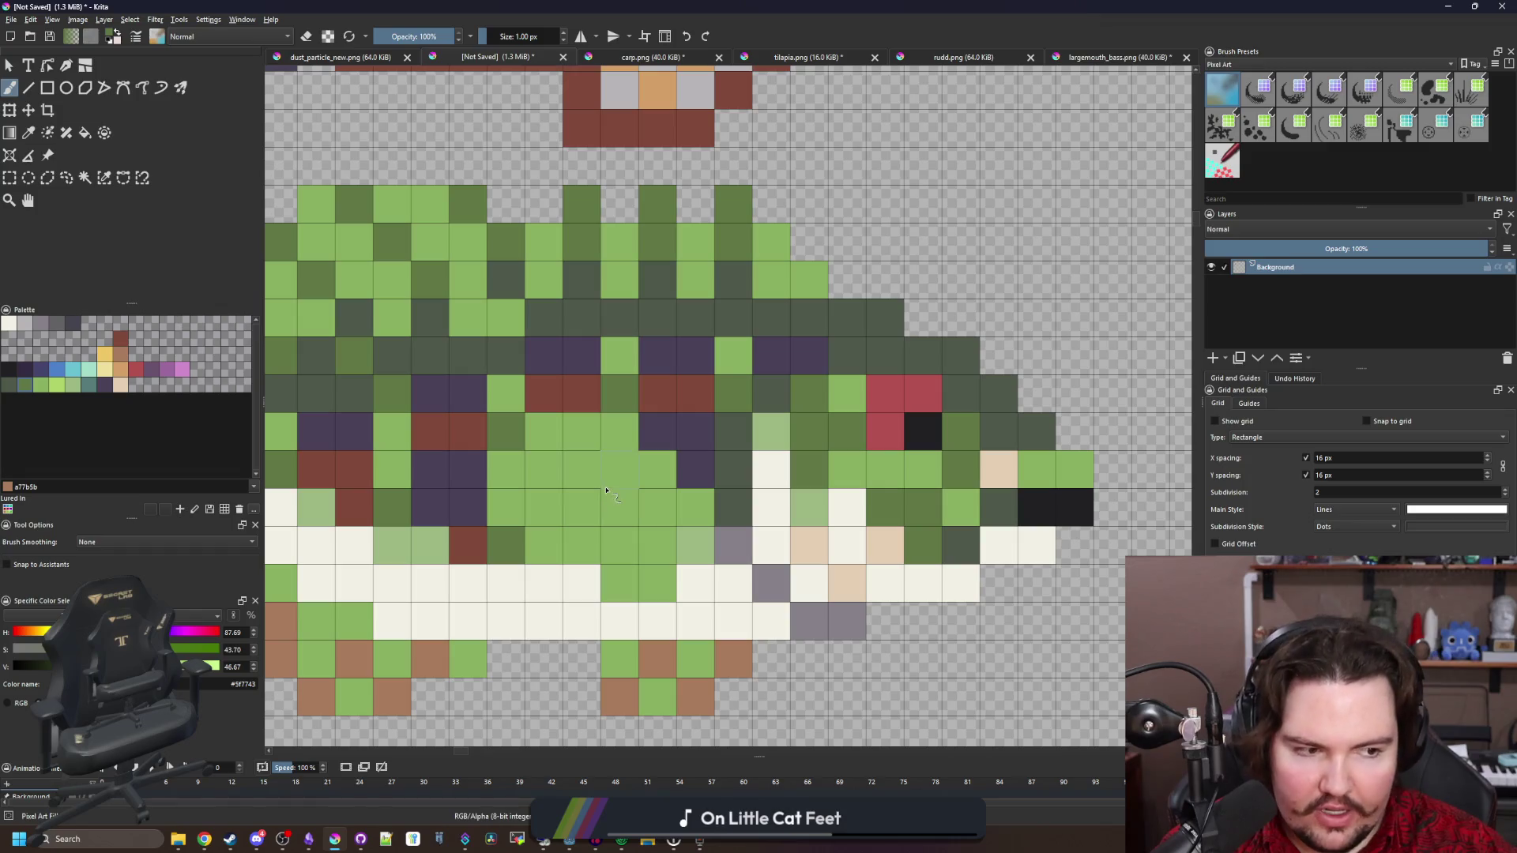
{"action": "left_click", "coordinate": [688, 585], "text": "ctrl"}
{"action": "left_click_drag", "start_coordinate": [695, 545], "coordinate": [658, 583]}
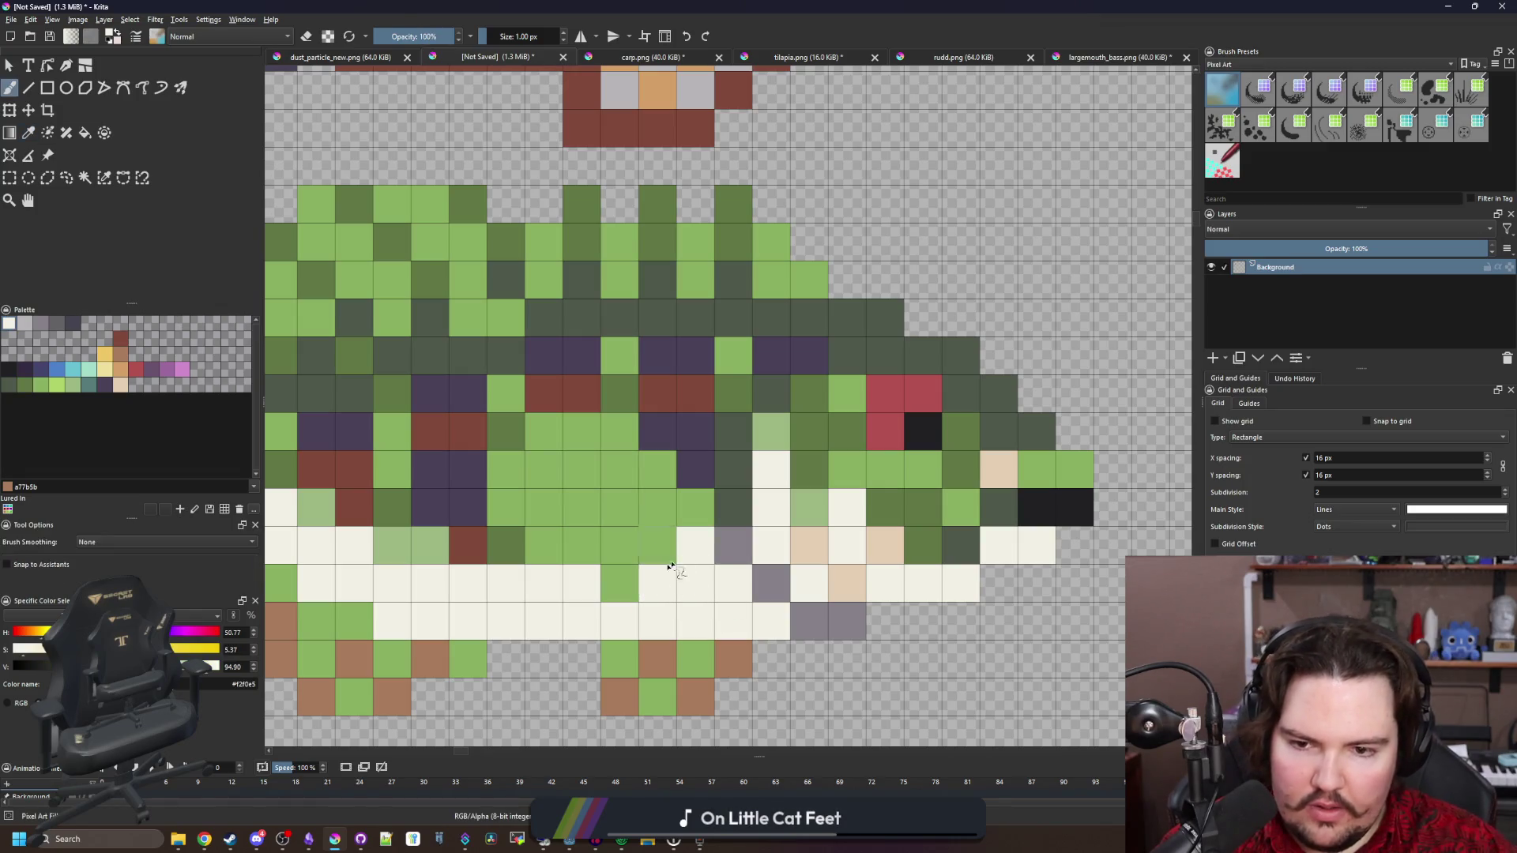
{"action": "left_click", "coordinate": [622, 585]}
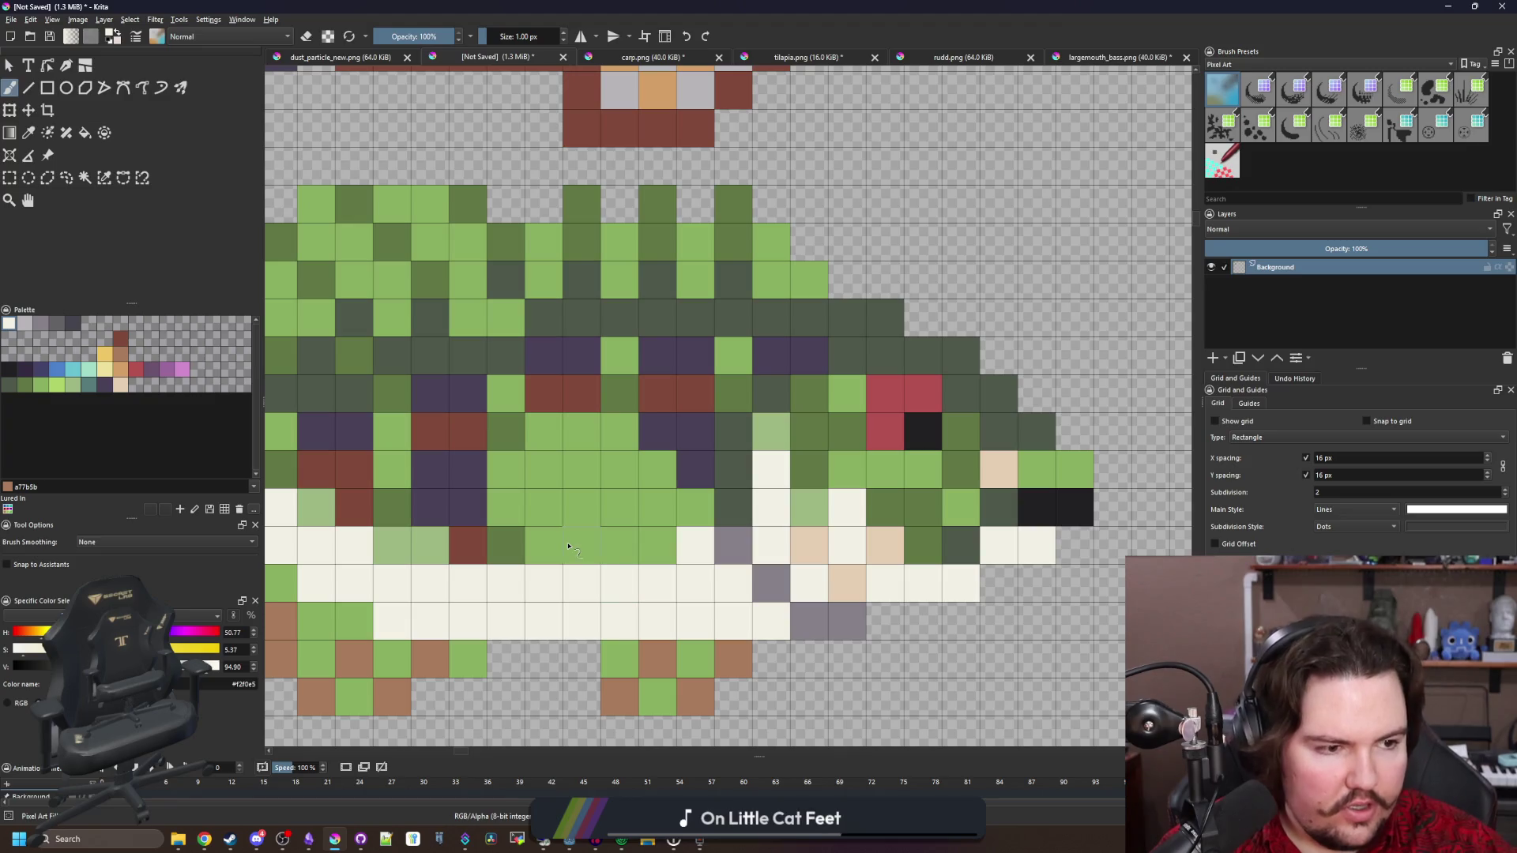
{"action": "left_click_drag", "start_coordinate": [661, 558], "coordinate": [695, 507]}
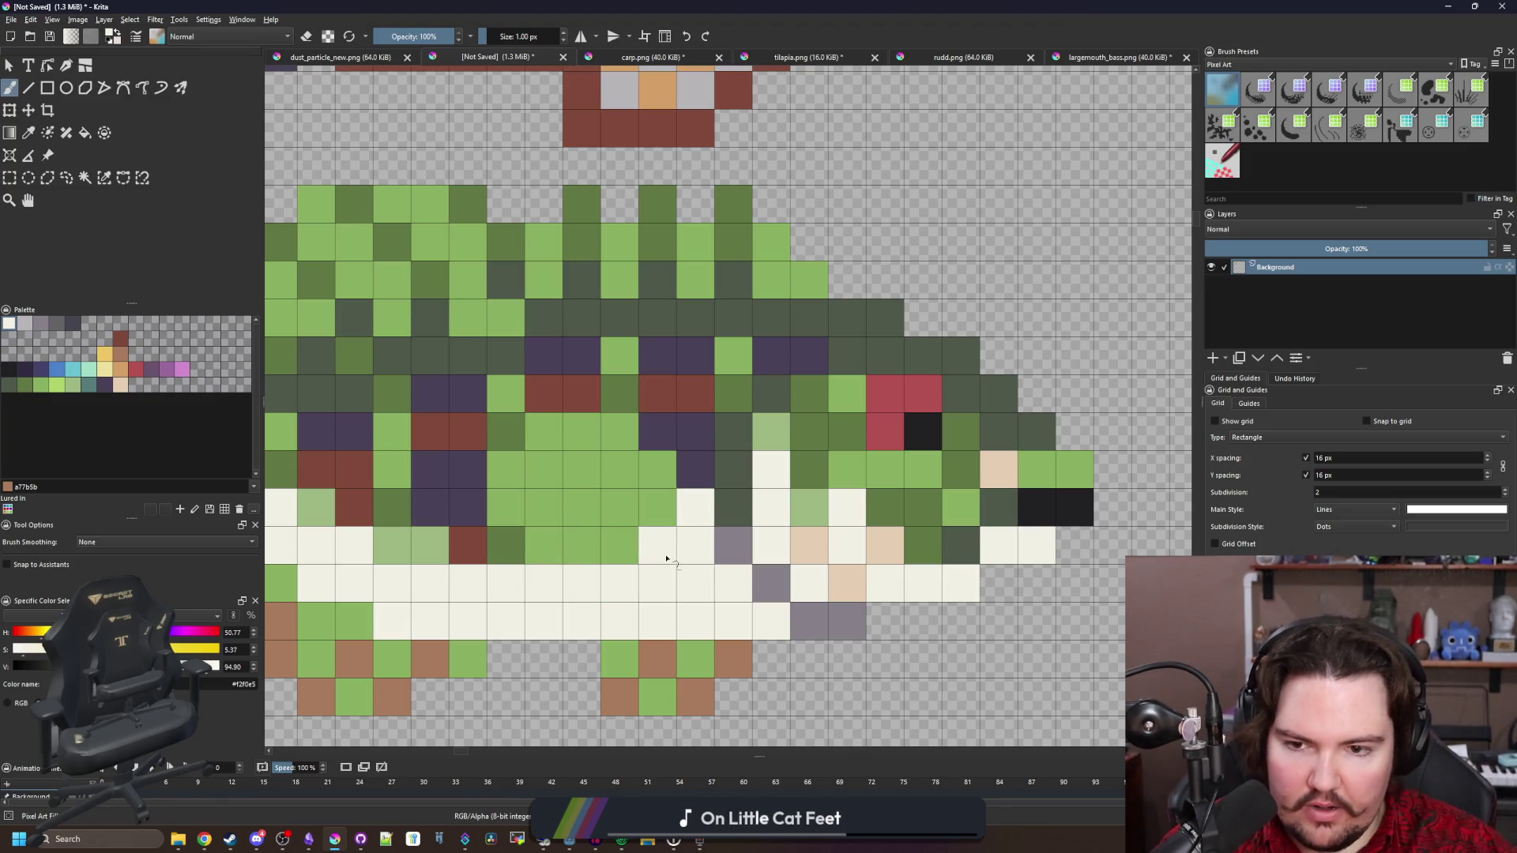
{"action": "left_click", "coordinate": [620, 545]}
{"action": "left_click", "coordinate": [658, 507]}
Repaint several cream belly cells green to reshape the belly edge
{"action": "scroll", "coordinate": [660, 579], "scroll_direction": "down", "scroll_amount": 2}
{"action": "scroll", "coordinate": [660, 579], "scroll_direction": "down", "scroll_amount": 5}
{"action": "scroll", "coordinate": [655, 569], "scroll_direction": "up", "scroll_amount": 6}
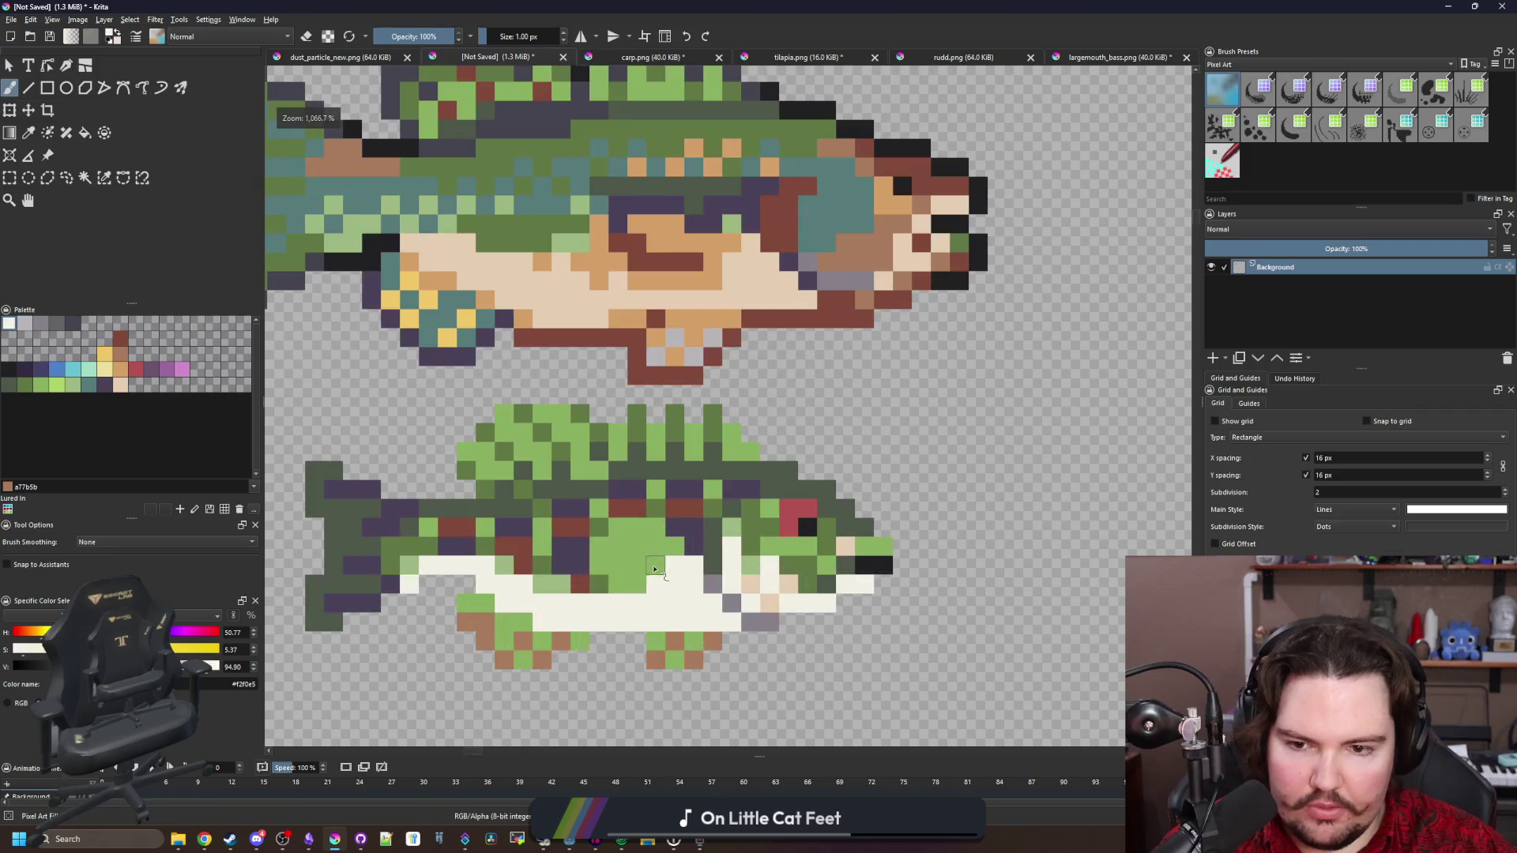
{"action": "scroll", "coordinate": [673, 591], "scroll_direction": "down", "scroll_amount": 6}
{"action": "scroll", "coordinate": [695, 573], "scroll_direction": "up", "scroll_amount": 8}
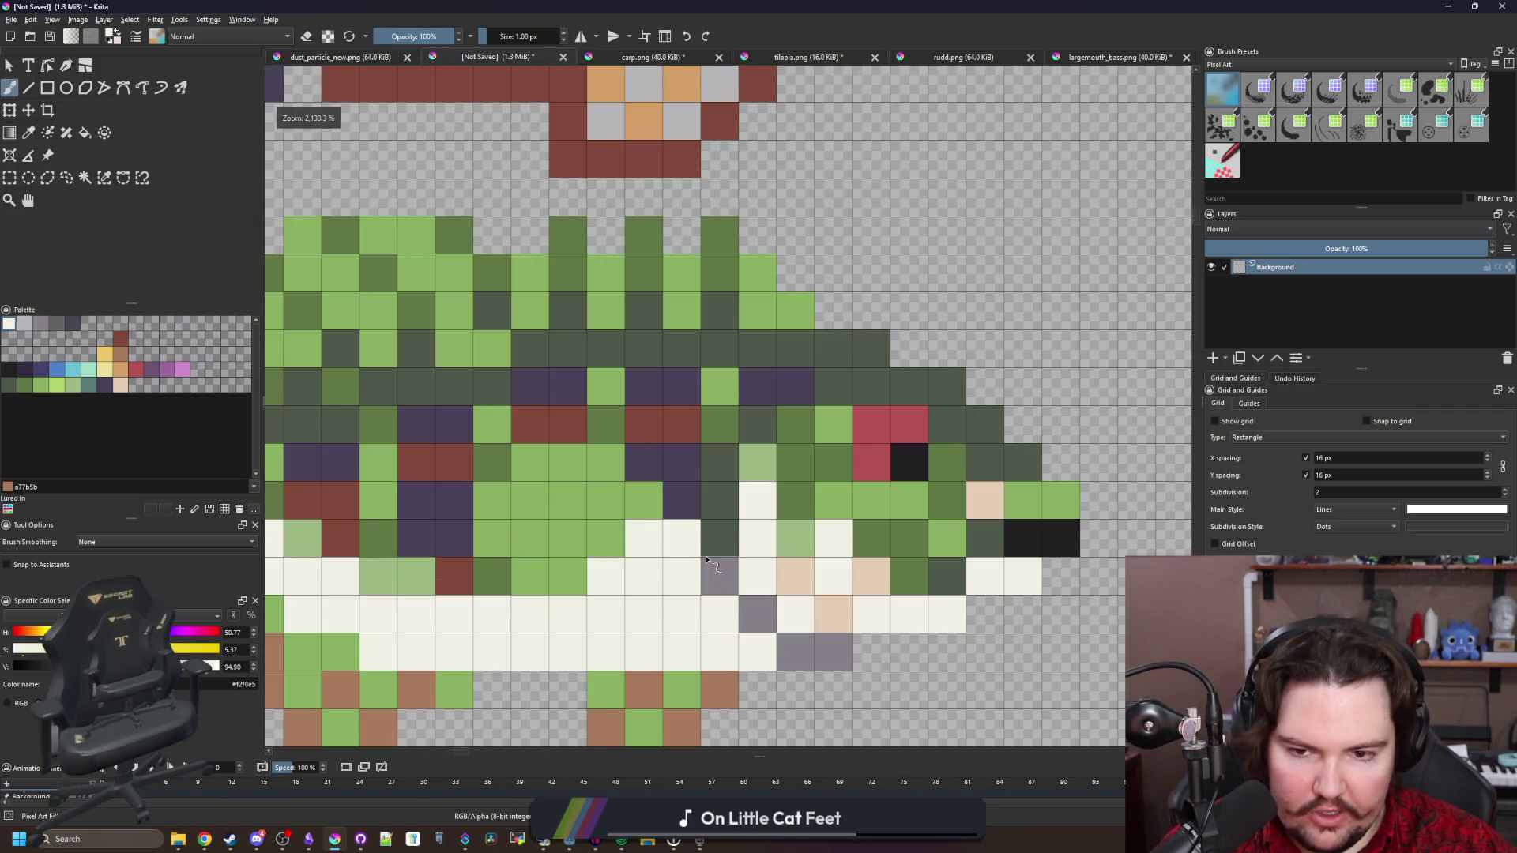
{"action": "left_click_drag", "start_coordinate": [681, 537], "coordinate": [604, 614]}
{"action": "left_click", "coordinate": [681, 575]}
{"action": "left_click", "coordinate": [644, 613]}
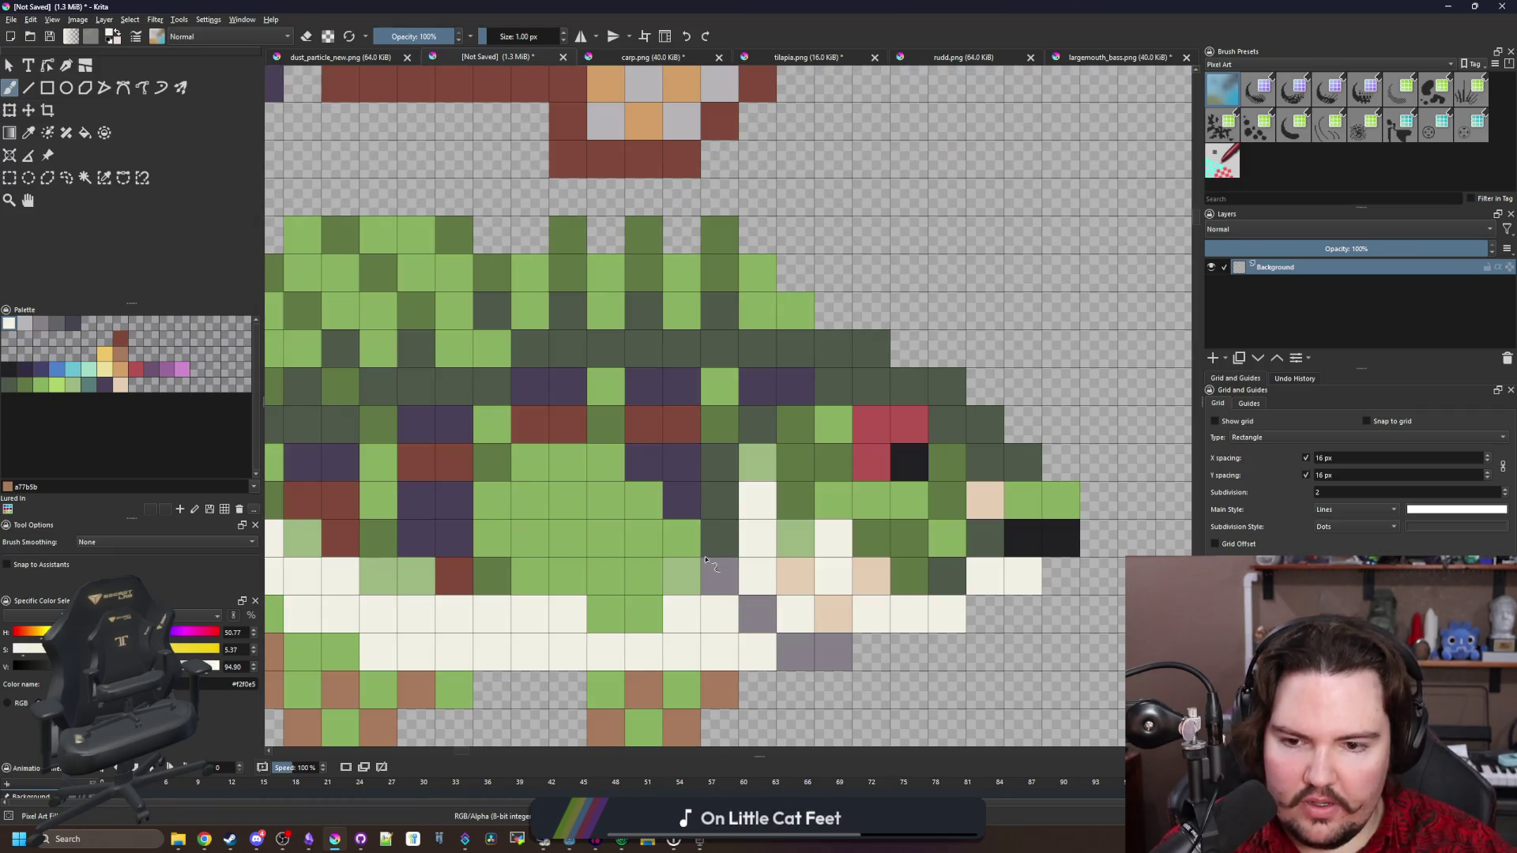
{"action": "scroll", "coordinate": [709, 632], "scroll_direction": "down", "scroll_amount": 2}
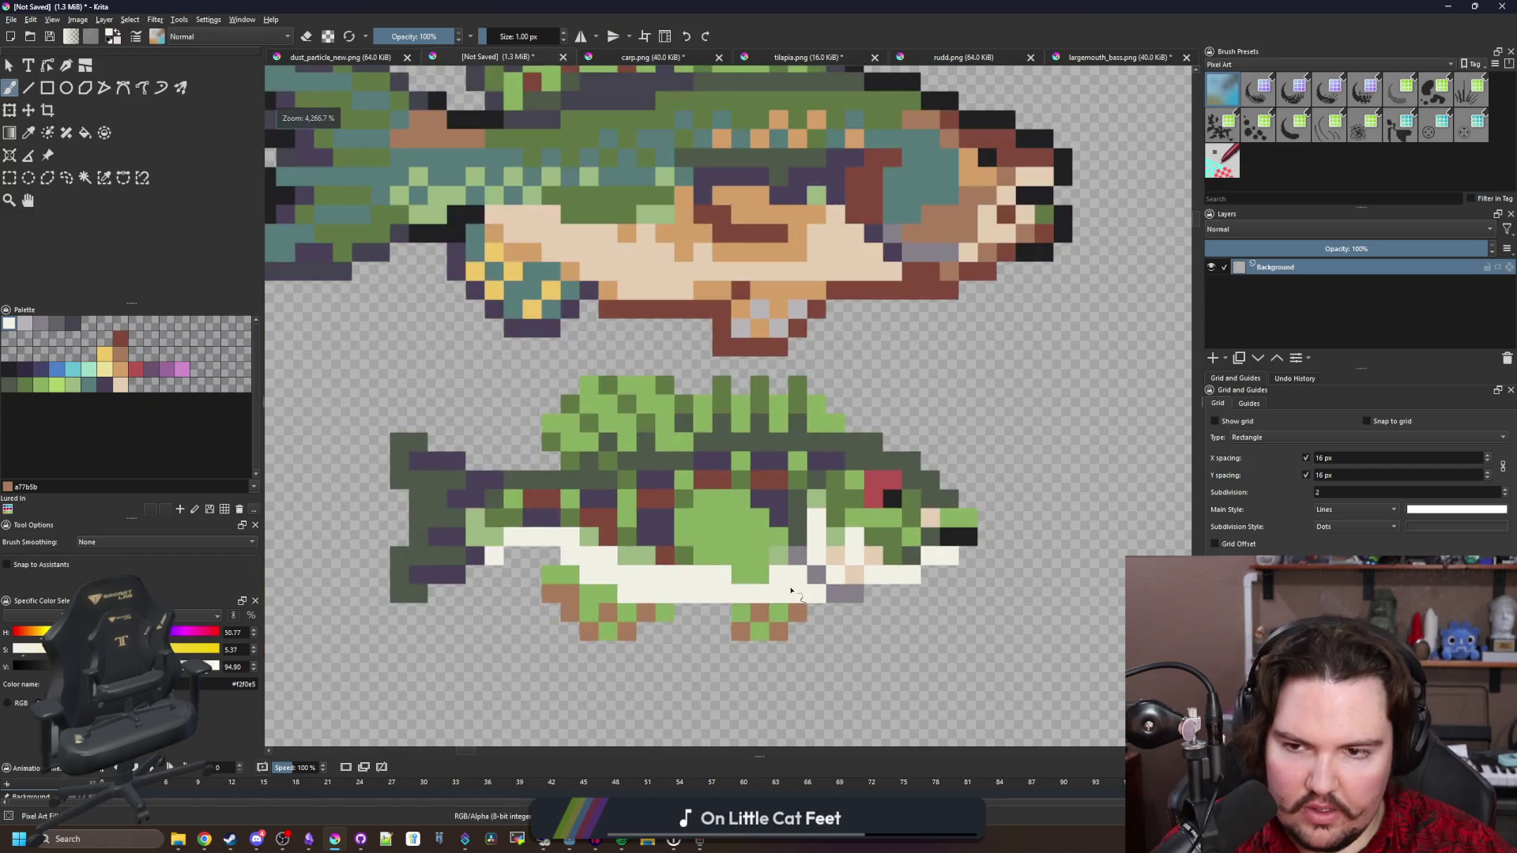
{"action": "left_click", "coordinate": [765, 581]}
{"action": "scroll", "coordinate": [771, 582], "scroll_direction": "up", "scroll_amount": 1}
Add a pale green cell and a peach cell along the belly edge
{"action": "left_click", "coordinate": [791, 534], "text": "ctrl"}
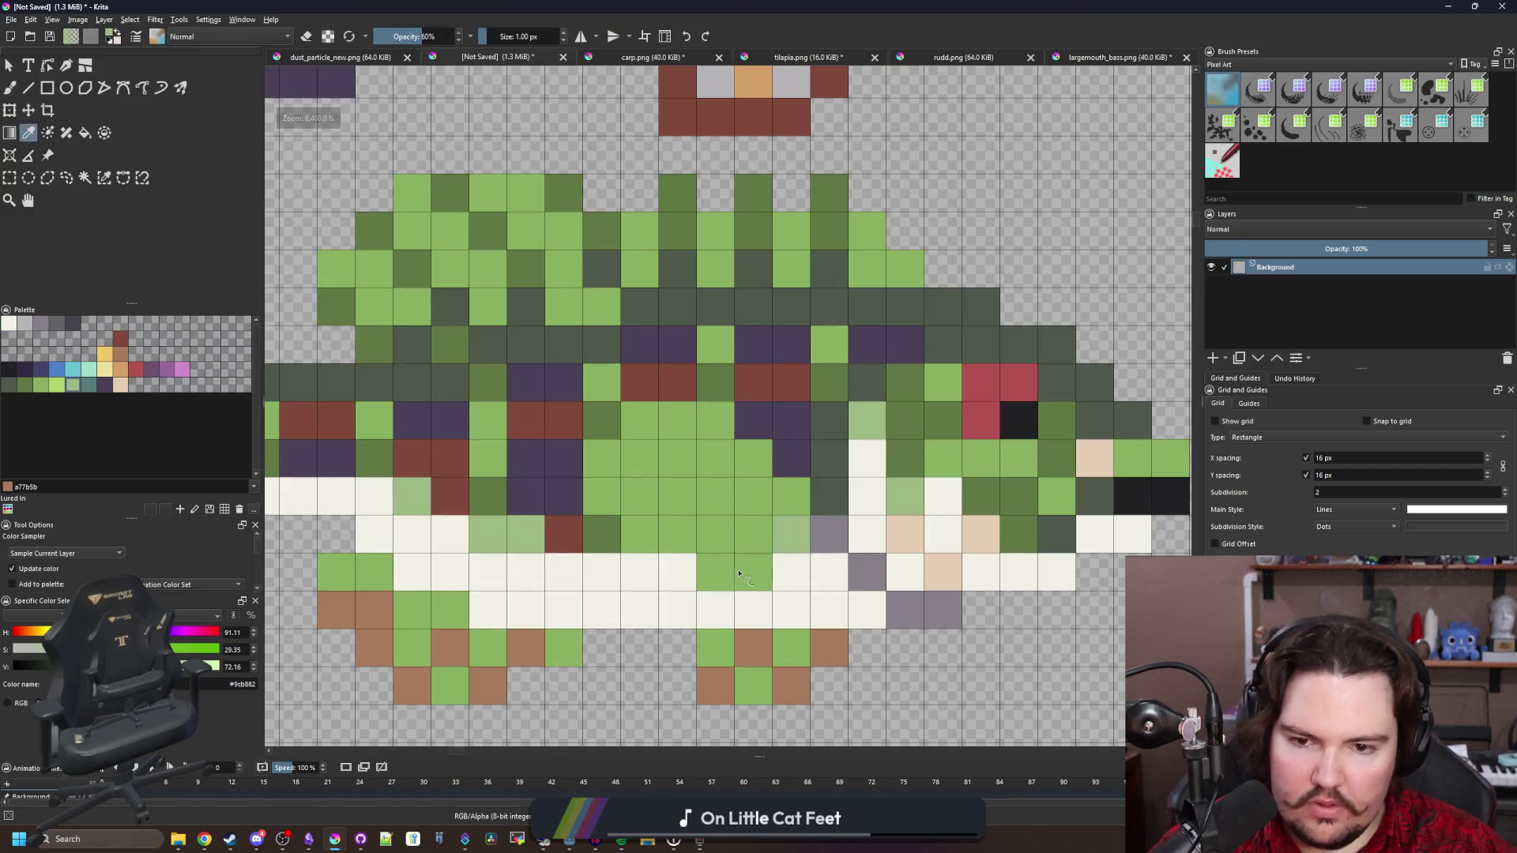
{"action": "left_click", "coordinate": [759, 575]}
{"action": "scroll", "coordinate": [823, 576], "scroll_direction": "down", "scroll_amount": 1}
{"action": "left_click", "coordinate": [898, 576], "text": "ctrl"}
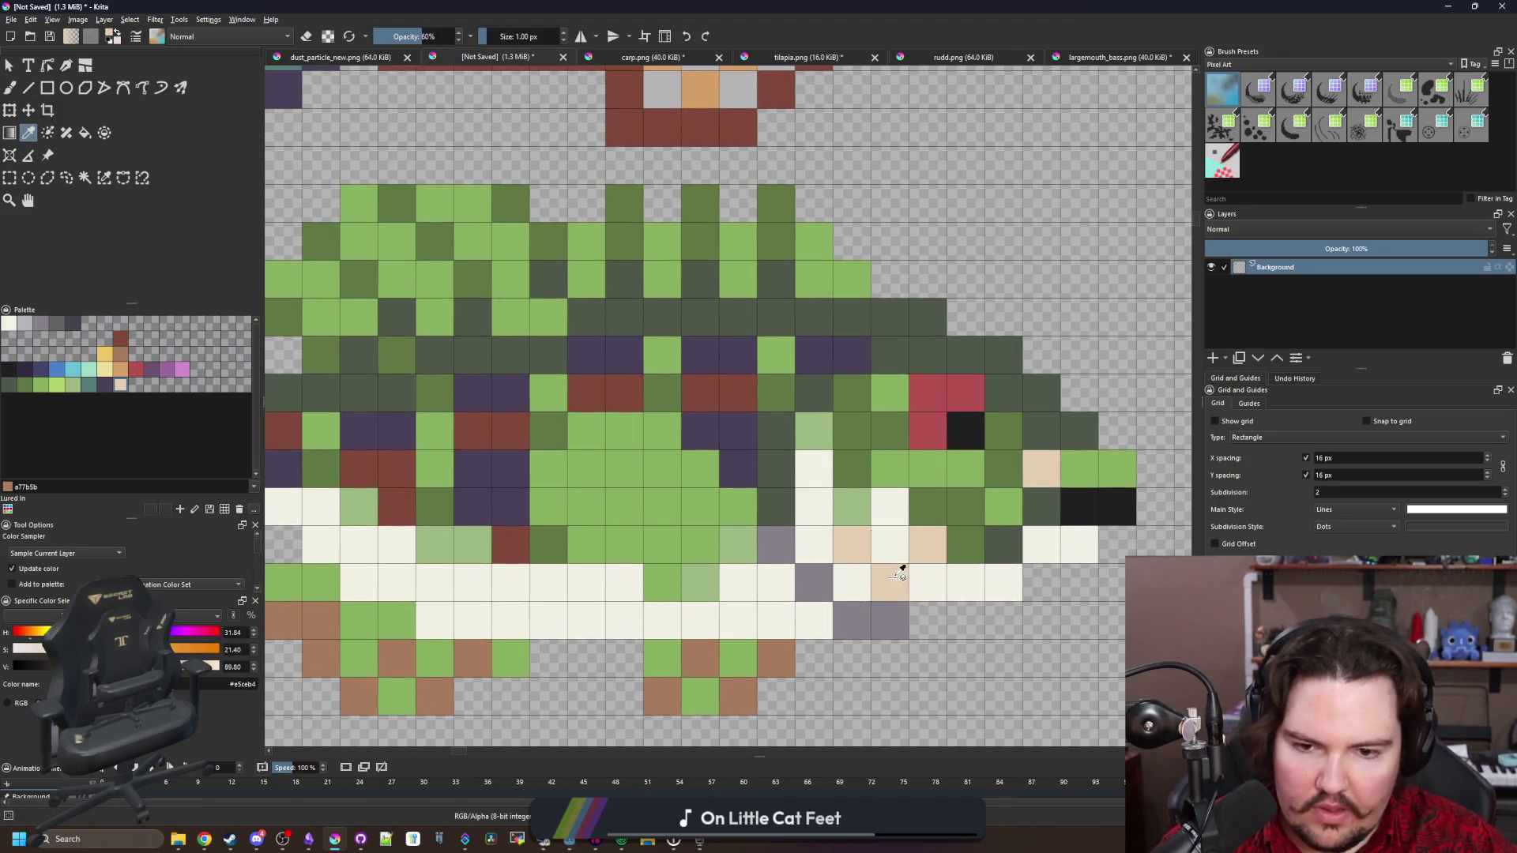
{"action": "left_click", "coordinate": [711, 601]}
{"action": "scroll", "coordinate": [700, 588], "scroll_direction": "up", "scroll_amount": 1}
{"action": "scroll", "coordinate": [660, 586], "scroll_direction": "down", "scroll_amount": 5}
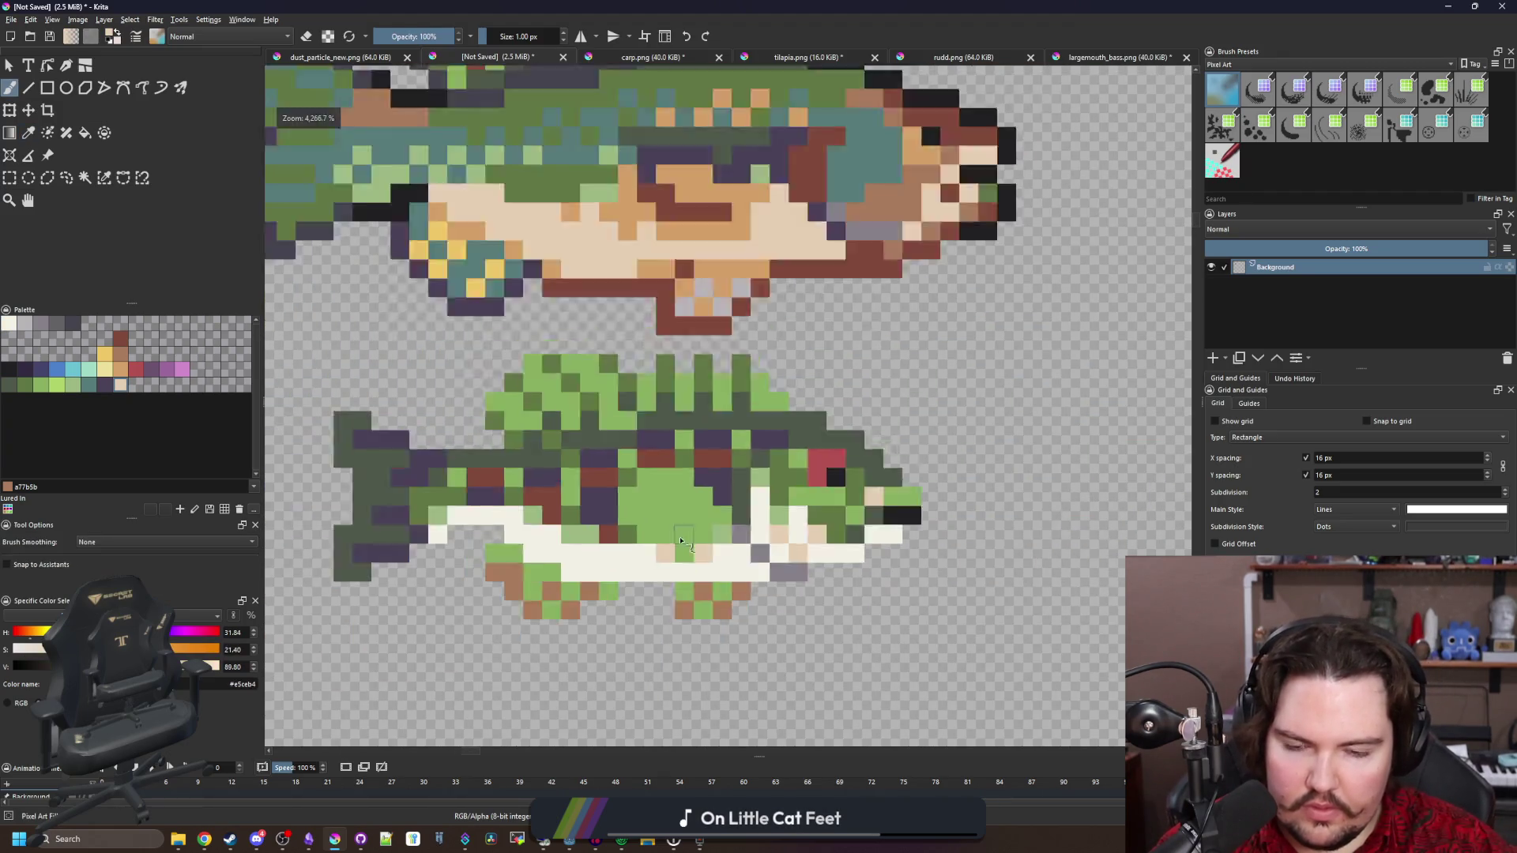
{"action": "scroll", "coordinate": [742, 502], "scroll_direction": "up", "scroll_amount": 6}
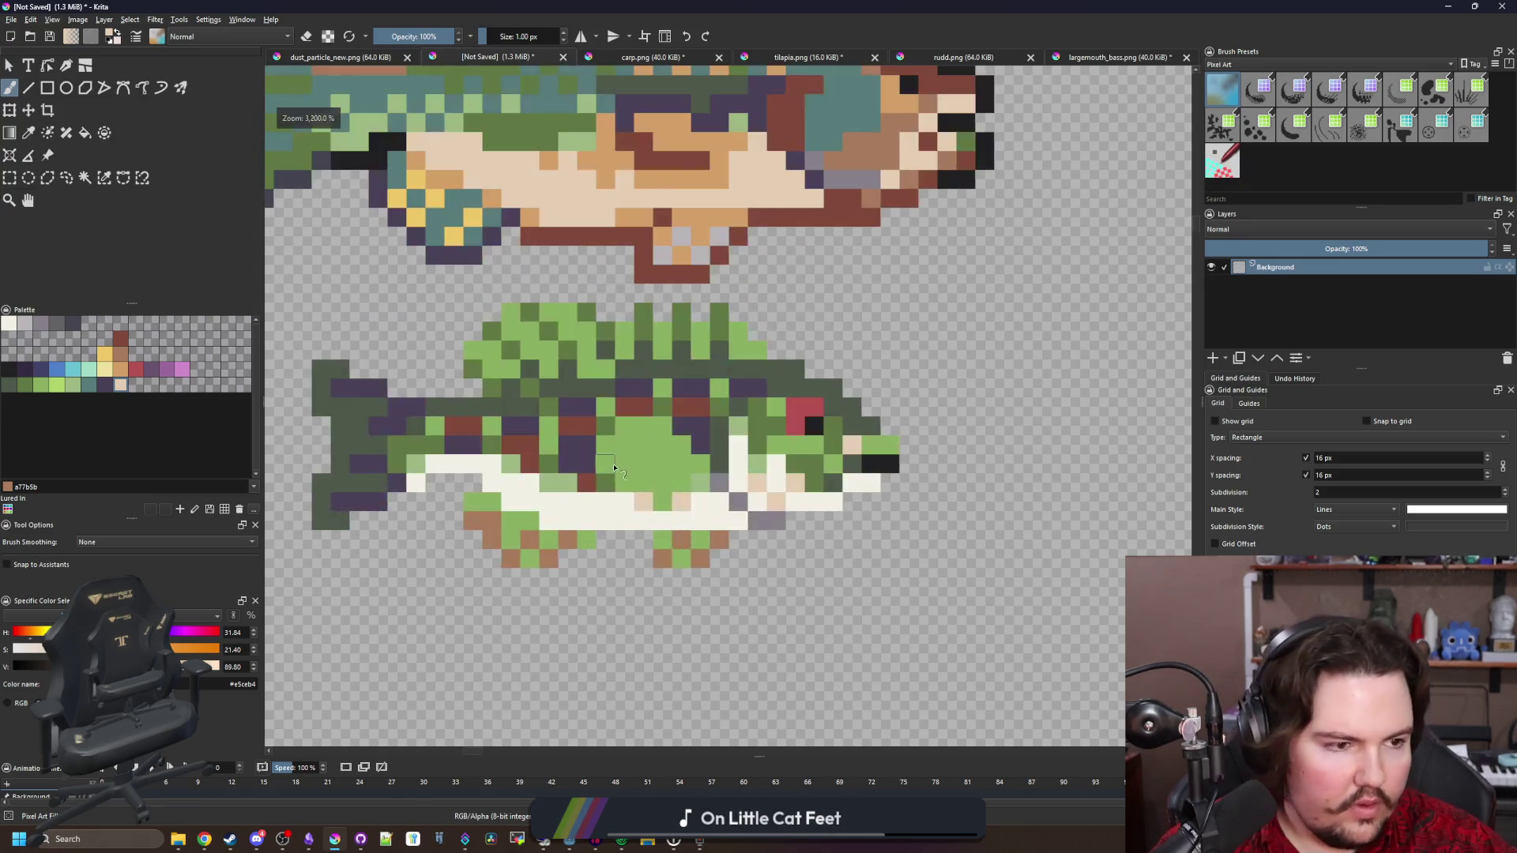
{"action": "scroll", "coordinate": [672, 463], "scroll_direction": "down", "scroll_amount": 8}
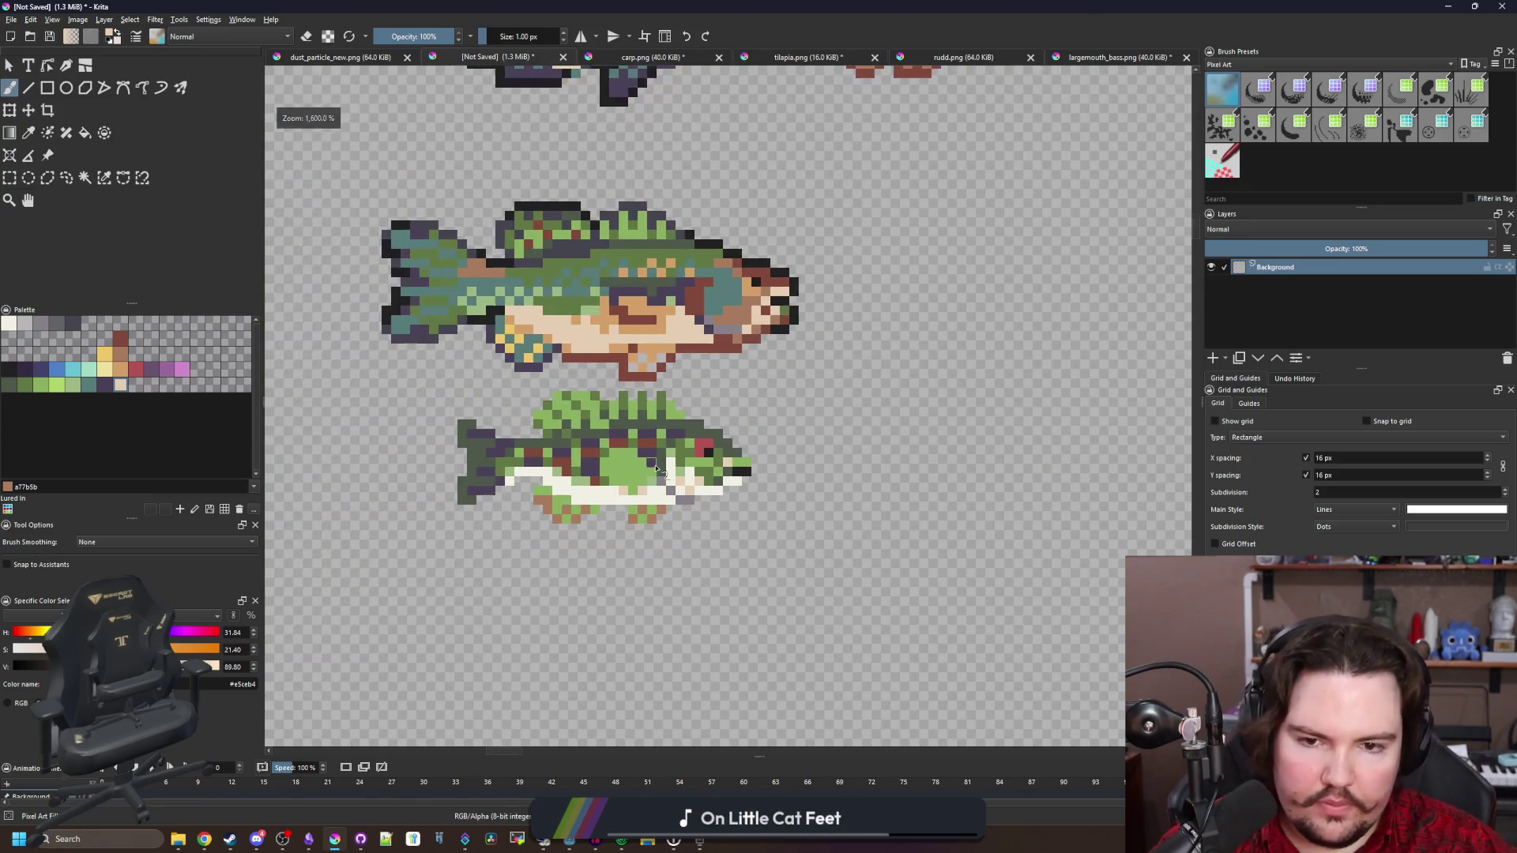
{"action": "scroll", "coordinate": [649, 472], "scroll_direction": "up", "scroll_amount": 6}
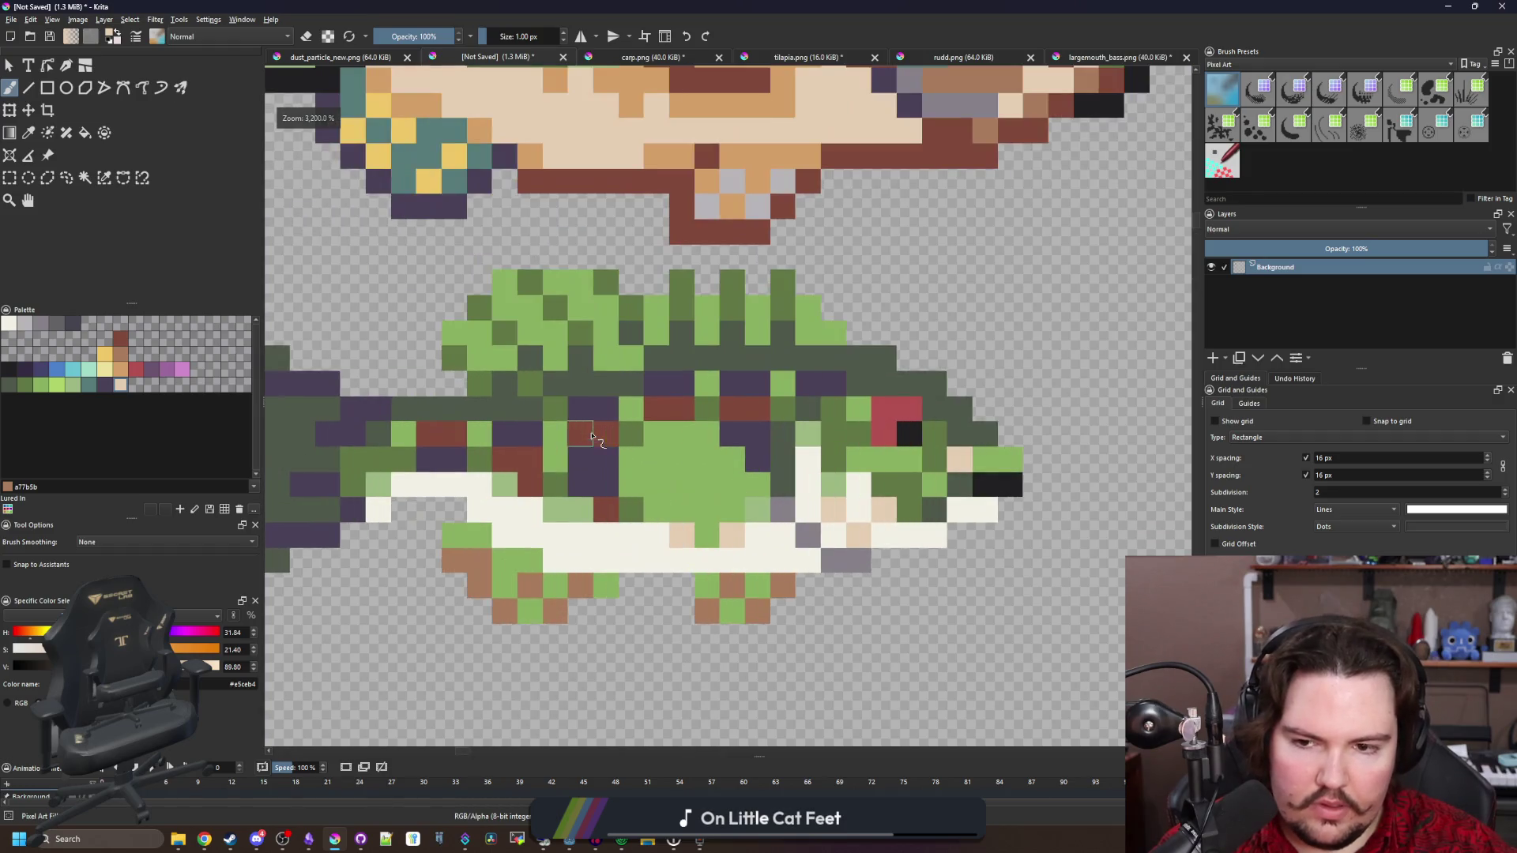
{"action": "scroll", "coordinate": [710, 507], "scroll_direction": "up", "scroll_amount": 3}
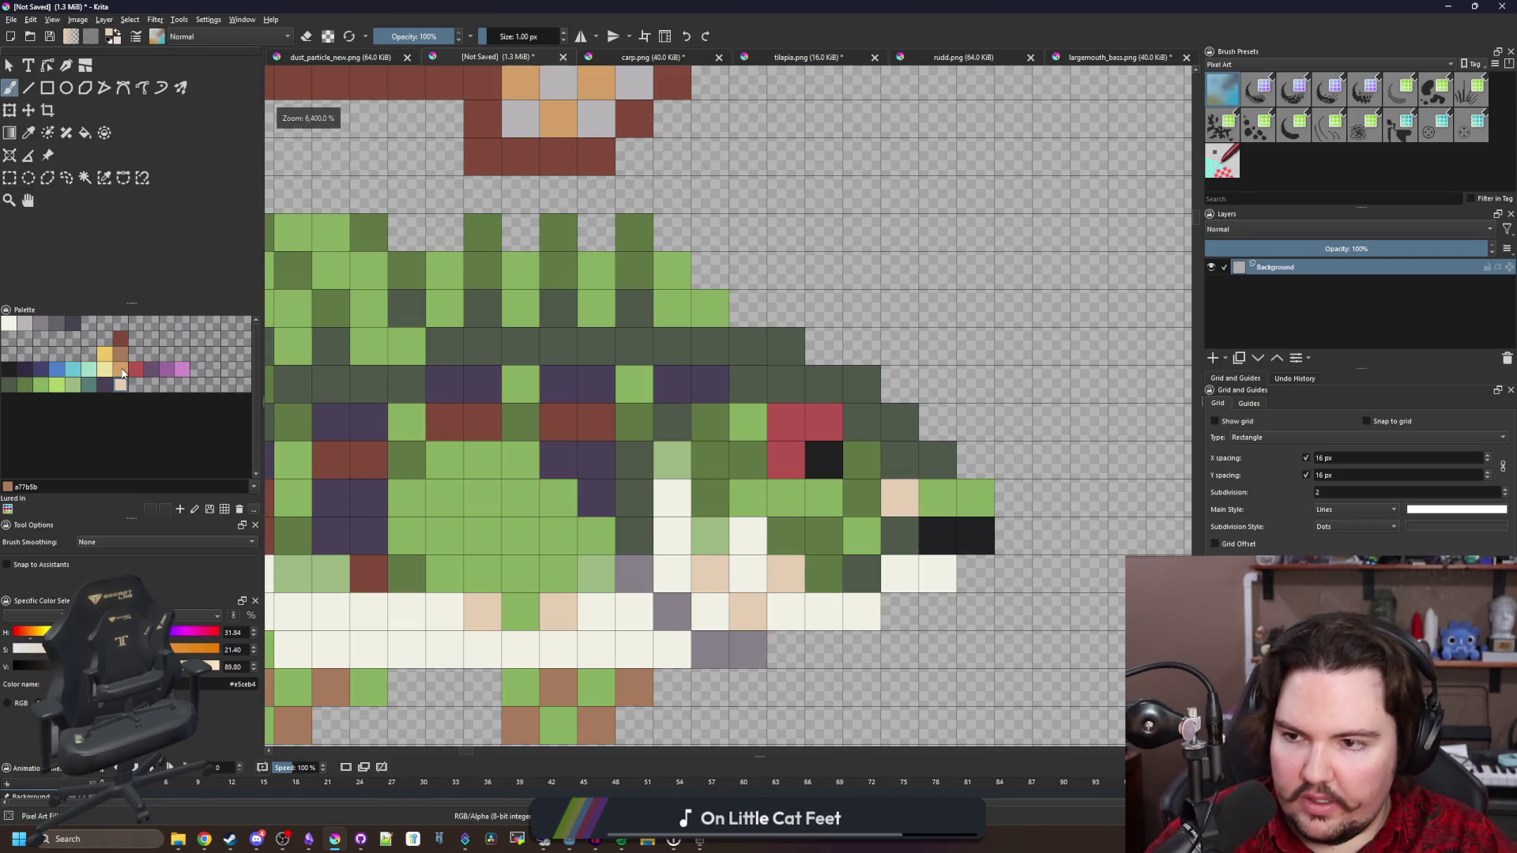
{"action": "left_click", "coordinate": [122, 373]}
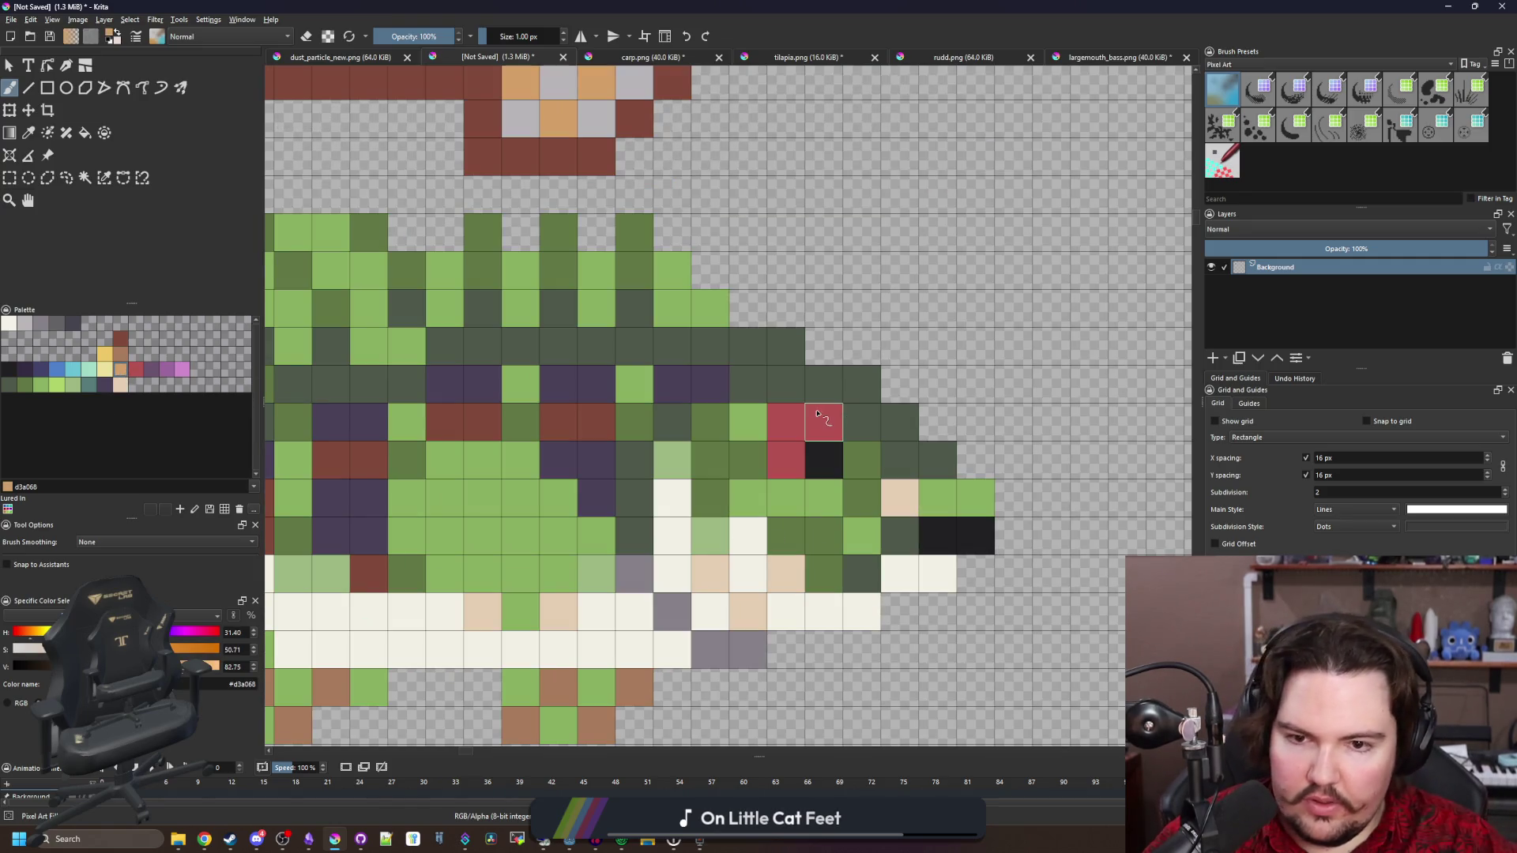
Try a tan pixel beside the eye, undo it, and make the eye pixel pink instead
{"action": "left_click", "coordinate": [787, 423]}
{"action": "scroll", "coordinate": [781, 476], "scroll_direction": "down", "scroll_amount": 4}
{"action": "scroll", "coordinate": [782, 474], "scroll_direction": "up", "scroll_amount": 3}
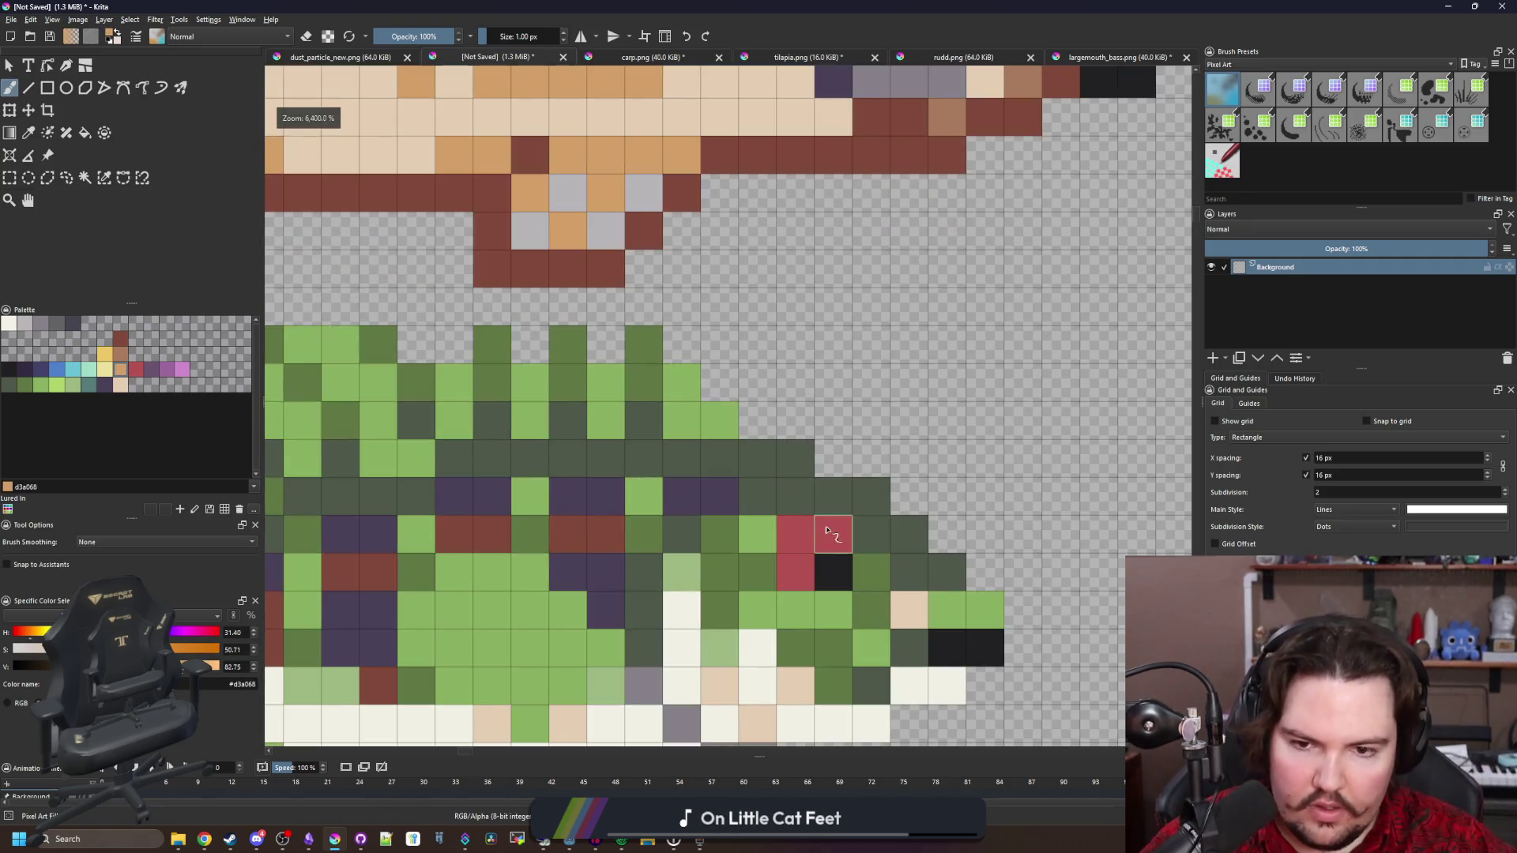
{"action": "scroll", "coordinate": [790, 458], "scroll_direction": "down", "scroll_amount": 2}
{"action": "scroll", "coordinate": [797, 368], "scroll_direction": "down", "scroll_amount": 1}
{"action": "scroll", "coordinate": [799, 430], "scroll_direction": "up", "scroll_amount": 1}
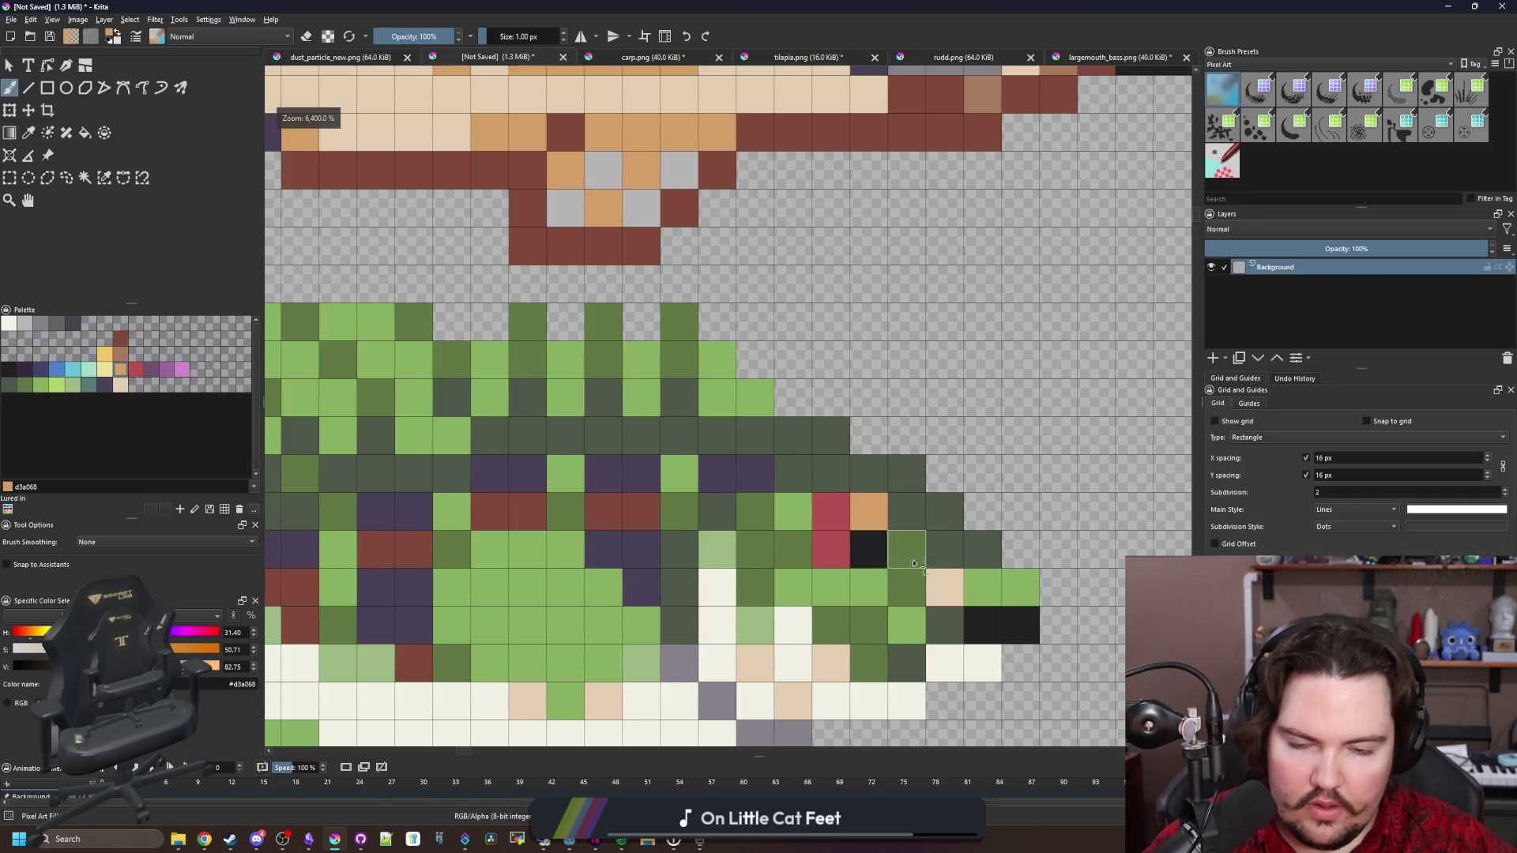
{"action": "scroll", "coordinate": [913, 562], "scroll_direction": "down", "scroll_amount": 1}
{"action": "scroll", "coordinate": [790, 490], "scroll_direction": "up", "scroll_amount": 1}
{"action": "key", "text": "ctrl+z"}
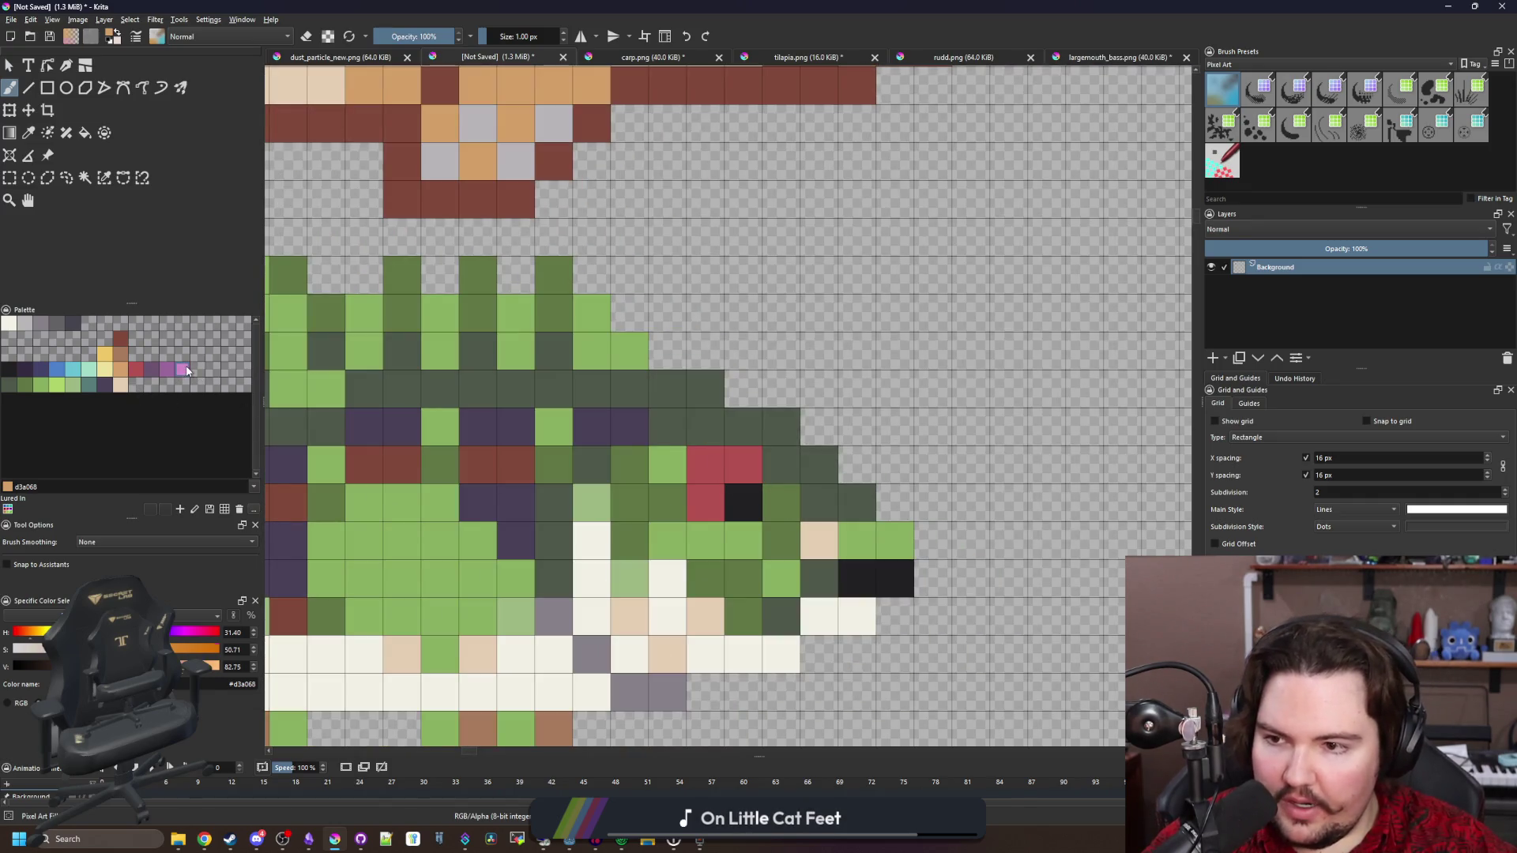
{"action": "left_click", "coordinate": [736, 466]}
{"action": "scroll", "coordinate": [735, 462], "scroll_direction": "down", "scroll_amount": 2}
{"action": "scroll", "coordinate": [733, 454], "scroll_direction": "up", "scroll_amount": 2}
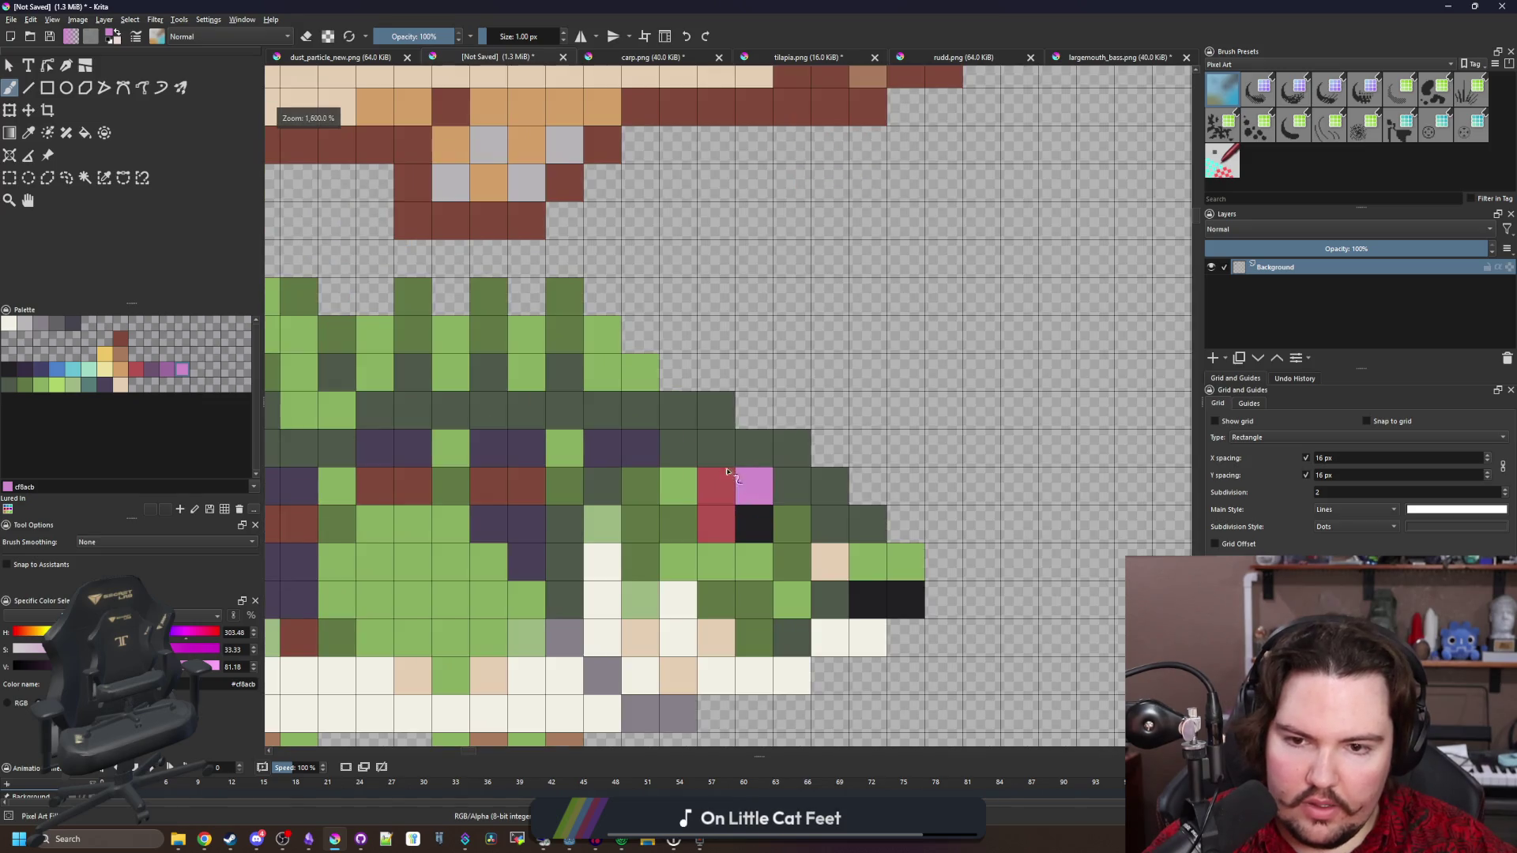
{"action": "scroll", "coordinate": [730, 443], "scroll_direction": "down", "scroll_amount": 2}
{"action": "scroll", "coordinate": [731, 440], "scroll_direction": "down", "scroll_amount": 4}
{"action": "scroll", "coordinate": [726, 451], "scroll_direction": "up", "scroll_amount": 5}
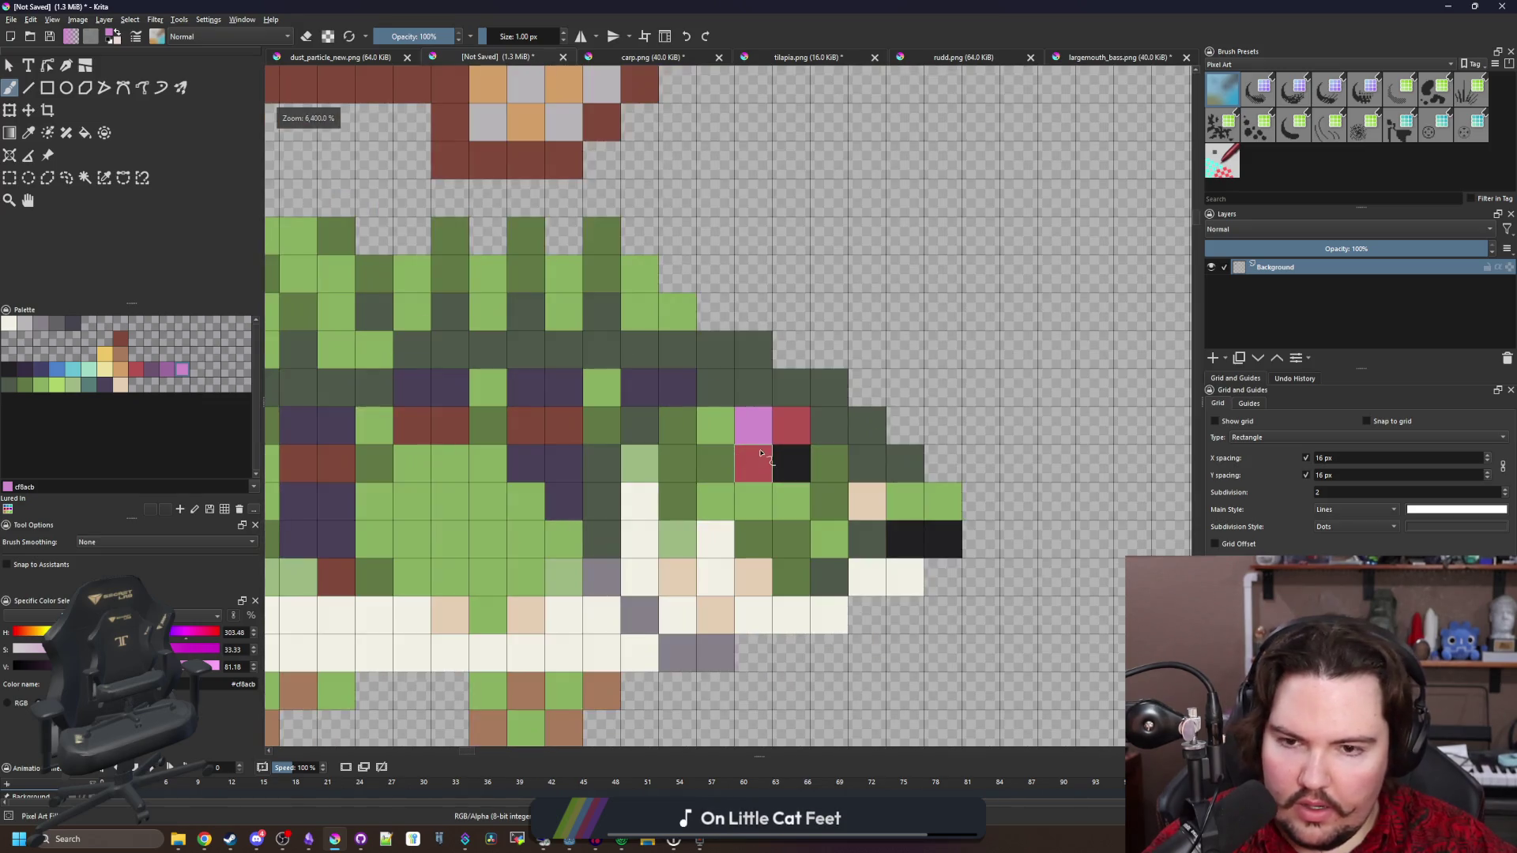
{"action": "scroll", "coordinate": [742, 460], "scroll_direction": "down", "scroll_amount": 3}
Touch up a body pixel near the eye with light green
{"action": "left_click", "coordinate": [719, 482], "text": "ctrl"}
{"action": "scroll", "coordinate": [727, 489], "scroll_direction": "down", "scroll_amount": 3}
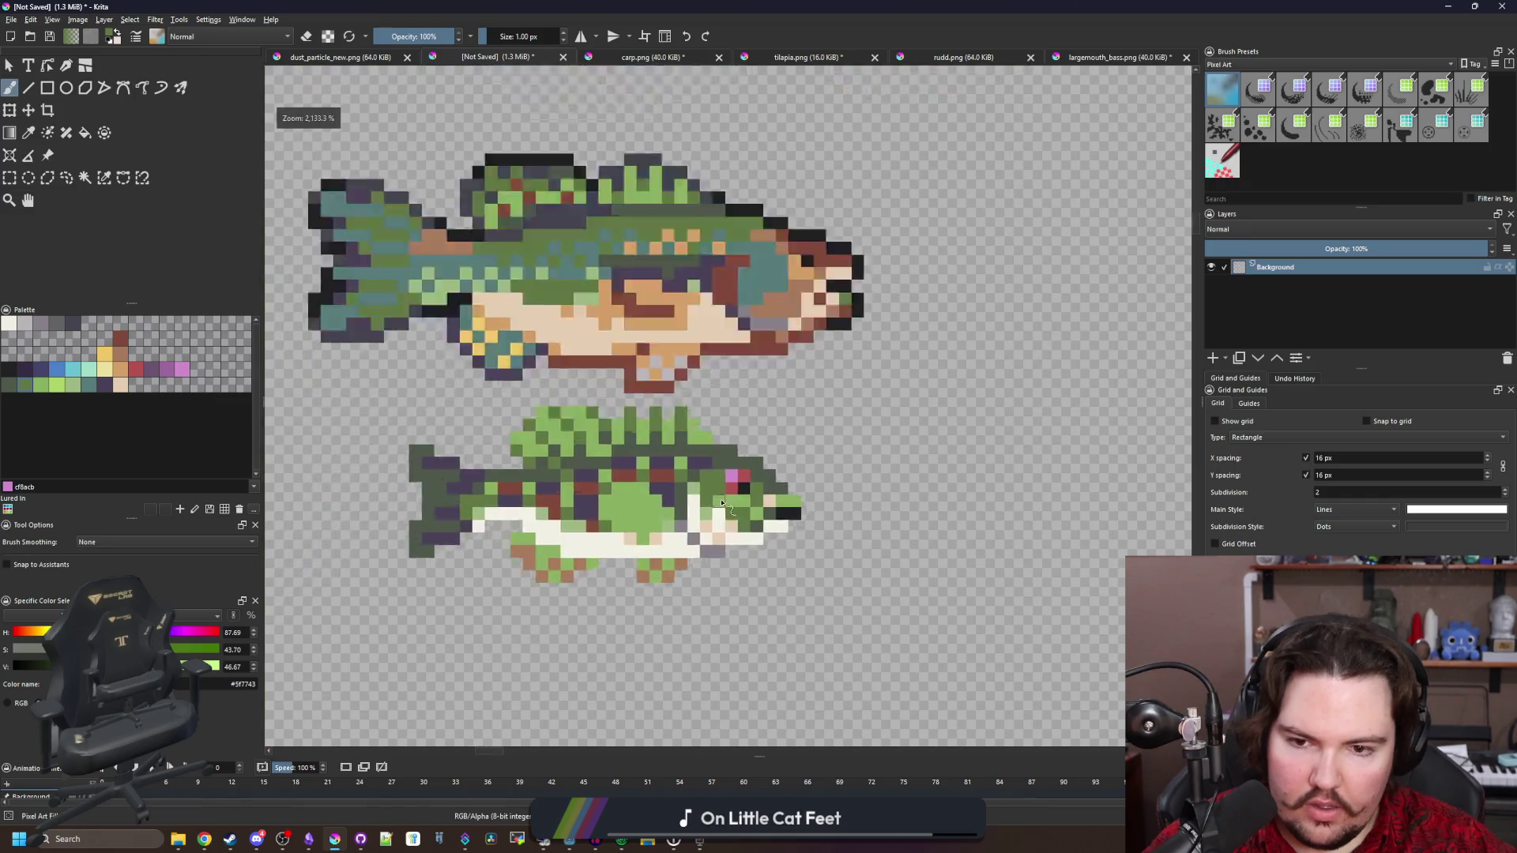
{"action": "scroll", "coordinate": [751, 498], "scroll_direction": "up", "scroll_amount": 6}
{"action": "scroll", "coordinate": [777, 509], "scroll_direction": "down", "scroll_amount": 2}
{"action": "left_click", "coordinate": [770, 545], "text": "ctrl"}
{"action": "left_click", "coordinate": [770, 550]}
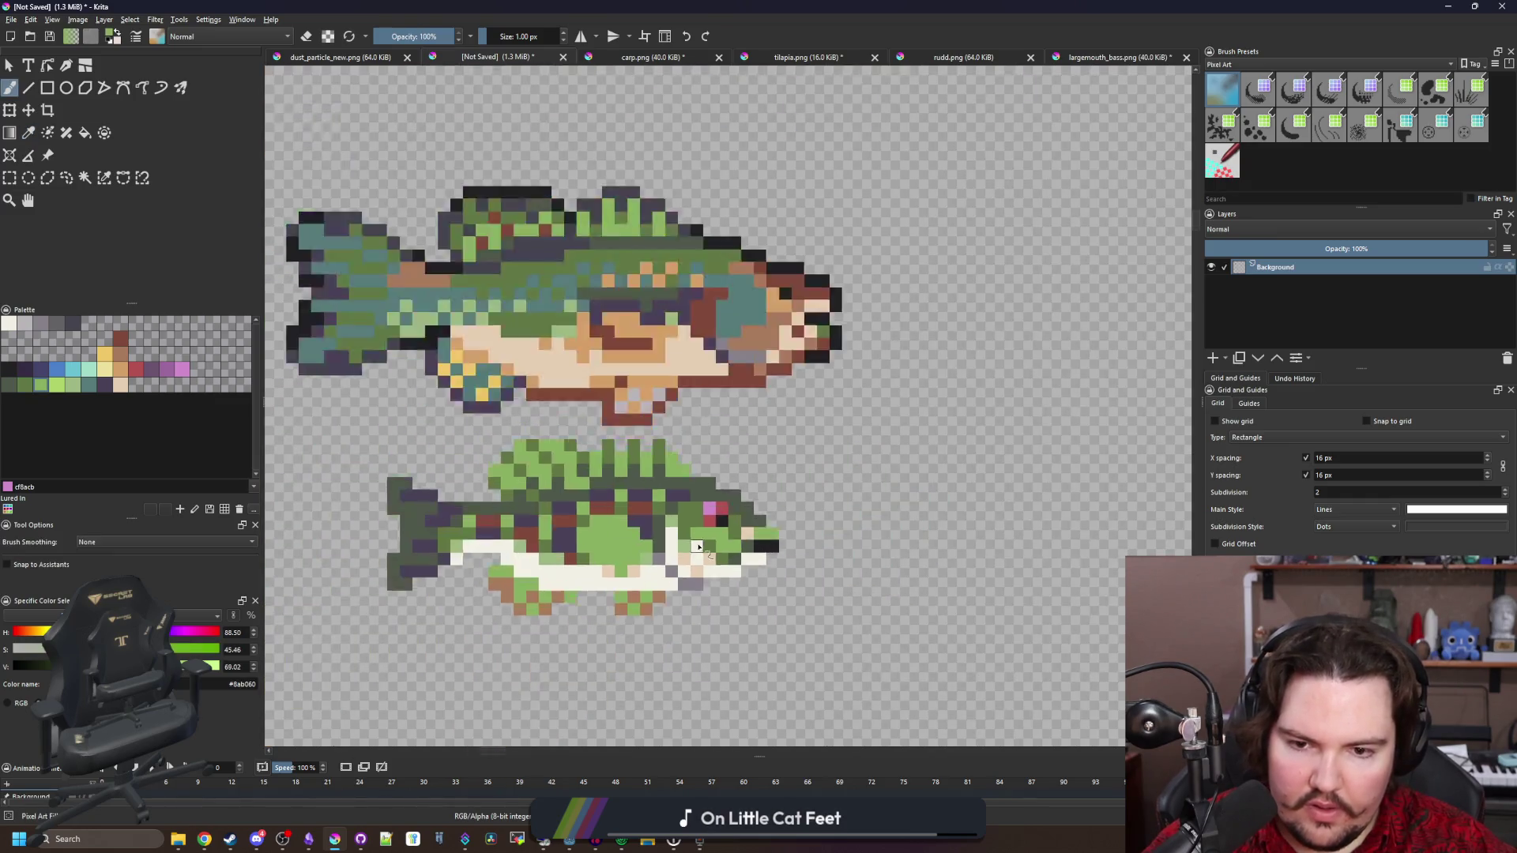
{"action": "scroll", "coordinate": [695, 456], "scroll_direction": "down", "scroll_amount": 5}
{"action": "scroll", "coordinate": [688, 507], "scroll_direction": "up", "scroll_amount": 5}
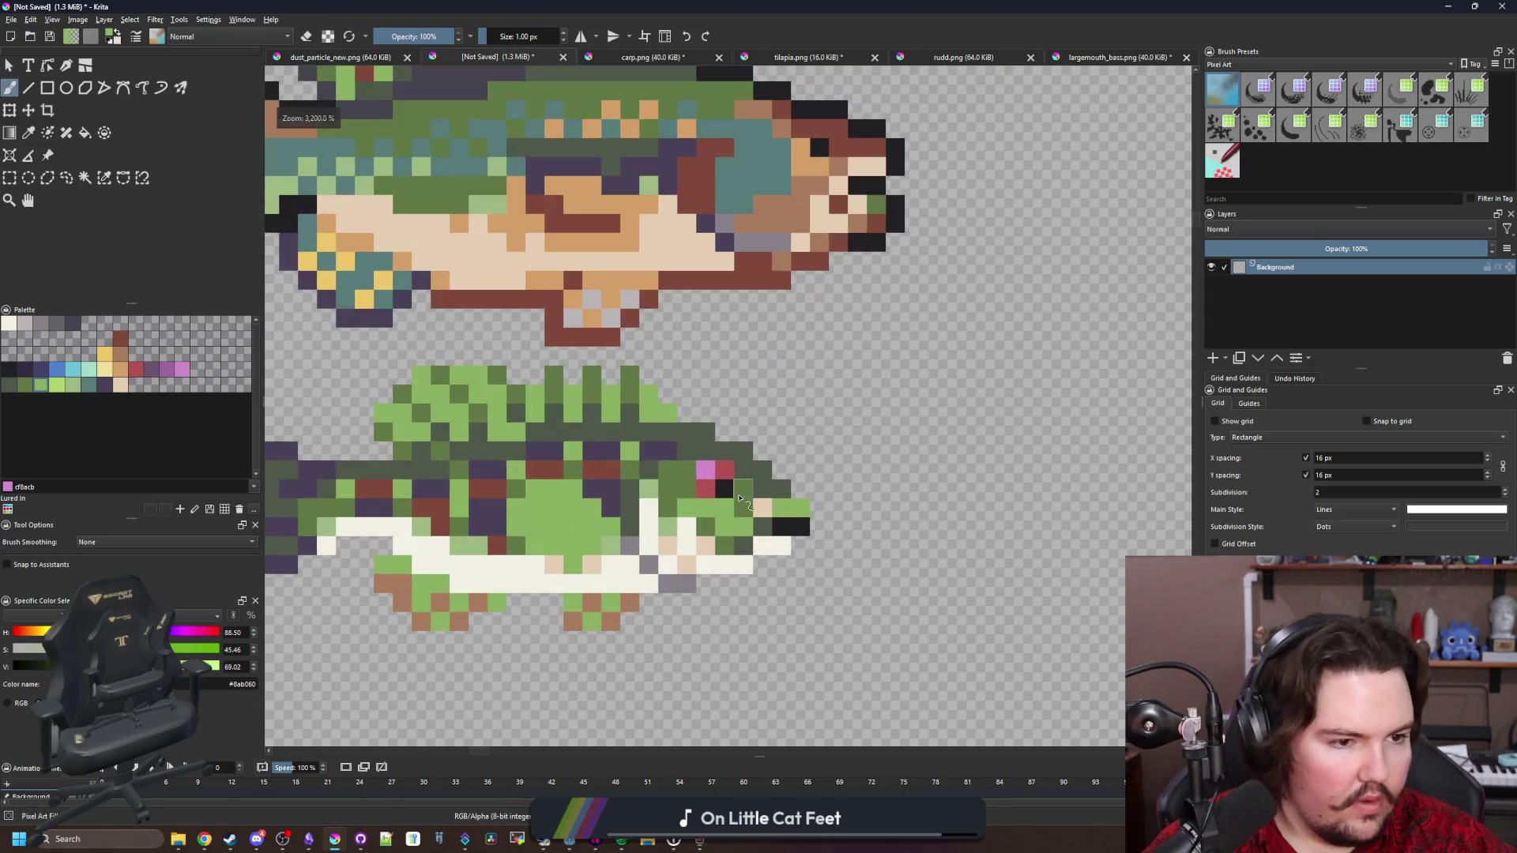
{"action": "scroll", "coordinate": [757, 491], "scroll_direction": "up", "scroll_amount": 2}
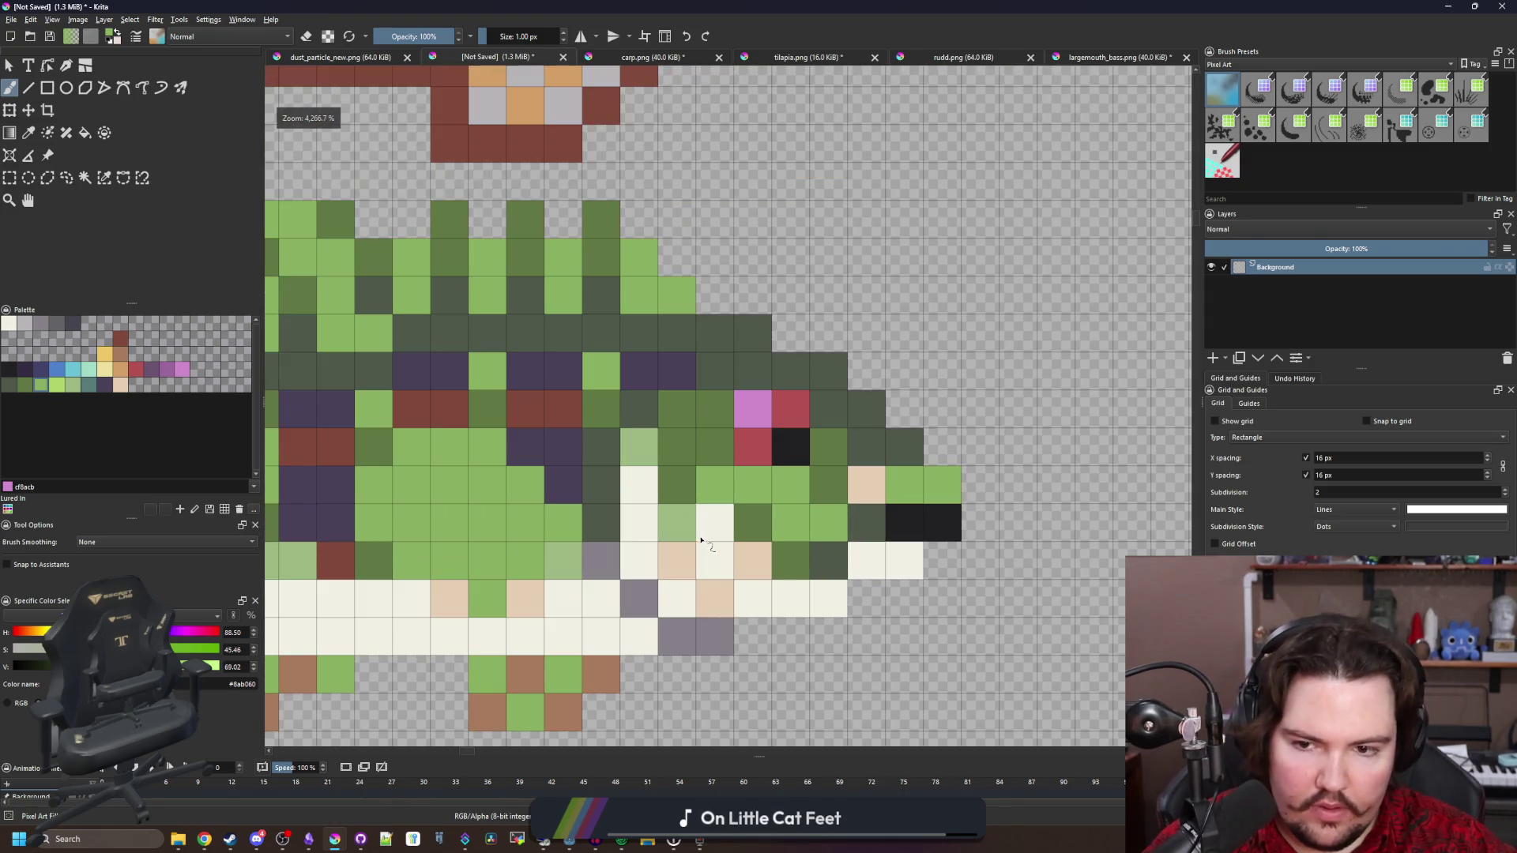
Paint a near-black diagonal gill line behind the head, then pick dark purple
{"action": "left_click", "coordinate": [923, 523], "text": "ctrl"}
{"action": "mouse_move", "coordinate": [603, 485]}
{"action": "left_mouse_down"}
{"action": "mouse_move", "coordinate": [601, 447]}
{"action": "mouse_move", "coordinate": [677, 369]}
{"action": "left_mouse_up"}
{"action": "scroll", "coordinate": [593, 457], "scroll_direction": "down", "scroll_amount": 3}
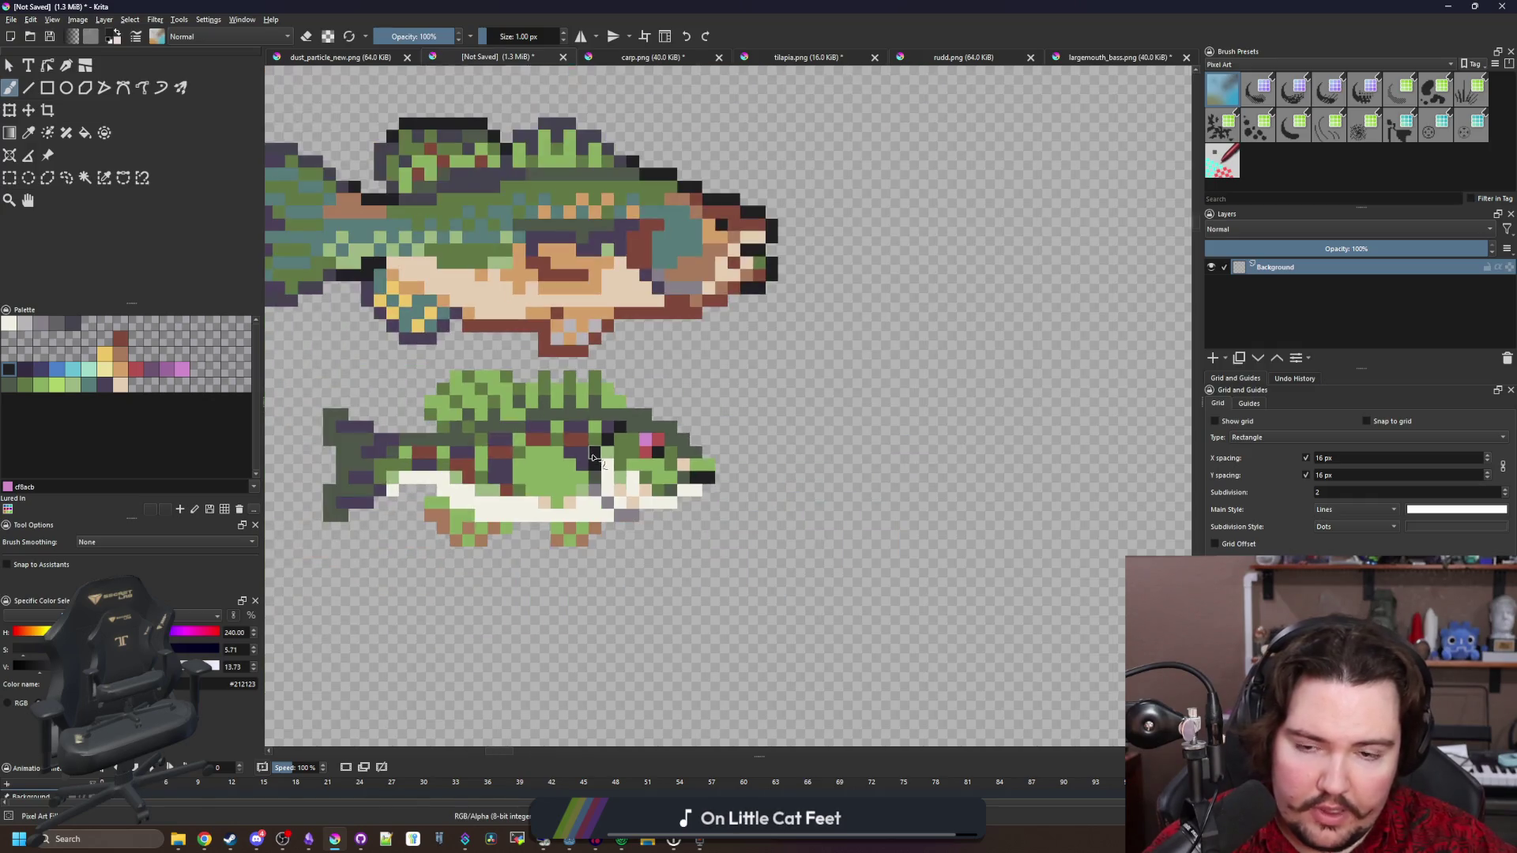
{"action": "scroll", "coordinate": [604, 488], "scroll_direction": "up", "scroll_amount": 1}
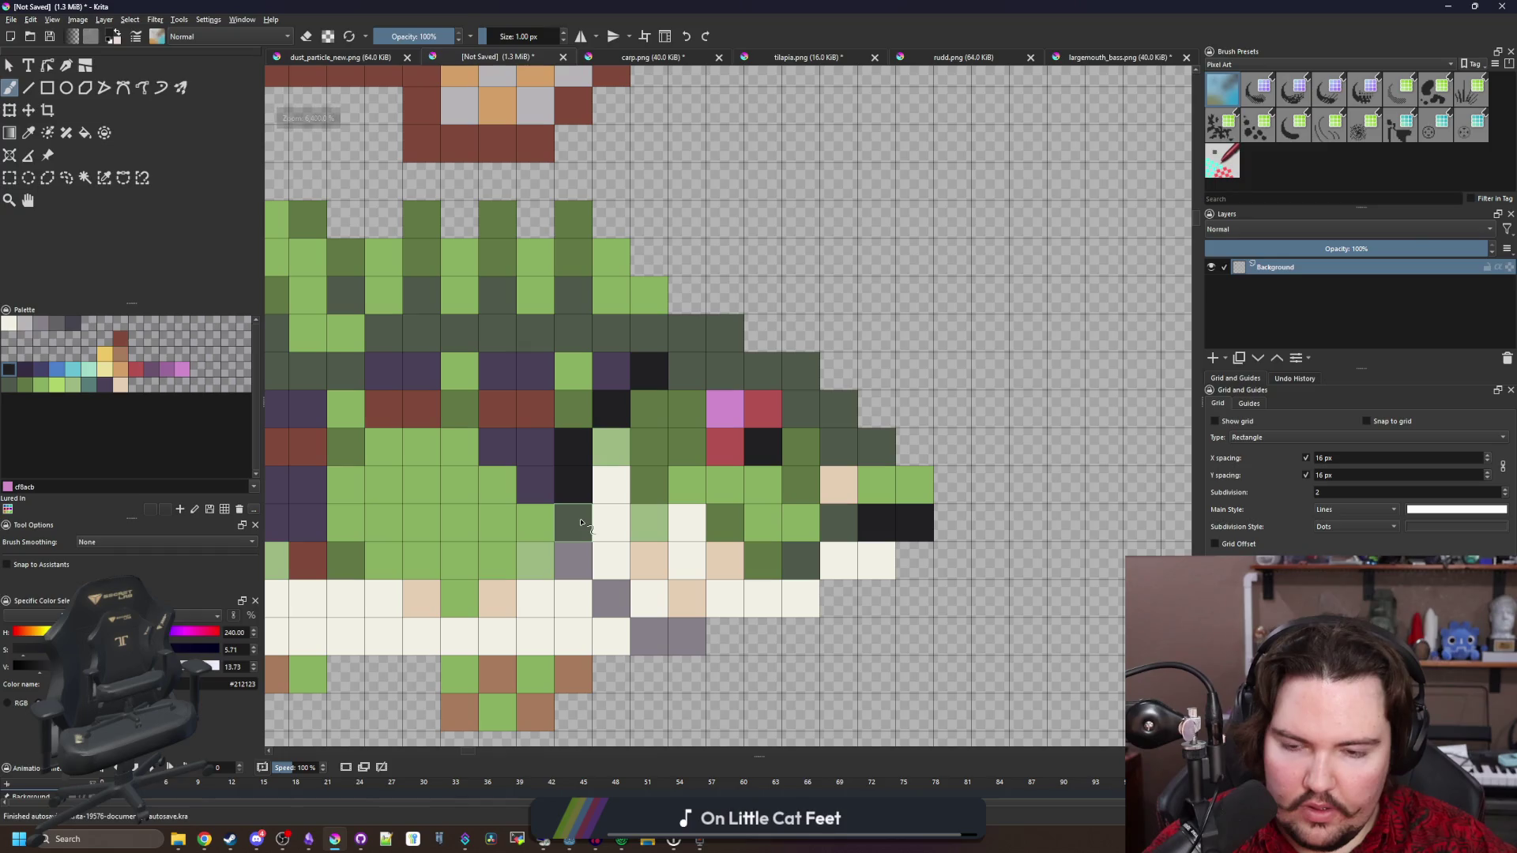
{"action": "left_click", "coordinate": [104, 384]}
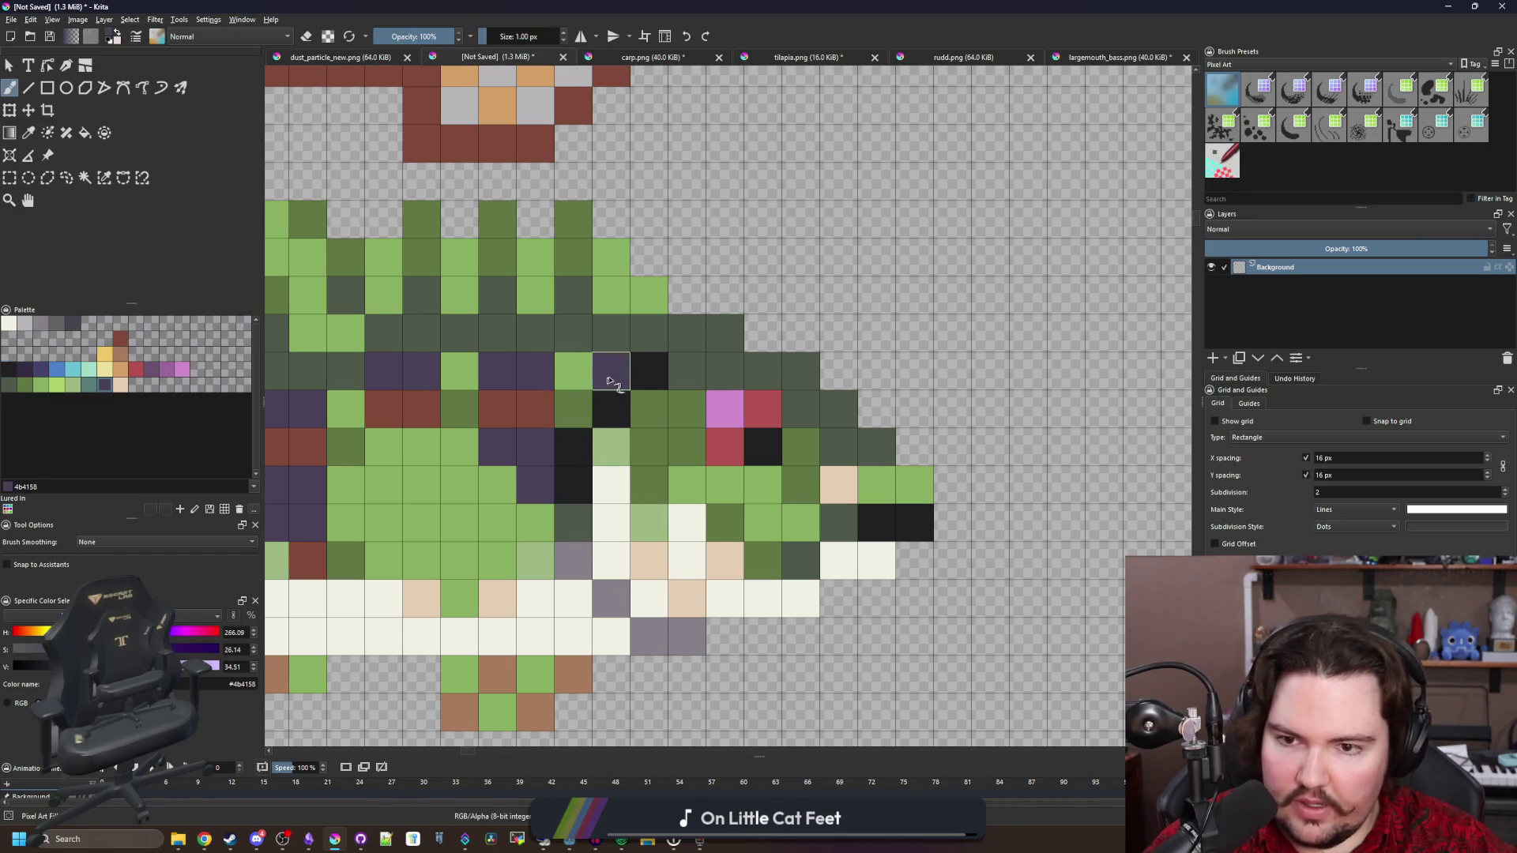
{"action": "scroll", "coordinate": [696, 568], "scroll_direction": "down", "scroll_amount": 4}
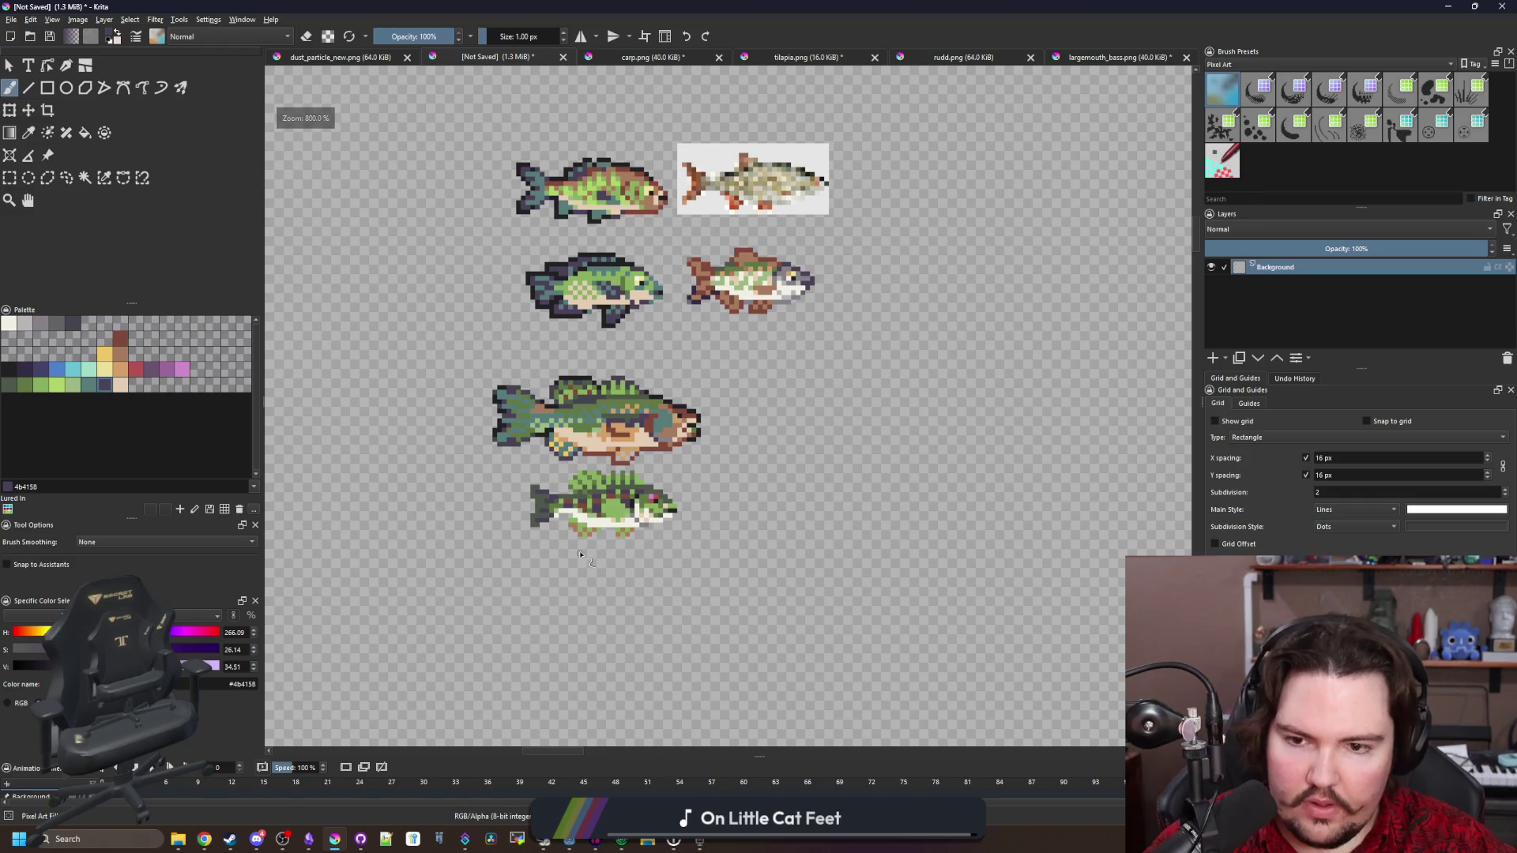
{"action": "scroll", "coordinate": [591, 523], "scroll_direction": "up", "scroll_amount": 4}
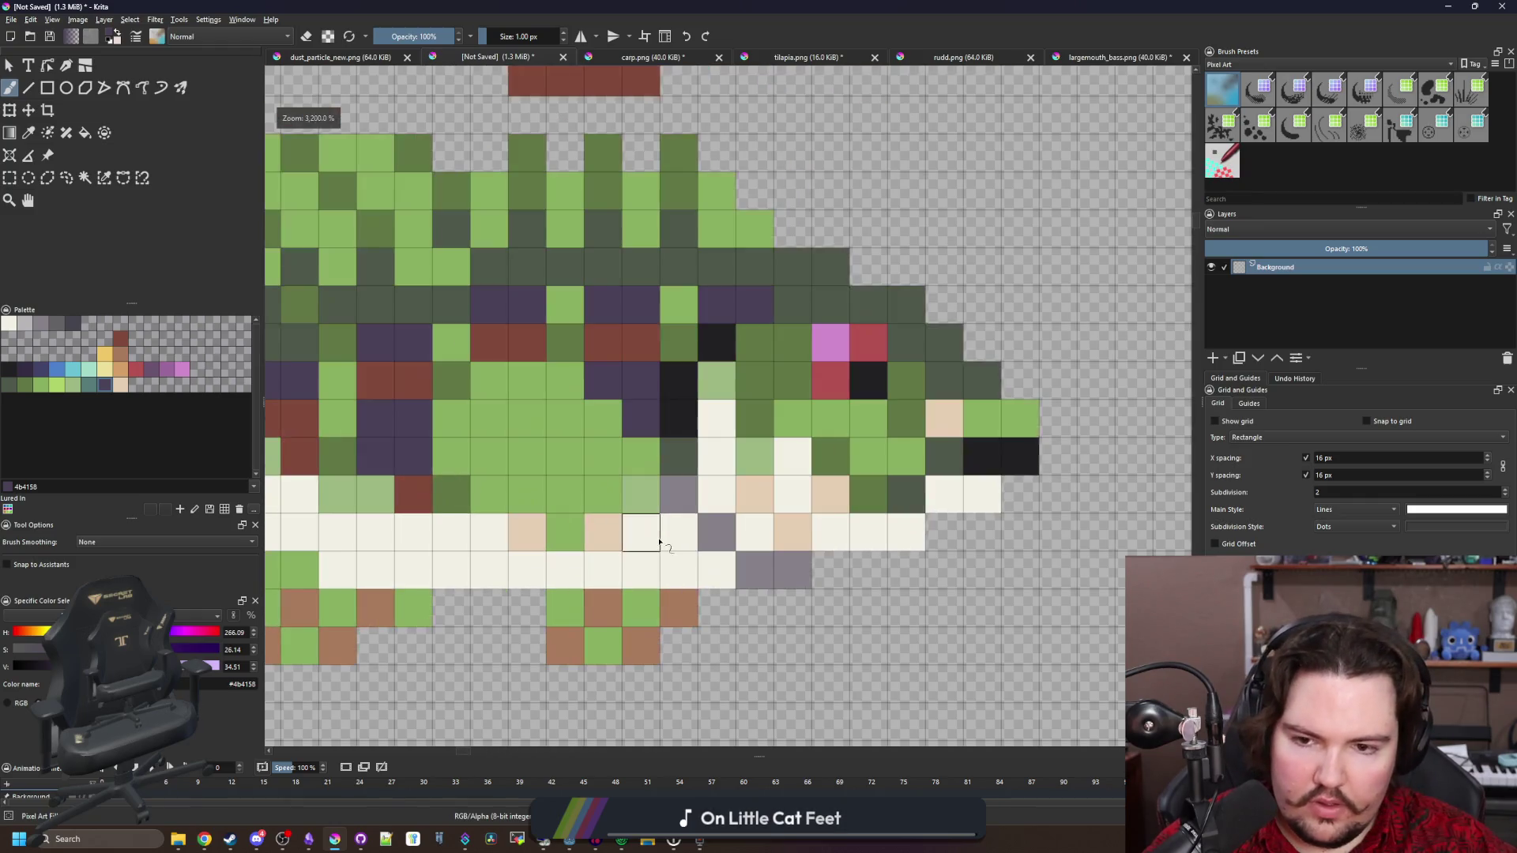
{"action": "scroll", "coordinate": [698, 503], "scroll_direction": "down", "scroll_amount": 2}
{"action": "scroll", "coordinate": [590, 504], "scroll_direction": "up", "scroll_amount": 1}
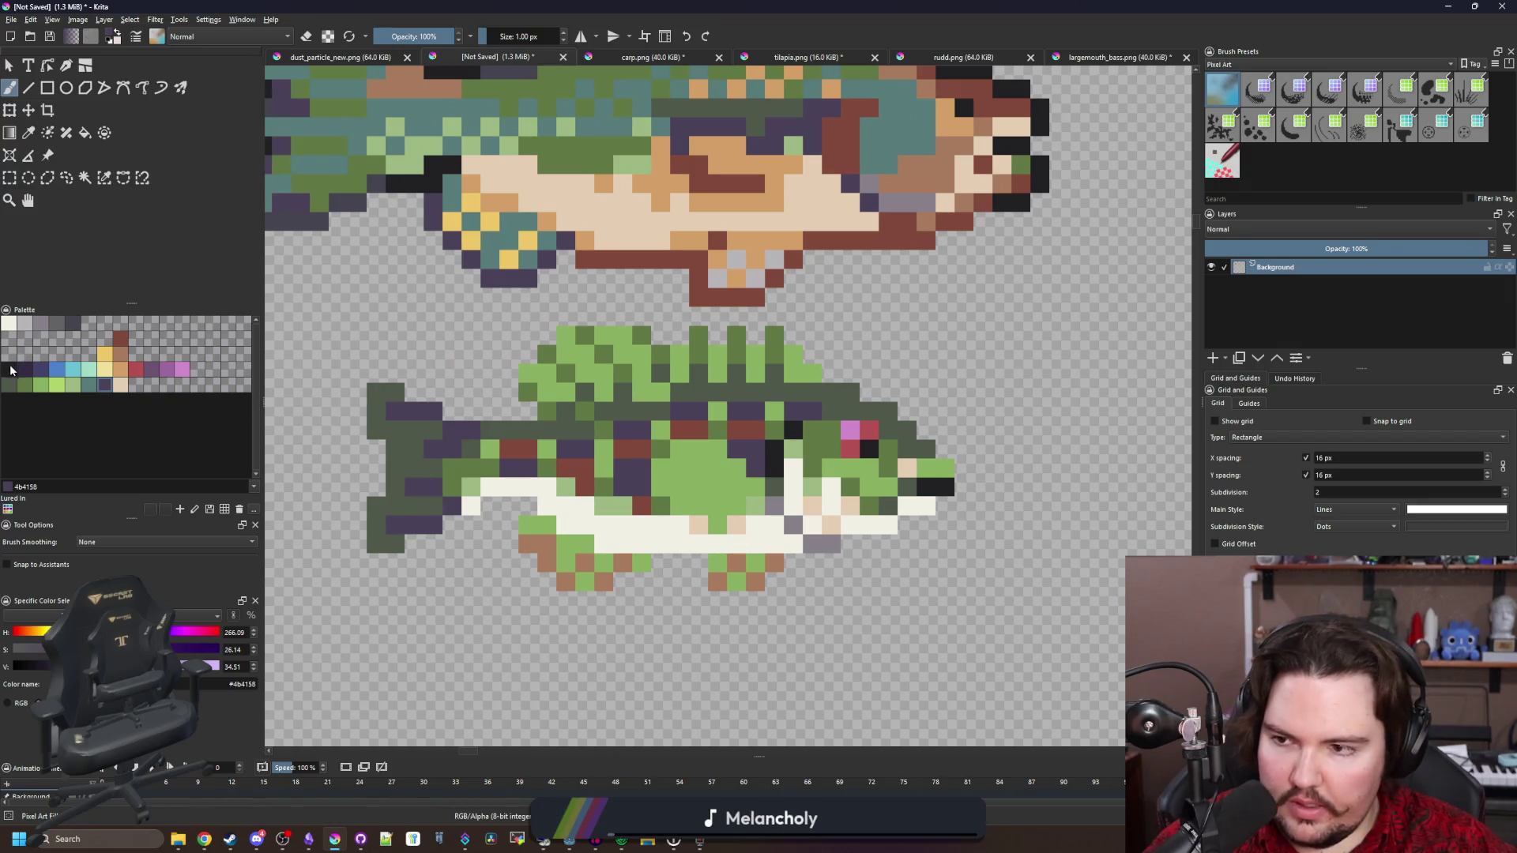
Paint a one-pixel blue outline around the tail, body and lower fins
{"action": "left_click", "coordinate": [57, 369]}
{"action": "scroll", "coordinate": [414, 563], "scroll_direction": "up", "scroll_amount": 2}
{"action": "mouse_move", "coordinate": [345, 541]}
{"action": "left_mouse_down"}
{"action": "mouse_move", "coordinate": [348, 613]}
{"action": "mouse_move", "coordinate": [474, 602]}
{"action": "mouse_move", "coordinate": [697, 515]}
{"action": "mouse_move", "coordinate": [656, 608]}
{"action": "mouse_move", "coordinate": [727, 676]}
{"action": "mouse_move", "coordinate": [841, 715]}
{"action": "left_mouse_up"}
{"action": "mouse_move", "coordinate": [842, 715]}
{"action": "left_mouse_down"}
{"action": "mouse_move", "coordinate": [555, 637]}
{"action": "mouse_move", "coordinate": [585, 608]}
{"action": "mouse_move", "coordinate": [700, 580]}
{"action": "mouse_move", "coordinate": [723, 656]}
{"action": "mouse_move", "coordinate": [810, 656]}
{"action": "left_mouse_up"}
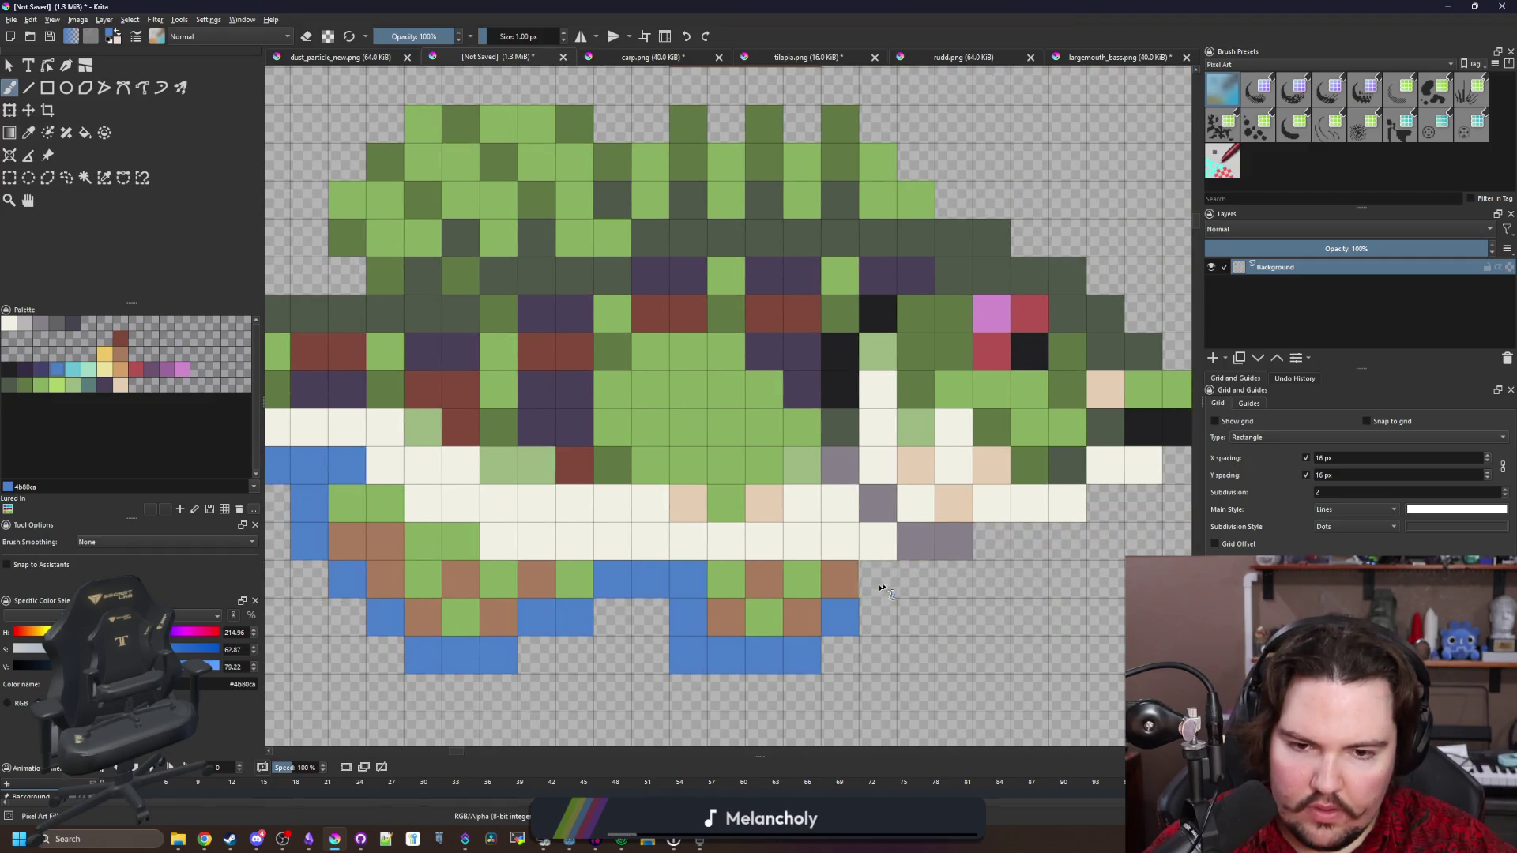
{"action": "mouse_move", "coordinate": [877, 581]}
{"action": "left_mouse_down"}
{"action": "mouse_move", "coordinate": [956, 581]}
{"action": "mouse_move", "coordinate": [599, 625]}
{"action": "mouse_move", "coordinate": [822, 545]}
{"action": "mouse_move", "coordinate": [861, 462]}
{"action": "mouse_move", "coordinate": [821, 371]}
{"action": "mouse_move", "coordinate": [719, 285]}
{"action": "mouse_move", "coordinate": [905, 377]}
{"action": "mouse_move", "coordinate": [782, 265]}
{"action": "mouse_move", "coordinate": [735, 297]}
{"action": "mouse_move", "coordinate": [617, 288]}
{"action": "mouse_move", "coordinate": [751, 369]}
{"action": "mouse_move", "coordinate": [679, 336]}
{"action": "mouse_move", "coordinate": [640, 371]}
{"action": "mouse_move", "coordinate": [561, 336]}
{"action": "mouse_move", "coordinate": [448, 335]}
{"action": "mouse_move", "coordinate": [652, 300]}
{"action": "mouse_move", "coordinate": [453, 500]}
{"action": "mouse_move", "coordinate": [424, 493]}
{"action": "mouse_move", "coordinate": [737, 436]}
{"action": "mouse_move", "coordinate": [623, 360]}
{"action": "mouse_move", "coordinate": [585, 361]}
{"action": "mouse_move", "coordinate": [585, 589]}
{"action": "left_mouse_up"}
{"action": "scroll", "coordinate": [498, 514], "scroll_direction": "down", "scroll_amount": 5}
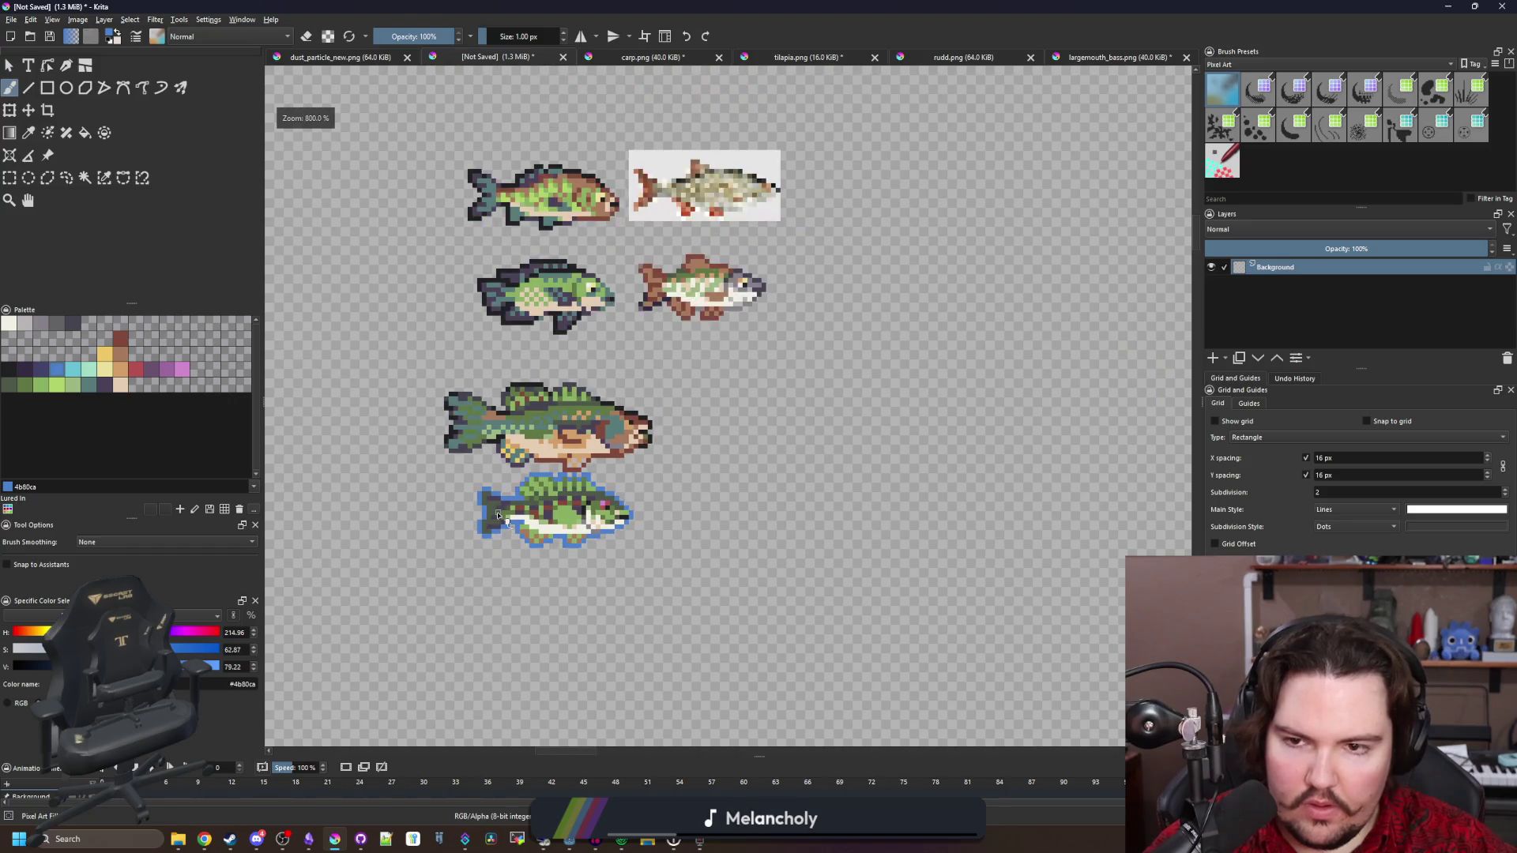
{"action": "scroll", "coordinate": [547, 503], "scroll_direction": "up", "scroll_amount": 5}
{"action": "scroll", "coordinate": [530, 500], "scroll_direction": "down", "scroll_amount": 2}
{"action": "scroll", "coordinate": [511, 497], "scroll_direction": "up", "scroll_amount": 2}
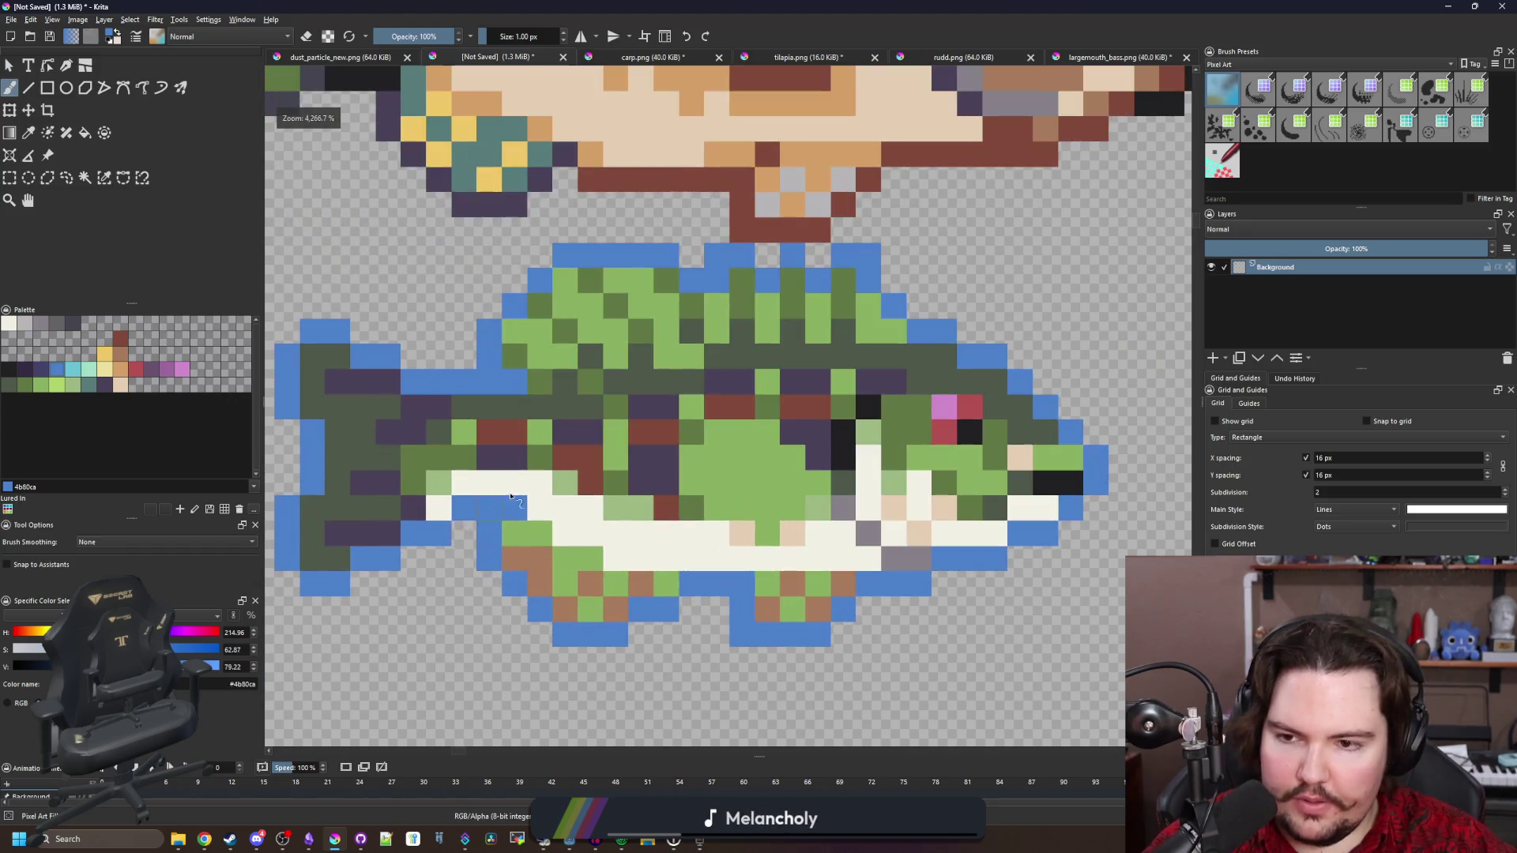
{"action": "scroll", "coordinate": [462, 426], "scroll_direction": "down", "scroll_amount": 4}
Draw a rectangular selection around the small bass
{"action": "key", "text": "ctrl+r"}
{"action": "scroll", "coordinate": [711, 442], "scroll_direction": "down", "scroll_amount": 1}
{"action": "left_click_drag", "start_coordinate": [919, 602], "coordinate": [503, 345]}
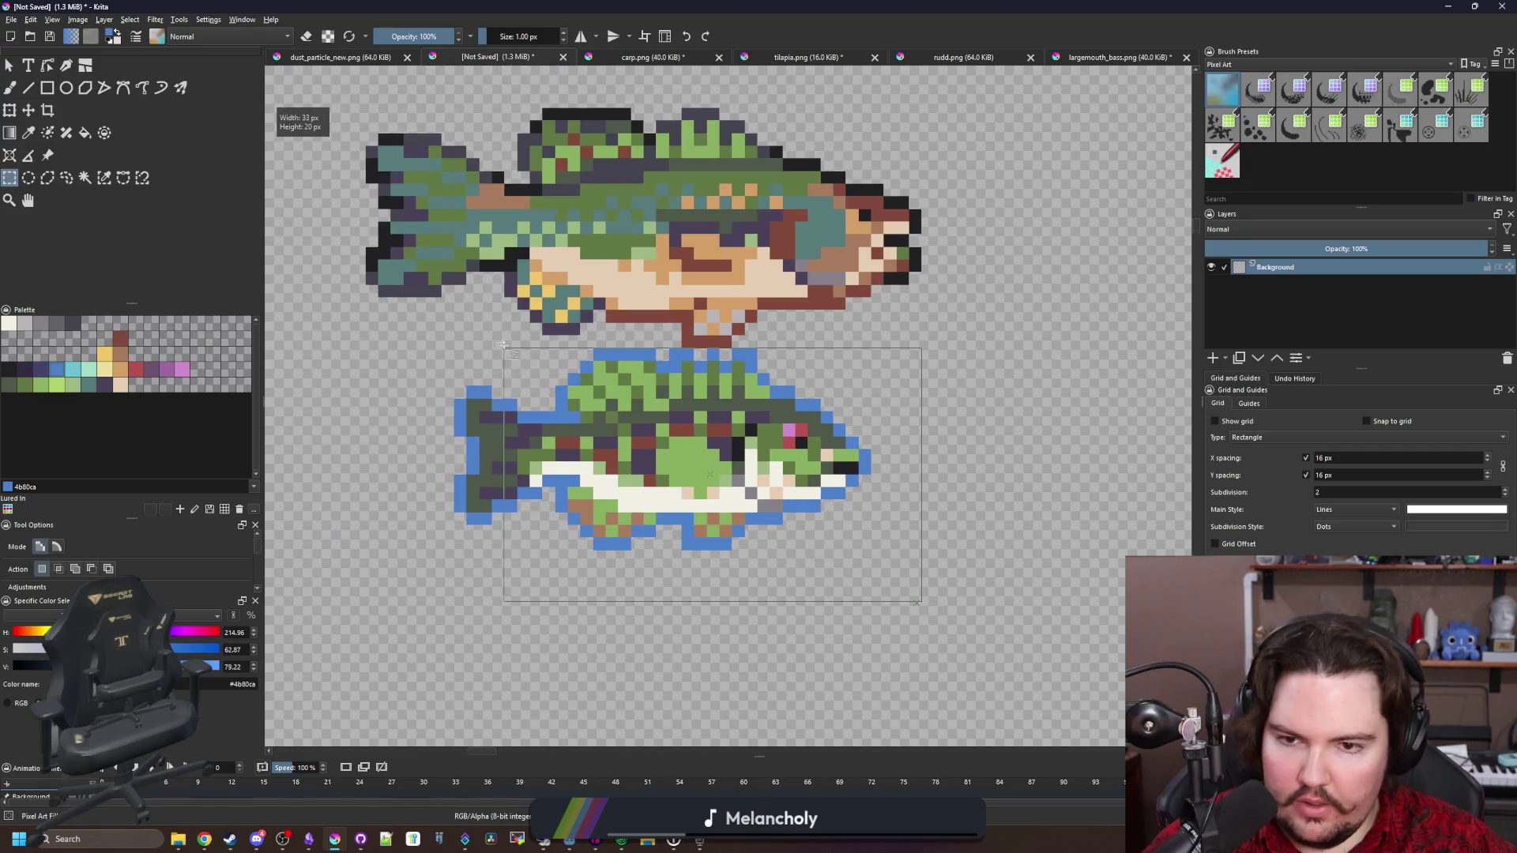
Move the selected bass down slightly with the Move tool
{"action": "key", "text": "t"}
{"action": "left_click_drag", "start_coordinate": [450, 490], "coordinate": [450, 530]}
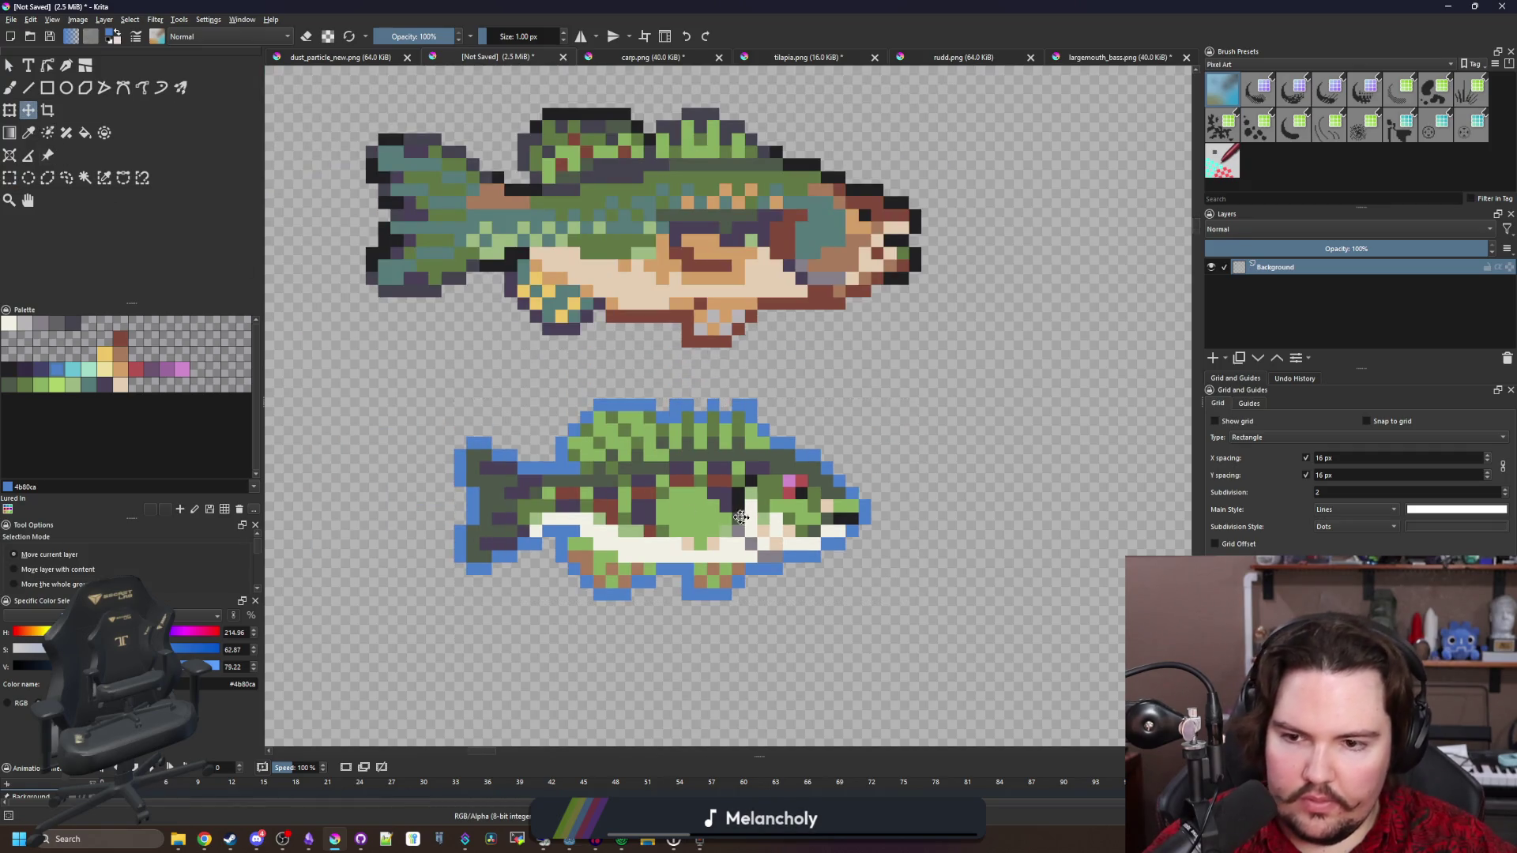
{"action": "scroll", "coordinate": [450, 531], "scroll_direction": "up", "scroll_amount": 5}
Choose dark purple and select all the blue outline pixels by colour
{"action": "left_click", "coordinate": [31, 365]}
{"action": "key", "text": "b"}
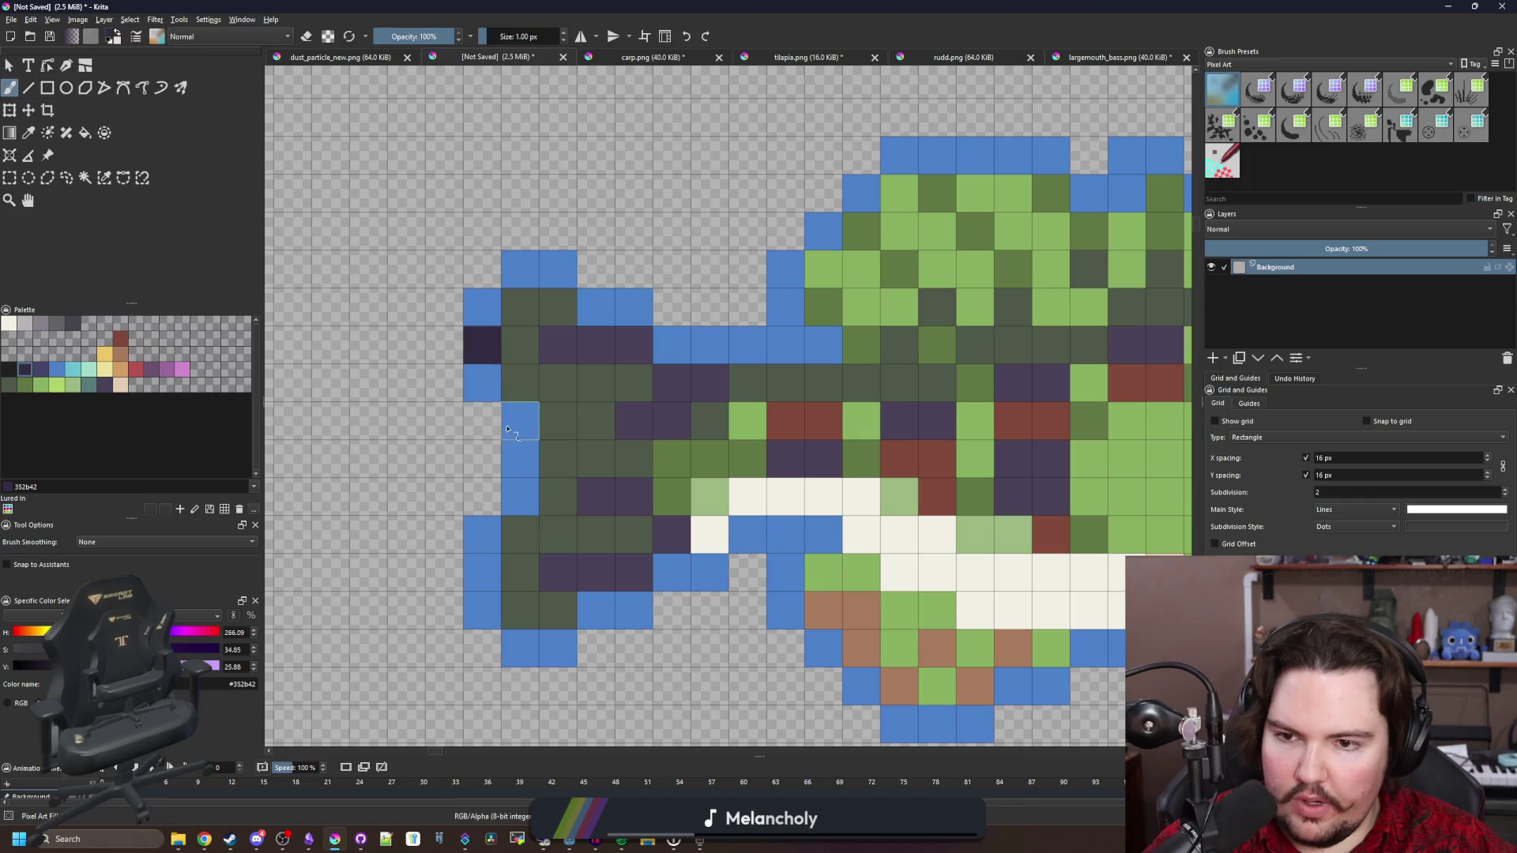
{"action": "left_click", "coordinate": [103, 177]}
{"action": "left_click", "coordinate": [520, 458]}
{"action": "key", "text": "b"}
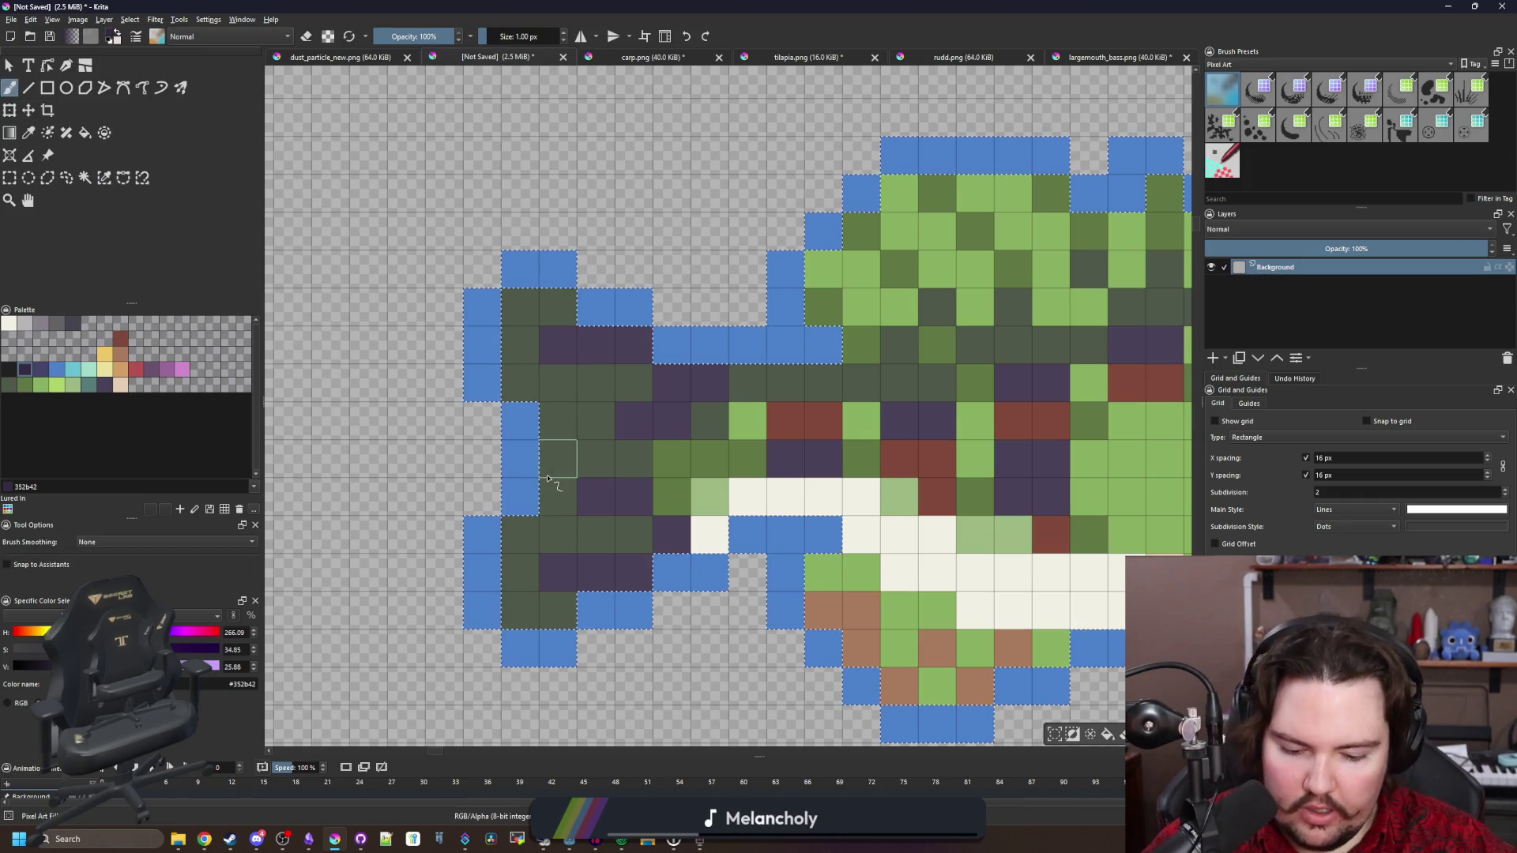
Repaint the tail, upper head and snout outline dark purple, then deselect
{"action": "key", "text": "bracketright"}
{"action": "key", "text": "bracketright"}
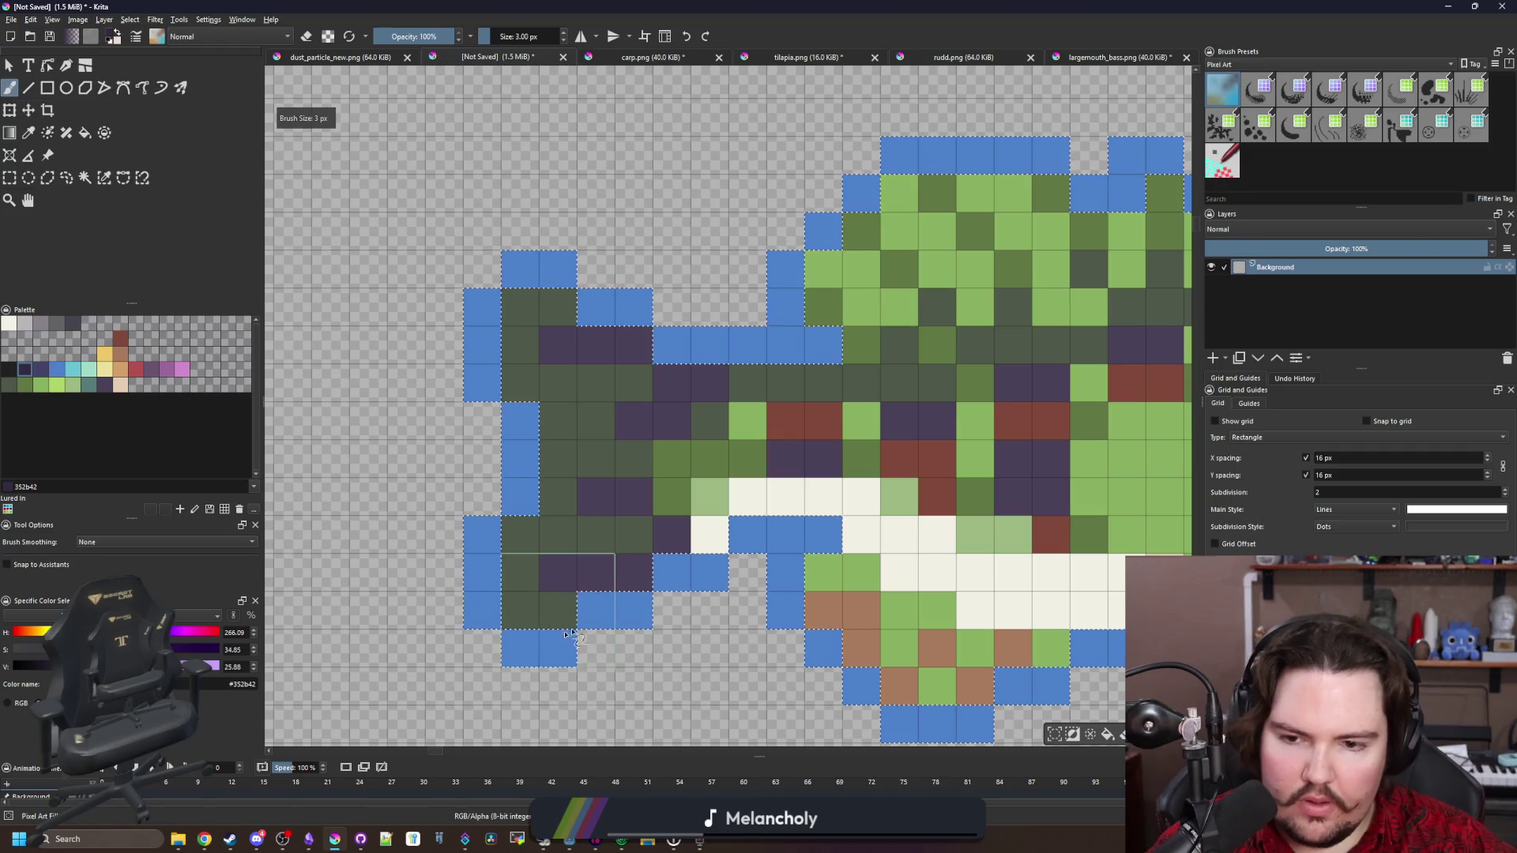
{"action": "mouse_move", "coordinate": [537, 632]}
{"action": "left_mouse_down"}
{"action": "mouse_move", "coordinate": [545, 269]}
{"action": "mouse_move", "coordinate": [674, 340]}
{"action": "left_mouse_up"}
{"action": "key", "text": "bracketleft"}
{"action": "key", "text": "bracketleft"}
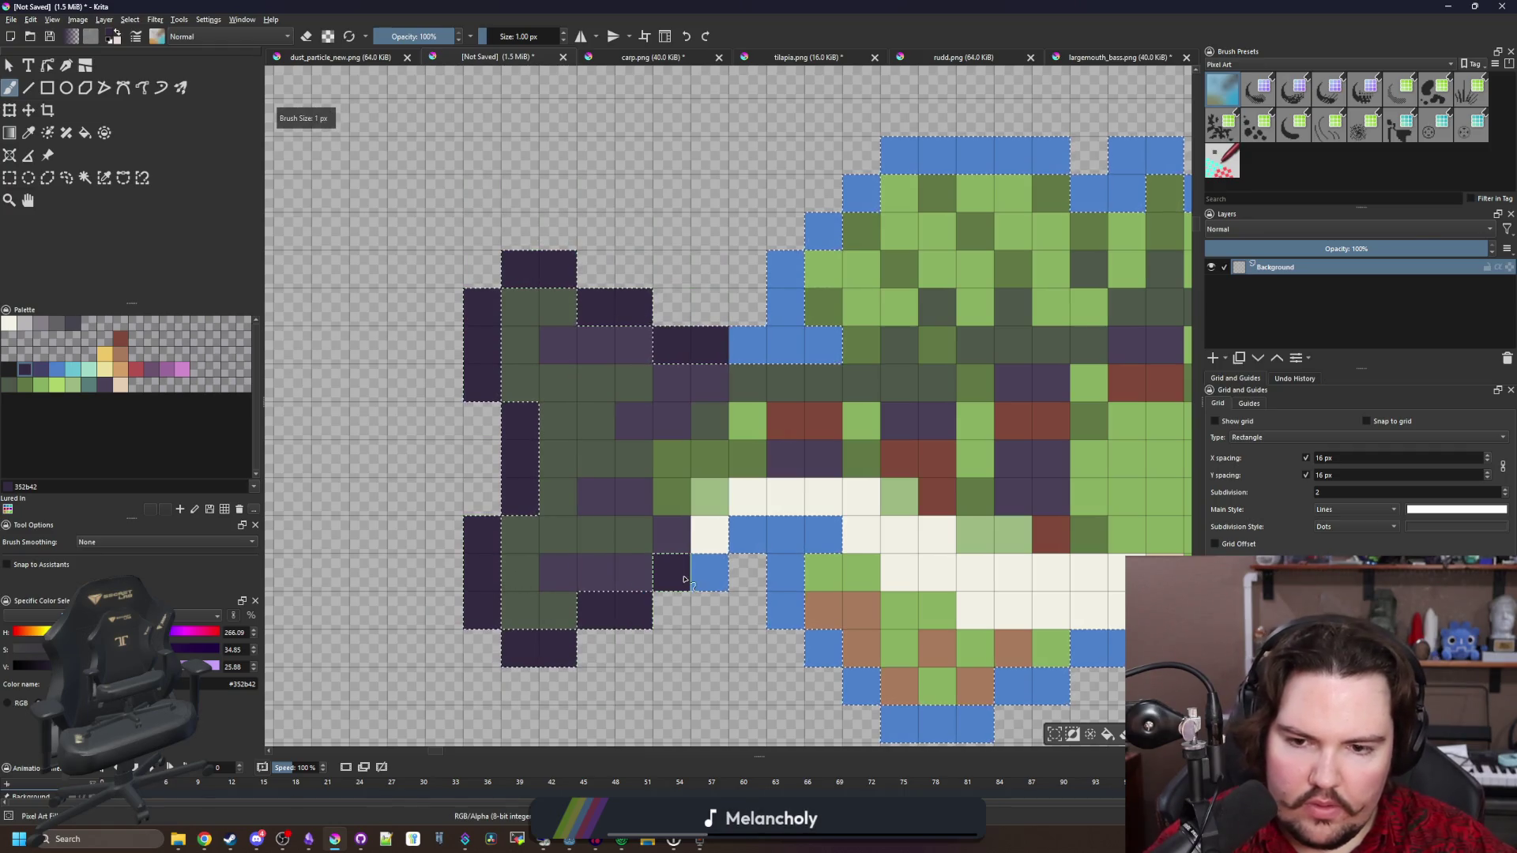
{"action": "left_click_drag", "start_coordinate": [819, 368], "coordinate": [560, 418]}
{"action": "scroll", "coordinate": [560, 418], "scroll_direction": "down", "scroll_amount": 4}
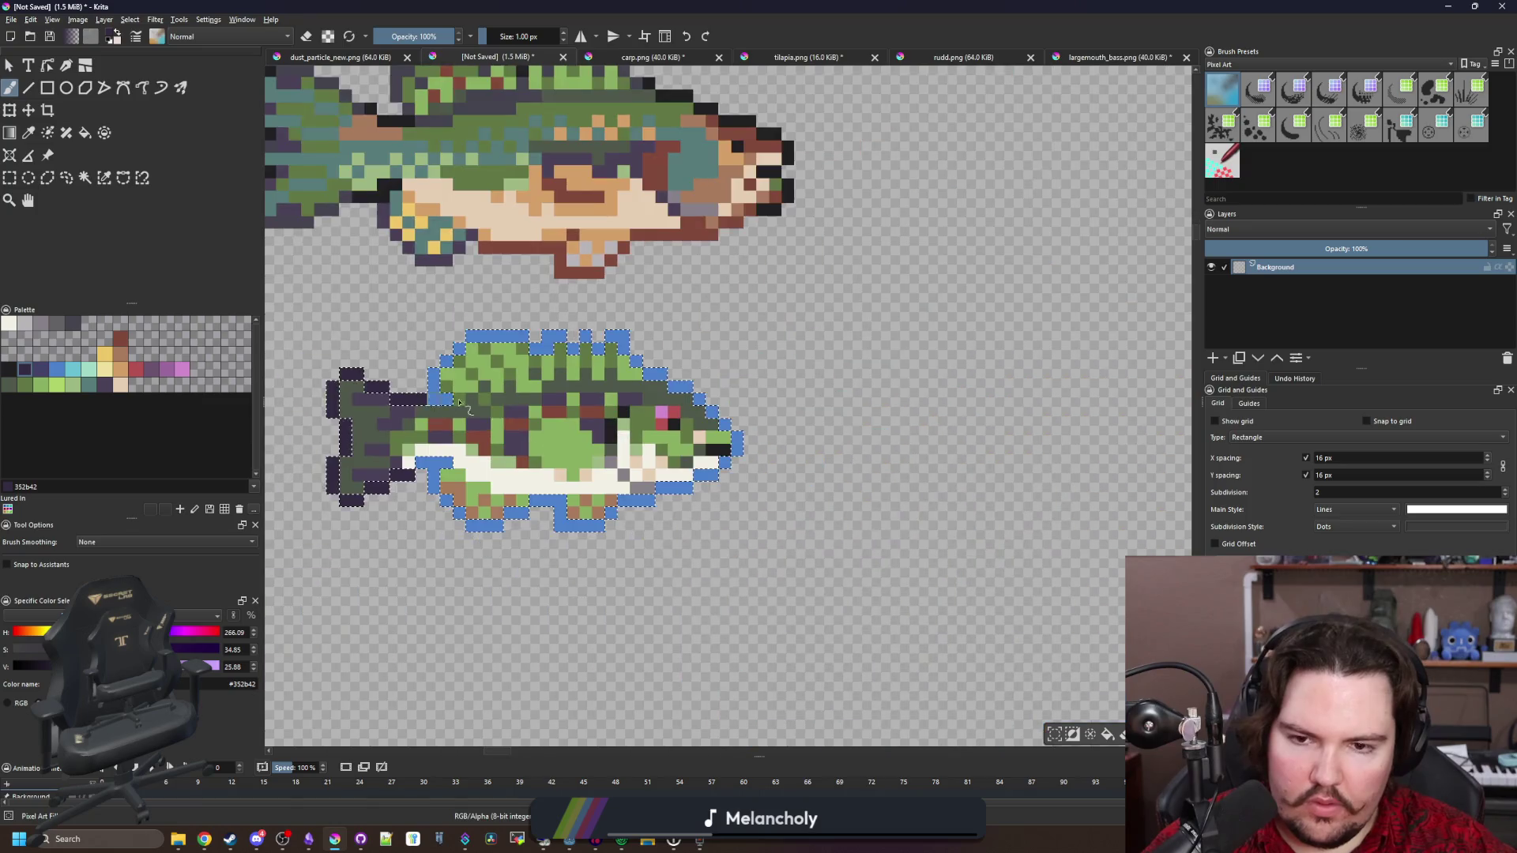
{"action": "scroll", "coordinate": [760, 371], "scroll_direction": "up", "scroll_amount": 4}
{"action": "left_click_drag", "start_coordinate": [829, 373], "coordinate": [602, 222]}
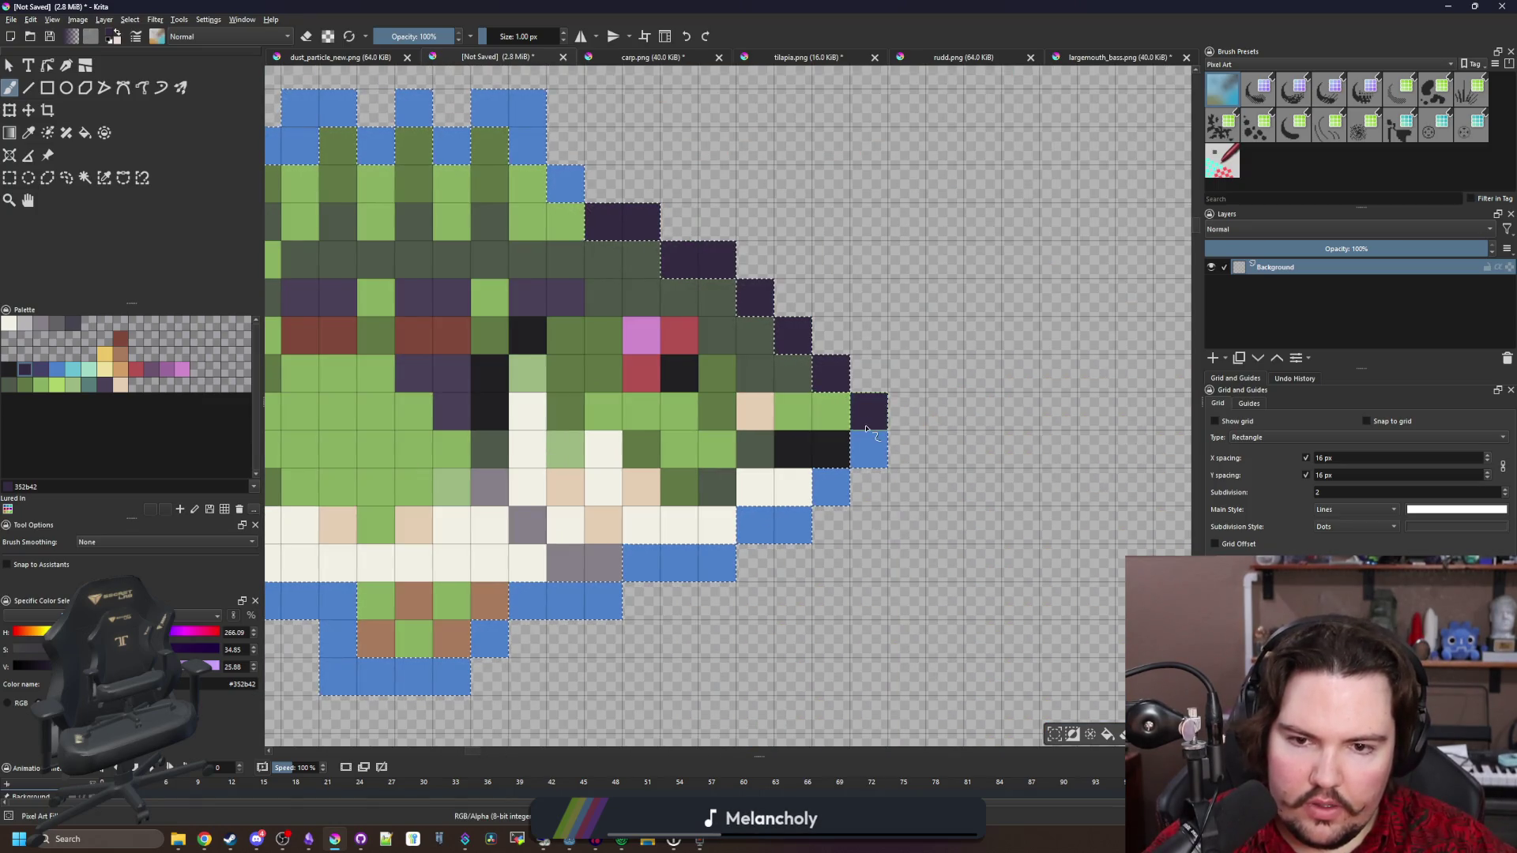
{"action": "left_click_drag", "start_coordinate": [869, 411], "coordinate": [836, 485]}
{"action": "key", "text": "ctrl+shift+a"}
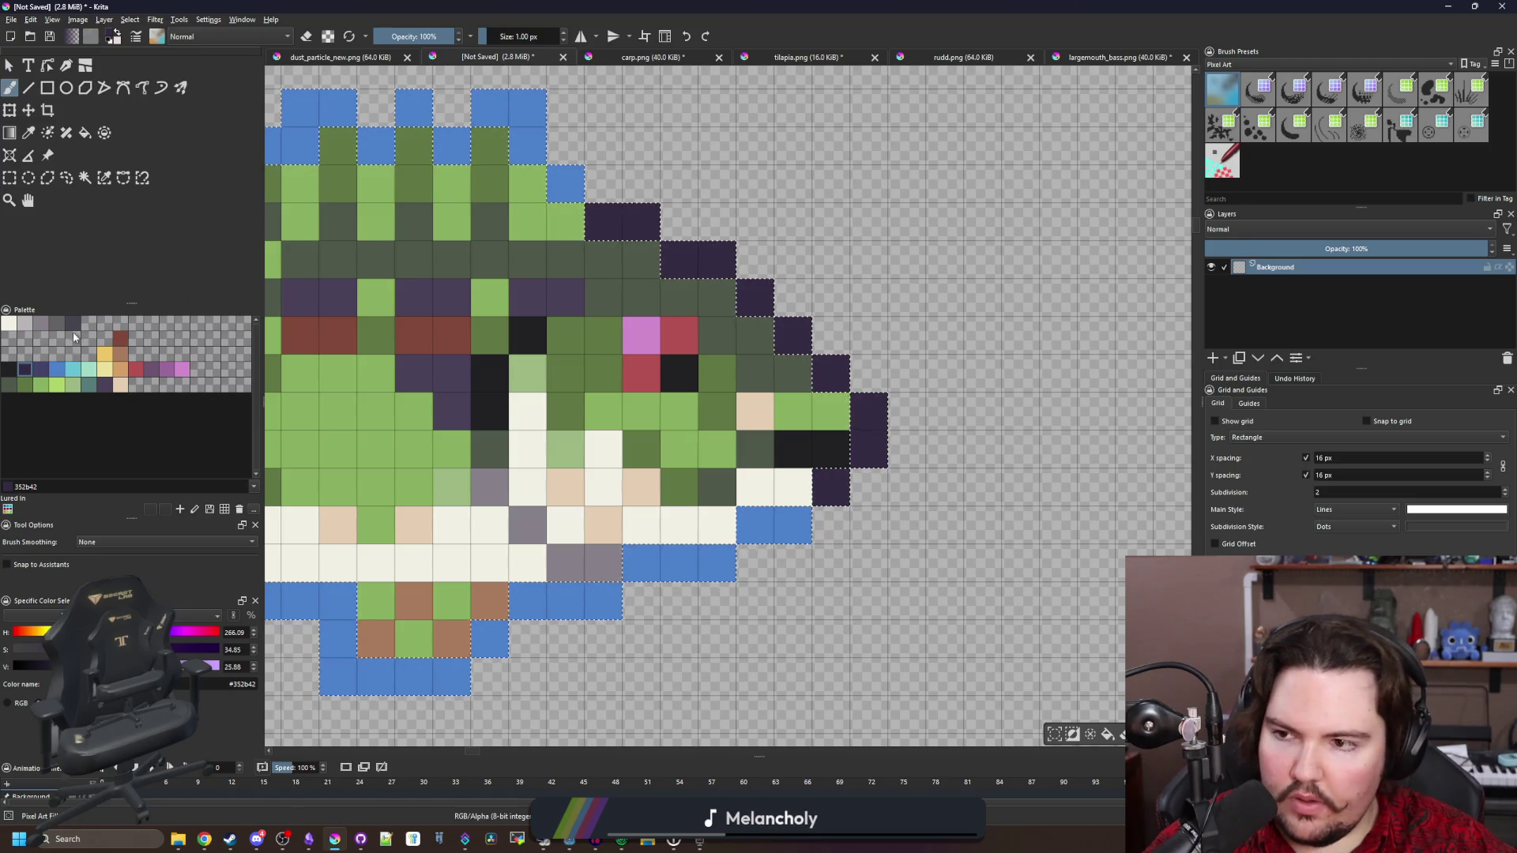
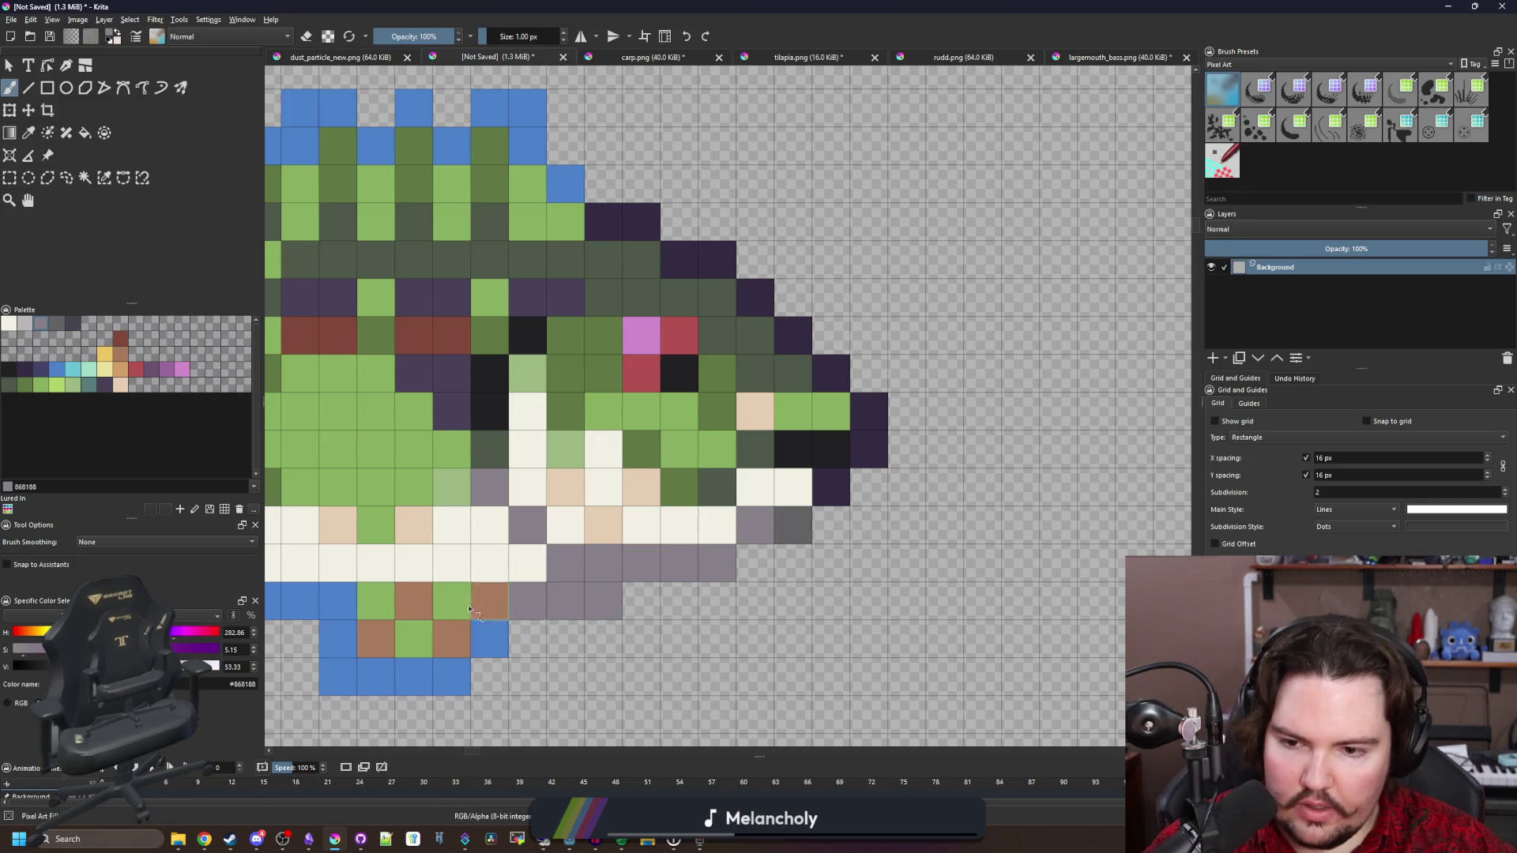
Sample dark green from the bass and repaint the blue left-edge and top outline cells dark green
{"action": "scroll", "coordinate": [644, 609], "scroll_direction": "left", "scroll_amount": 5}
{"action": "scroll", "coordinate": [468, 638], "scroll_direction": "left", "scroll_amount": 4}
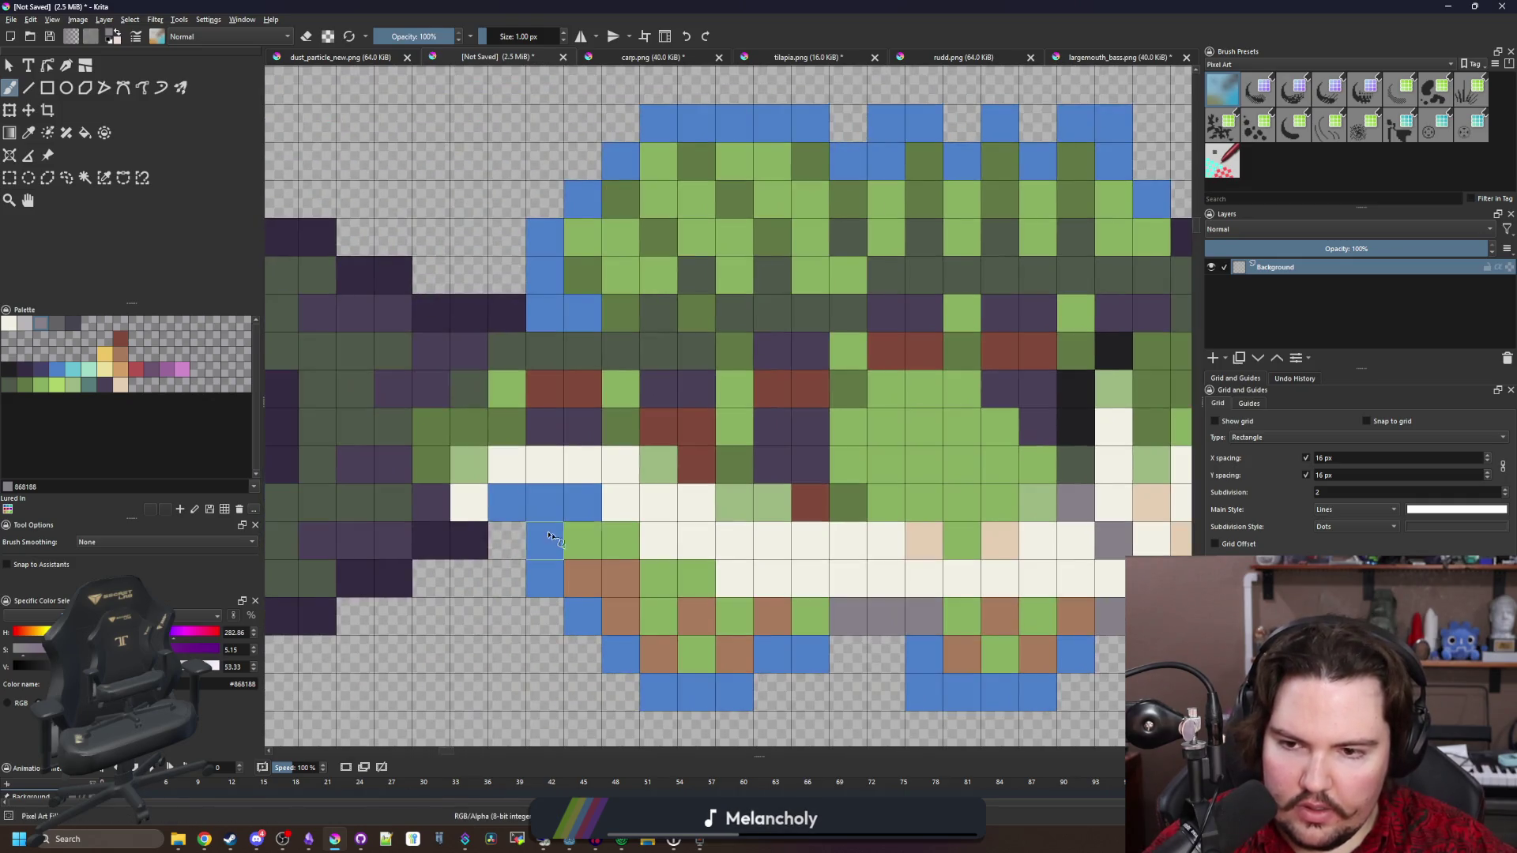
{"action": "scroll", "coordinate": [569, 573], "scroll_direction": "down", "scroll_amount": 3}
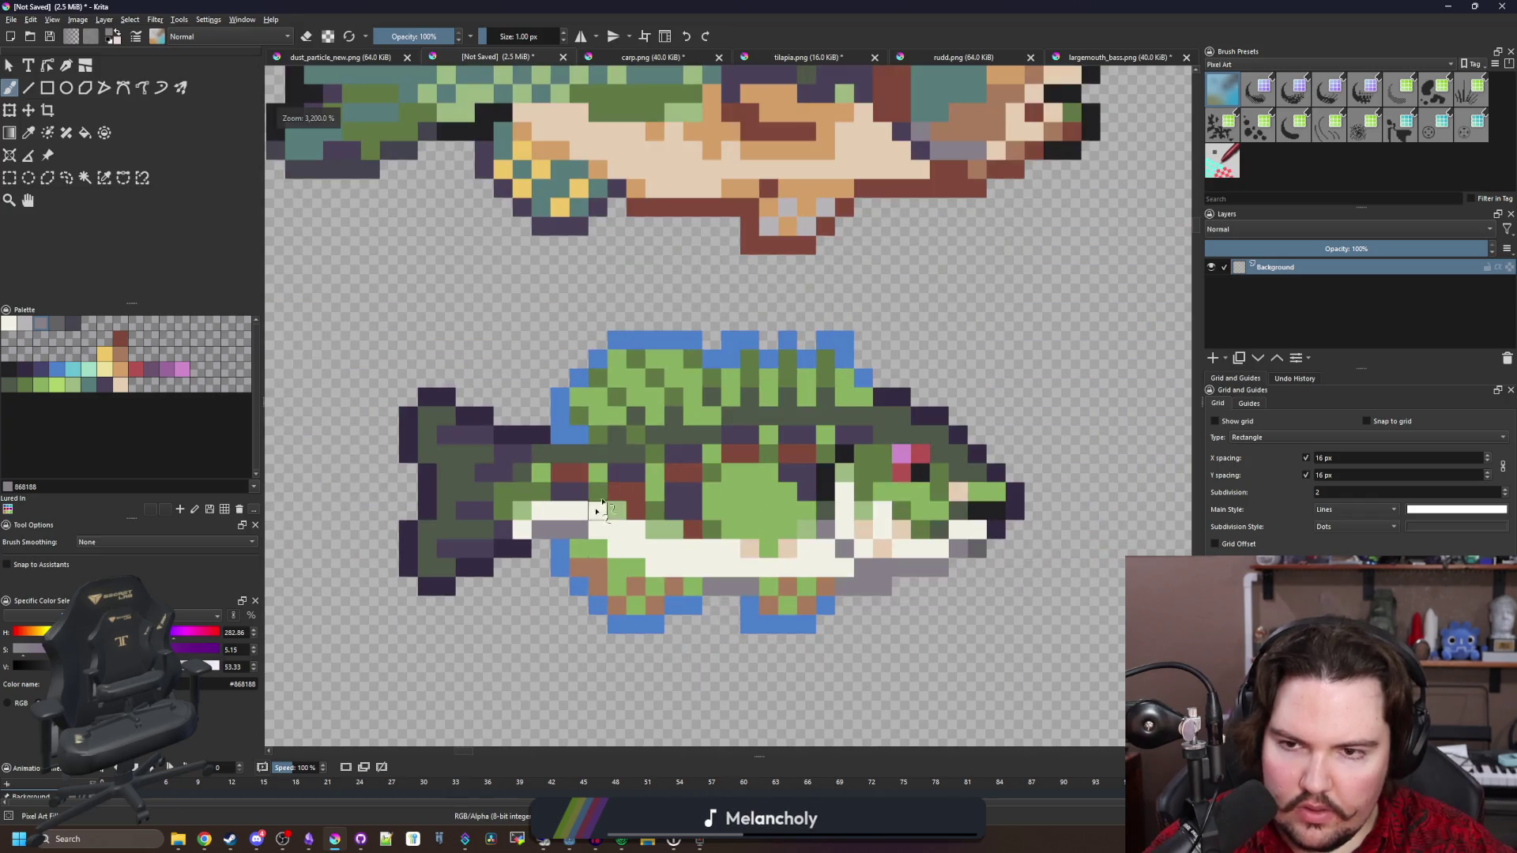
{"action": "scroll", "coordinate": [648, 427], "scroll_direction": "up", "scroll_amount": 3}
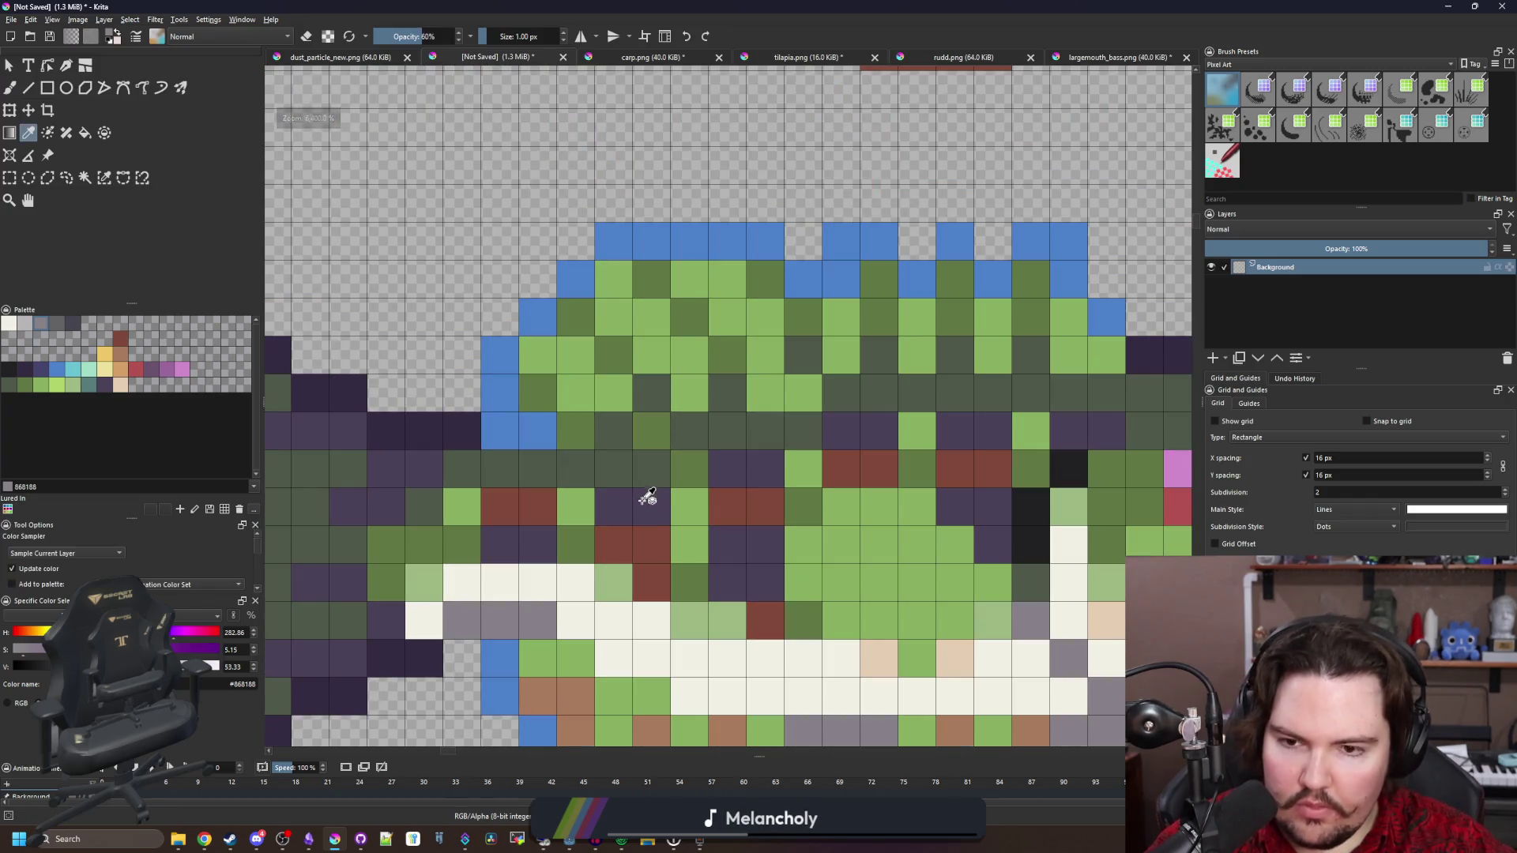
{"action": "left_click", "coordinate": [643, 500], "text": "ctrl"}
{"action": "left_click", "coordinate": [636, 472], "text": "ctrl"}
{"action": "left_click", "coordinate": [500, 393]}
{"action": "left_click", "coordinate": [500, 356]}
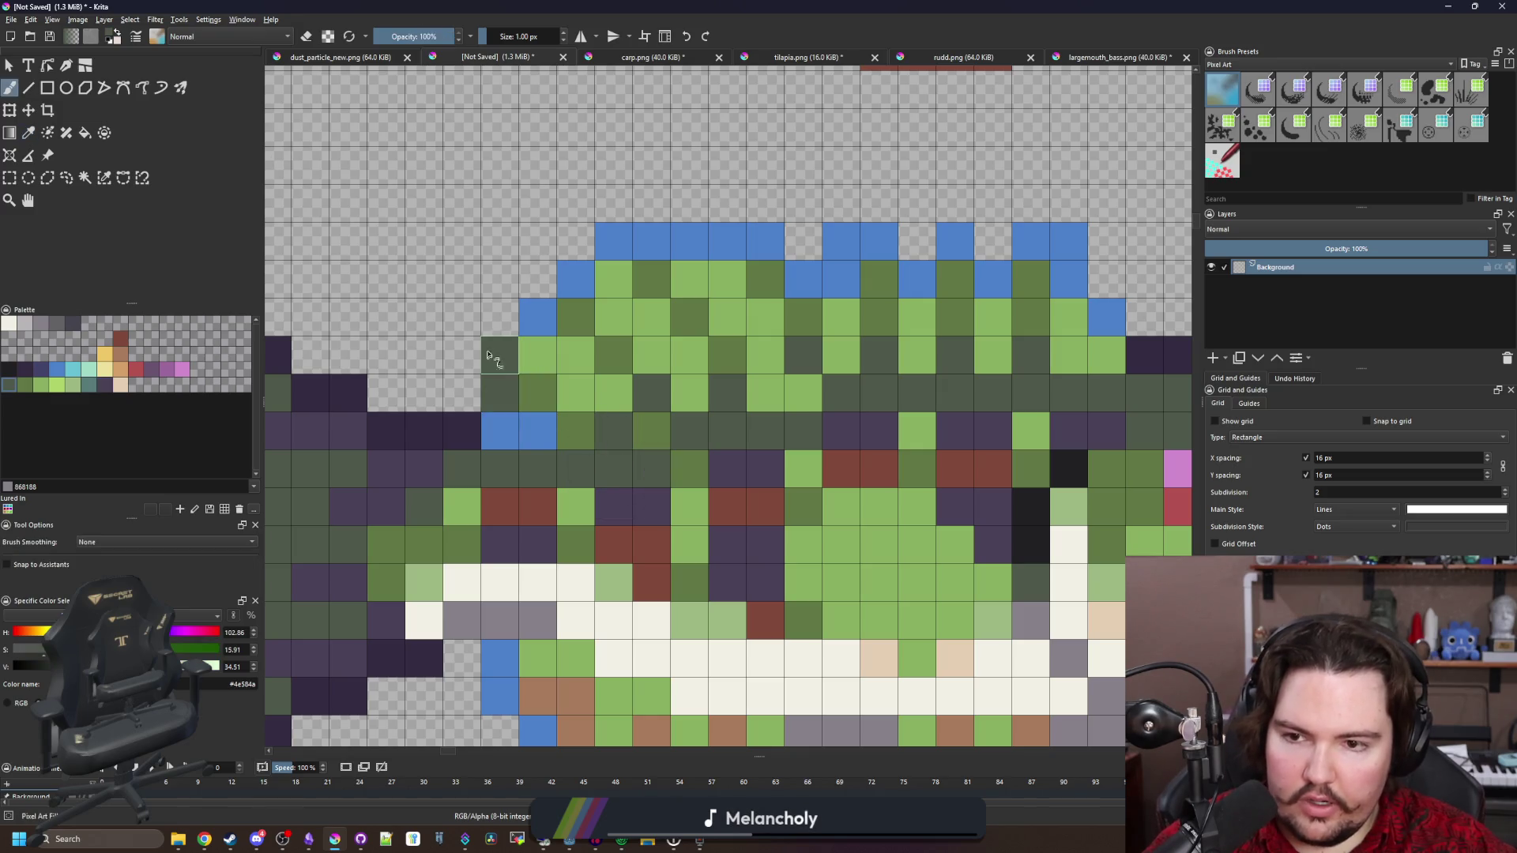
{"action": "left_click", "coordinate": [500, 431]}
{"action": "left_click", "coordinate": [538, 316]}
{"action": "mouse_move", "coordinate": [564, 289]}
{"action": "left_mouse_down"}
{"action": "mouse_move", "coordinate": [727, 239]}
{"action": "mouse_move", "coordinate": [814, 269]}
{"action": "mouse_move", "coordinate": [986, 261]}
{"action": "mouse_move", "coordinate": [996, 282]}
{"action": "mouse_move", "coordinate": [1068, 261]}
{"action": "mouse_move", "coordinate": [1106, 324]}
{"action": "mouse_move", "coordinate": [1069, 320]}
{"action": "left_mouse_up"}
{"action": "left_click_drag", "start_coordinate": [737, 425], "coordinate": [656, 360]}
Paint two blue outline cells dark purple using colour sampled from the fish
{"action": "left_click", "coordinate": [542, 434], "text": "ctrl"}
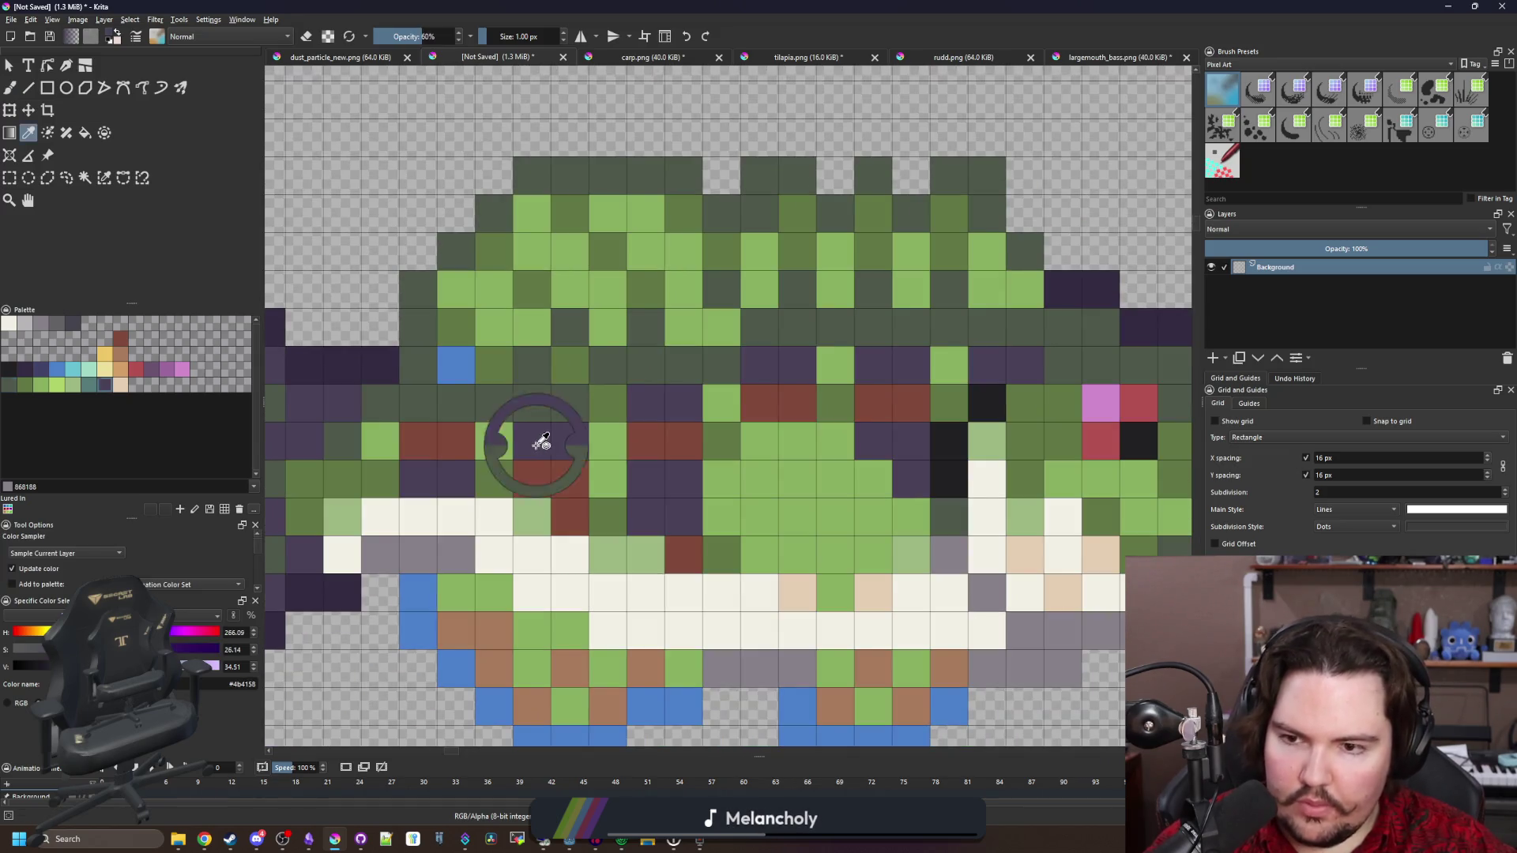
{"action": "left_click", "coordinate": [456, 365]}
{"action": "left_click", "coordinate": [420, 370]}
{"action": "scroll", "coordinate": [567, 463], "scroll_direction": "down", "scroll_amount": 3}
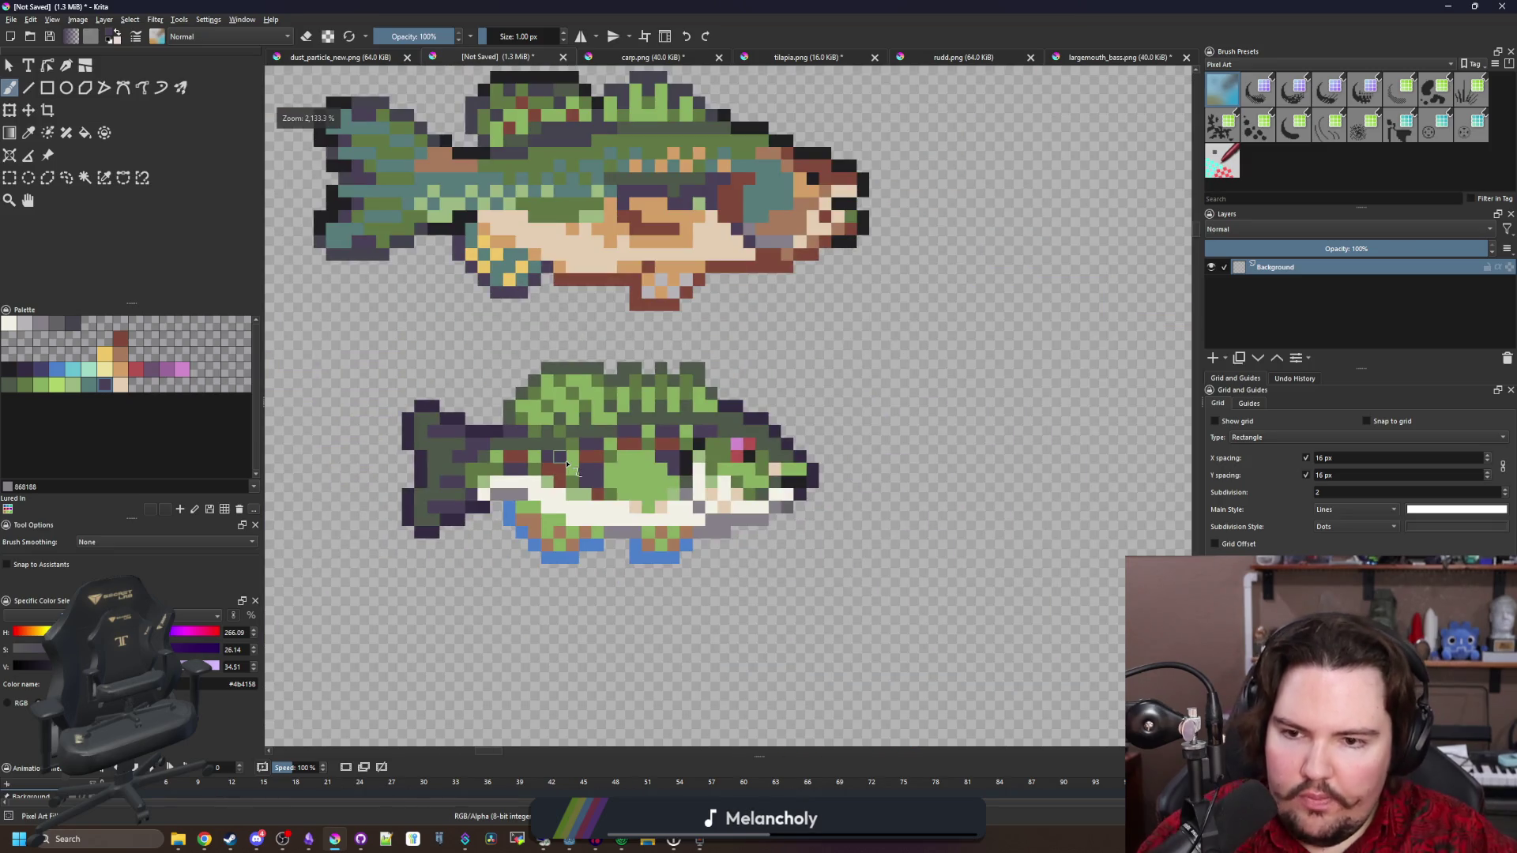
{"action": "scroll", "coordinate": [527, 525], "scroll_direction": "up", "scroll_amount": 2}
{"action": "scroll", "coordinate": [527, 524], "scroll_direction": "up", "scroll_amount": 1}
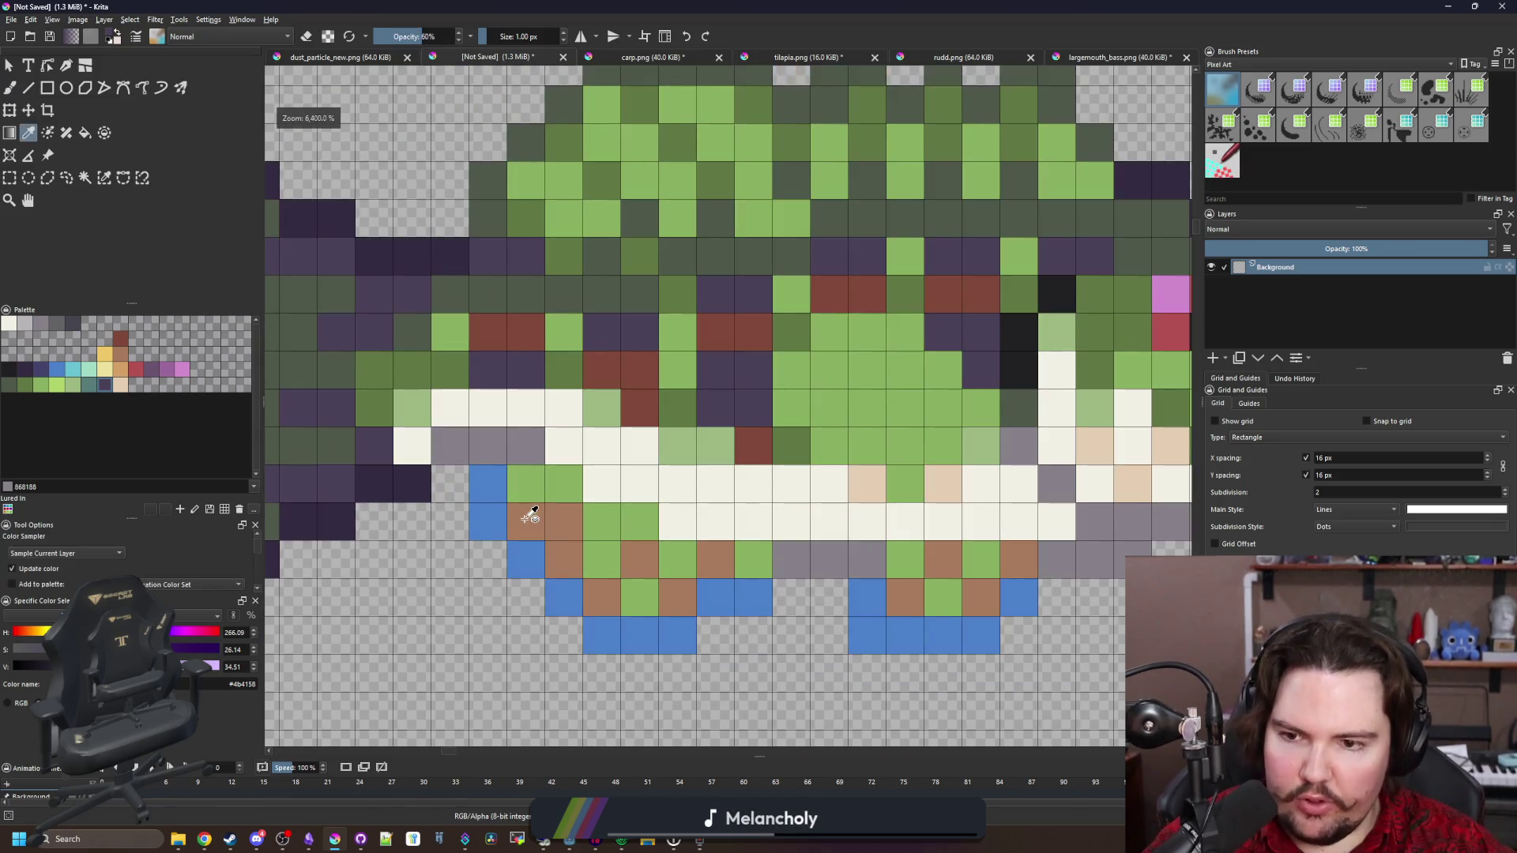
Repaint the blue diagonal fin edge, fin cells and bottom cells dark green
{"action": "left_click", "coordinate": [588, 292]}
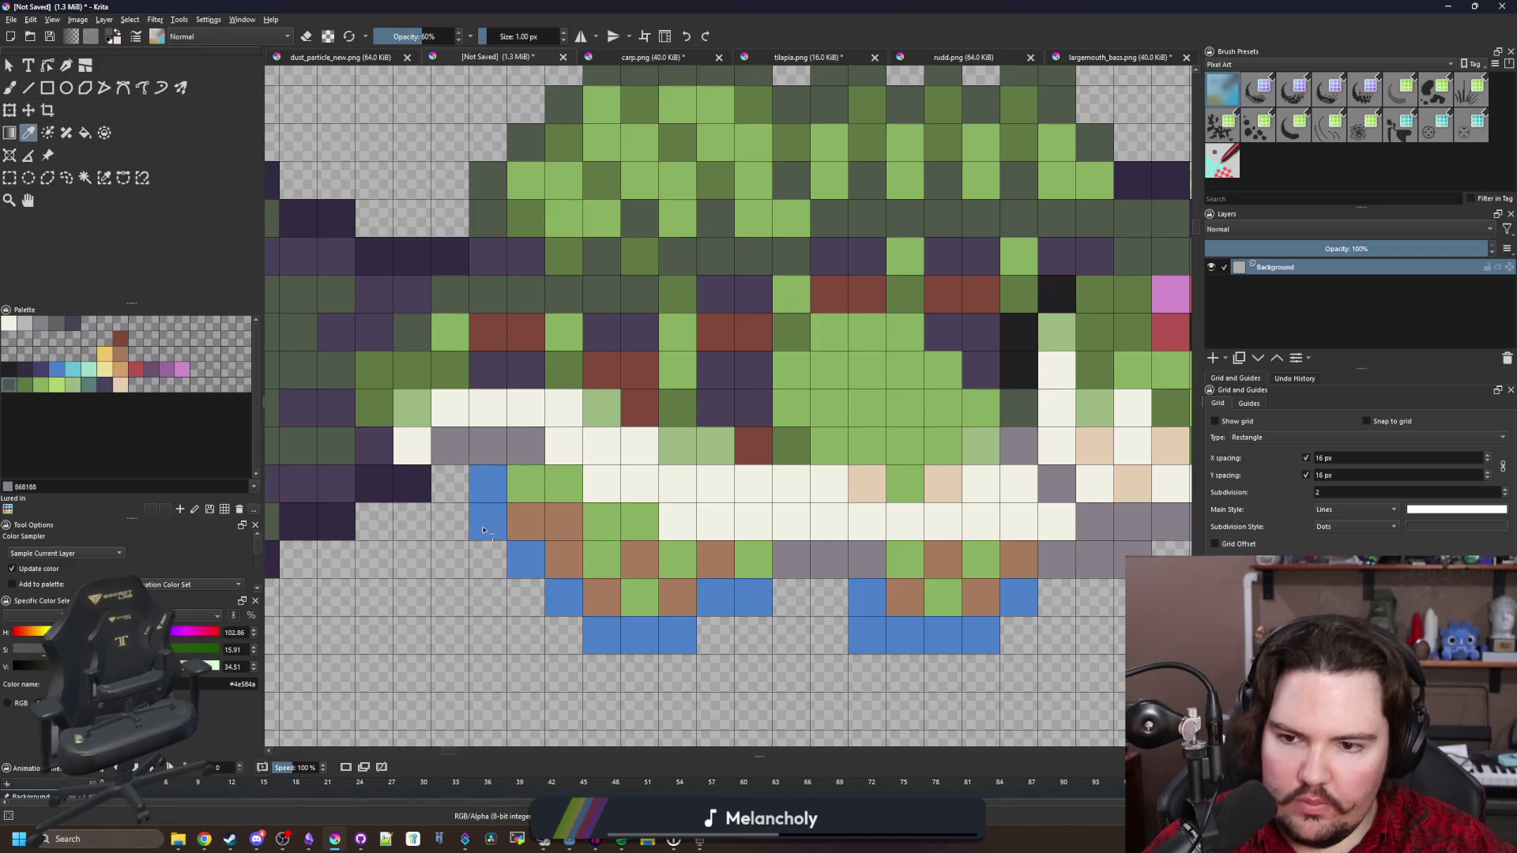
{"action": "mouse_move", "coordinate": [487, 483]}
{"action": "left_mouse_down"}
{"action": "mouse_move", "coordinate": [526, 559]}
{"action": "mouse_move", "coordinate": [634, 640]}
{"action": "left_mouse_up"}
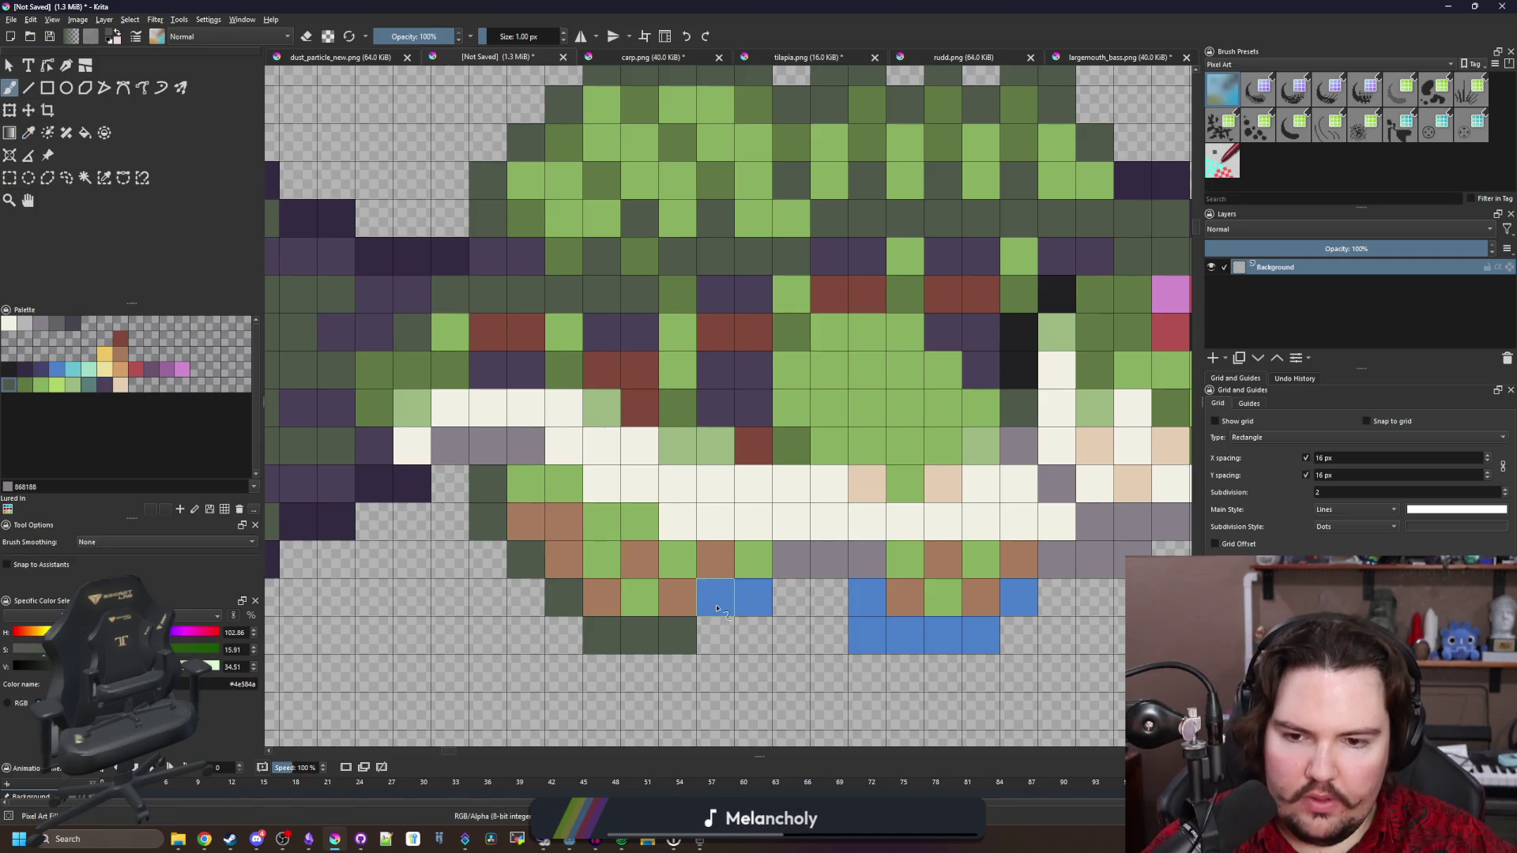
{"action": "left_click_drag", "start_coordinate": [717, 609], "coordinate": [488, 591]}
{"action": "left_click", "coordinate": [524, 580]}
{"action": "left_click", "coordinate": [486, 580]}
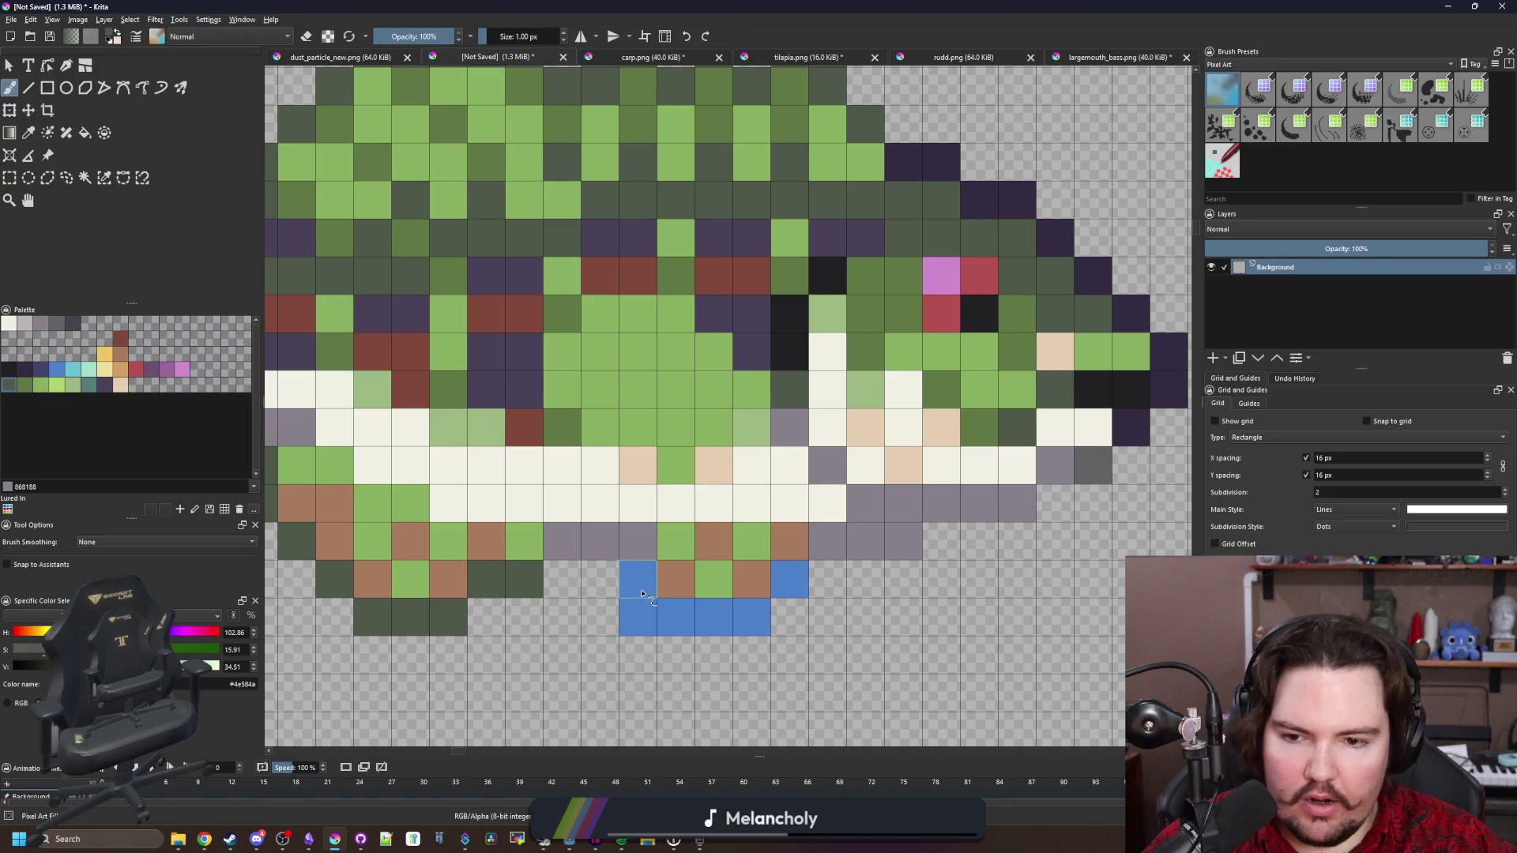
{"action": "left_click_drag", "start_coordinate": [642, 593], "coordinate": [739, 616]}
{"action": "left_click", "coordinate": [789, 578]}
{"action": "scroll", "coordinate": [616, 570], "scroll_direction": "down", "scroll_amount": 6}
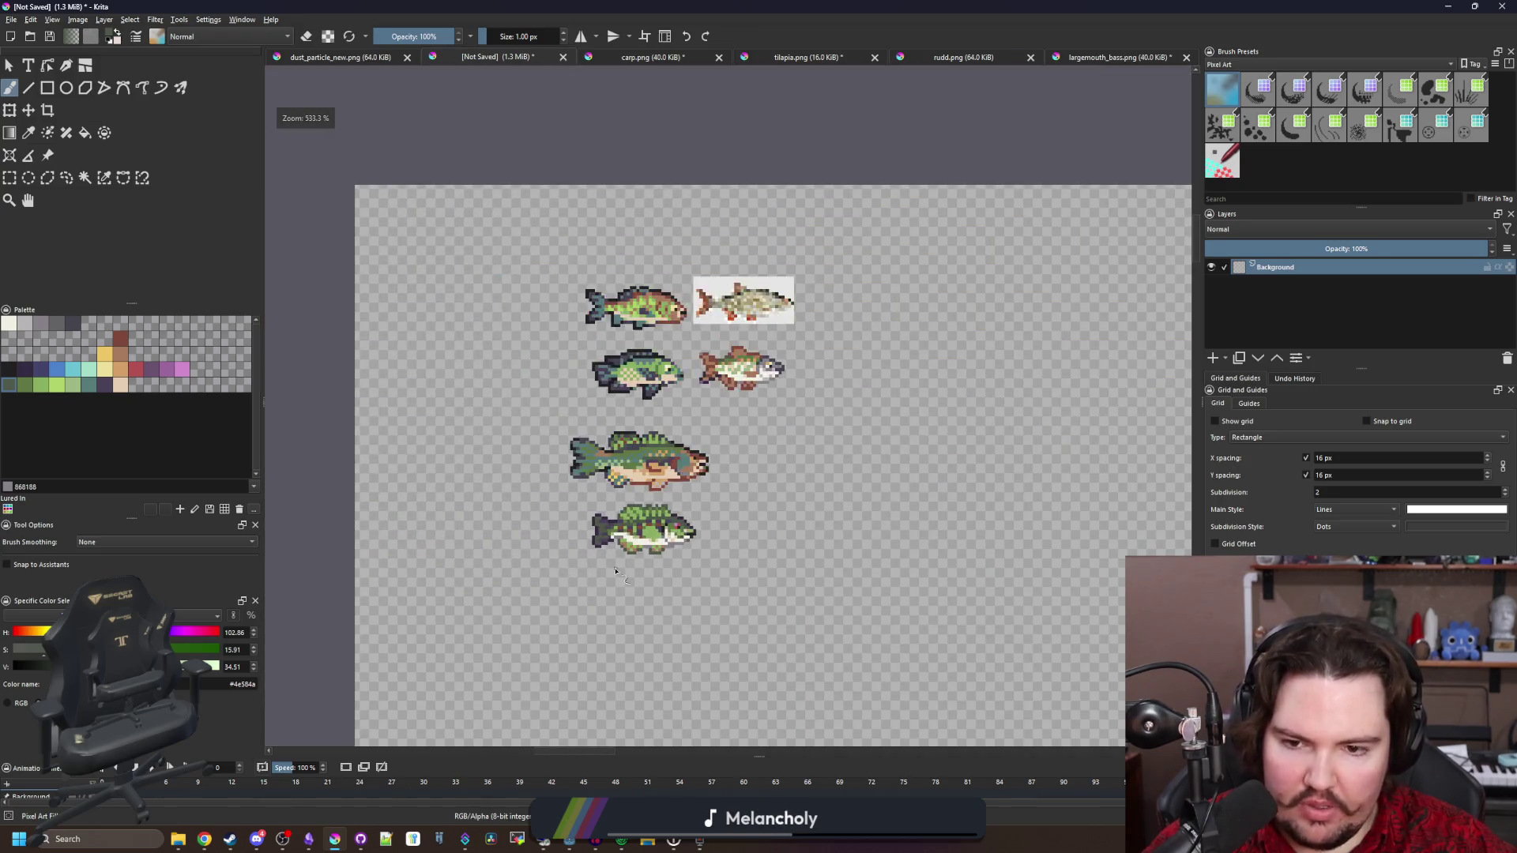
Paint a cell on the bass's back dark green
{"action": "scroll", "coordinate": [651, 542], "scroll_direction": "up", "scroll_amount": 3}
{"action": "scroll", "coordinate": [654, 534], "scroll_direction": "up", "scroll_amount": 3}
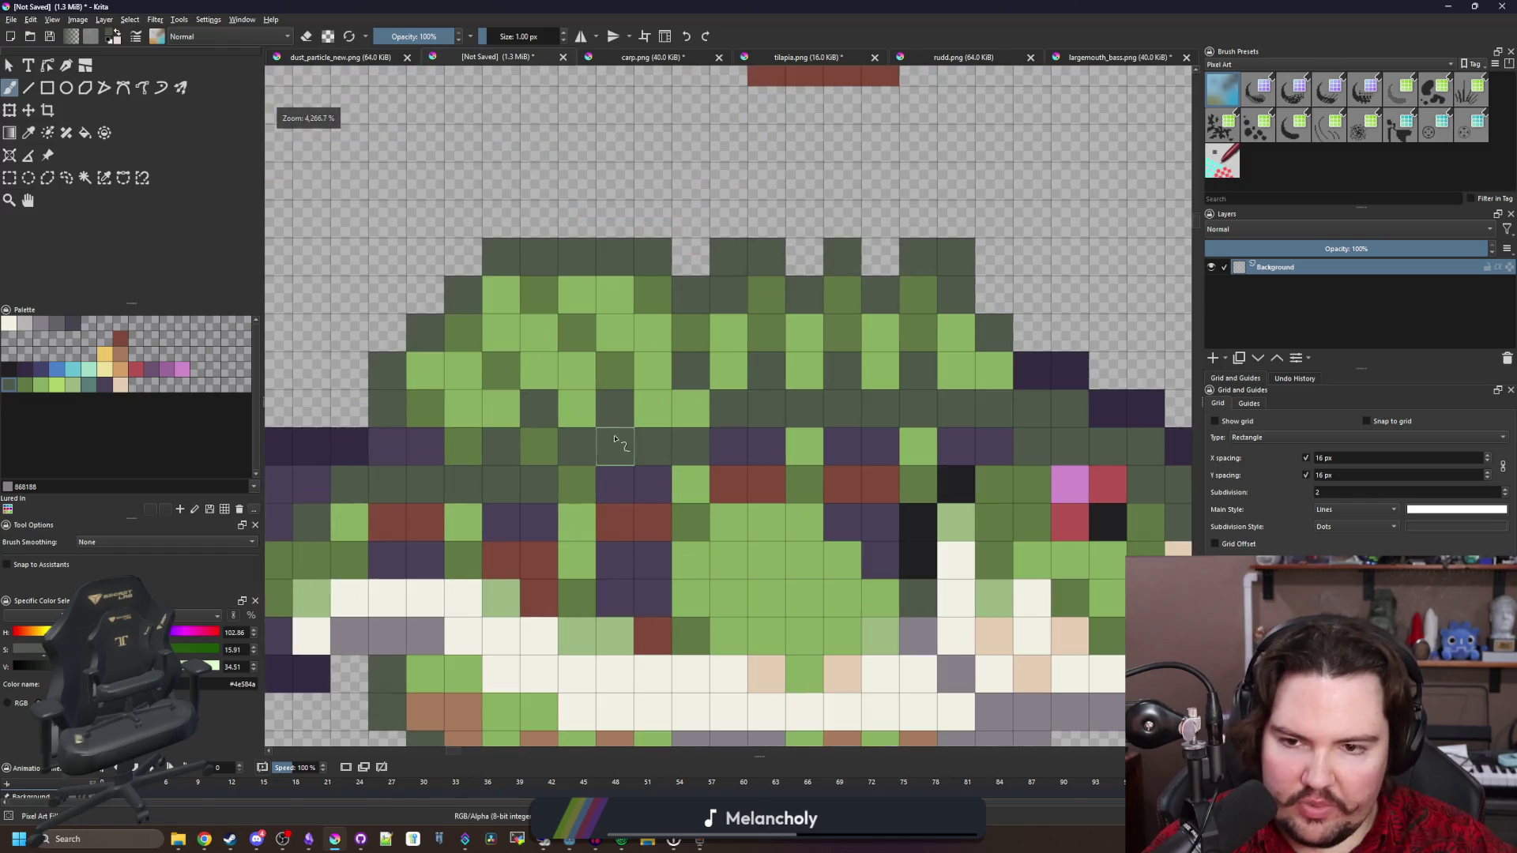
{"action": "scroll", "coordinate": [604, 431], "scroll_direction": "down", "scroll_amount": 10}
{"action": "scroll", "coordinate": [677, 464], "scroll_direction": "up", "scroll_amount": 10}
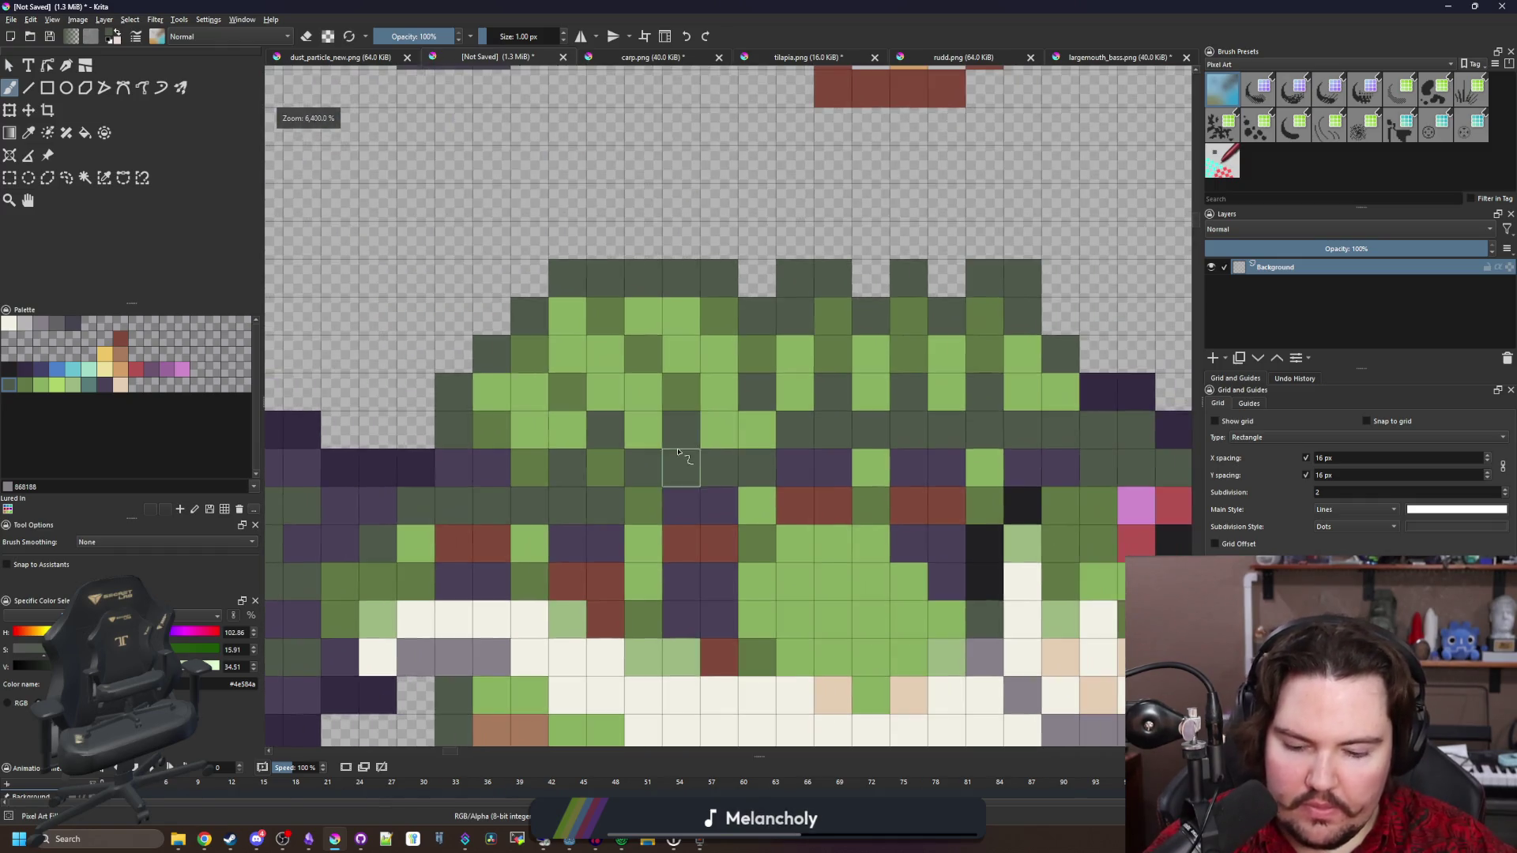
{"action": "key", "text": "p"}
{"action": "key", "text": "b"}
{"action": "left_click", "coordinate": [721, 441]}
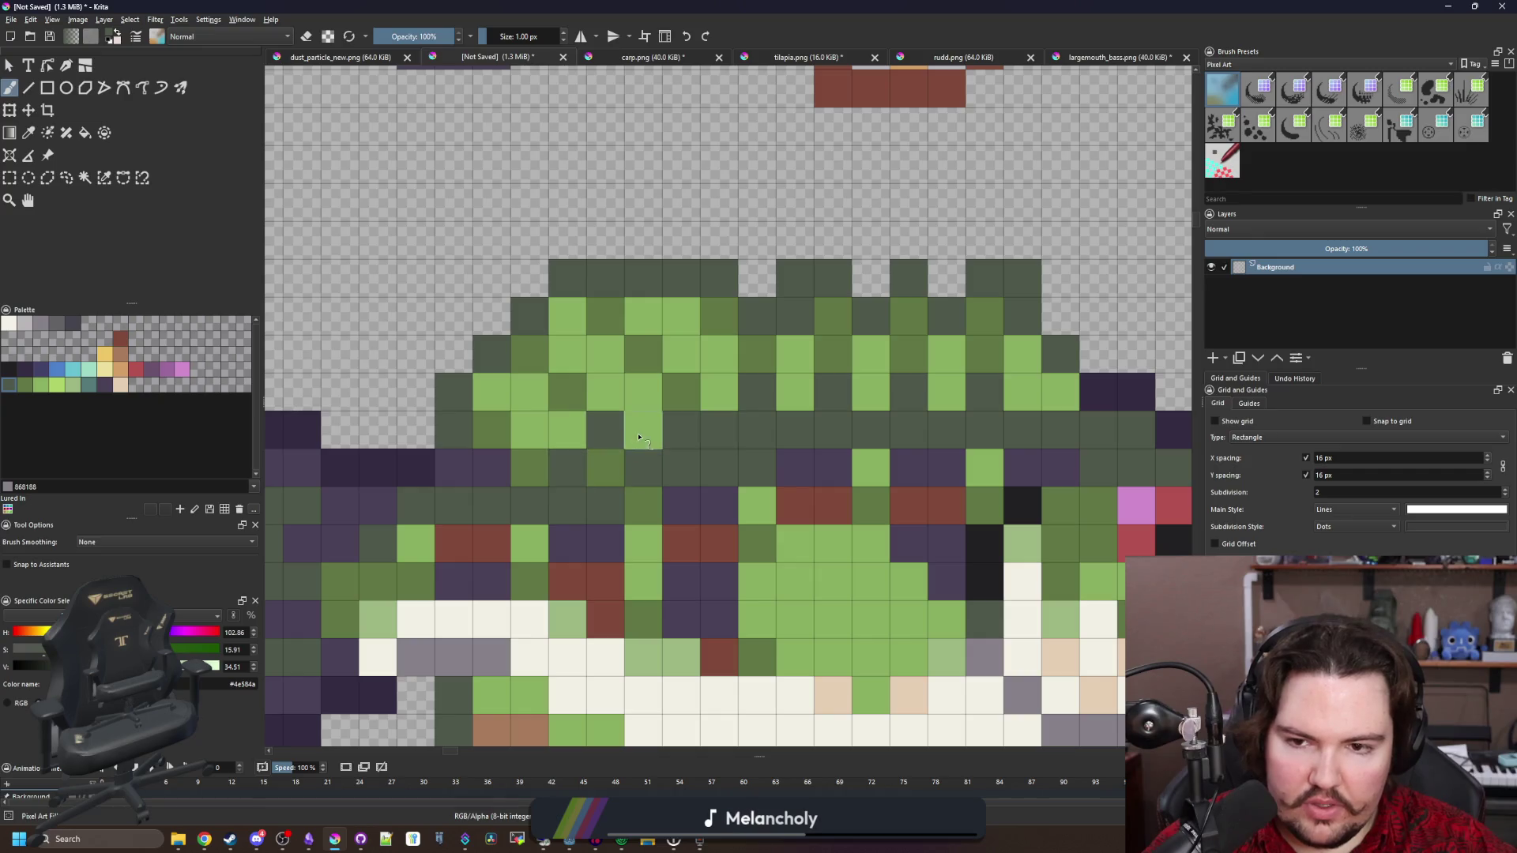
Choose a bright palette green and add four highlight pixels along the bass's back
{"action": "scroll", "coordinate": [640, 439], "scroll_direction": "down", "scroll_amount": 6}
{"action": "scroll", "coordinate": [624, 490], "scroll_direction": "up", "scroll_amount": 5}
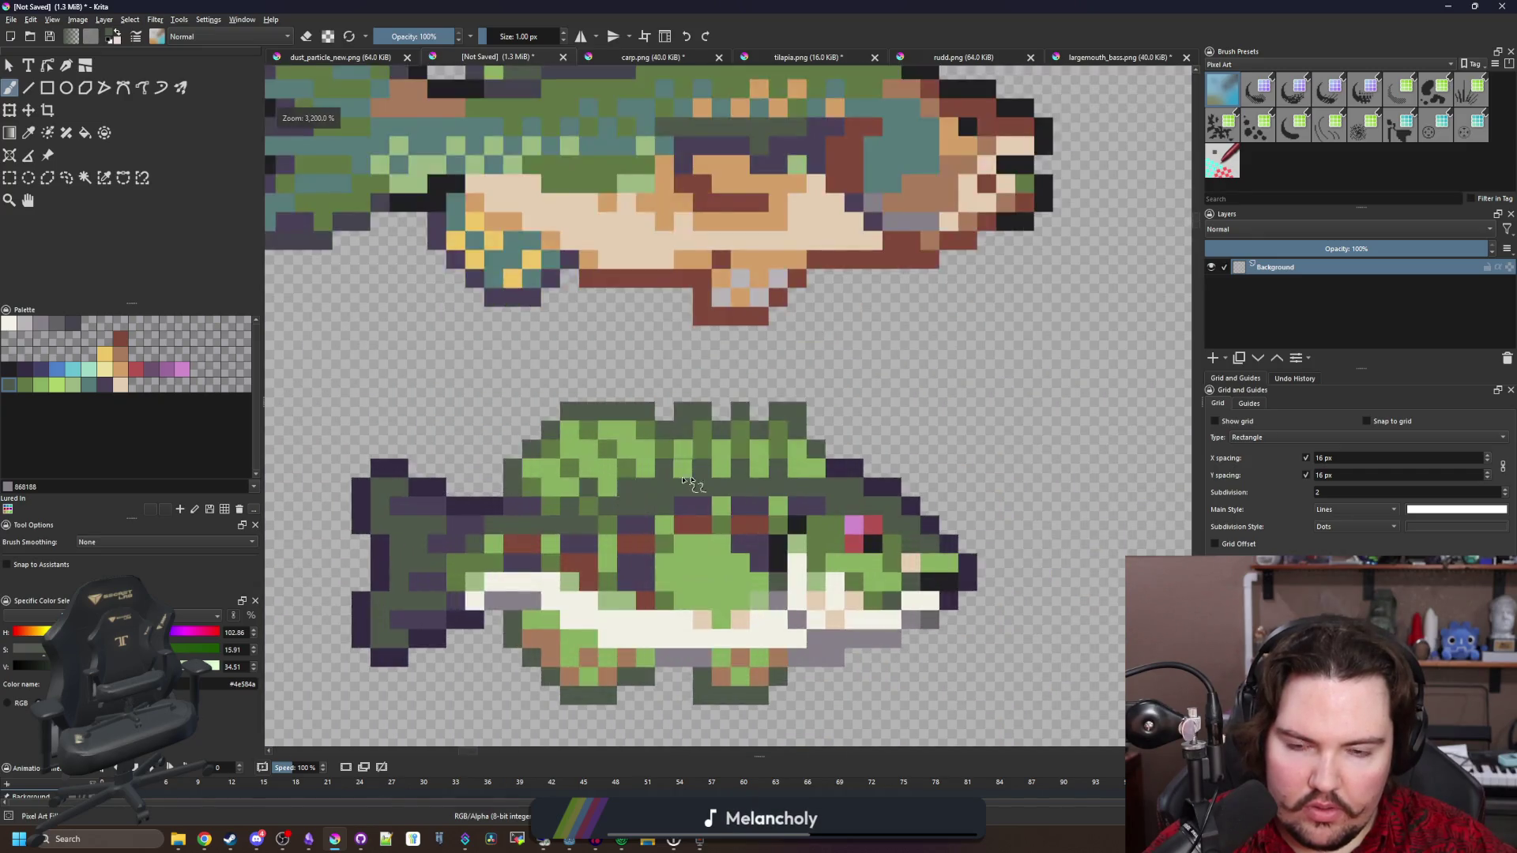
{"action": "scroll", "coordinate": [615, 424], "scroll_direction": "down", "scroll_amount": 5}
{"action": "scroll", "coordinate": [616, 380], "scroll_direction": "up", "scroll_amount": 8}
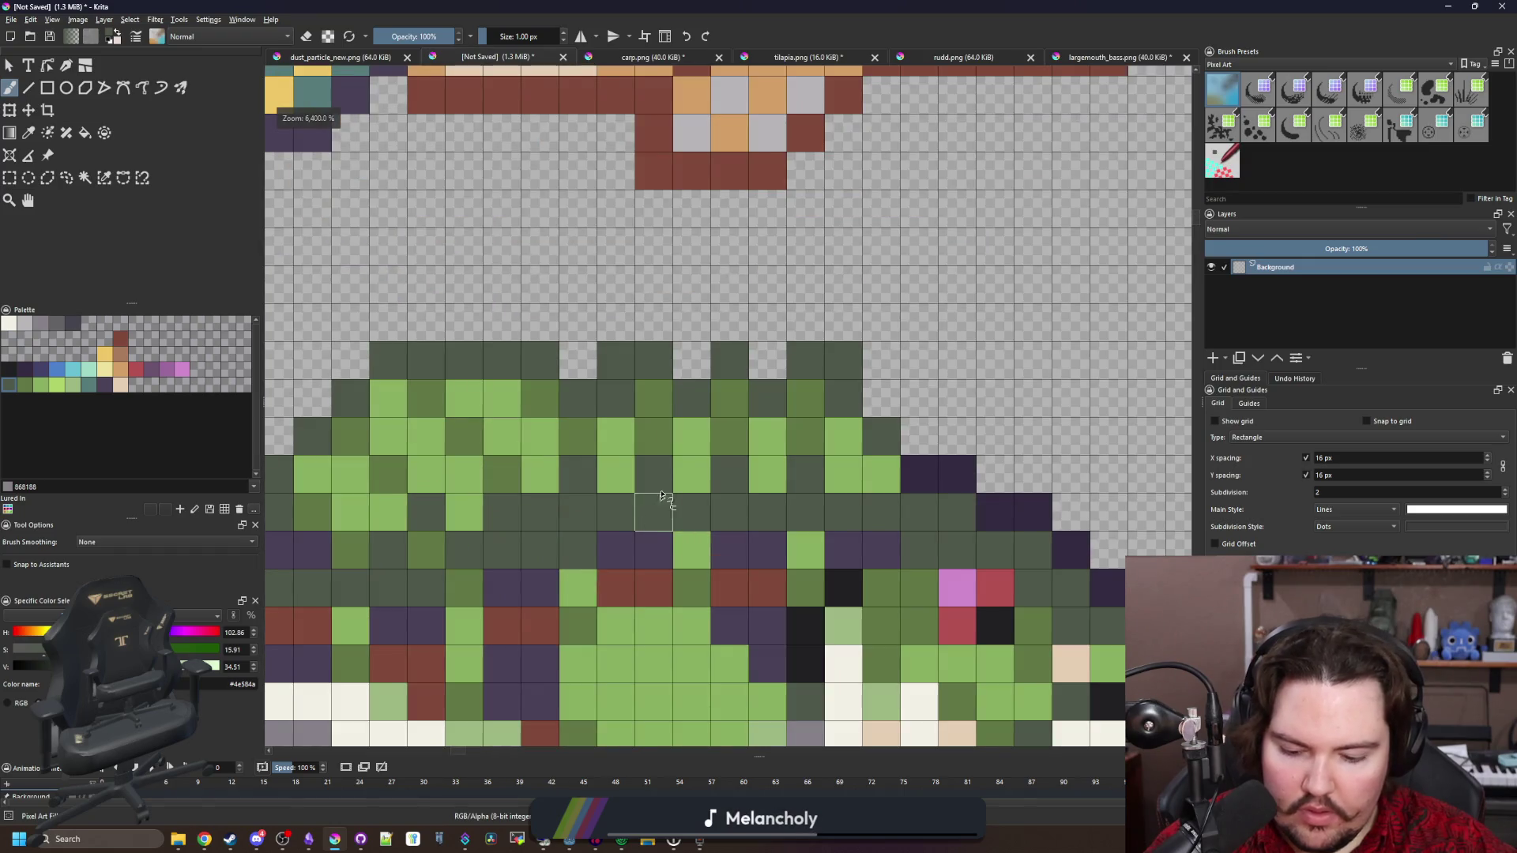
{"action": "left_click", "coordinate": [699, 475], "text": "ctrl"}
{"action": "scroll", "coordinate": [699, 476], "scroll_direction": "down", "scroll_amount": 6}
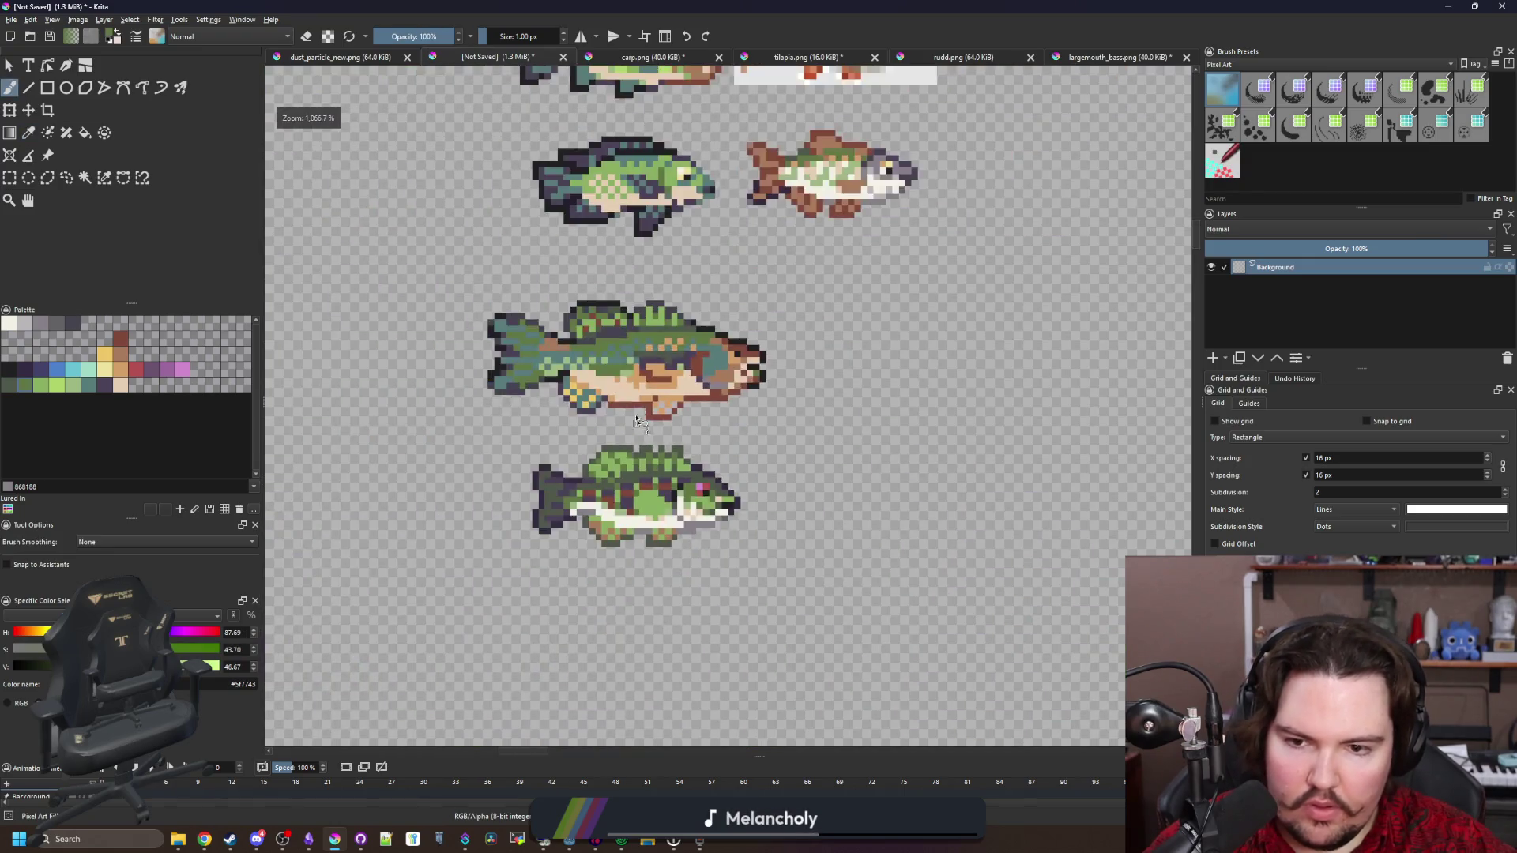
{"action": "scroll", "coordinate": [645, 440], "scroll_direction": "up", "scroll_amount": 5}
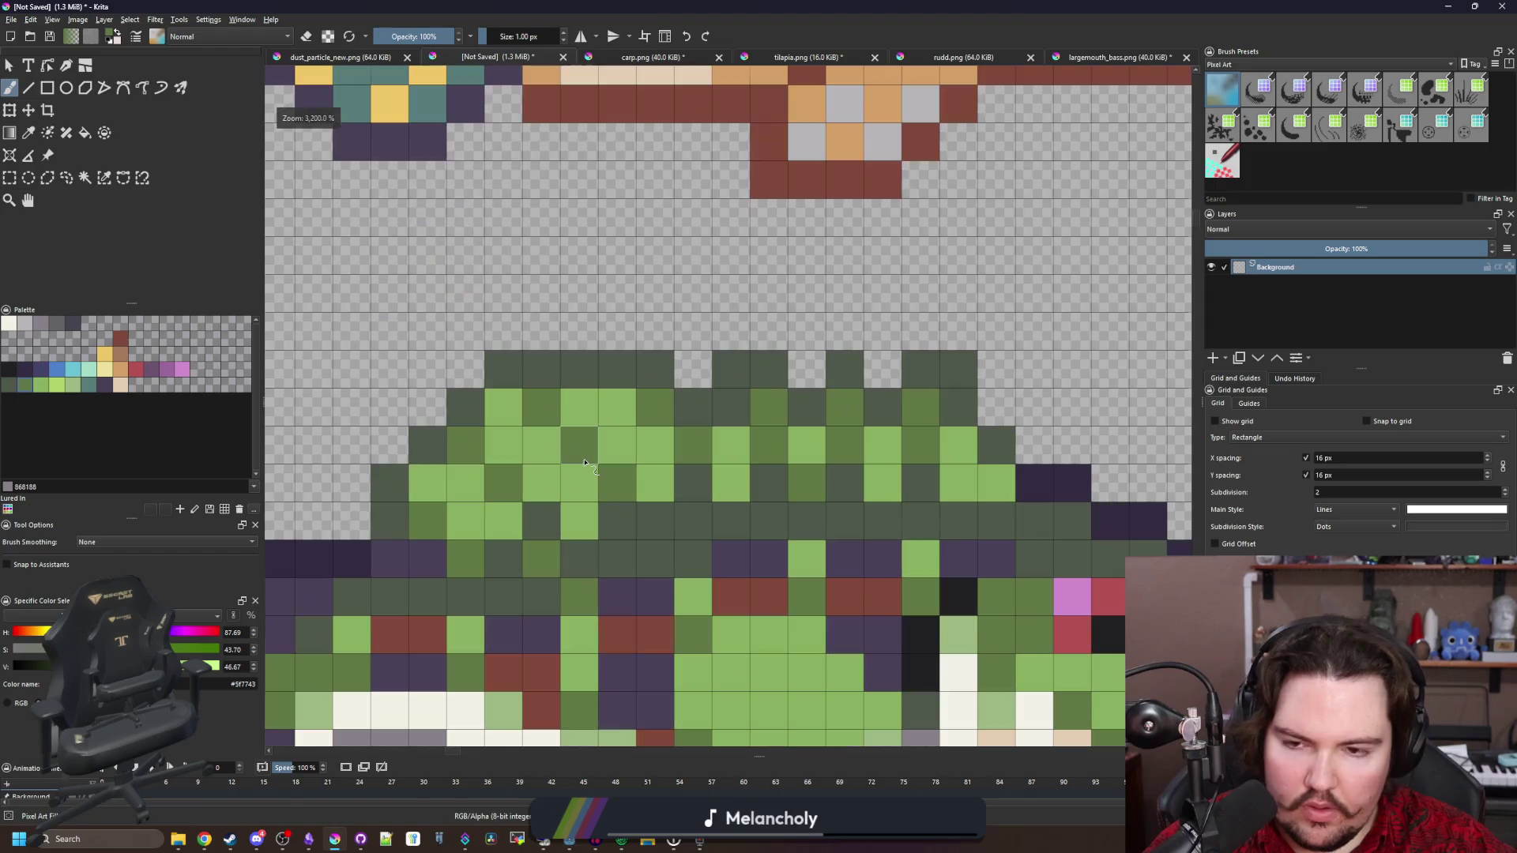
{"action": "key", "text": "p"}
{"action": "left_click", "coordinate": [73, 385]}
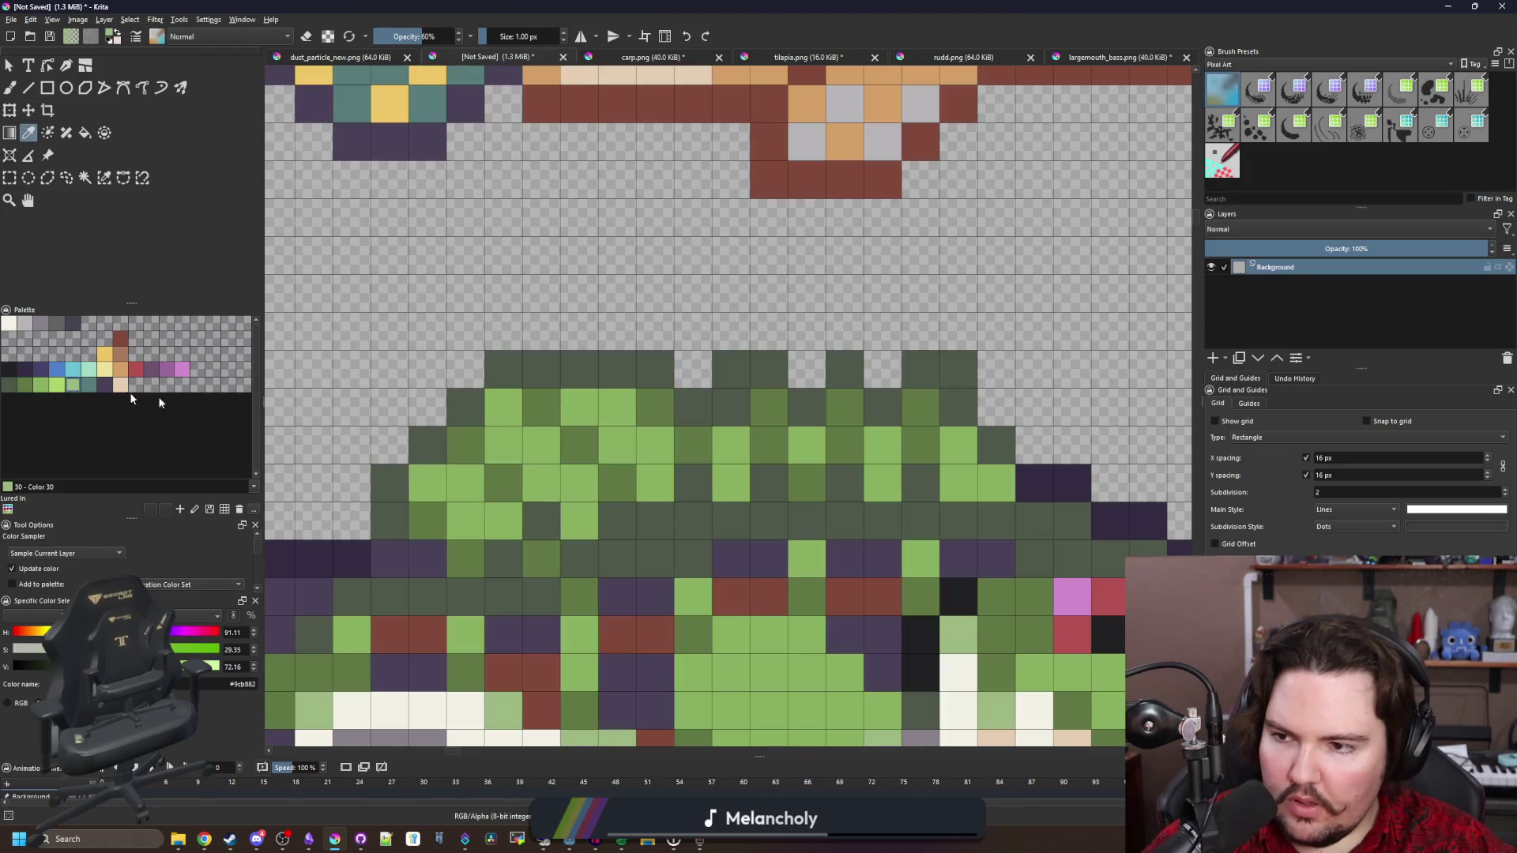
{"action": "key", "text": "b"}
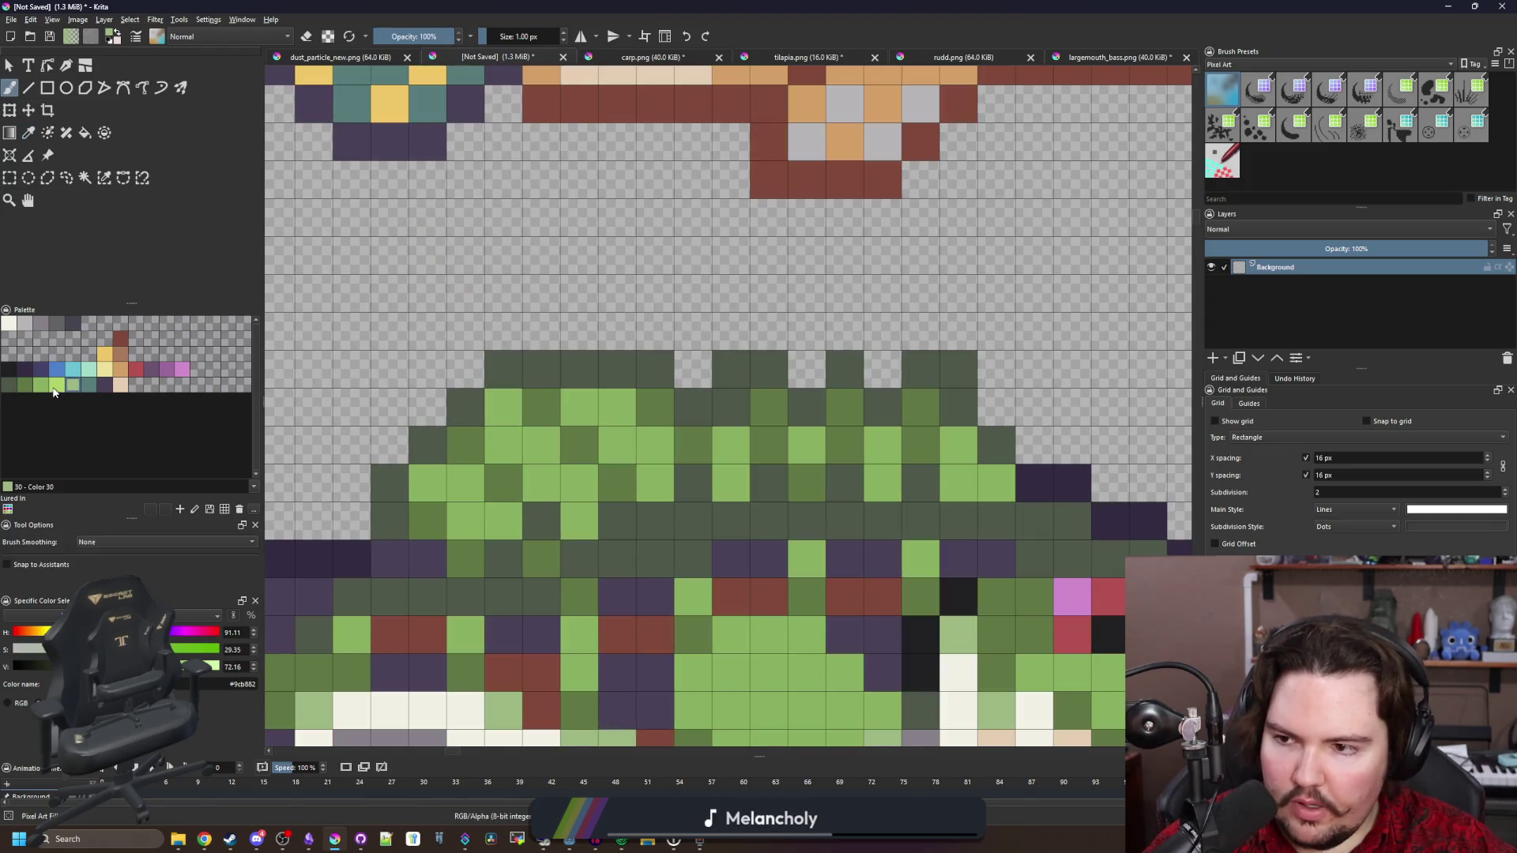
{"action": "left_click", "coordinate": [57, 385]}
{"action": "left_click", "coordinate": [503, 405]}
{"action": "left_click", "coordinate": [541, 443]}
{"action": "left_click", "coordinate": [617, 406]}
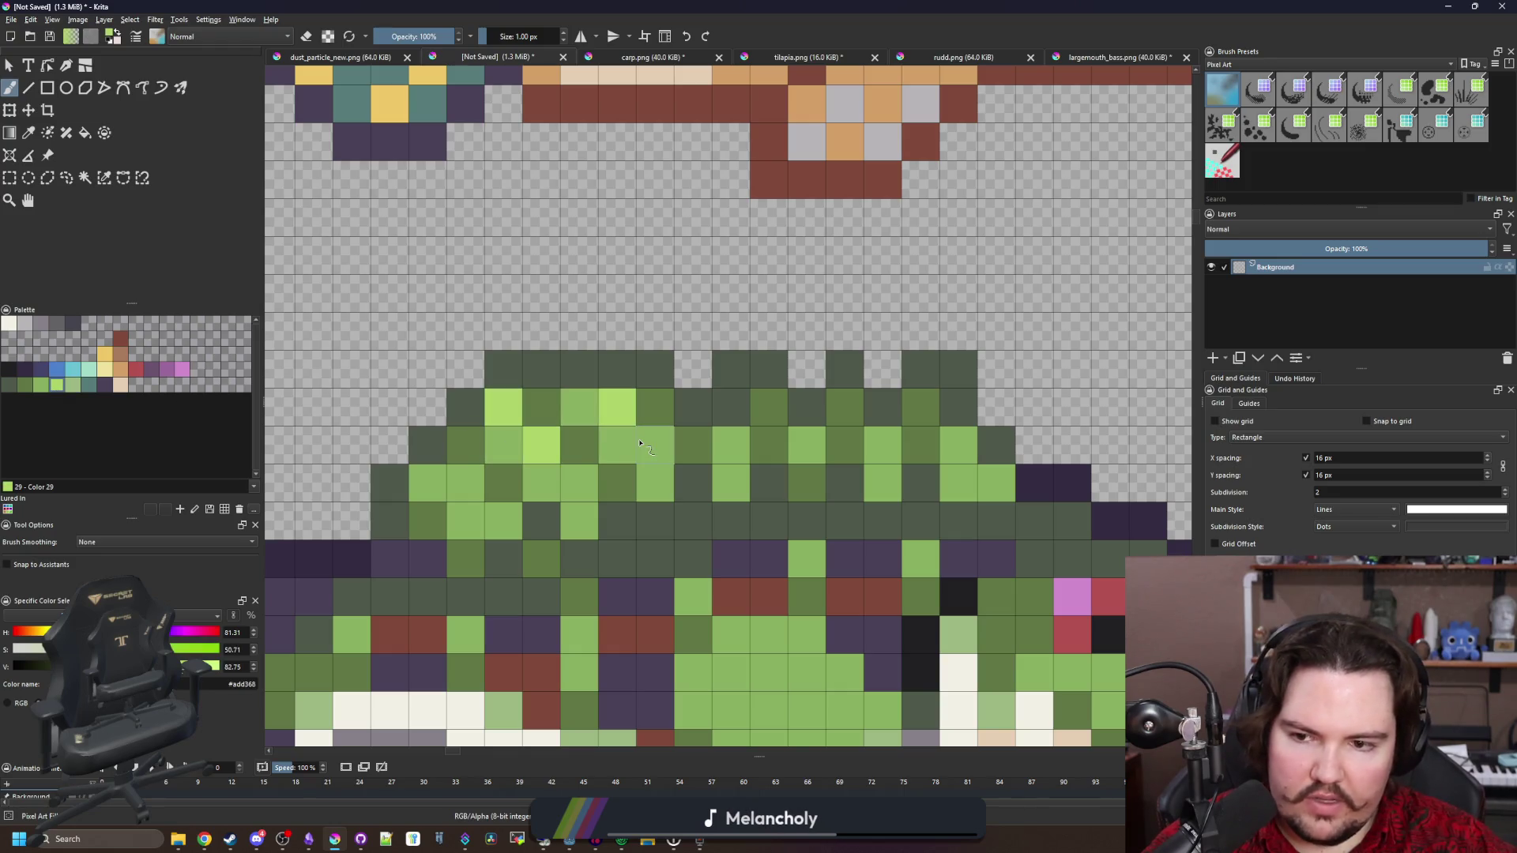
{"action": "left_click", "coordinate": [640, 444]}
Sample the off-white belly colour, then undo the last belly touch-up
{"action": "scroll", "coordinate": [553, 379], "scroll_direction": "down", "scroll_amount": 5}
{"action": "scroll", "coordinate": [542, 393], "scroll_direction": "up", "scroll_amount": 1}
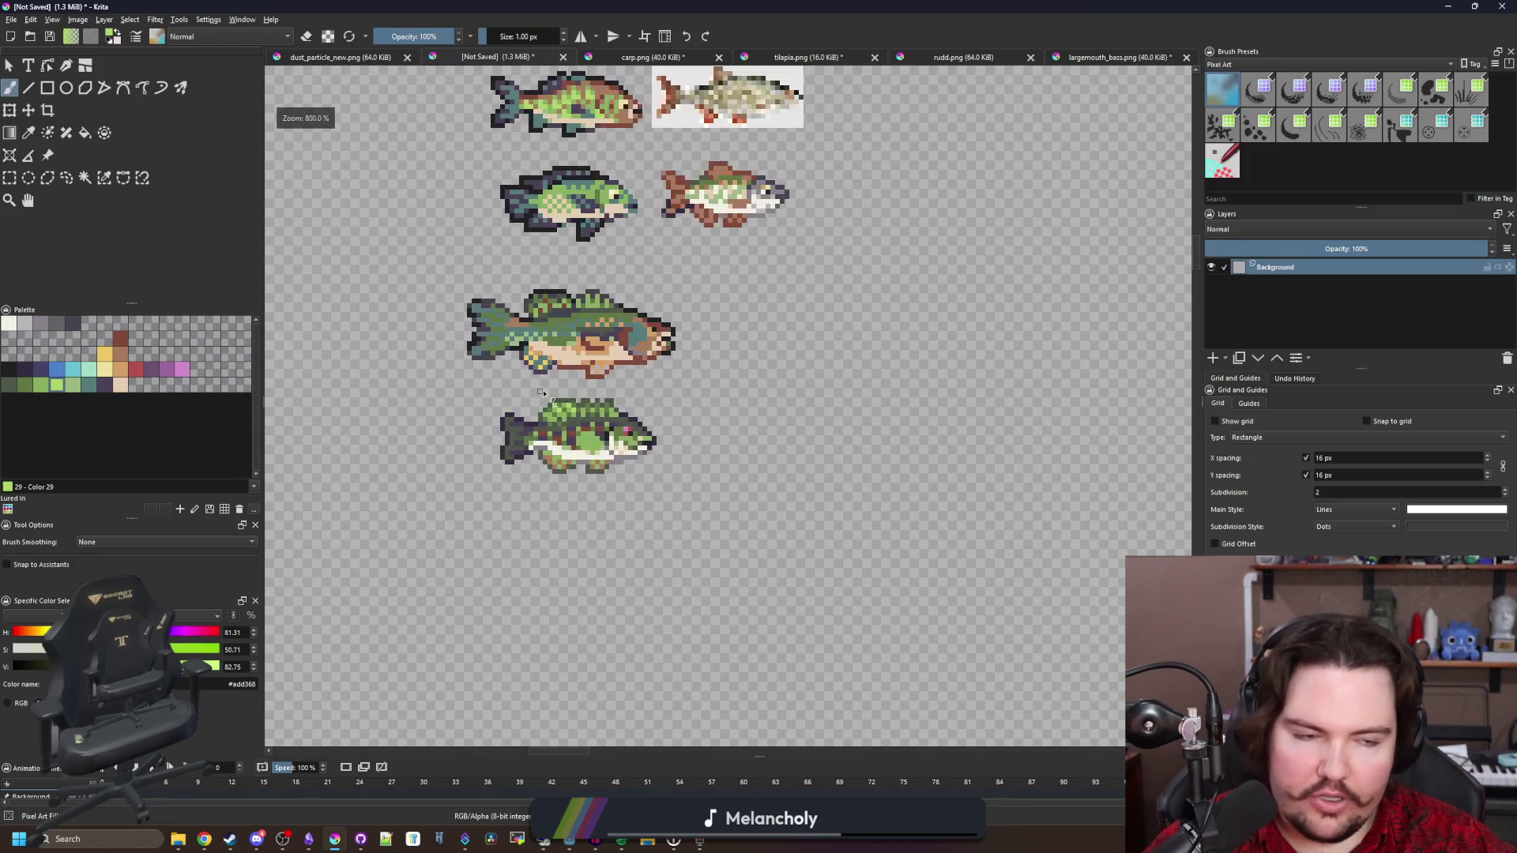
{"action": "scroll", "coordinate": [542, 393], "scroll_direction": "up", "scroll_amount": 2}
{"action": "scroll", "coordinate": [564, 389], "scroll_direction": "up", "scroll_amount": 1}
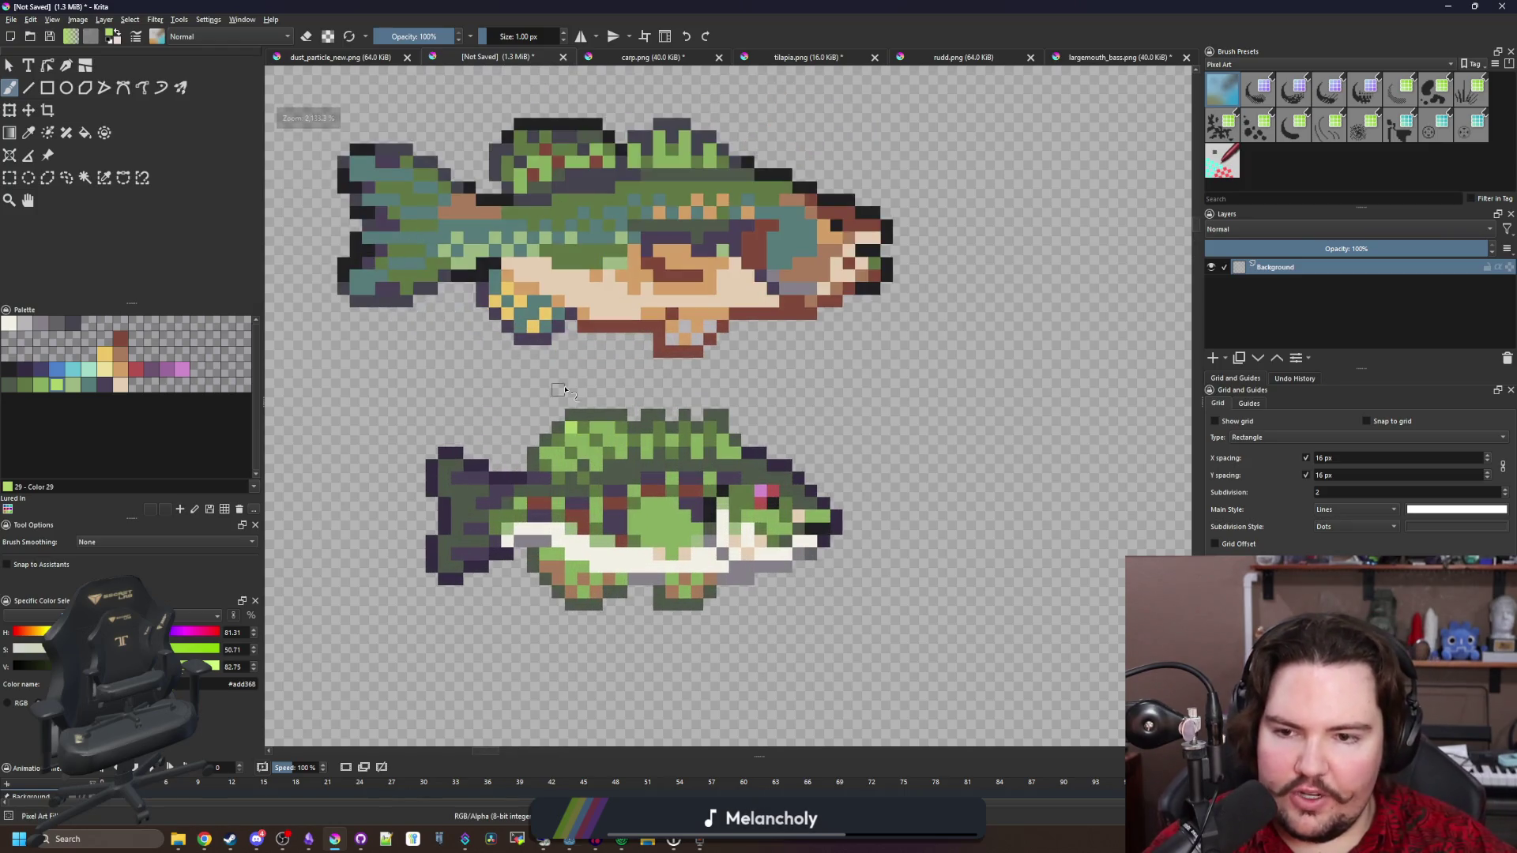
{"action": "scroll", "coordinate": [624, 471], "scroll_direction": "up", "scroll_amount": 2}
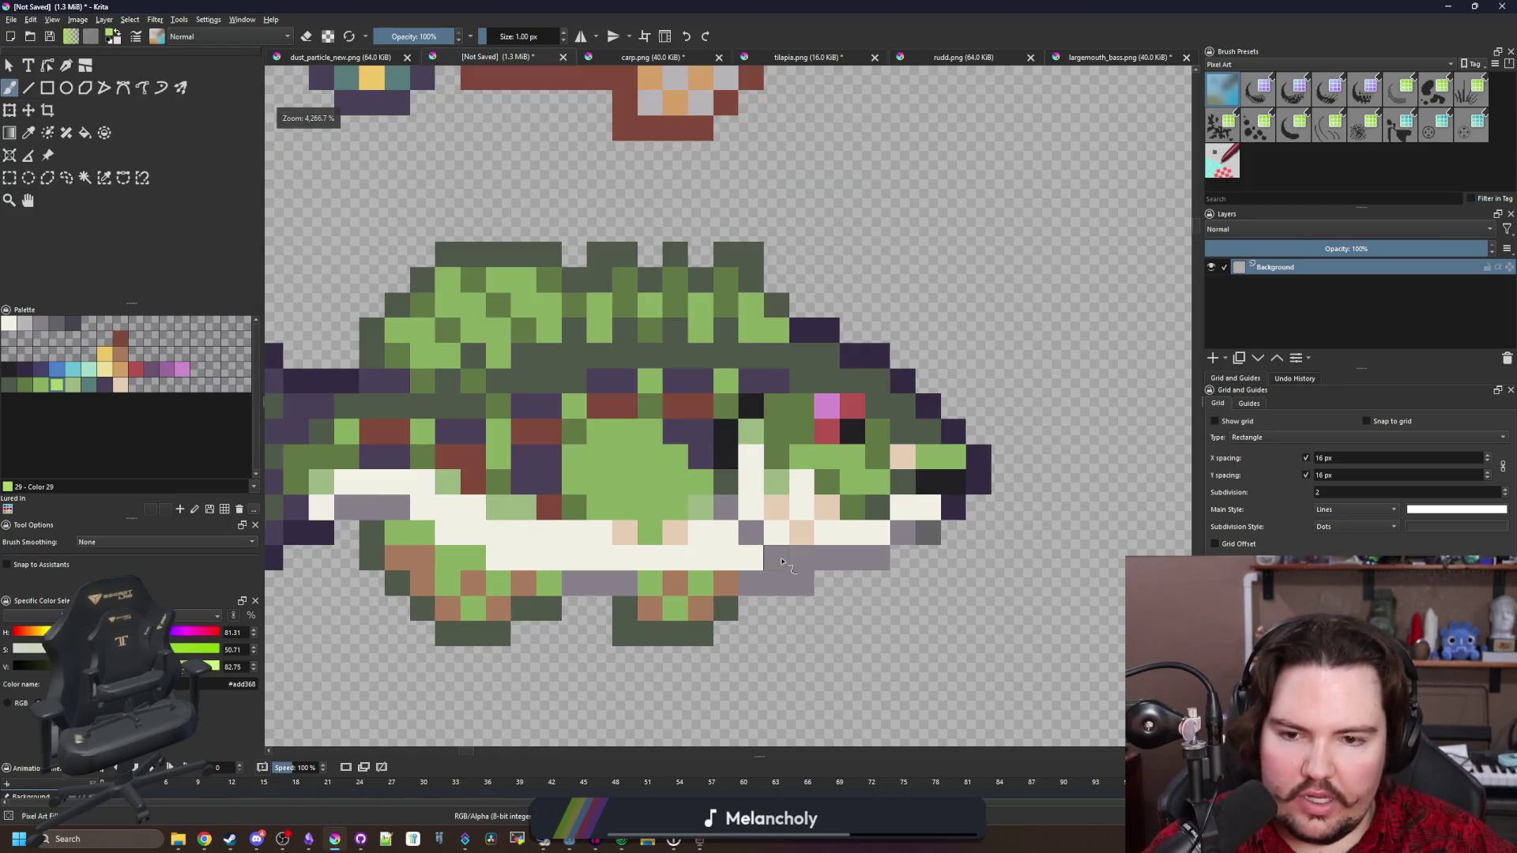
{"action": "scroll", "coordinate": [711, 517], "scroll_direction": "up", "scroll_amount": 1}
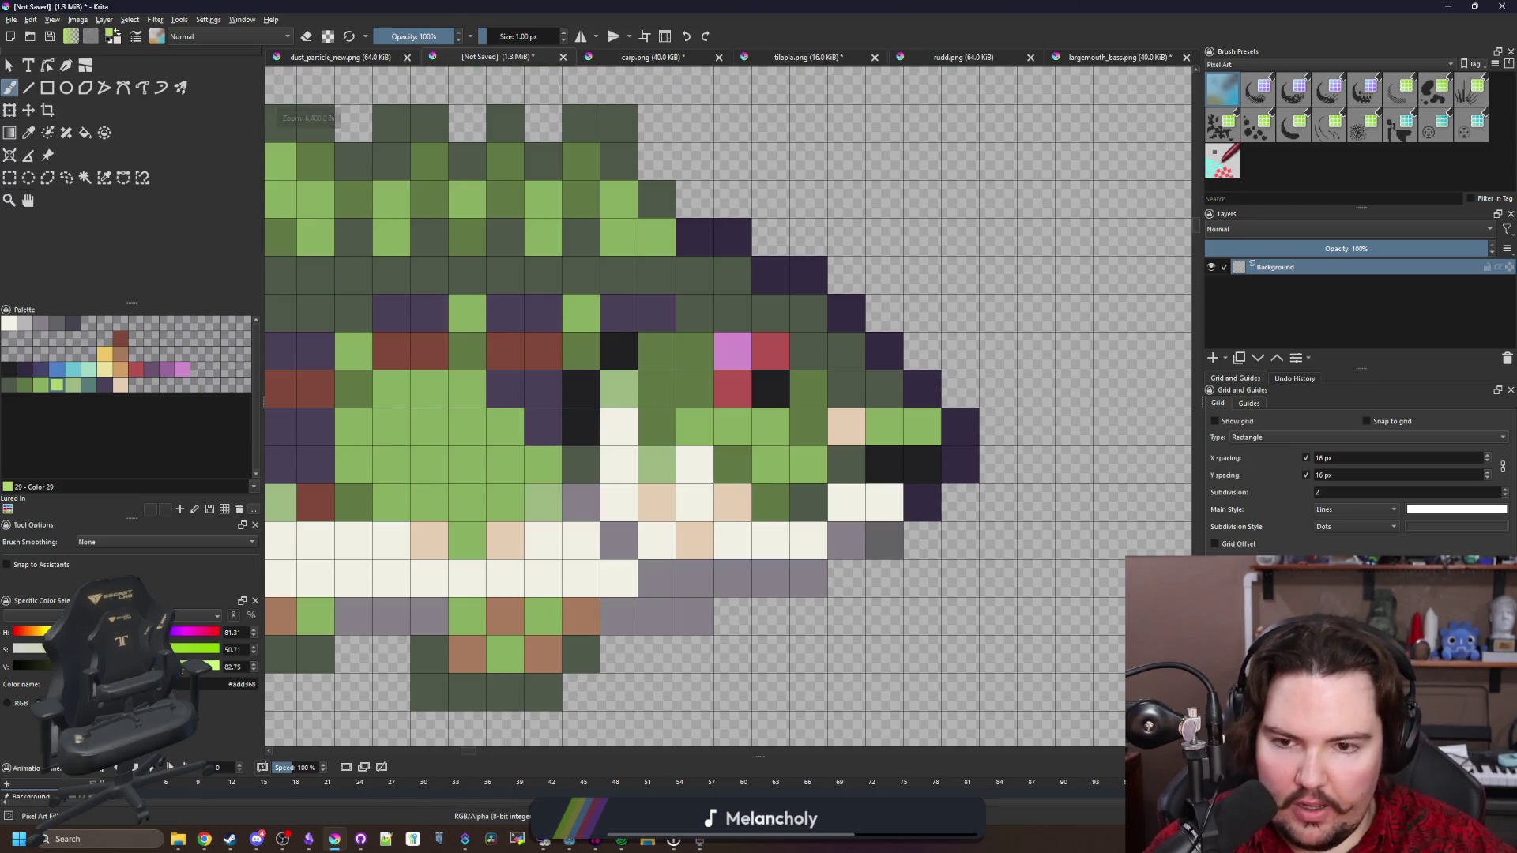
{"action": "left_click", "coordinate": [730, 510], "text": "ctrl"}
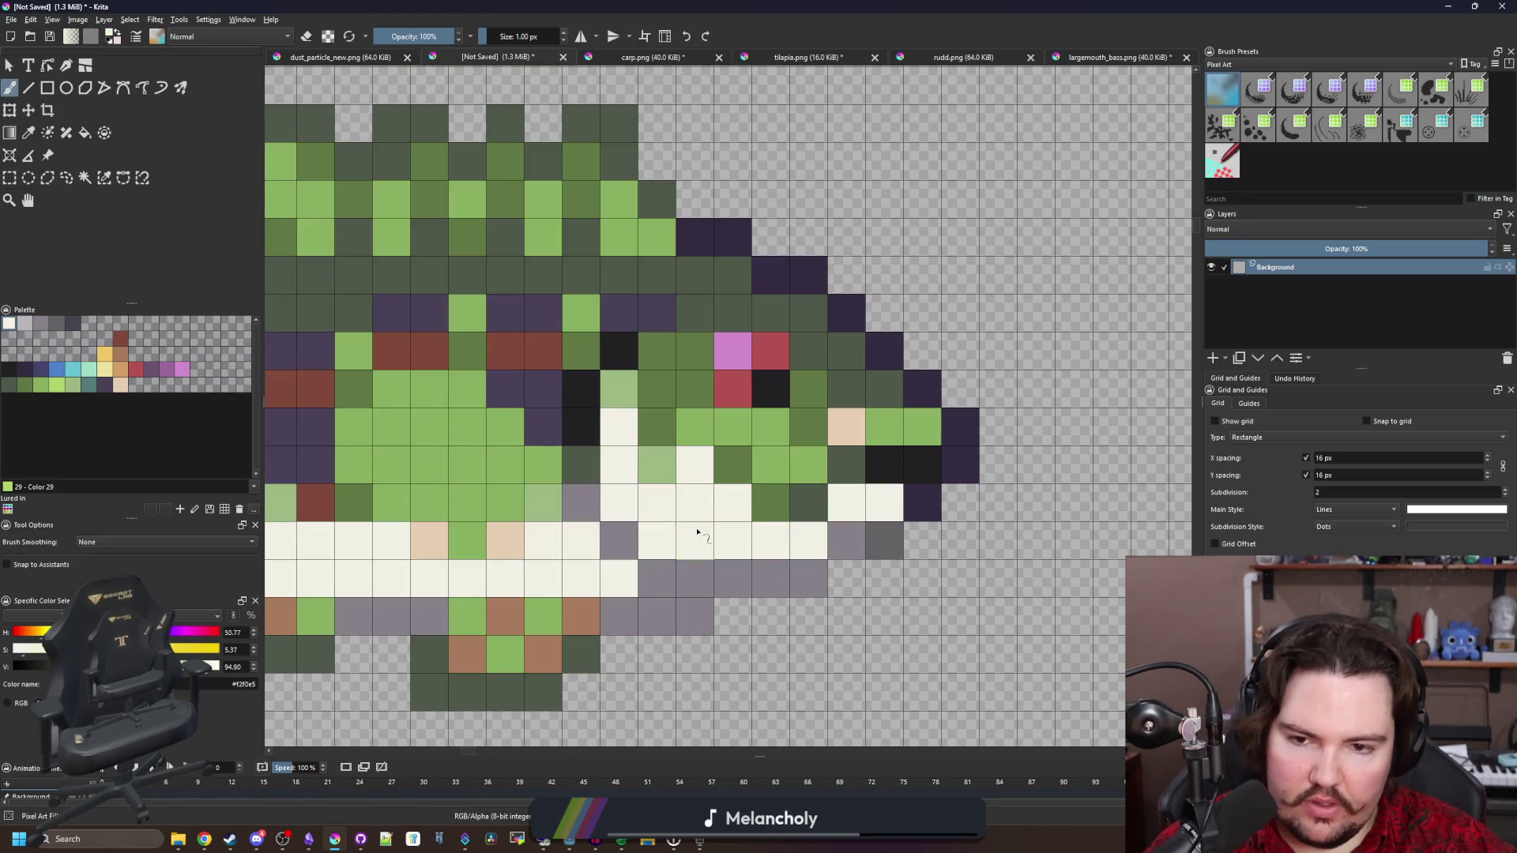
{"action": "scroll", "coordinate": [698, 534], "scroll_direction": "down", "scroll_amount": 4}
{"action": "scroll", "coordinate": [705, 529], "scroll_direction": "up", "scroll_amount": 5}
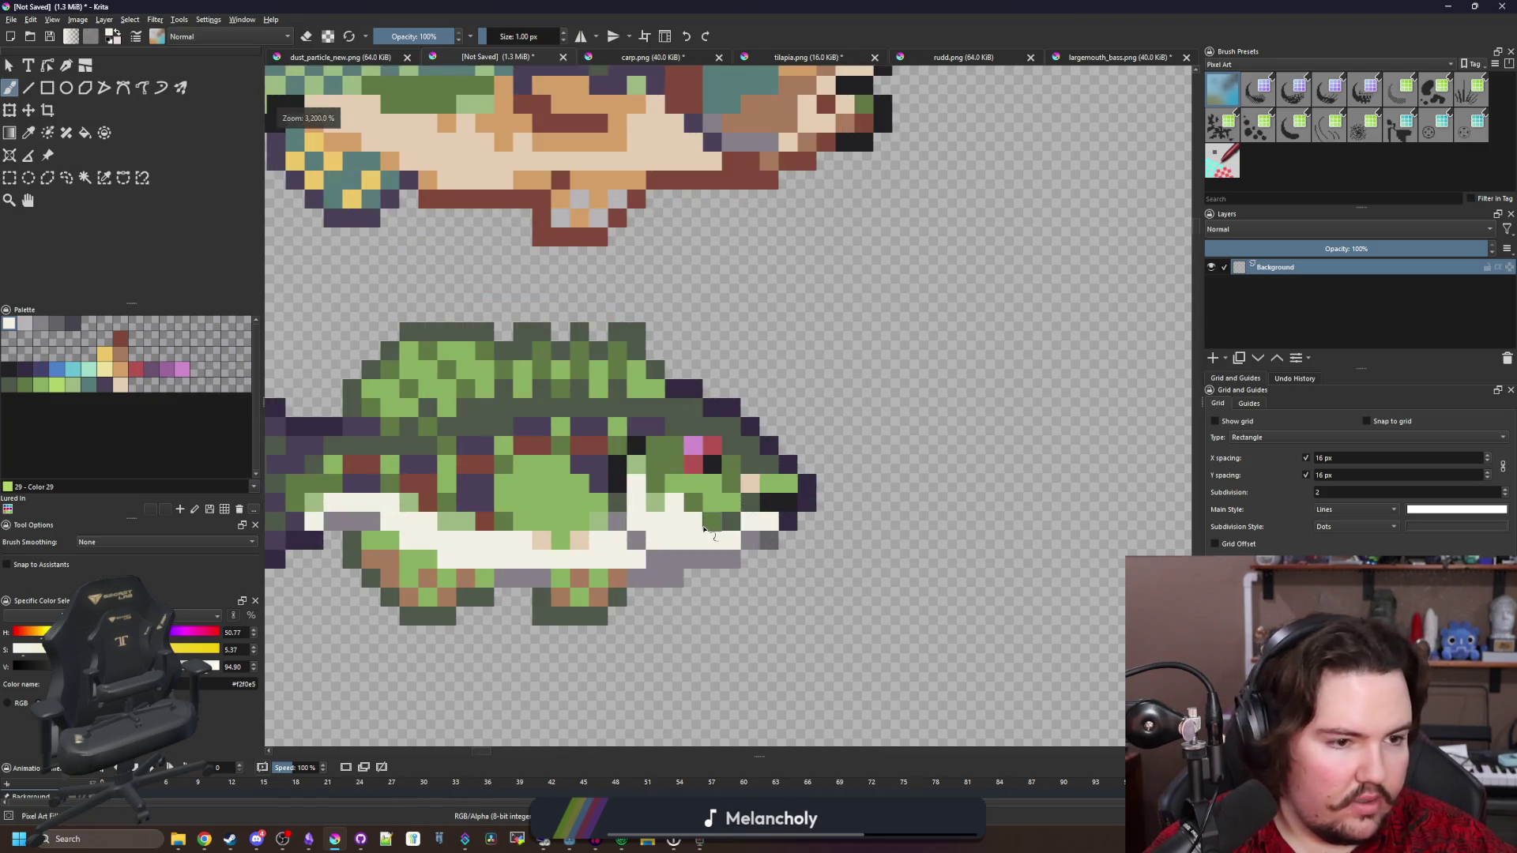
{"action": "scroll", "coordinate": [720, 518], "scroll_direction": "up", "scroll_amount": 1}
{"action": "key", "text": "ctrl+z"}
{"action": "key", "text": "ctrl+z"}
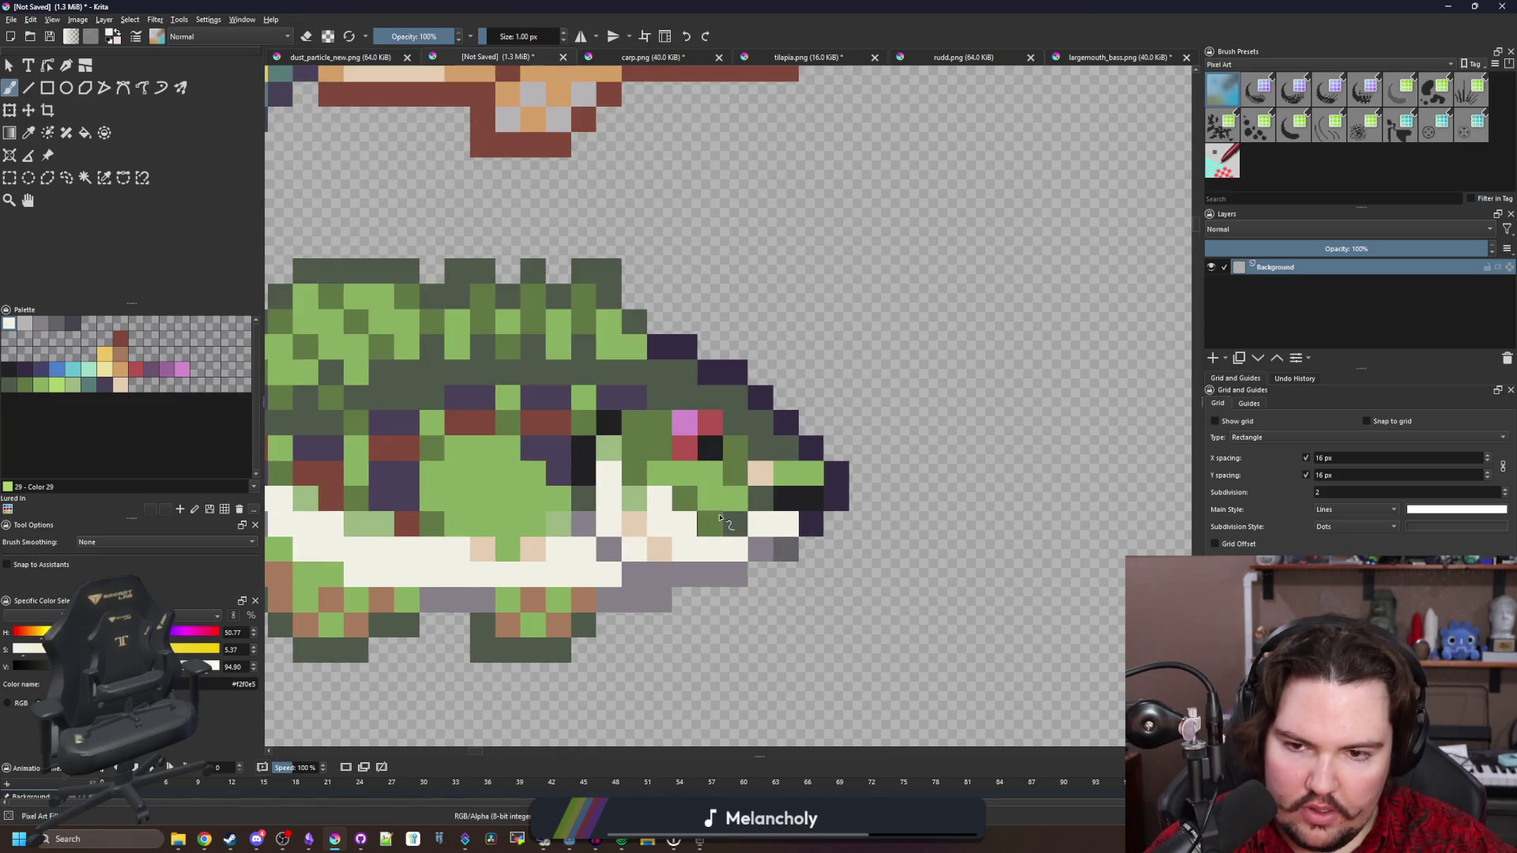
{"action": "scroll", "coordinate": [675, 542], "scroll_direction": "down", "scroll_amount": 6}
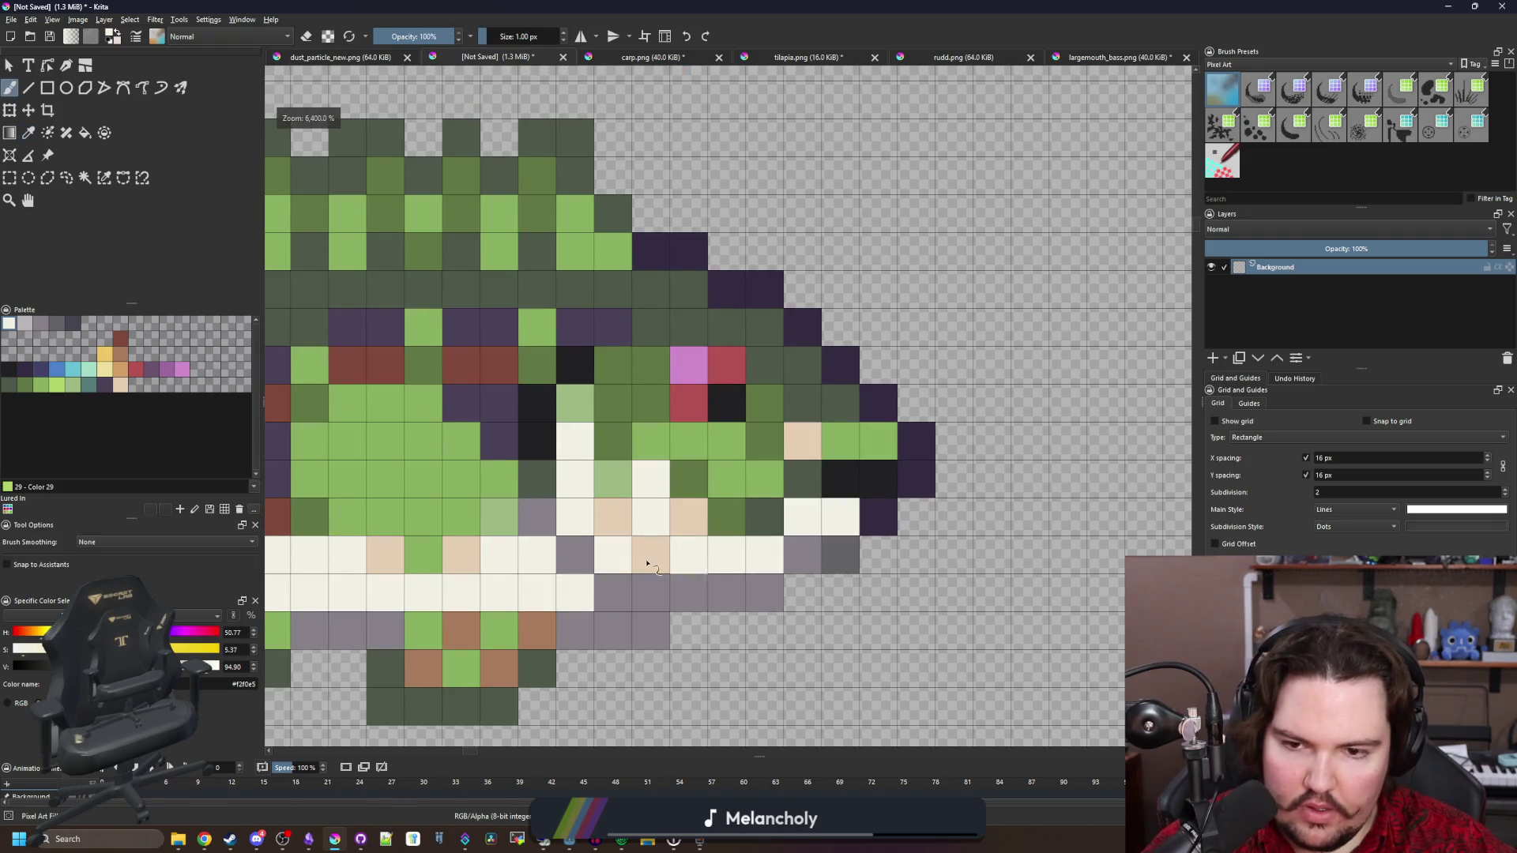
{"action": "scroll", "coordinate": [569, 601], "scroll_direction": "up", "scroll_amount": 9}
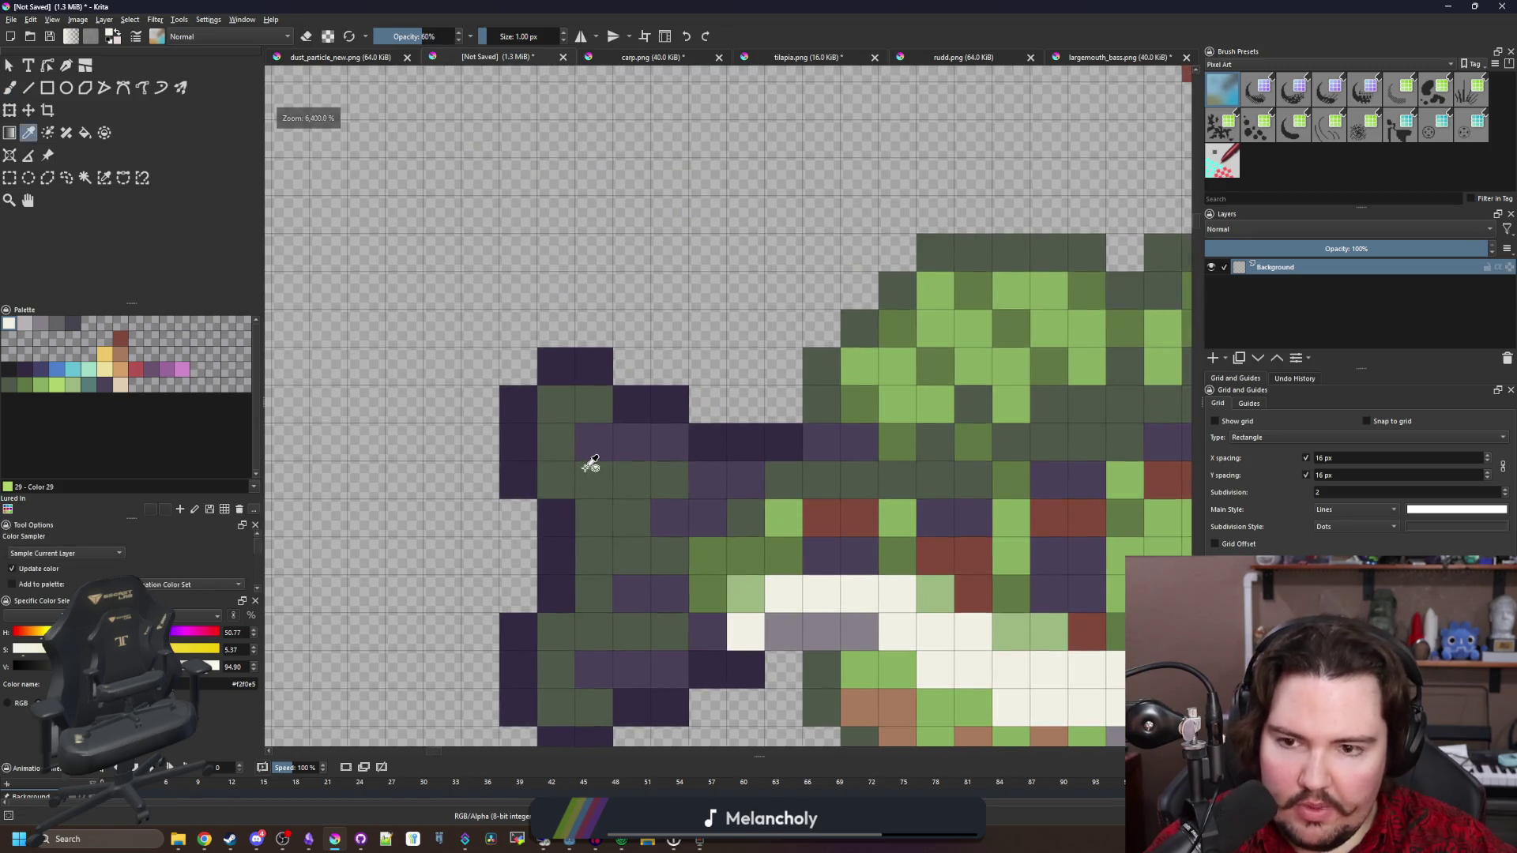
Sample the tail's dark purple and paint a green tail pixel with it
{"action": "left_click", "coordinate": [585, 457], "text": "ctrl"}
{"action": "left_click", "coordinate": [553, 401]}
{"action": "scroll", "coordinate": [585, 489], "scroll_direction": "down", "scroll_amount": 1}
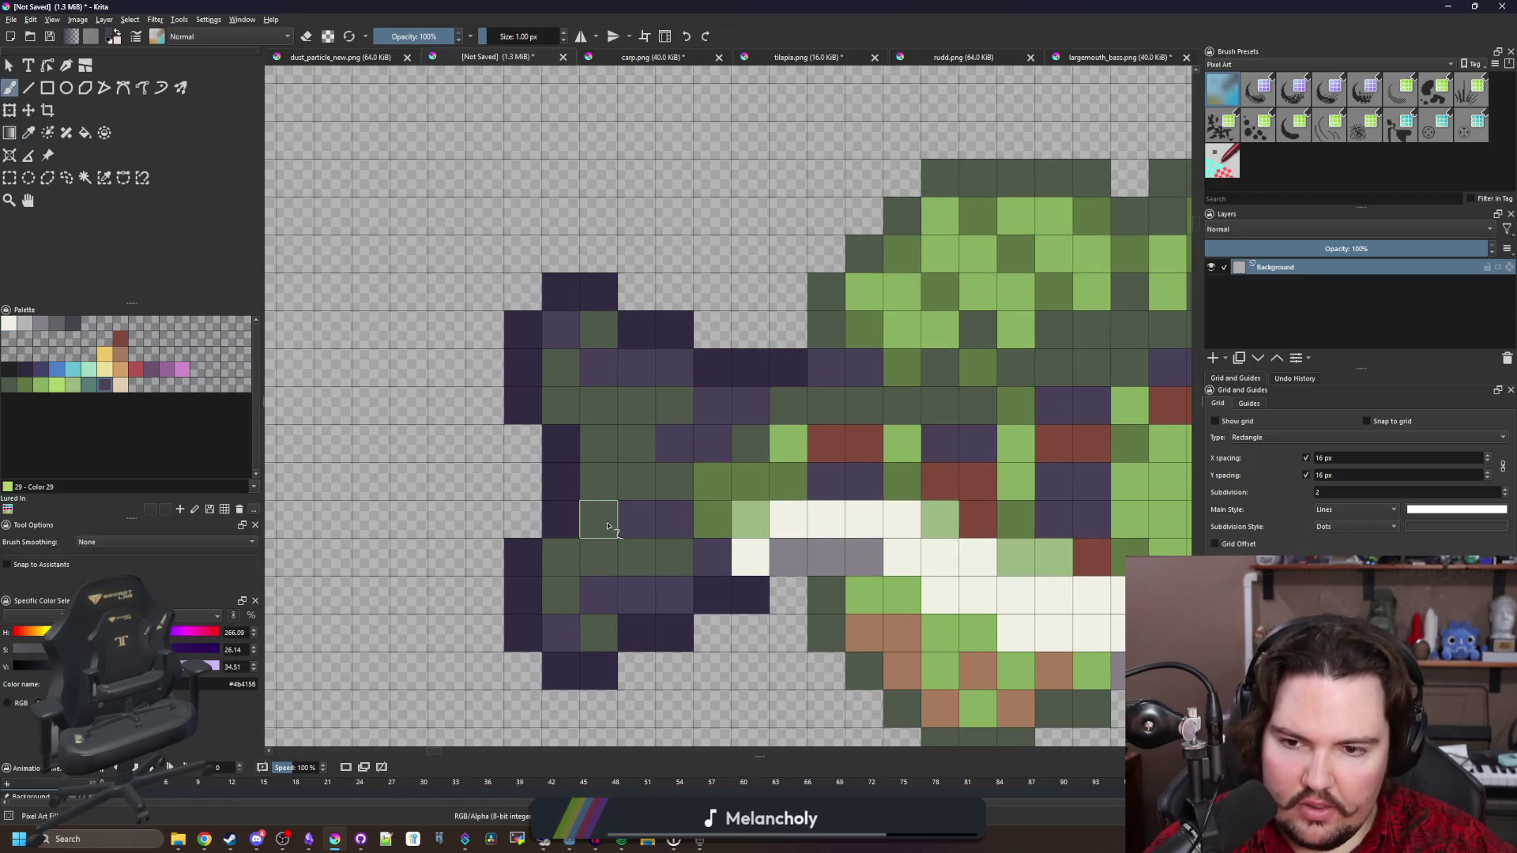
{"action": "scroll", "coordinate": [557, 565], "scroll_direction": "down", "scroll_amount": 6}
{"action": "scroll", "coordinate": [545, 612], "scroll_direction": "up", "scroll_amount": 6}
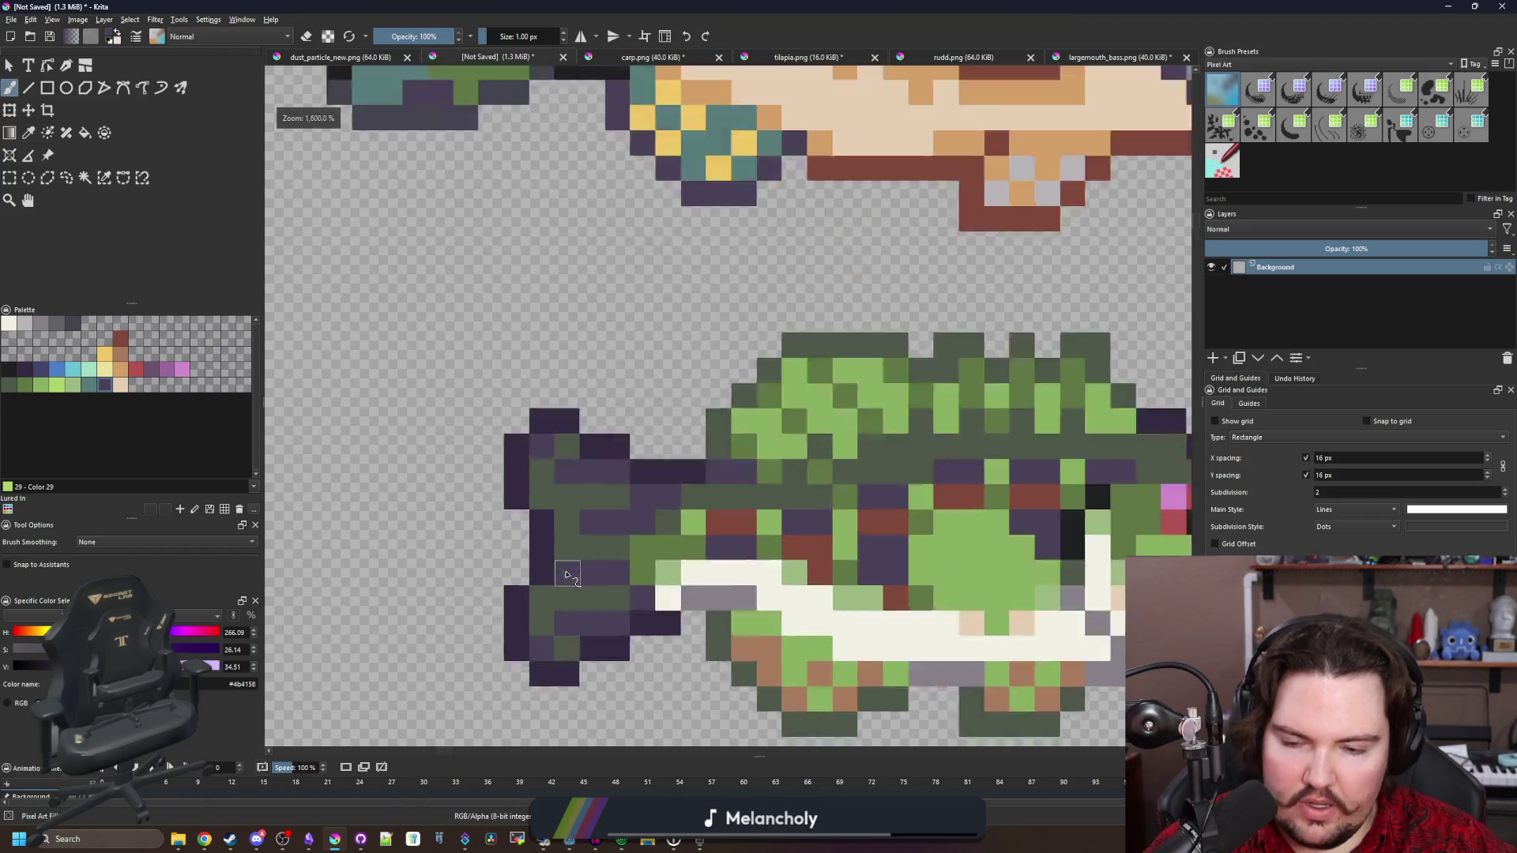
Add translucent dark purple pixels at the upper and lower tail corners
{"action": "left_click", "coordinate": [535, 559], "text": "ctrl"}
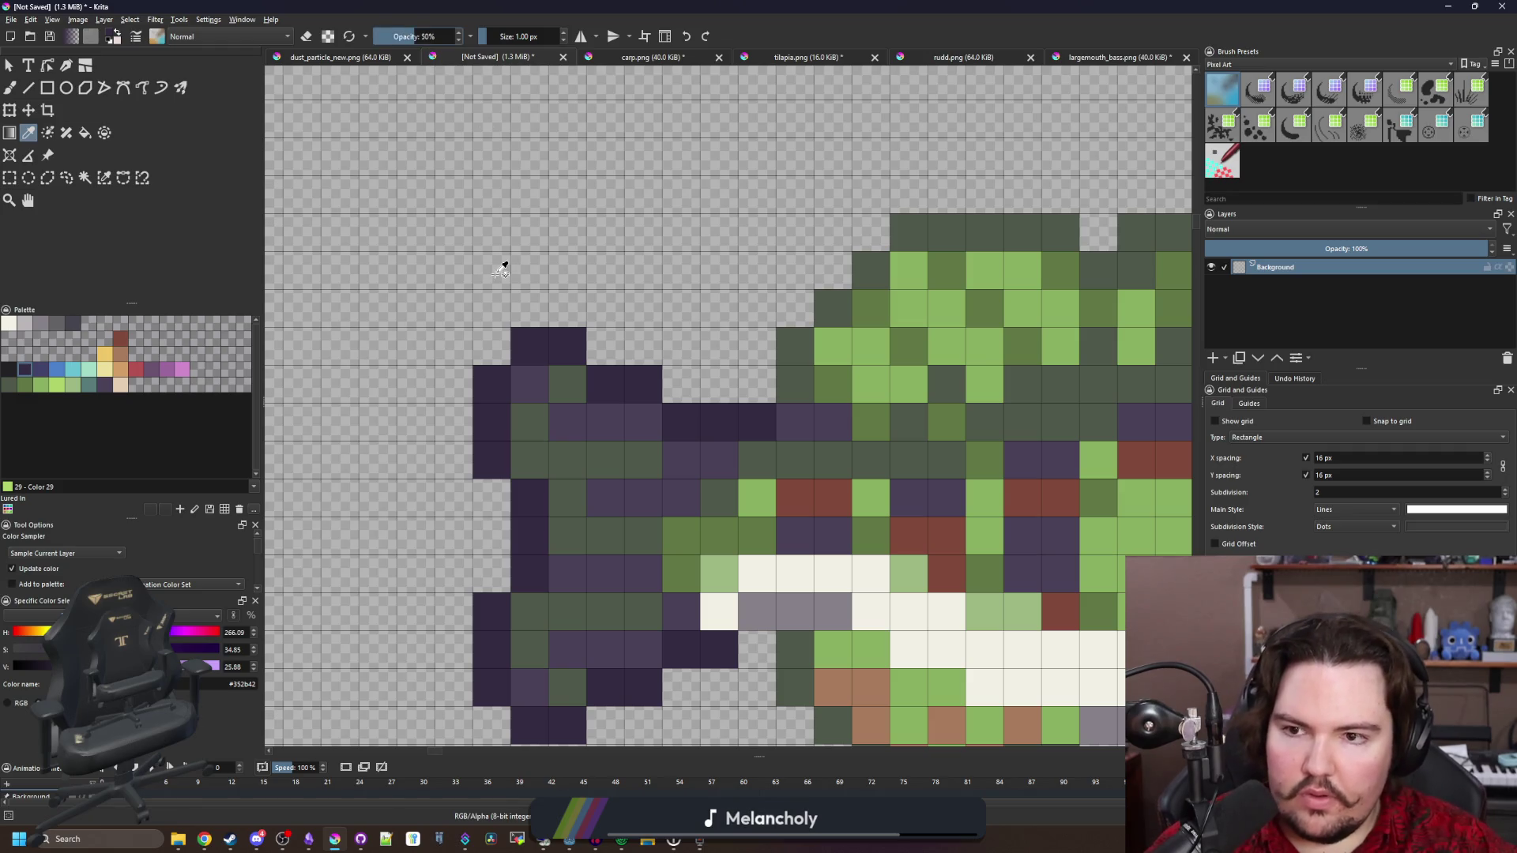
{"action": "key", "text": "b"}
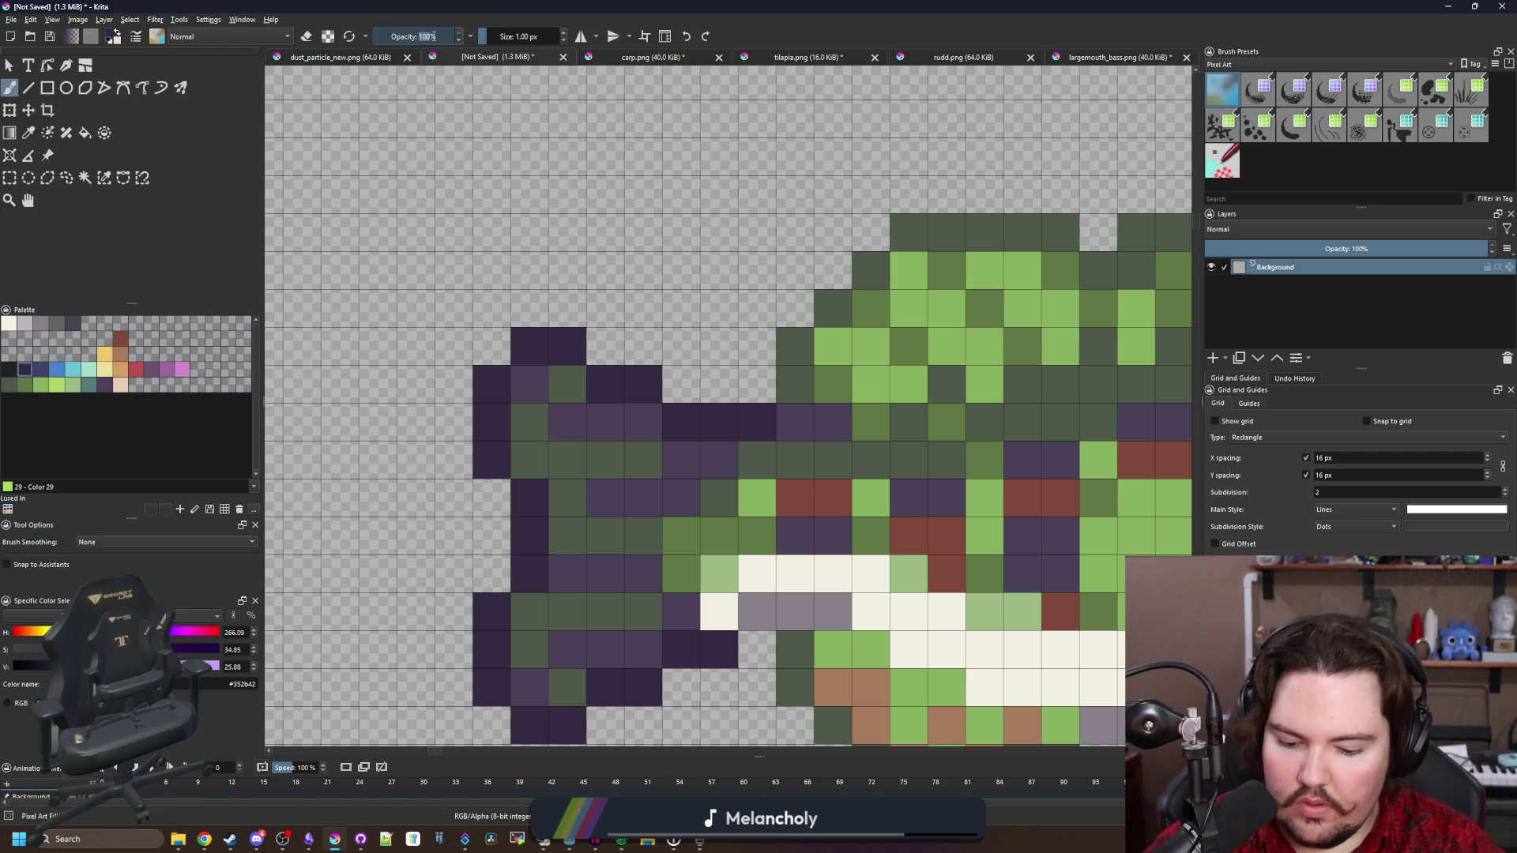
{"action": "left_click", "coordinate": [492, 358]}
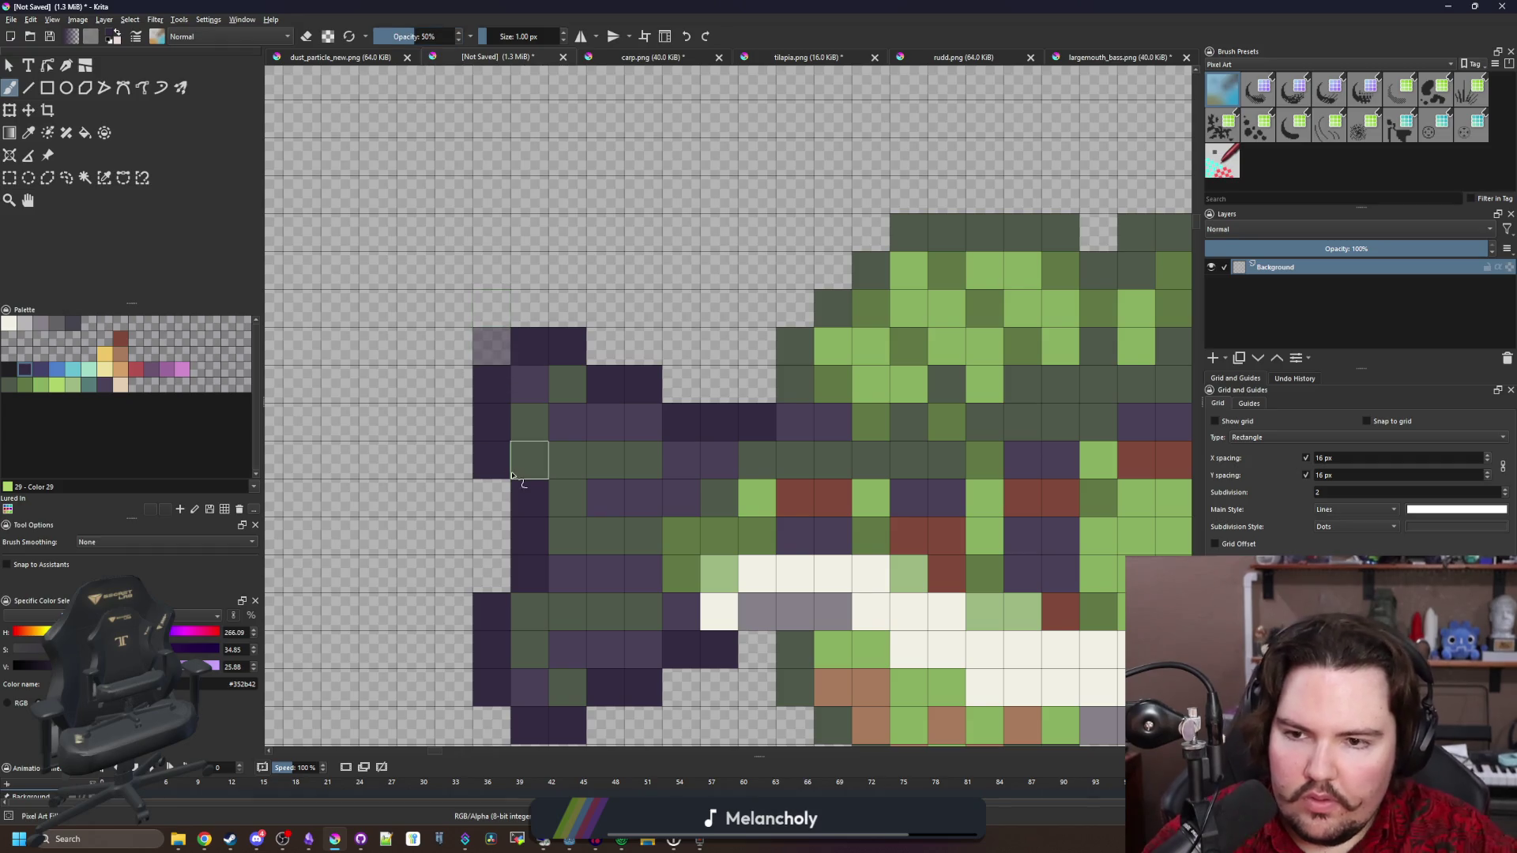
{"action": "scroll", "coordinate": [492, 553], "scroll_direction": "down", "scroll_amount": 1}
{"action": "left_click", "coordinate": [480, 655]}
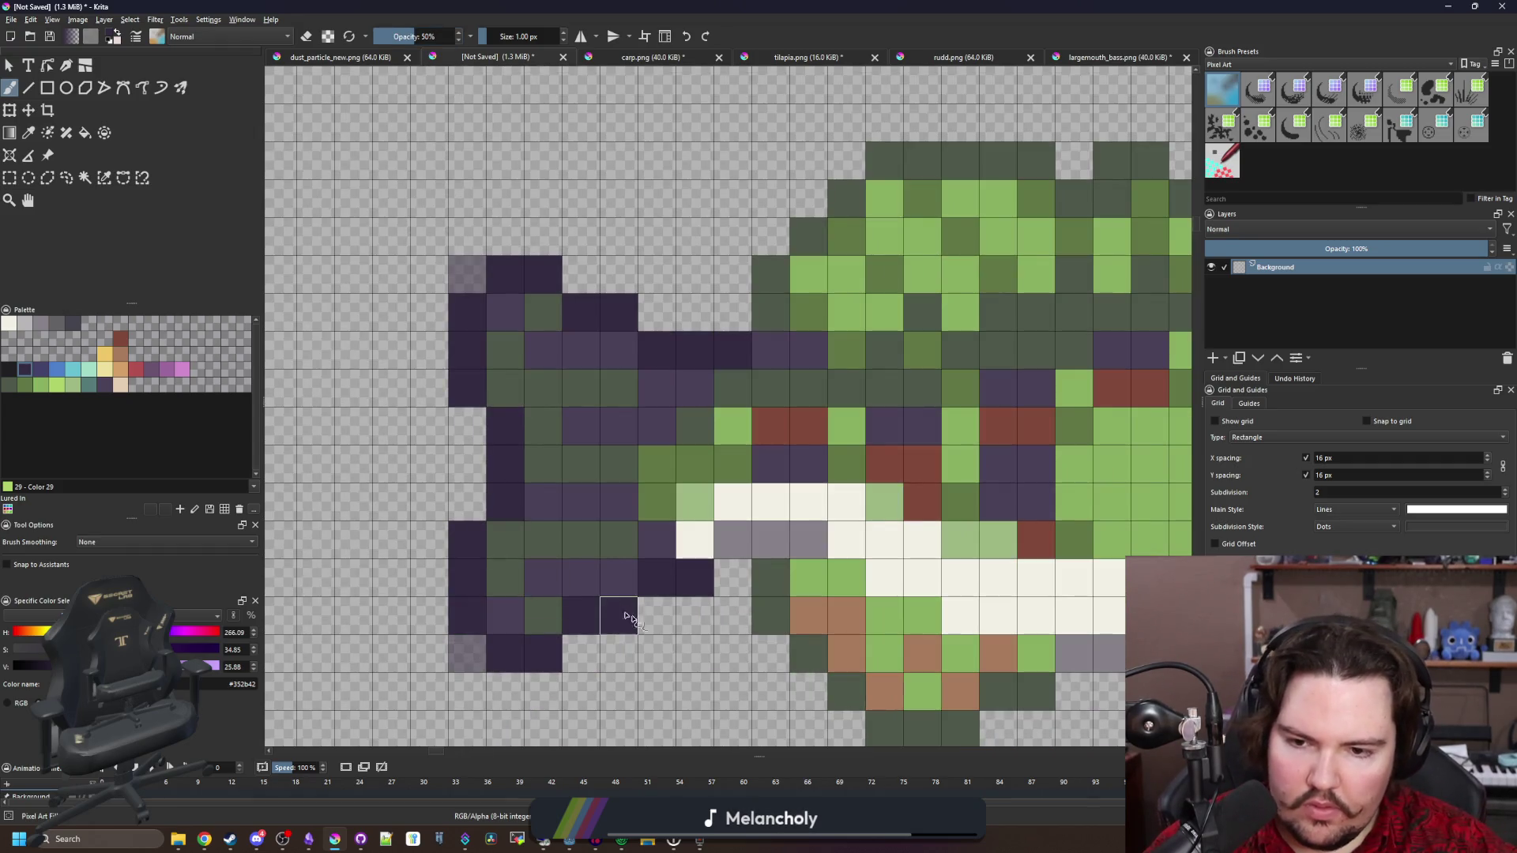
{"action": "left_click", "coordinate": [598, 659]}
{"action": "scroll", "coordinate": [474, 379], "scroll_direction": "down", "scroll_amount": 4}
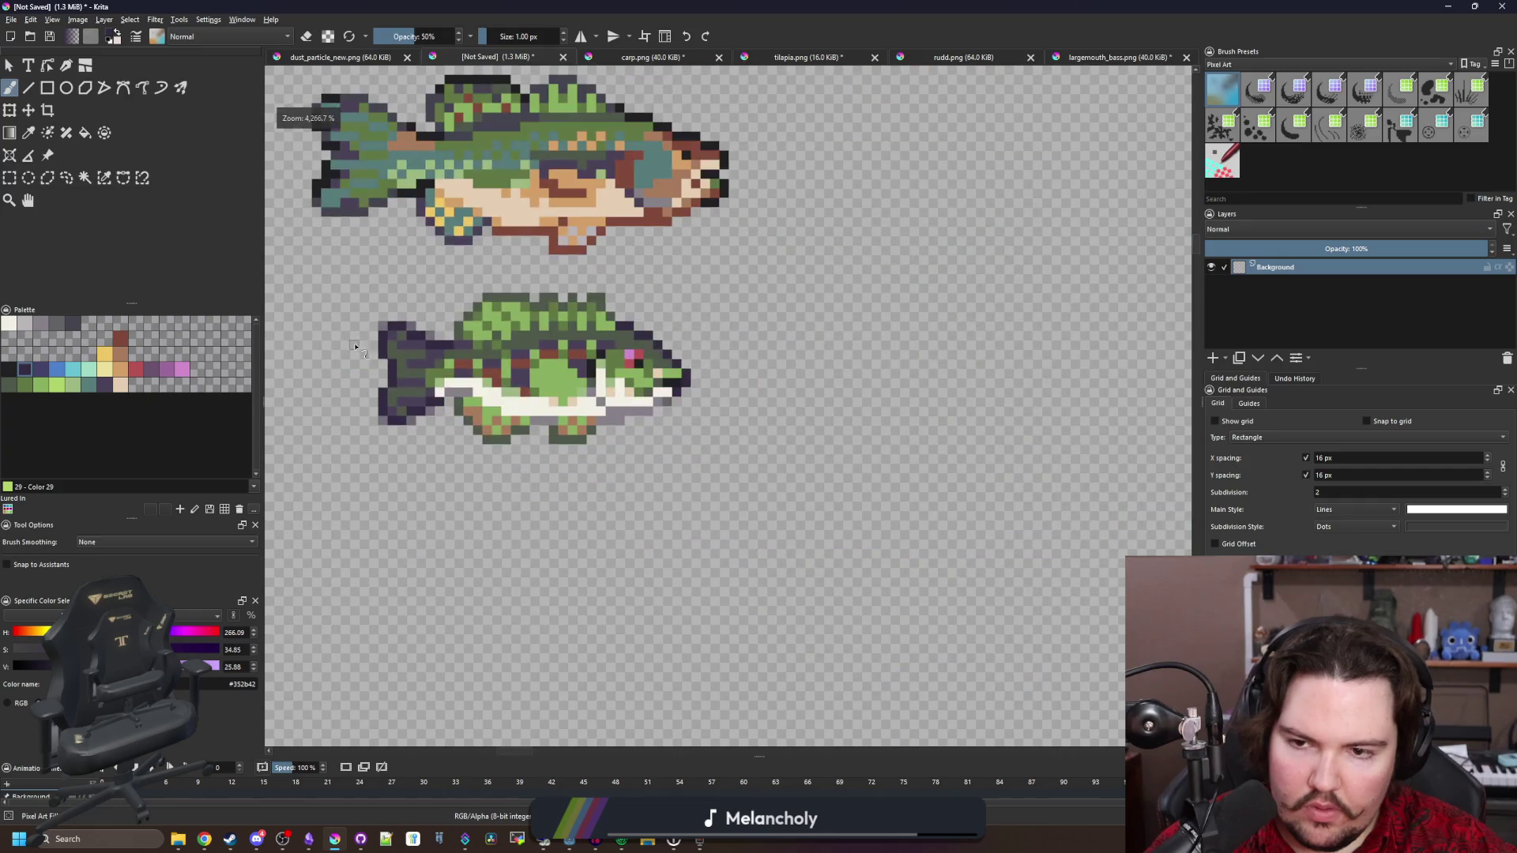
{"action": "scroll", "coordinate": [441, 384], "scroll_direction": "up", "scroll_amount": 4}
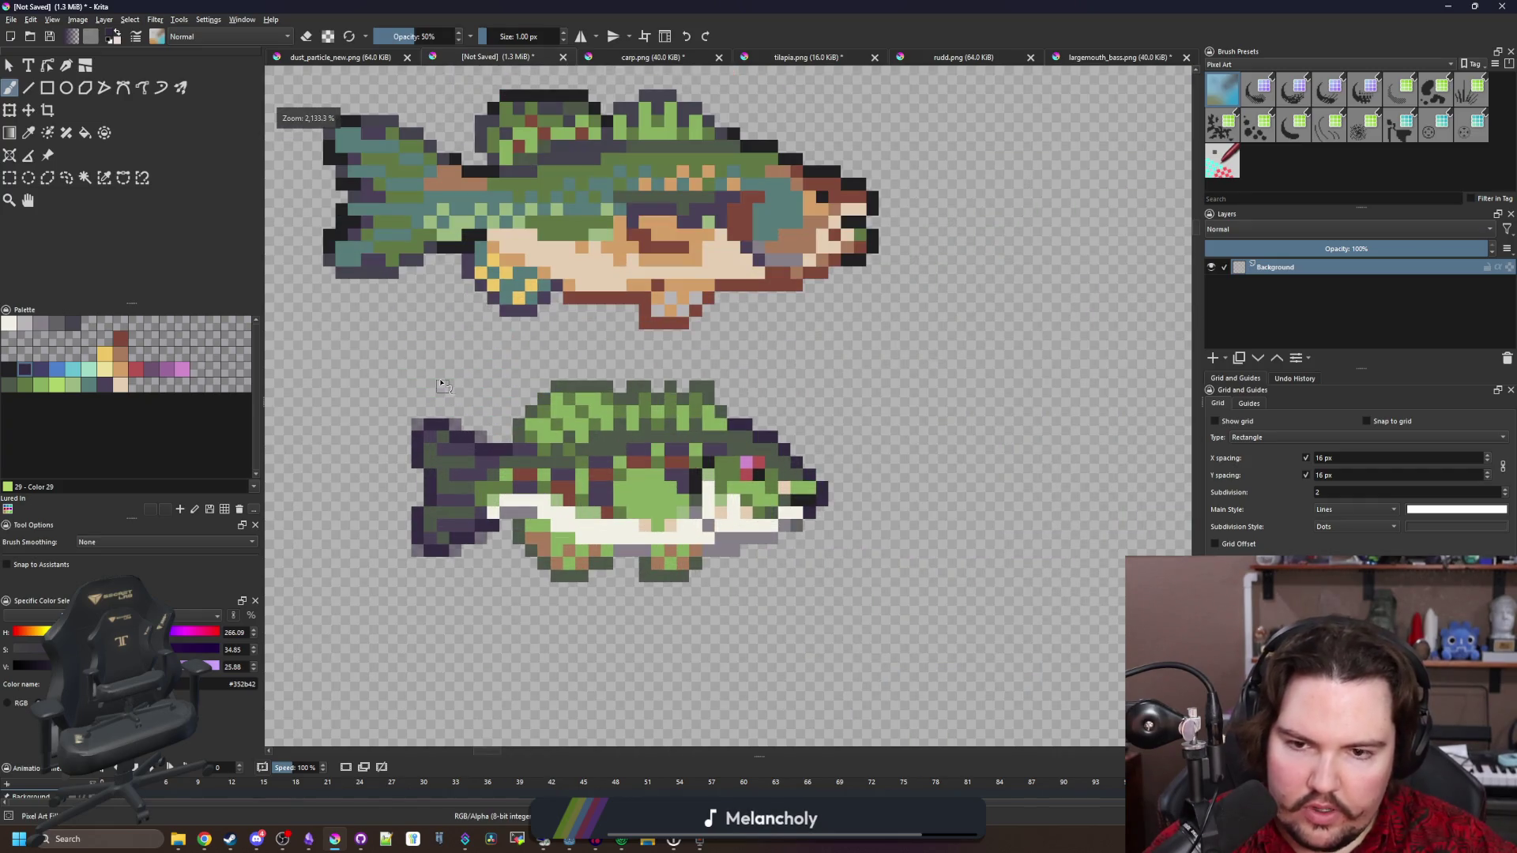
{"action": "scroll", "coordinate": [441, 385], "scroll_direction": "up", "scroll_amount": 3}
Paint a translucent grey shading cell under the belly, then sample dark green
{"action": "left_click", "coordinate": [772, 542], "text": "ctrl"}
{"action": "left_click", "coordinate": [748, 613]}
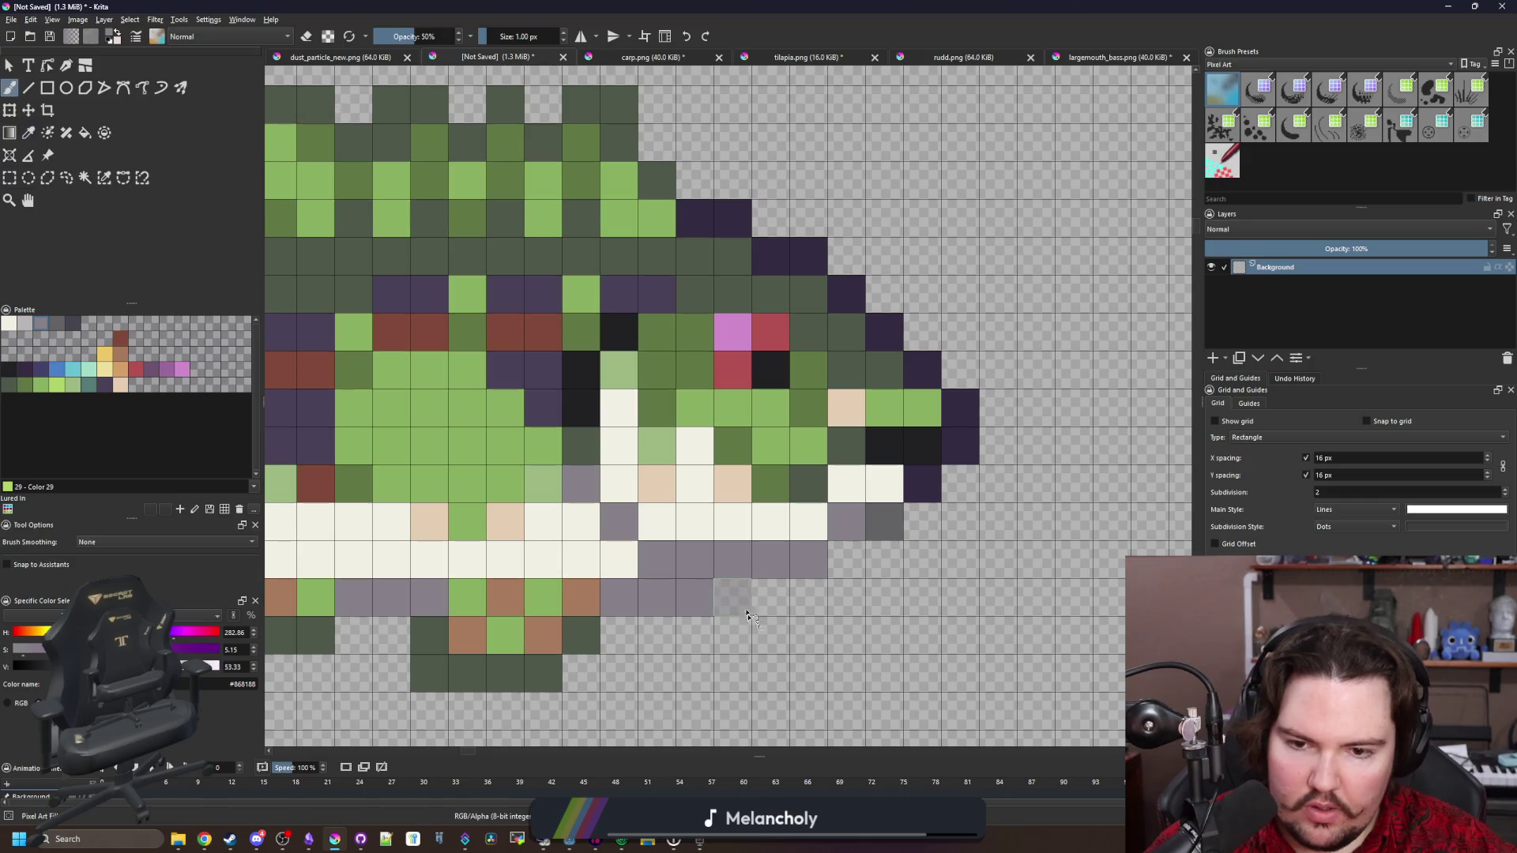
{"action": "scroll", "coordinate": [748, 613], "scroll_direction": "down", "scroll_amount": 2}
{"action": "scroll", "coordinate": [484, 621], "scroll_direction": "up", "scroll_amount": 1}
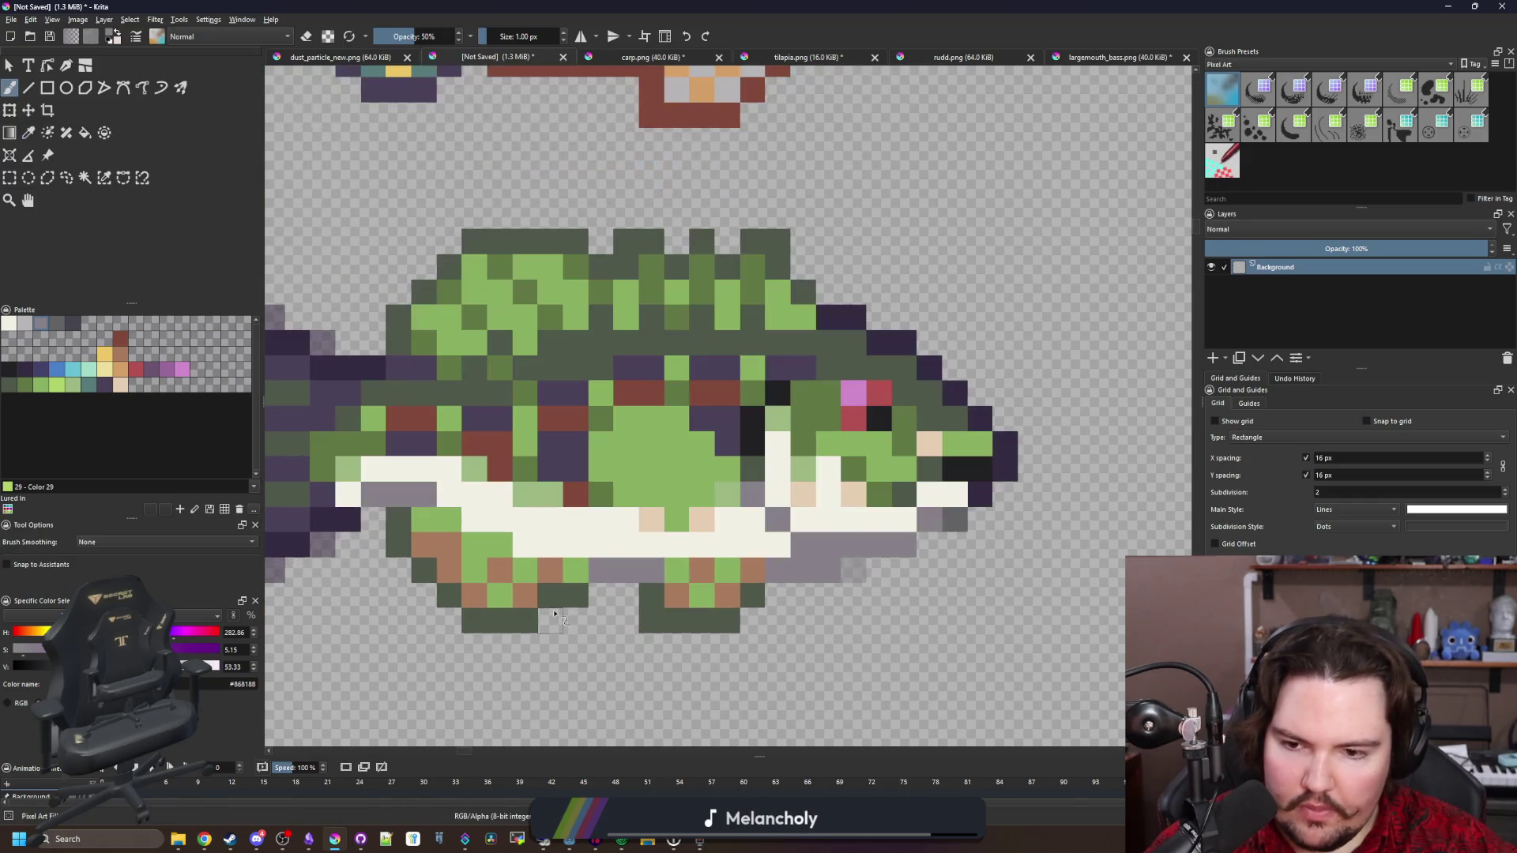
{"action": "left_click", "coordinate": [576, 593], "text": "ctrl"}
{"action": "scroll", "coordinate": [650, 585], "scroll_direction": "down", "scroll_amount": 3}
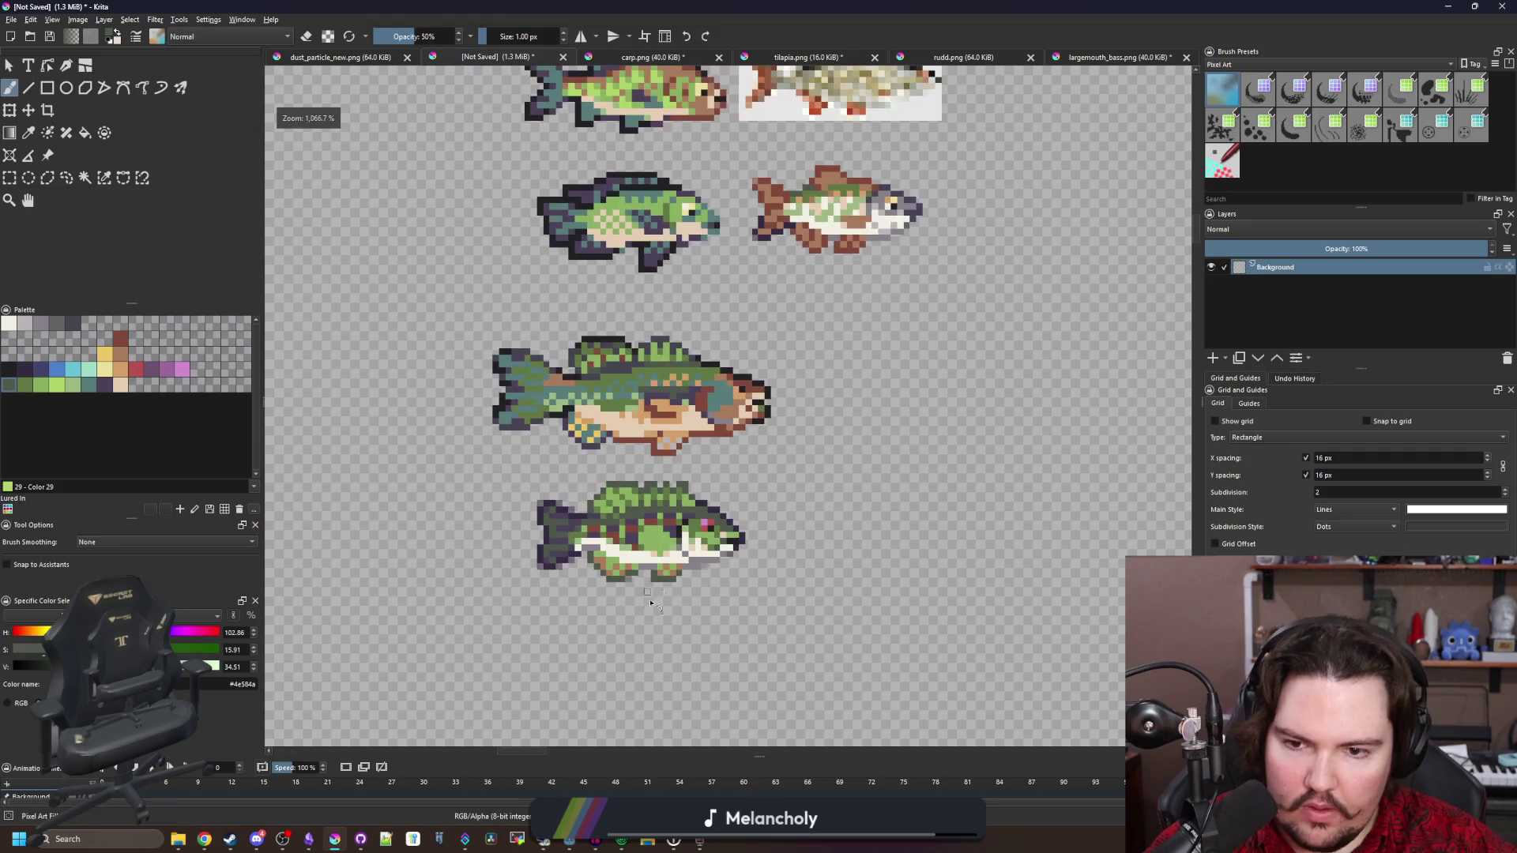
Draw a rectangular selection around the whole lower bass sprite
{"action": "left_click", "coordinate": [10, 177]}
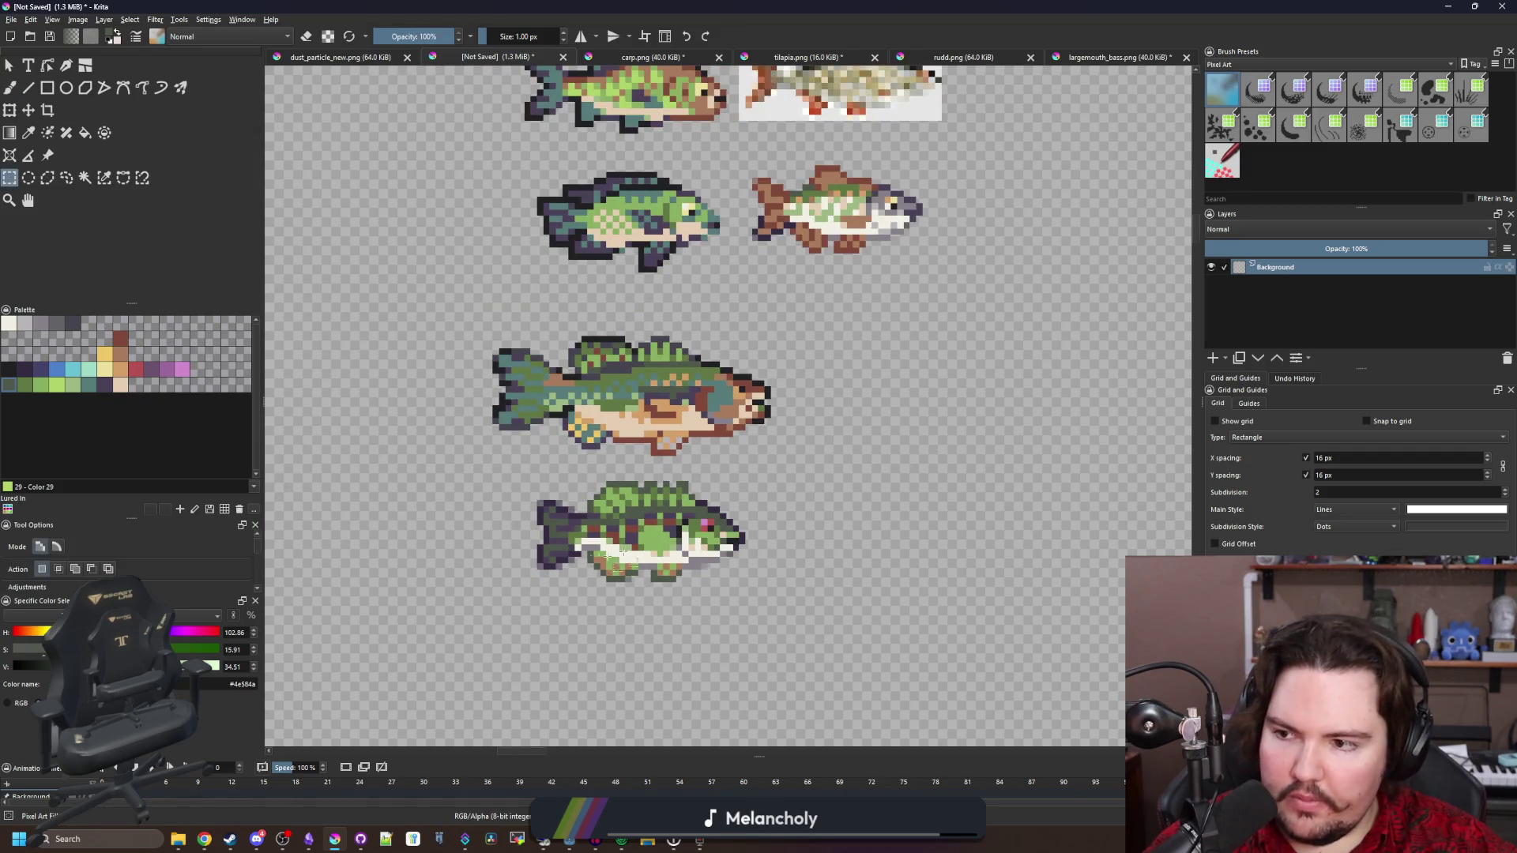
{"action": "scroll", "coordinate": [629, 548], "scroll_direction": "up", "scroll_amount": 2}
{"action": "mouse_move", "coordinate": [425, 624]}
{"action": "left_mouse_down"}
{"action": "mouse_move", "coordinate": [765, 434]}
{"action": "mouse_move", "coordinate": [895, 386]}
{"action": "left_mouse_up"}
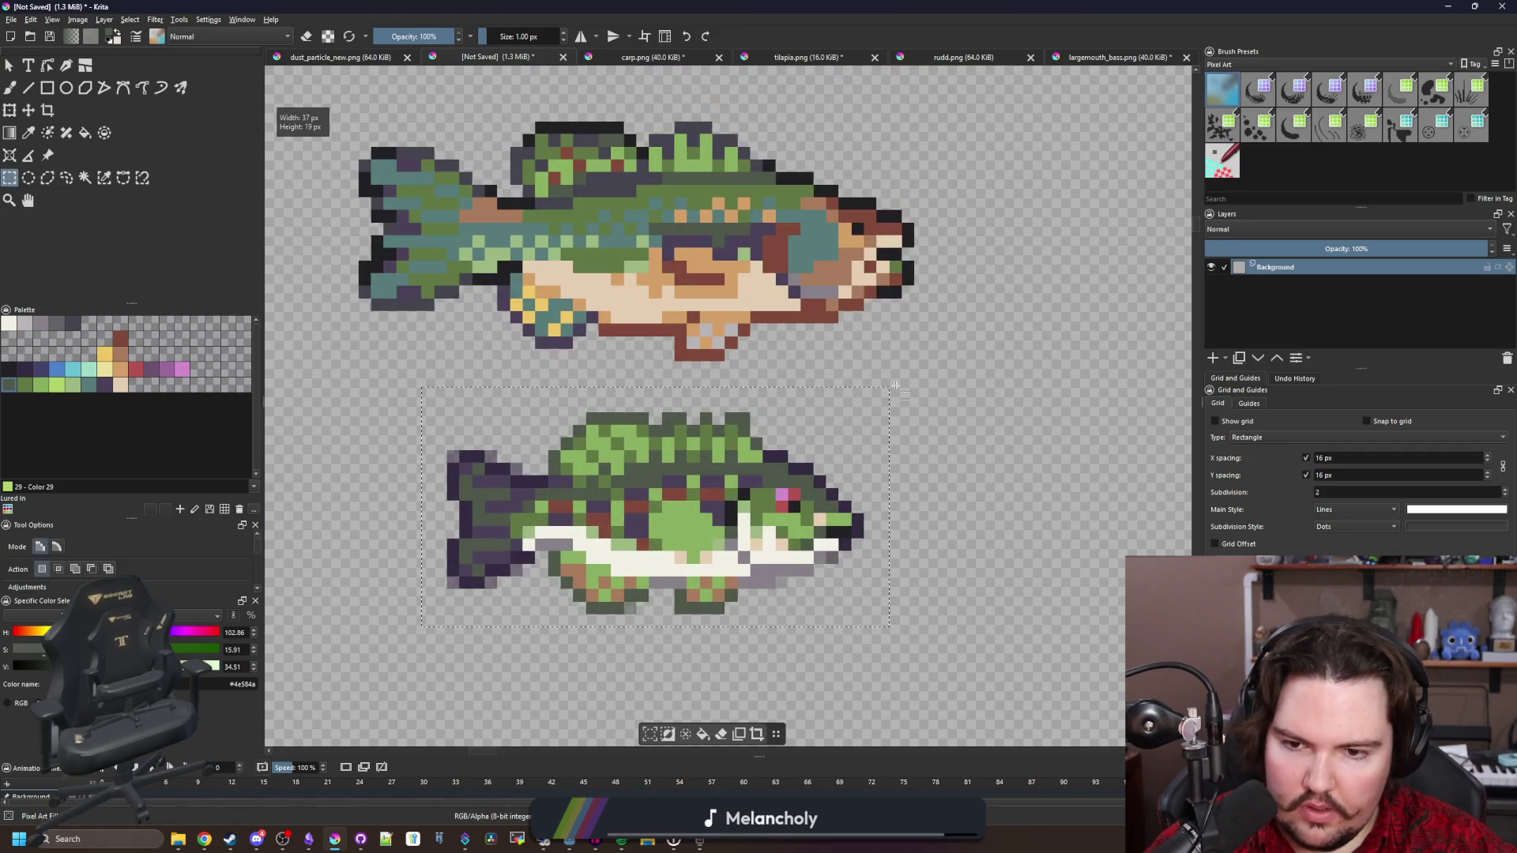
{"action": "scroll", "coordinate": [611, 428], "scroll_direction": "down", "scroll_amount": 3}
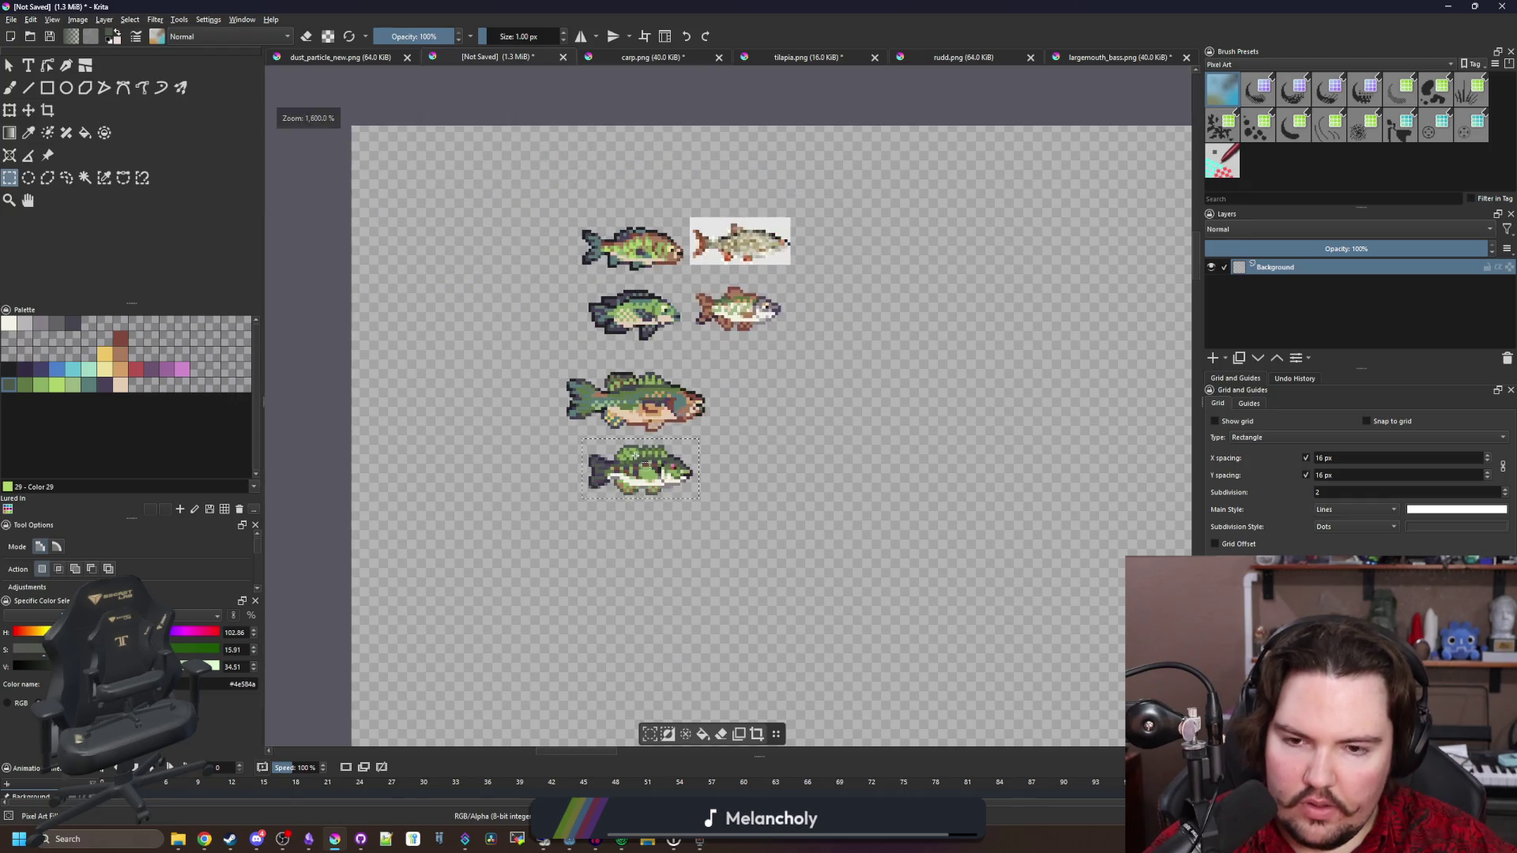
{"action": "scroll", "coordinate": [665, 490], "scroll_direction": "up", "scroll_amount": 5}
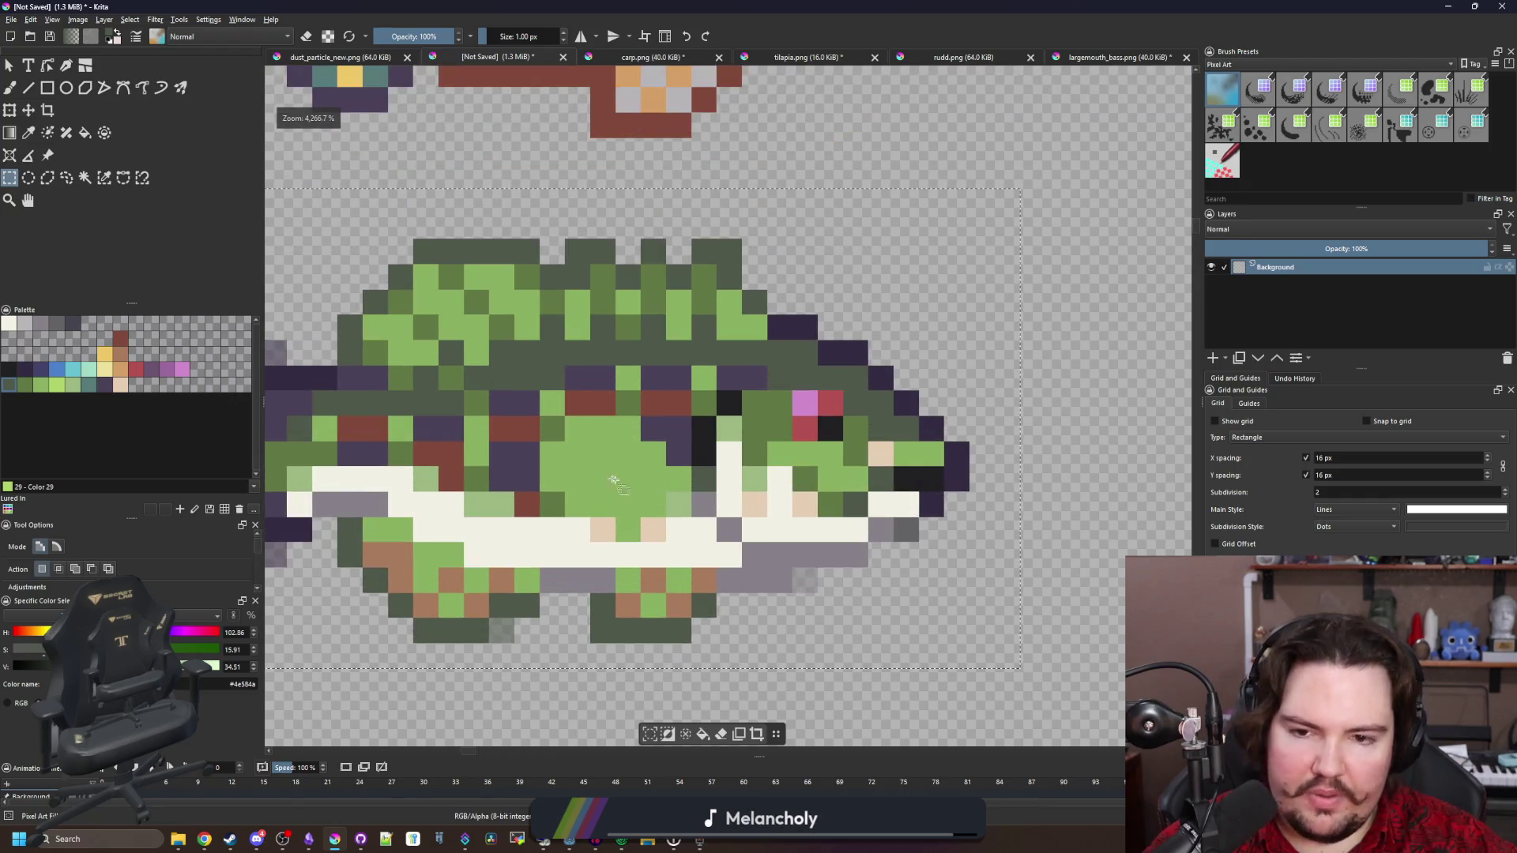
Sample dark green from the body and repaint a purple cell and a dark red cell
{"action": "scroll", "coordinate": [608, 479], "scroll_direction": "down", "scroll_amount": 4}
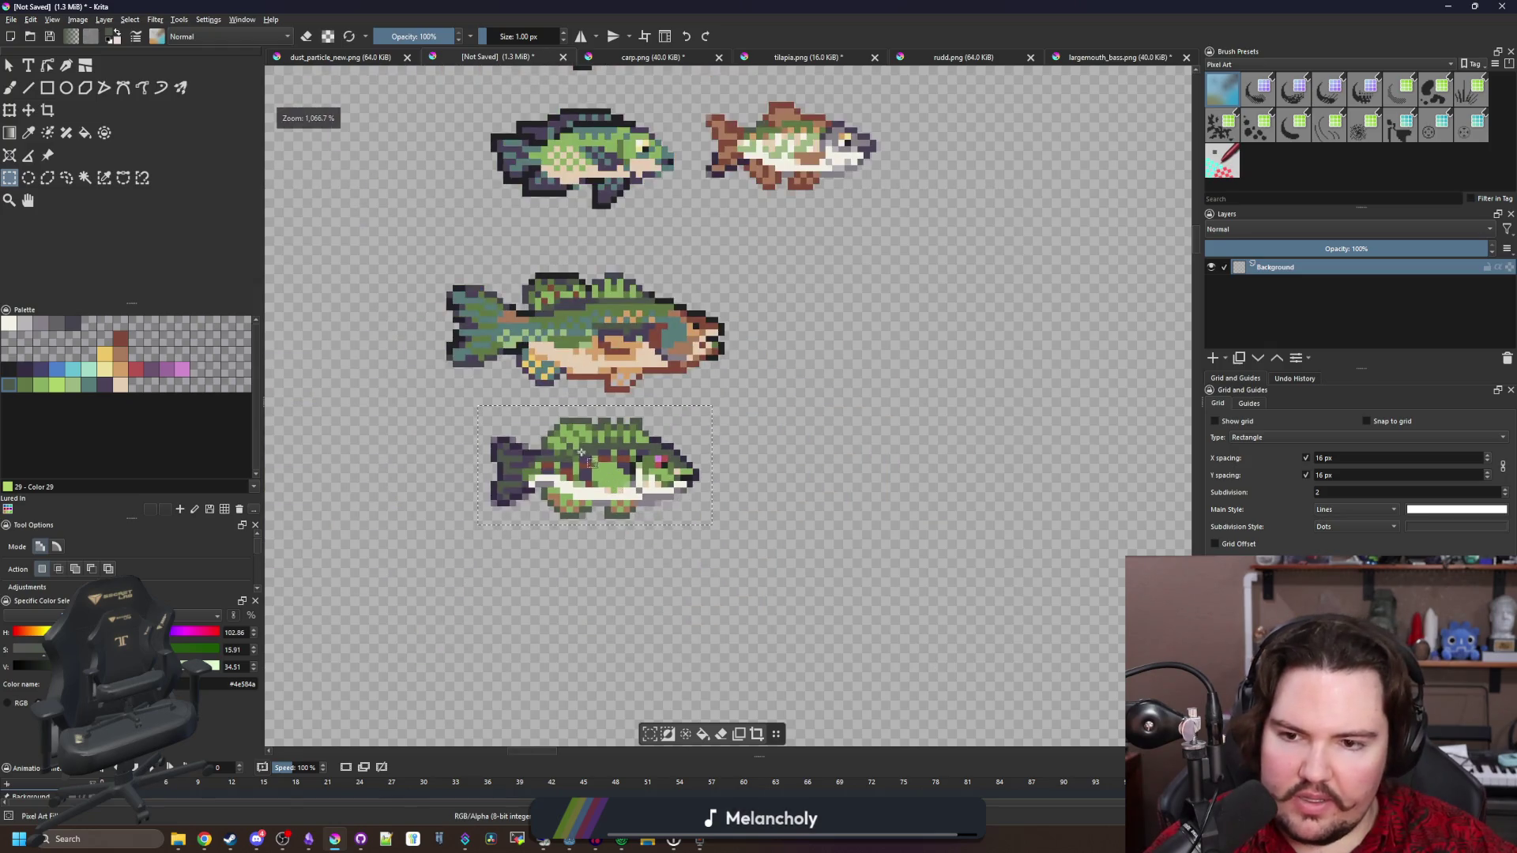
{"action": "scroll", "coordinate": [625, 470], "scroll_direction": "down", "scroll_amount": 2}
{"action": "scroll", "coordinate": [631, 491], "scroll_direction": "up", "scroll_amount": 8}
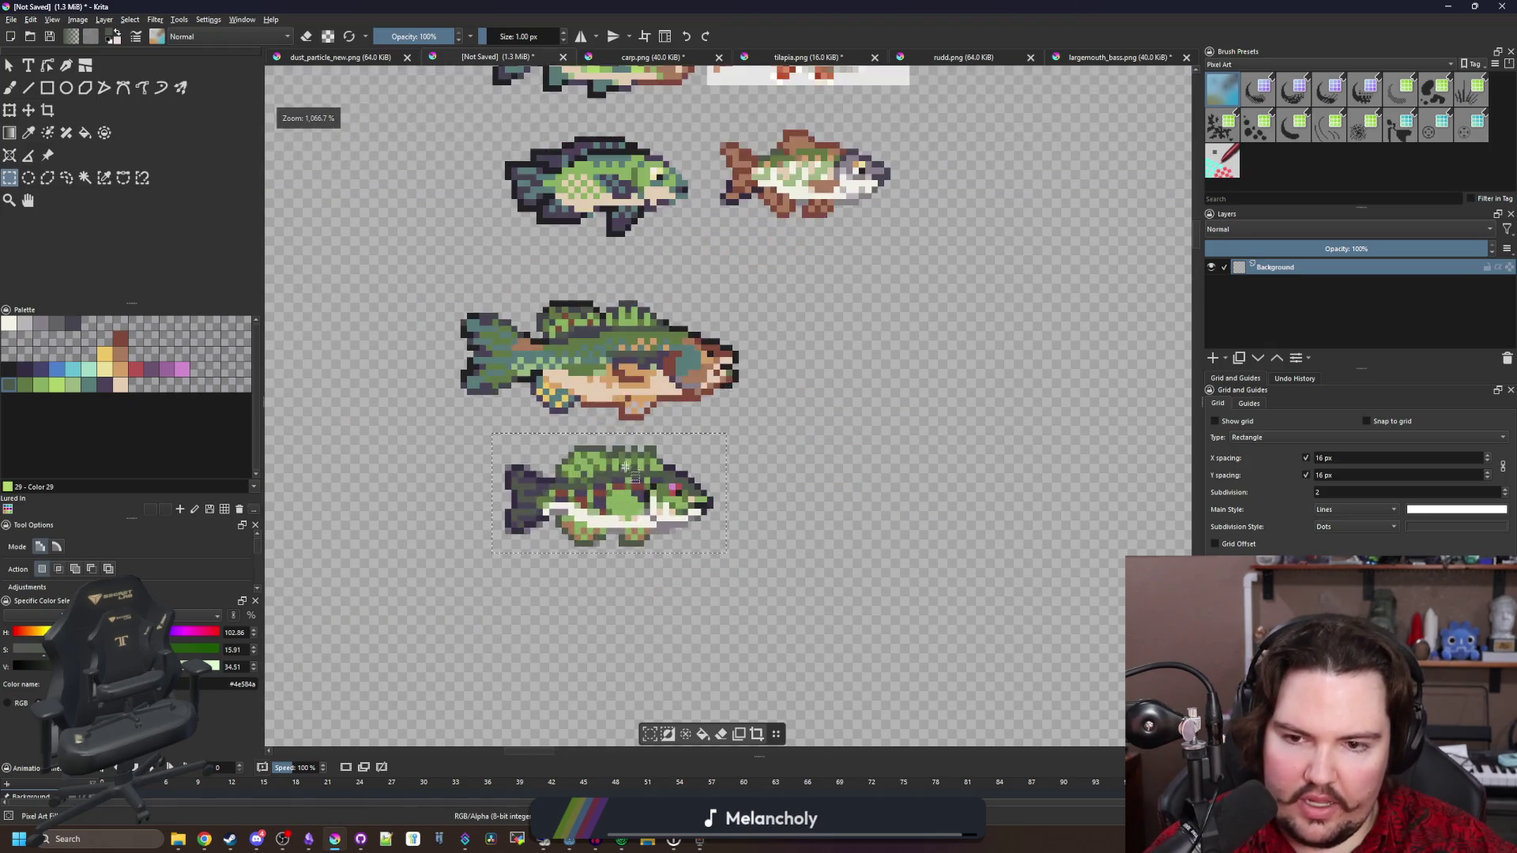
{"action": "key", "text": "p"}
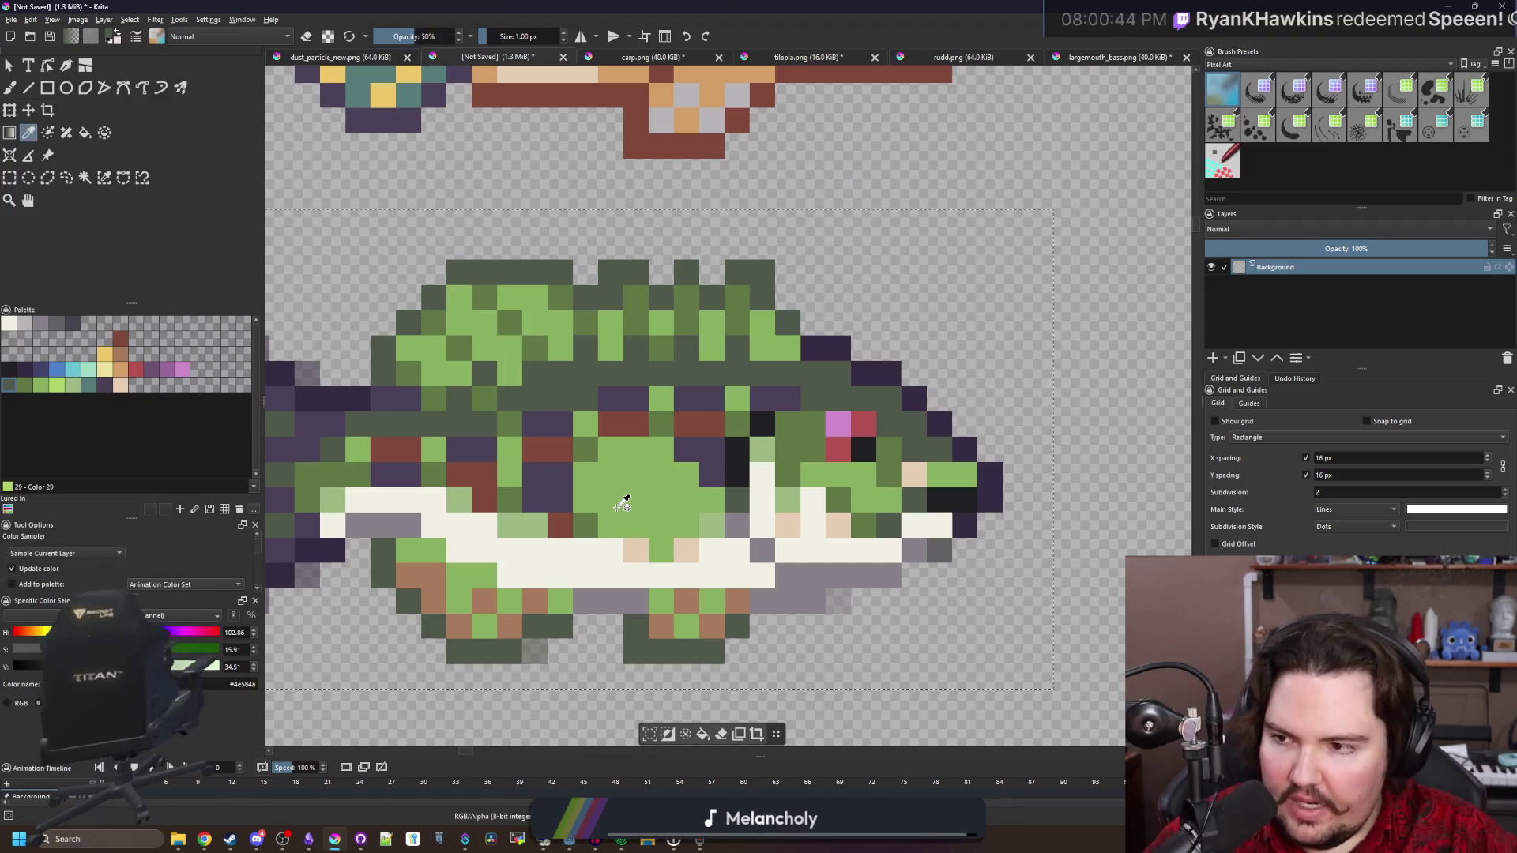
{"action": "scroll", "coordinate": [485, 518], "scroll_direction": "up", "scroll_amount": 1}
{"action": "left_click", "coordinate": [489, 496]}
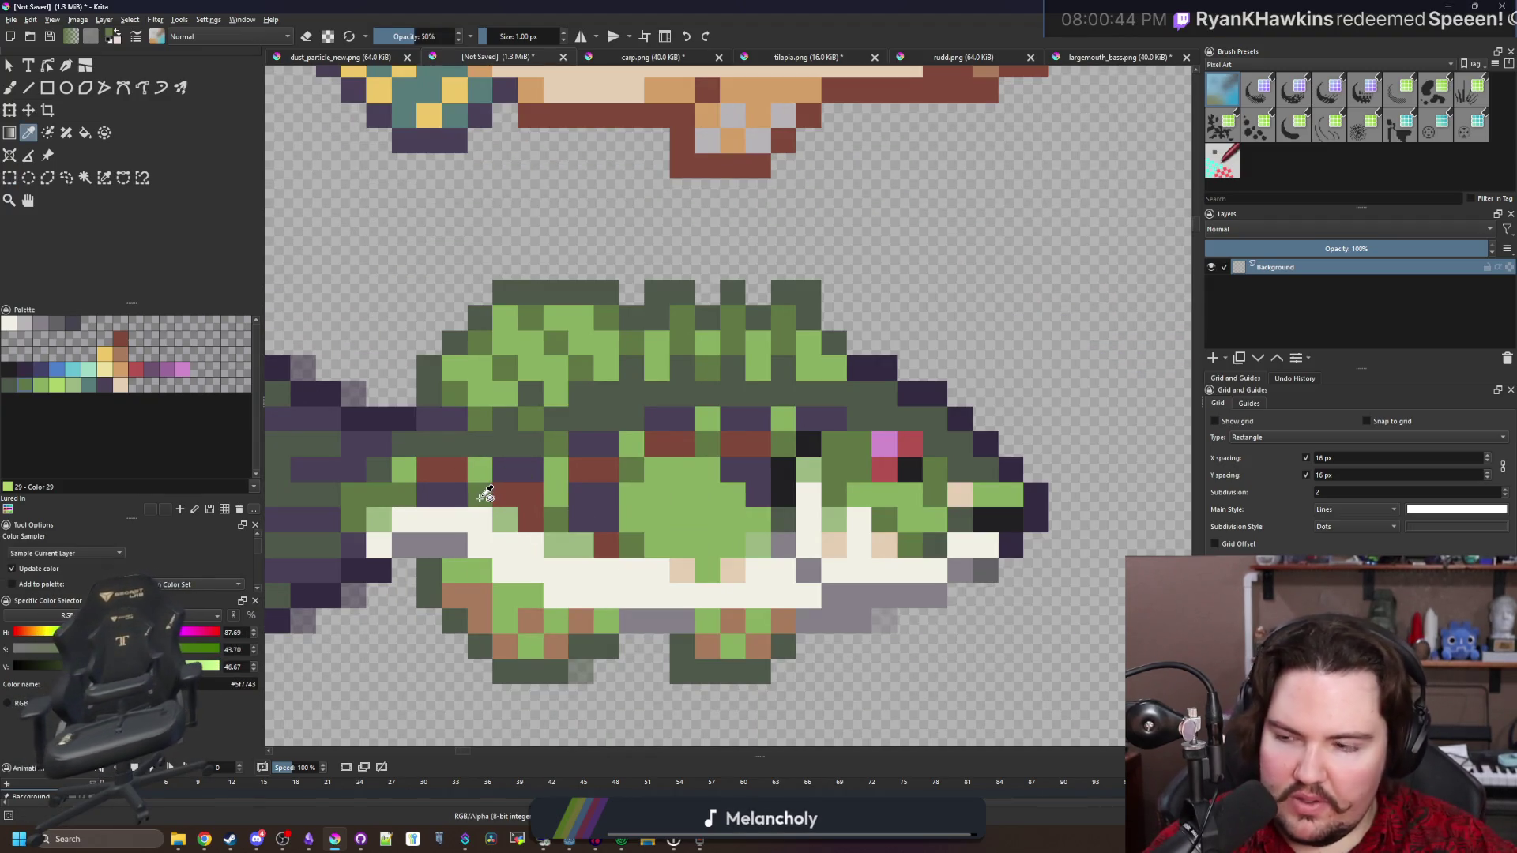
{"action": "key", "text": "b"}
{"action": "scroll", "coordinate": [610, 512], "scroll_direction": "up", "scroll_amount": 1}
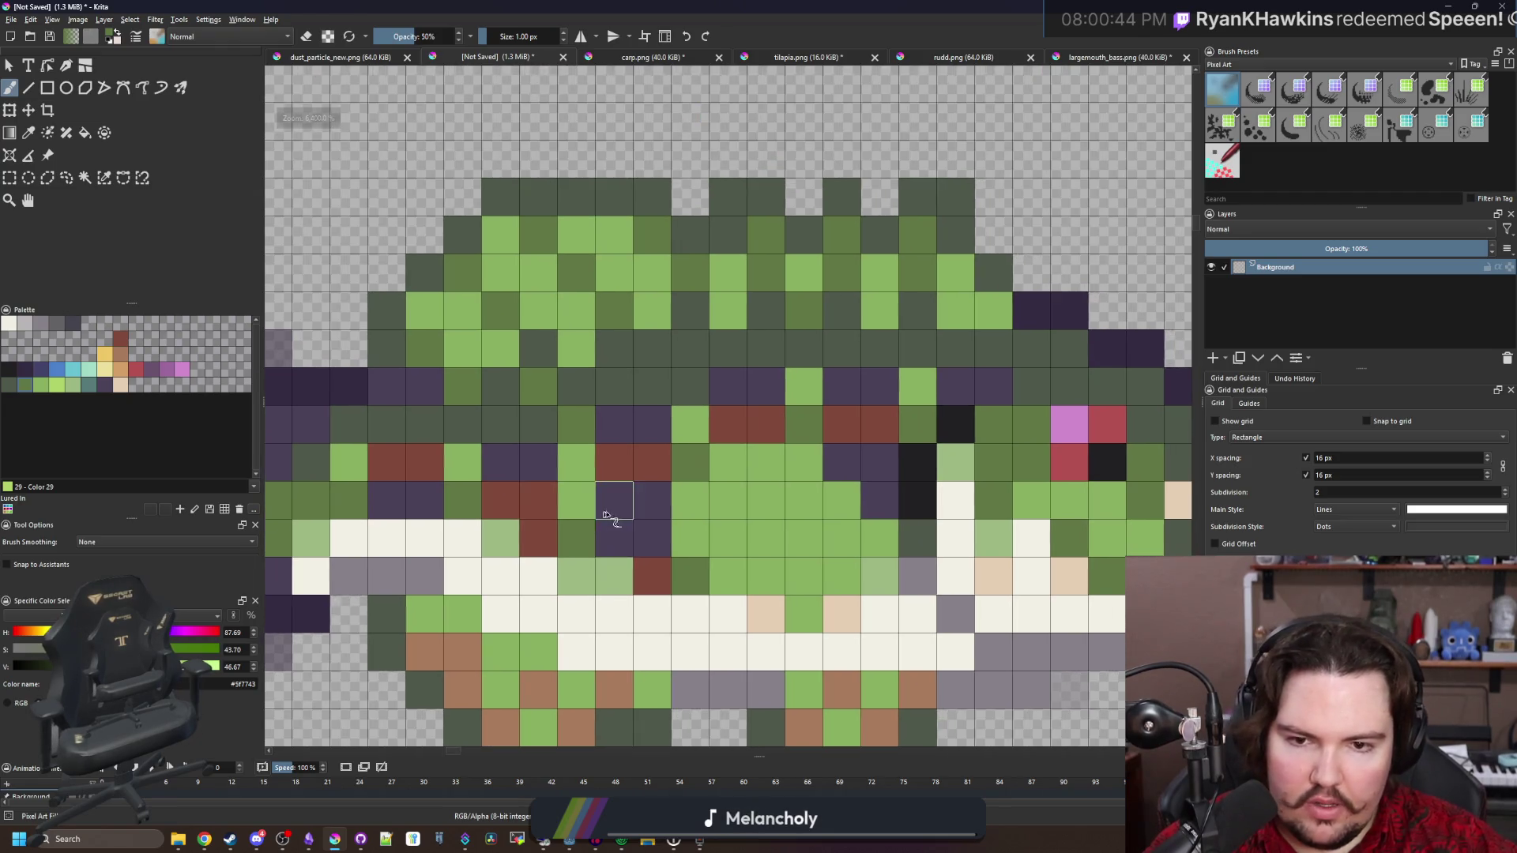
{"action": "scroll", "coordinate": [607, 509], "scroll_direction": "up", "scroll_amount": 1}
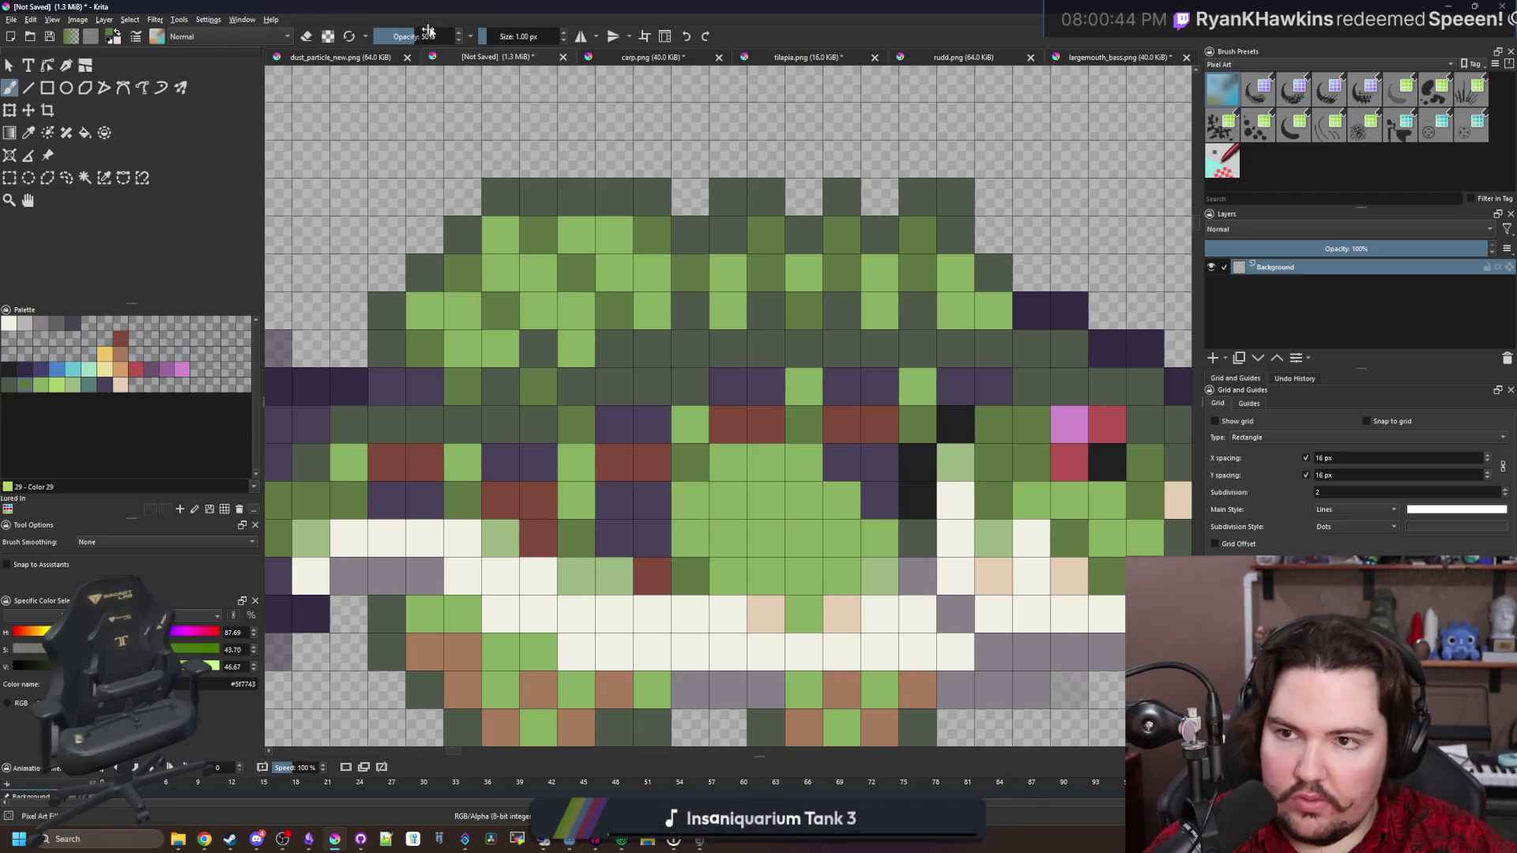
{"action": "left_click", "coordinate": [424, 500]}
{"action": "left_click", "coordinate": [541, 542]}
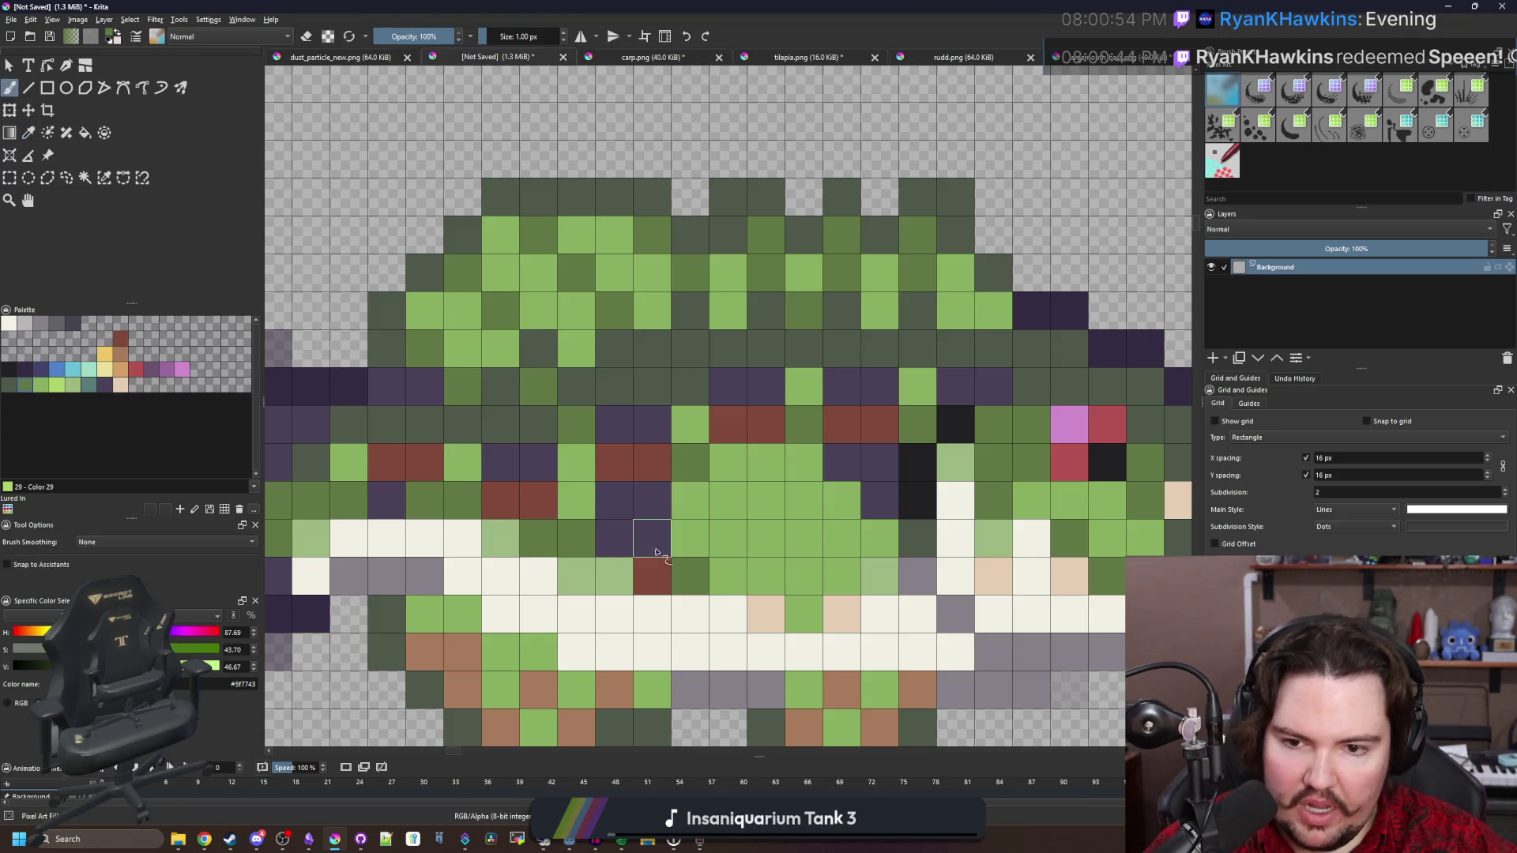
Repaint several purple and dark red flank cells light green
{"action": "left_click", "coordinate": [576, 514], "text": "ctrl"}
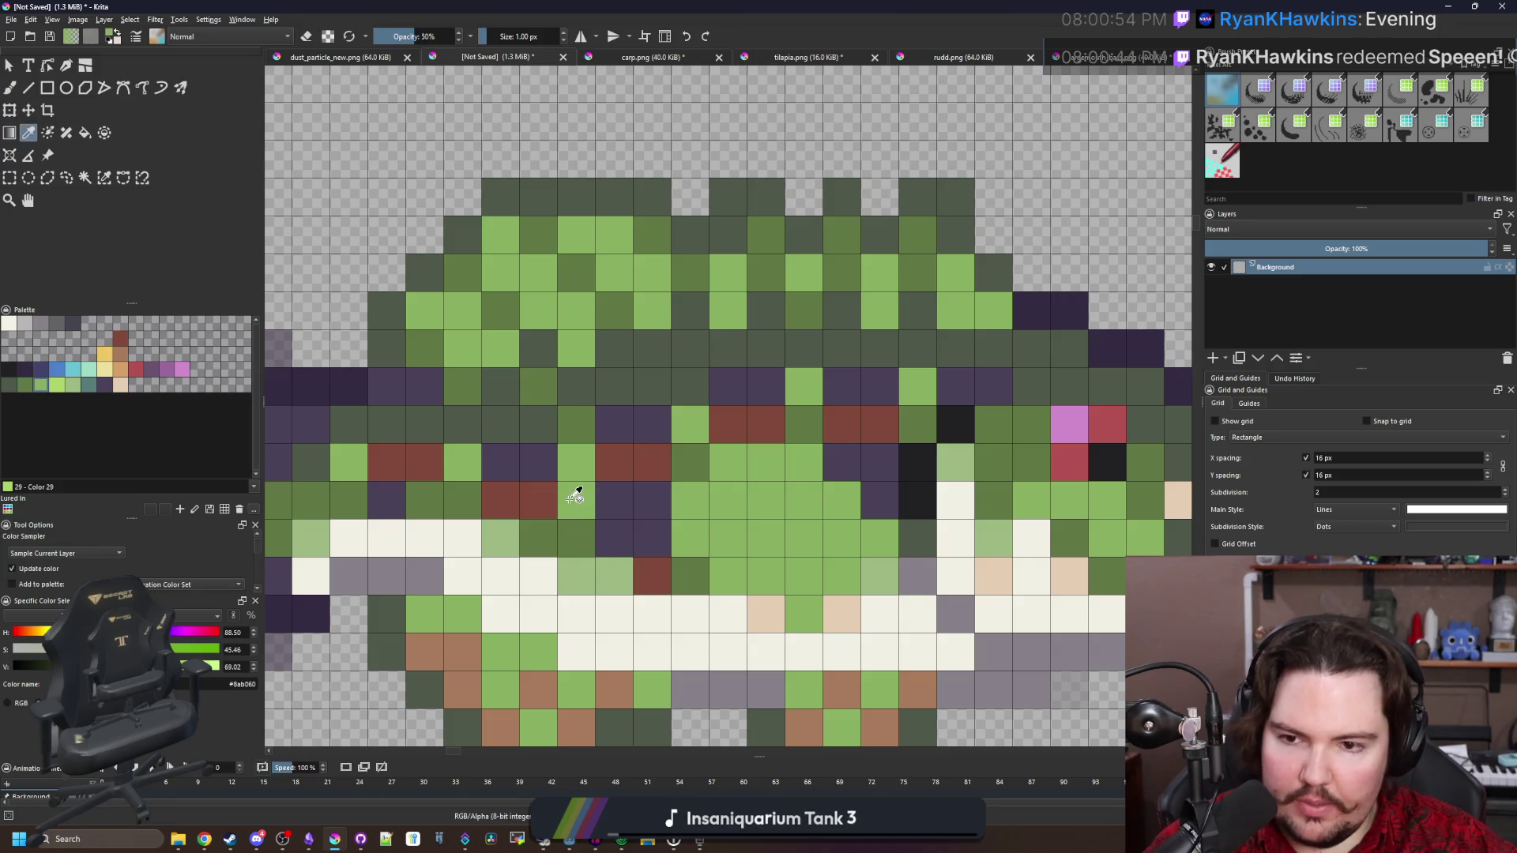
{"action": "left_click_drag", "start_coordinate": [538, 506], "coordinate": [544, 462]}
{"action": "left_click", "coordinate": [418, 476]}
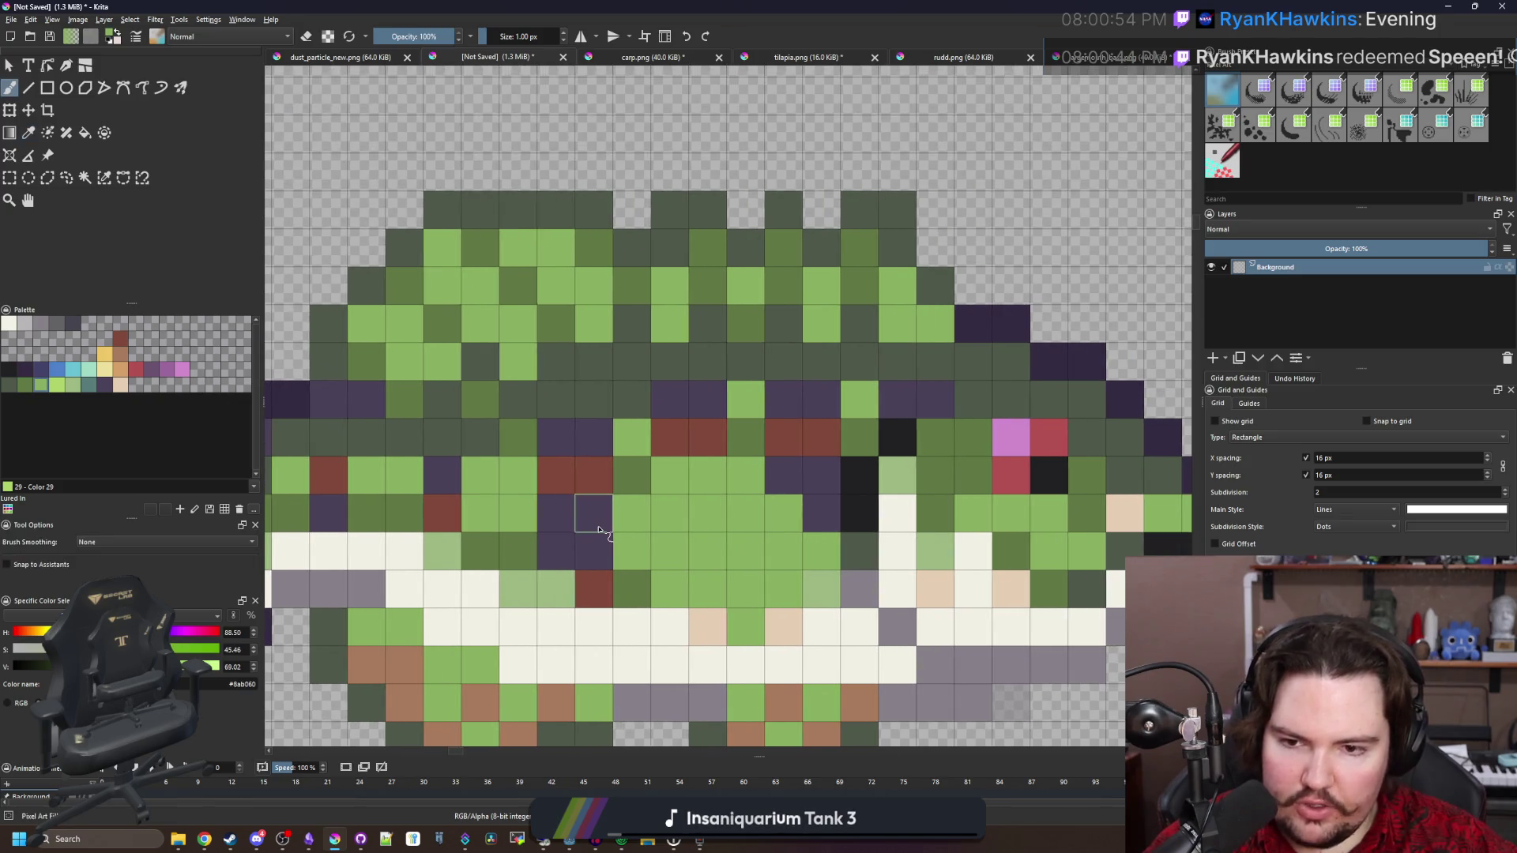
{"action": "left_click_drag", "start_coordinate": [596, 510], "coordinate": [598, 540]}
Turn red and purple back cells dark green, then lighten two back cells to light green
{"action": "left_click", "coordinate": [593, 438], "text": "ctrl"}
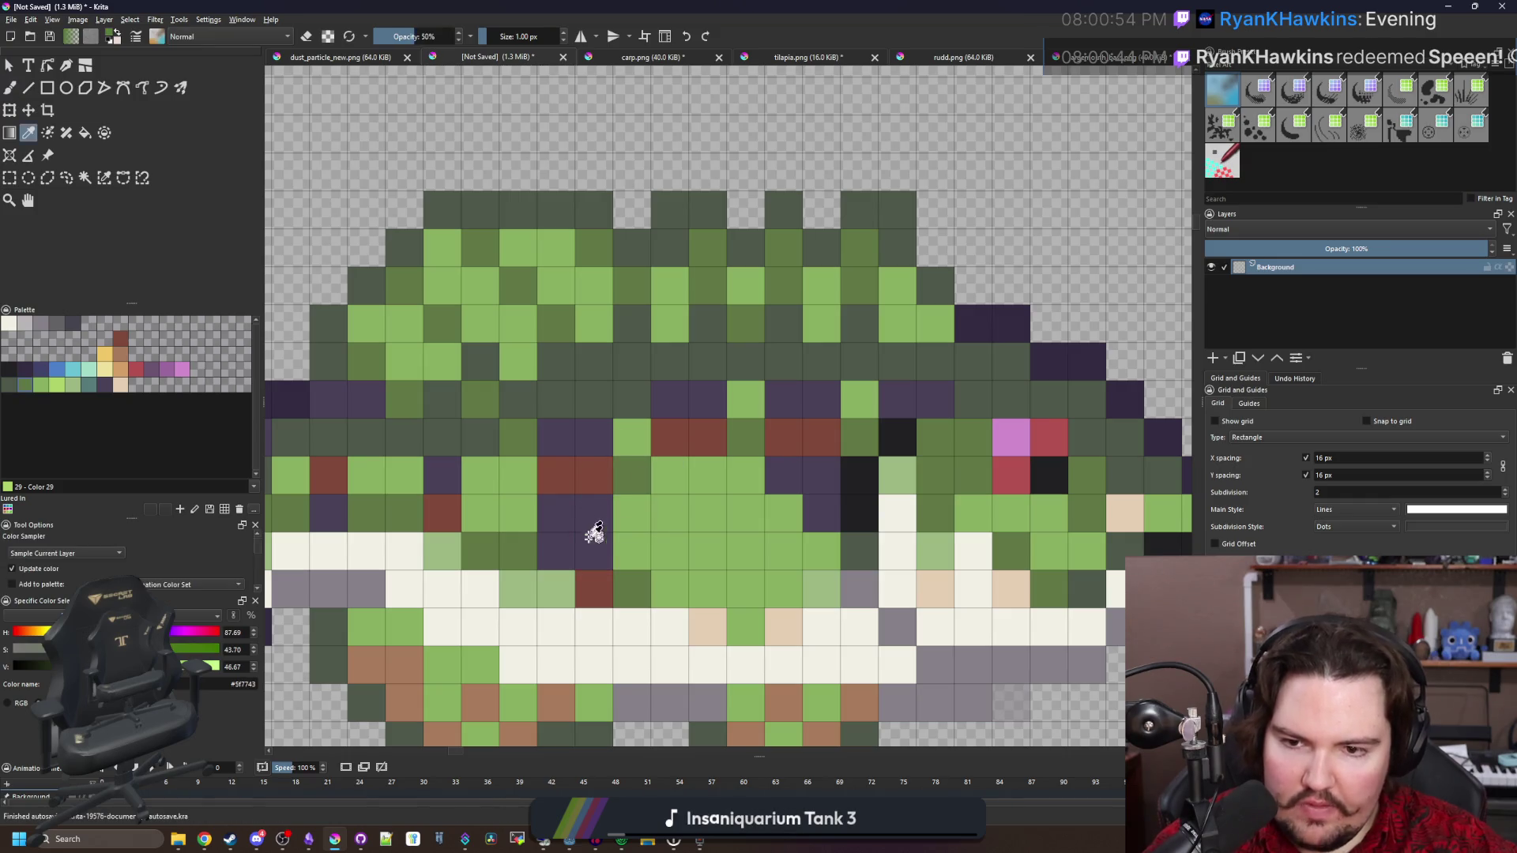
{"action": "left_click", "coordinate": [594, 474]}
{"action": "left_click", "coordinate": [705, 434]}
{"action": "left_click_drag", "start_coordinate": [706, 434], "coordinate": [707, 399]}
{"action": "left_click_drag", "start_coordinate": [822, 439], "coordinate": [822, 407]}
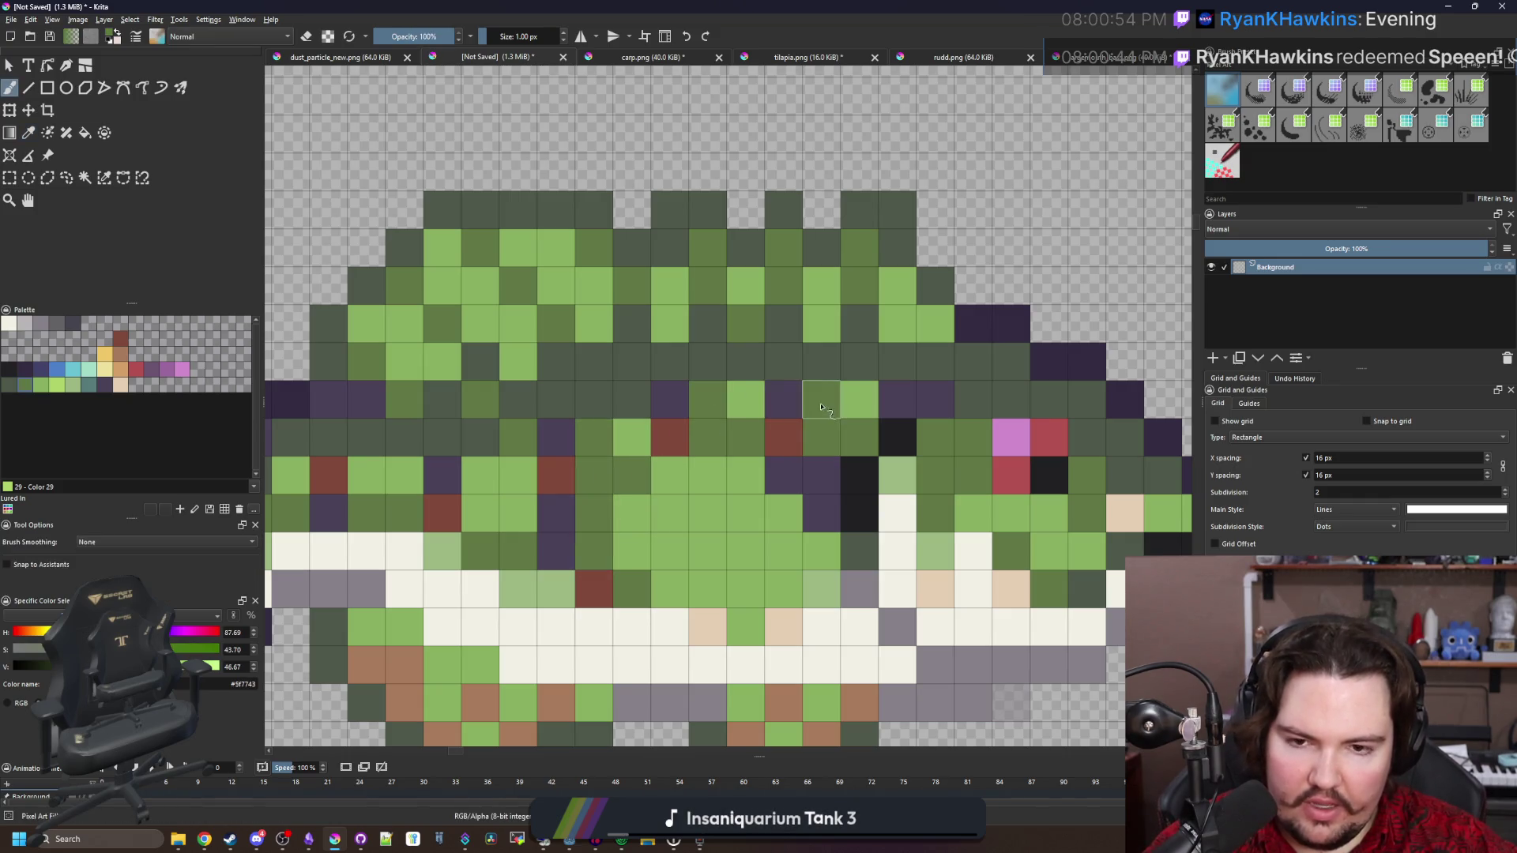
{"action": "left_click", "coordinate": [860, 400], "text": "ctrl"}
{"action": "left_click", "coordinate": [822, 400]}
{"action": "left_click", "coordinate": [707, 400]}
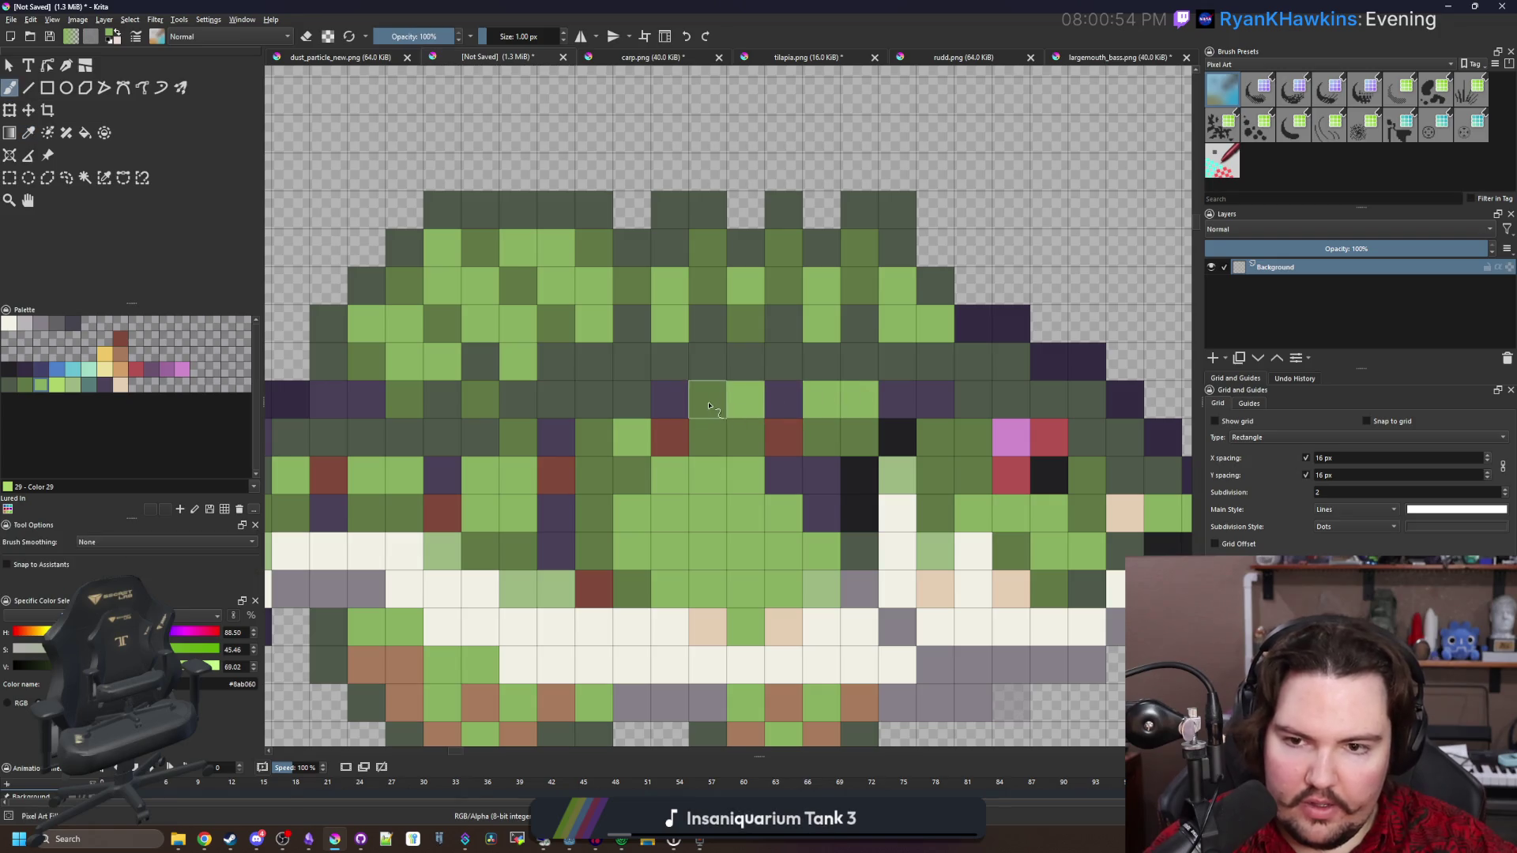
{"action": "scroll", "coordinate": [575, 445], "scroll_direction": "down", "scroll_amount": 5}
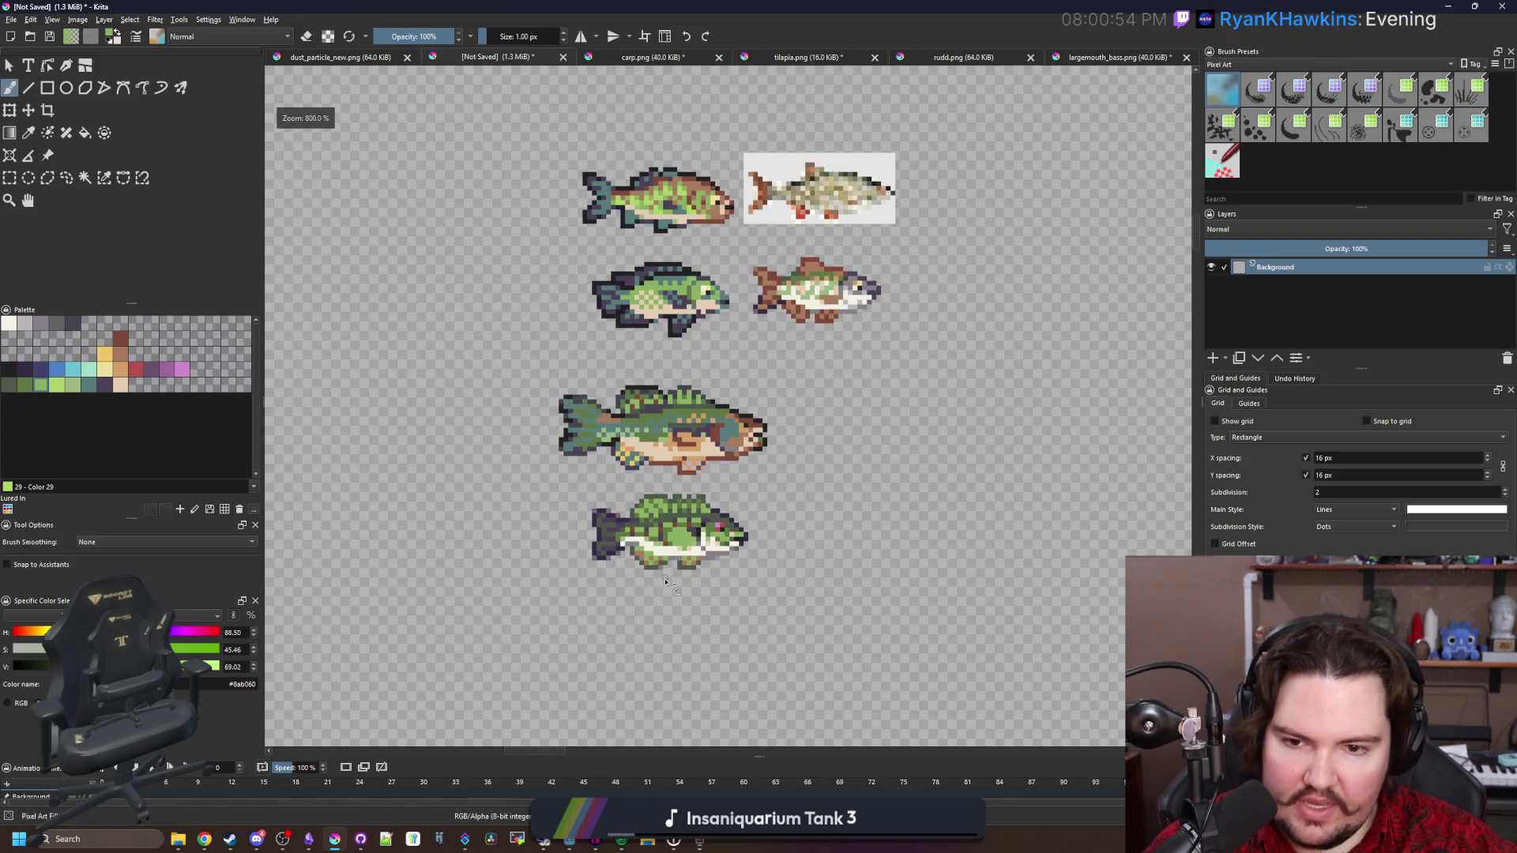
Undo twice to clear the selection around the smaller bass
{"action": "scroll", "coordinate": [662, 514], "scroll_direction": "up", "scroll_amount": 6}
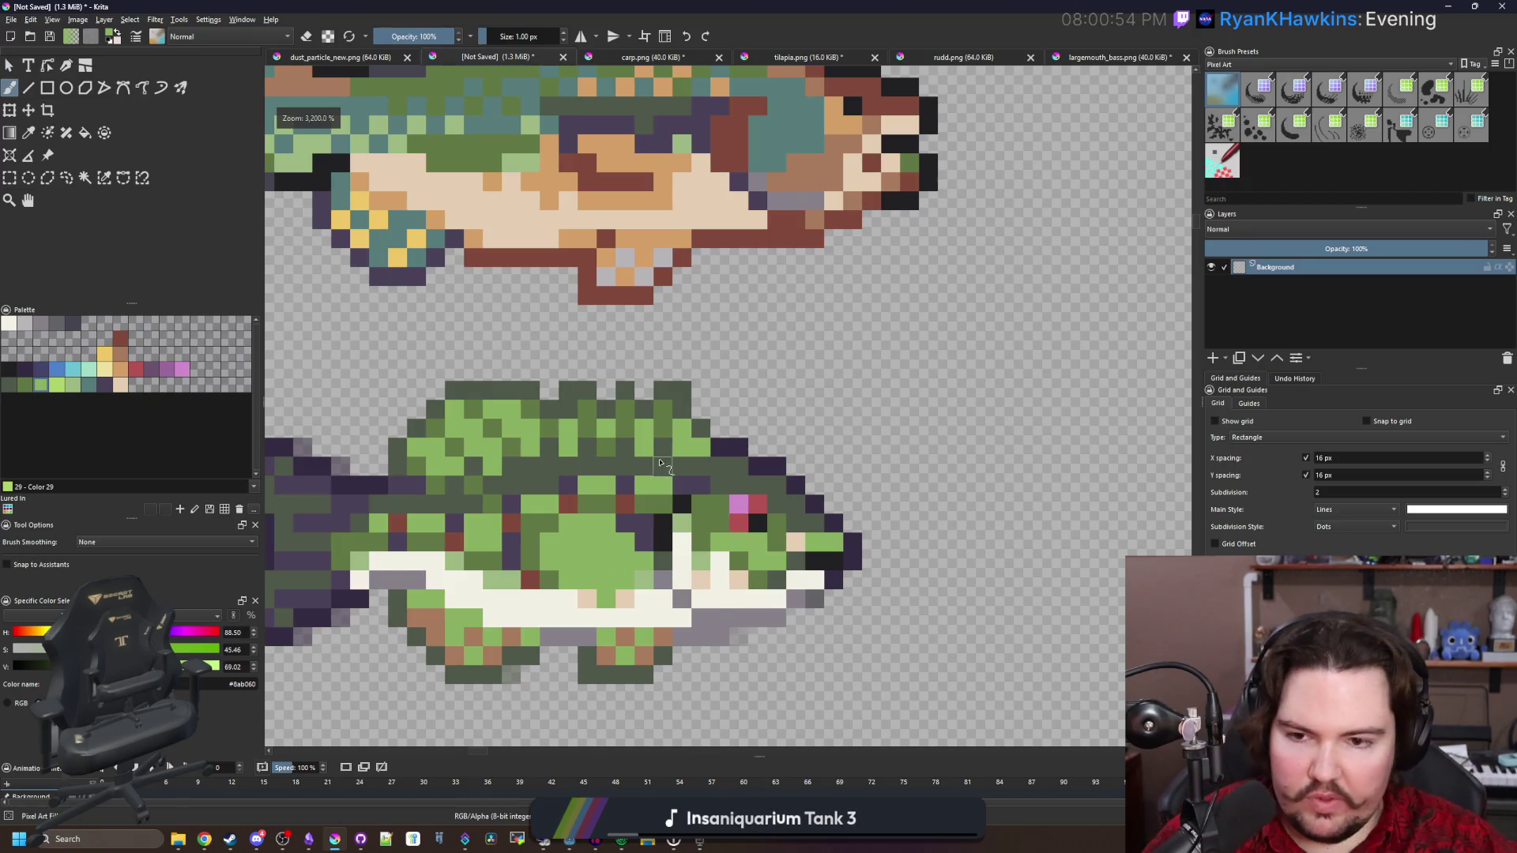
{"action": "scroll", "coordinate": [661, 463], "scroll_direction": "down", "scroll_amount": 7}
{"action": "scroll", "coordinate": [604, 482], "scroll_direction": "up", "scroll_amount": 5}
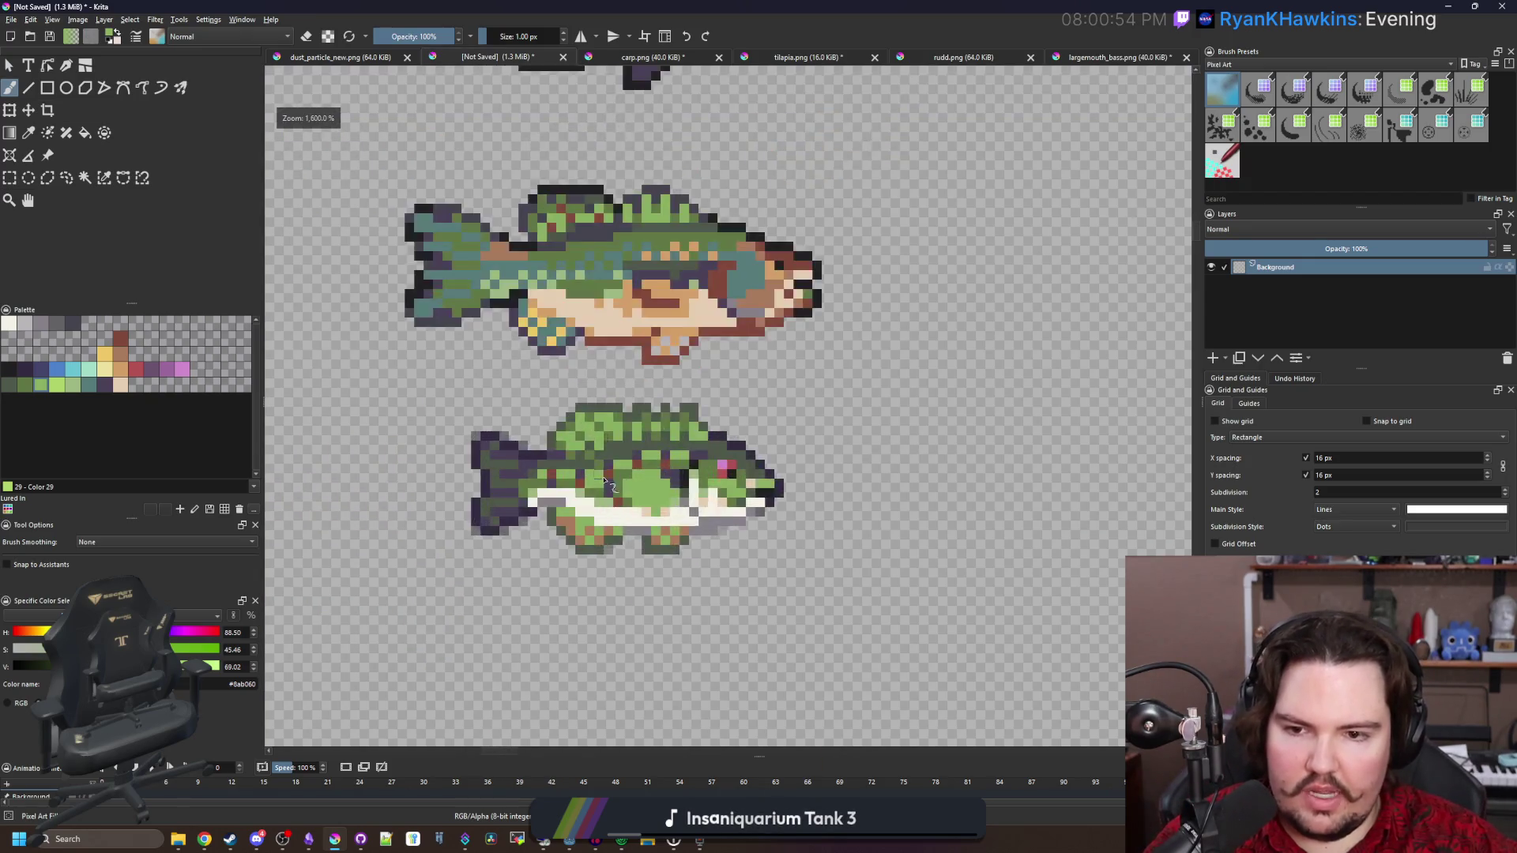
{"action": "scroll", "coordinate": [604, 482], "scroll_direction": "up", "scroll_amount": 3}
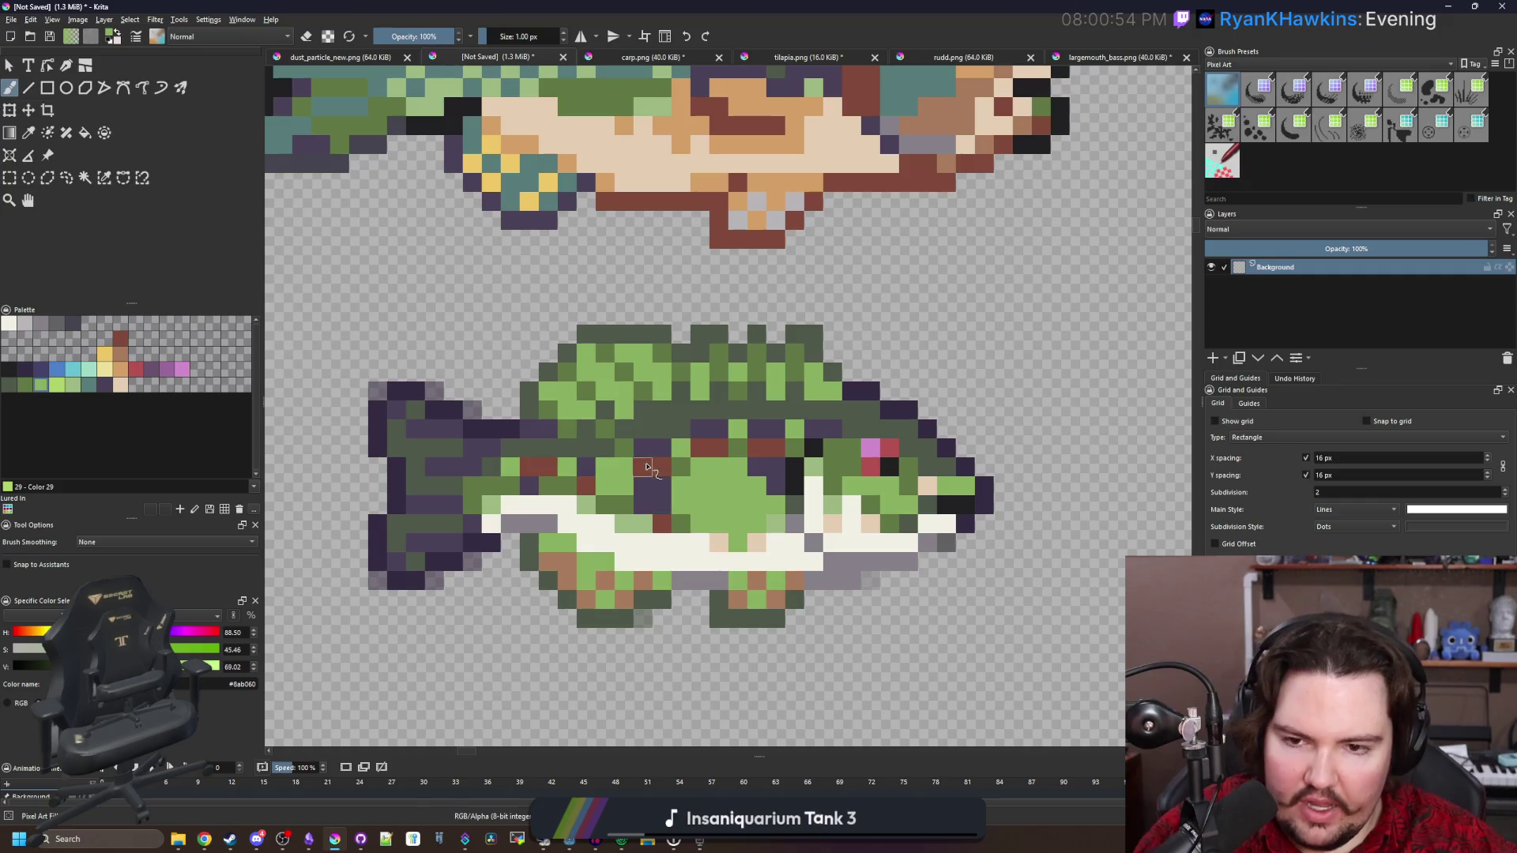
{"action": "key", "text": "ctrl+z"}
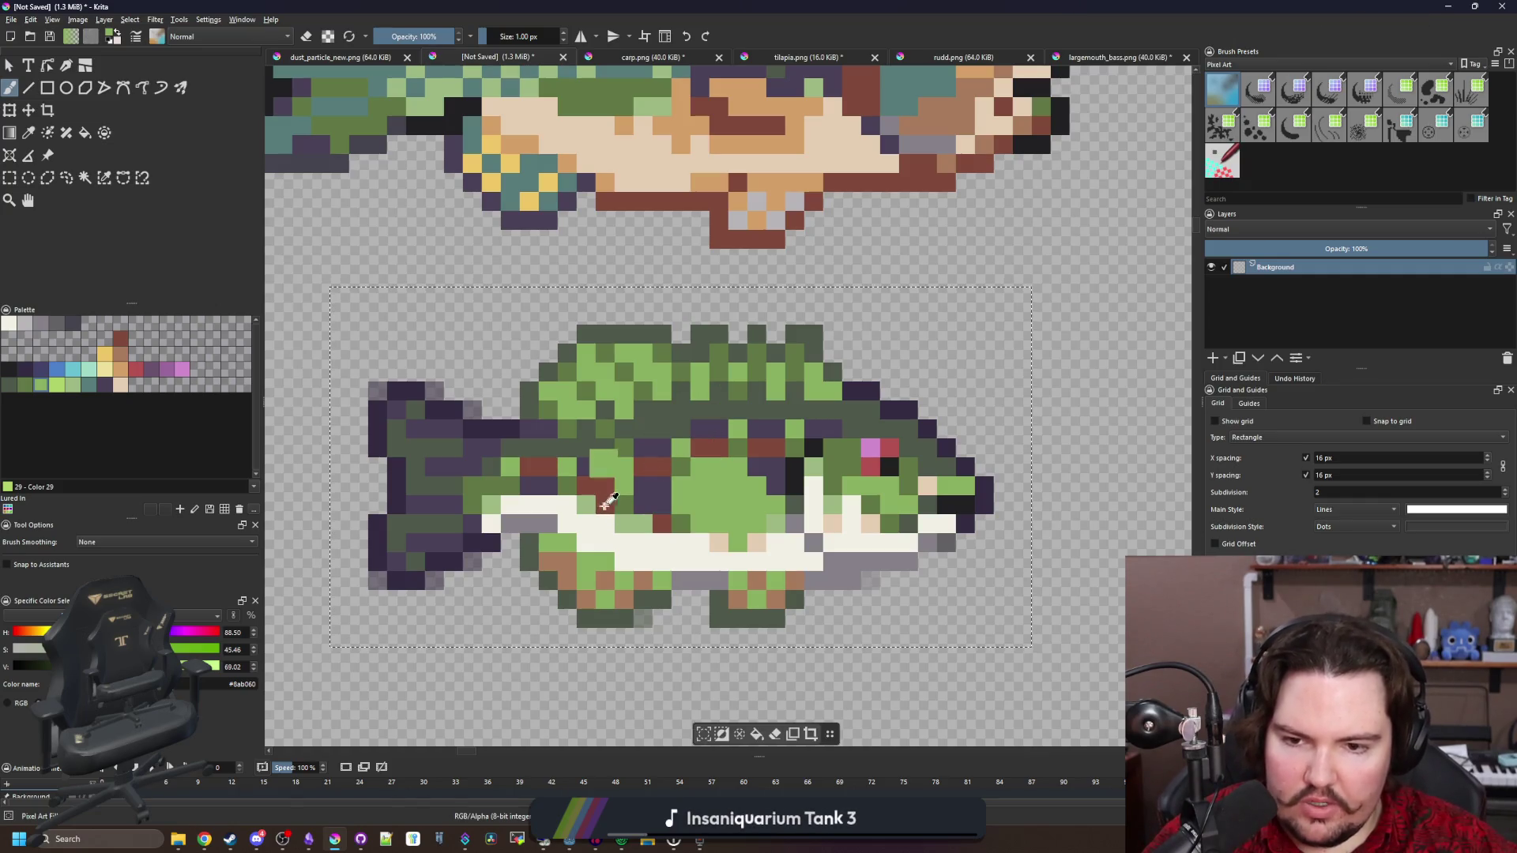
{"action": "key", "text": "ctrl+z"}
Paint a short stroke of light-green pixels into the centre of the bass's body
{"action": "scroll", "coordinate": [641, 506], "scroll_direction": "down", "scroll_amount": 6}
{"action": "scroll", "coordinate": [641, 507], "scroll_direction": "up", "scroll_amount": 3}
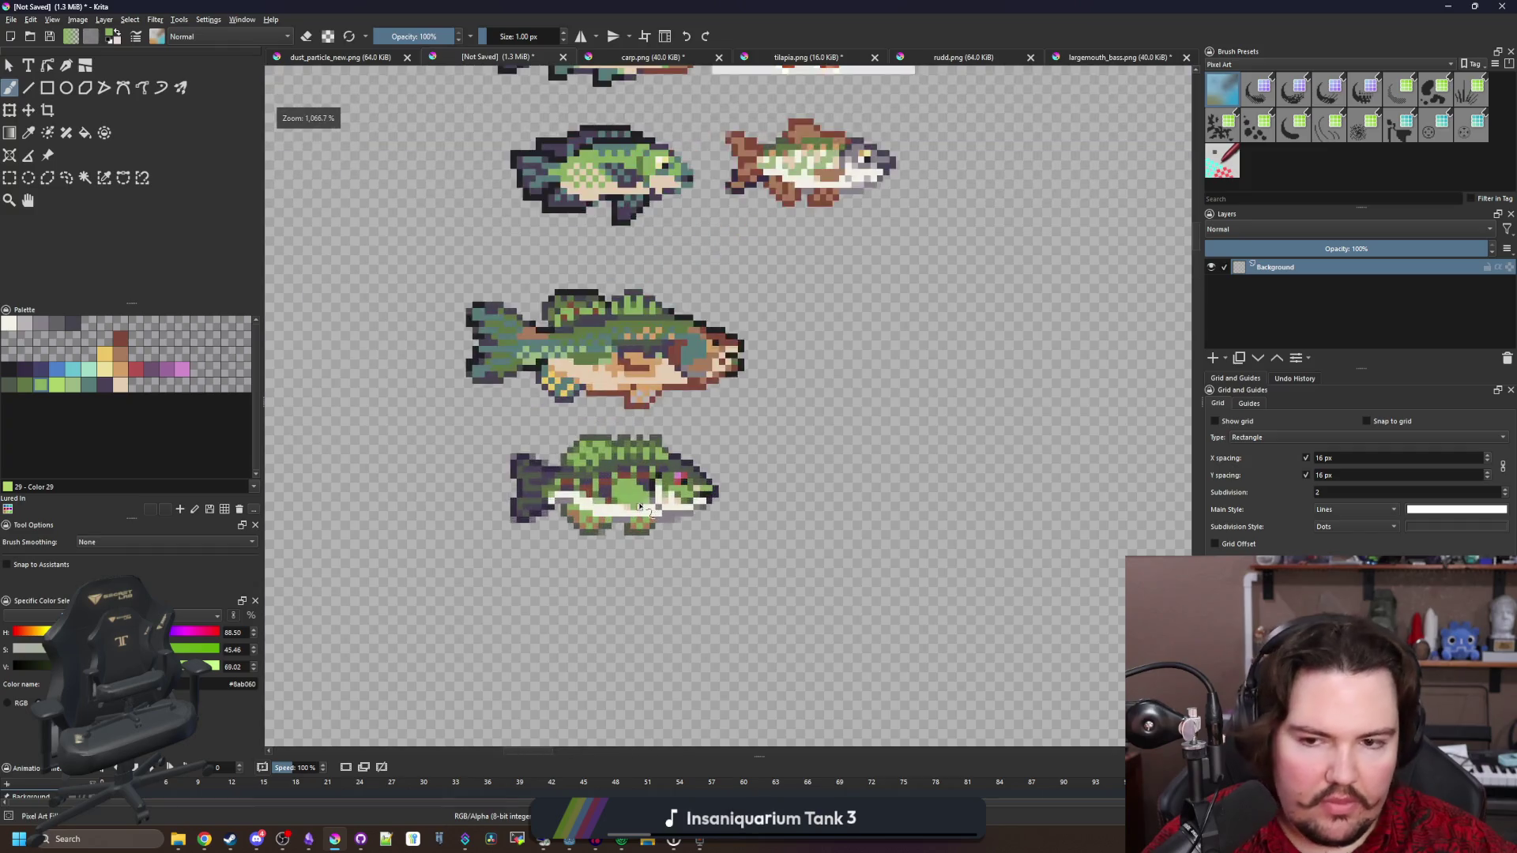
{"action": "scroll", "coordinate": [641, 507], "scroll_direction": "up", "scroll_amount": 4}
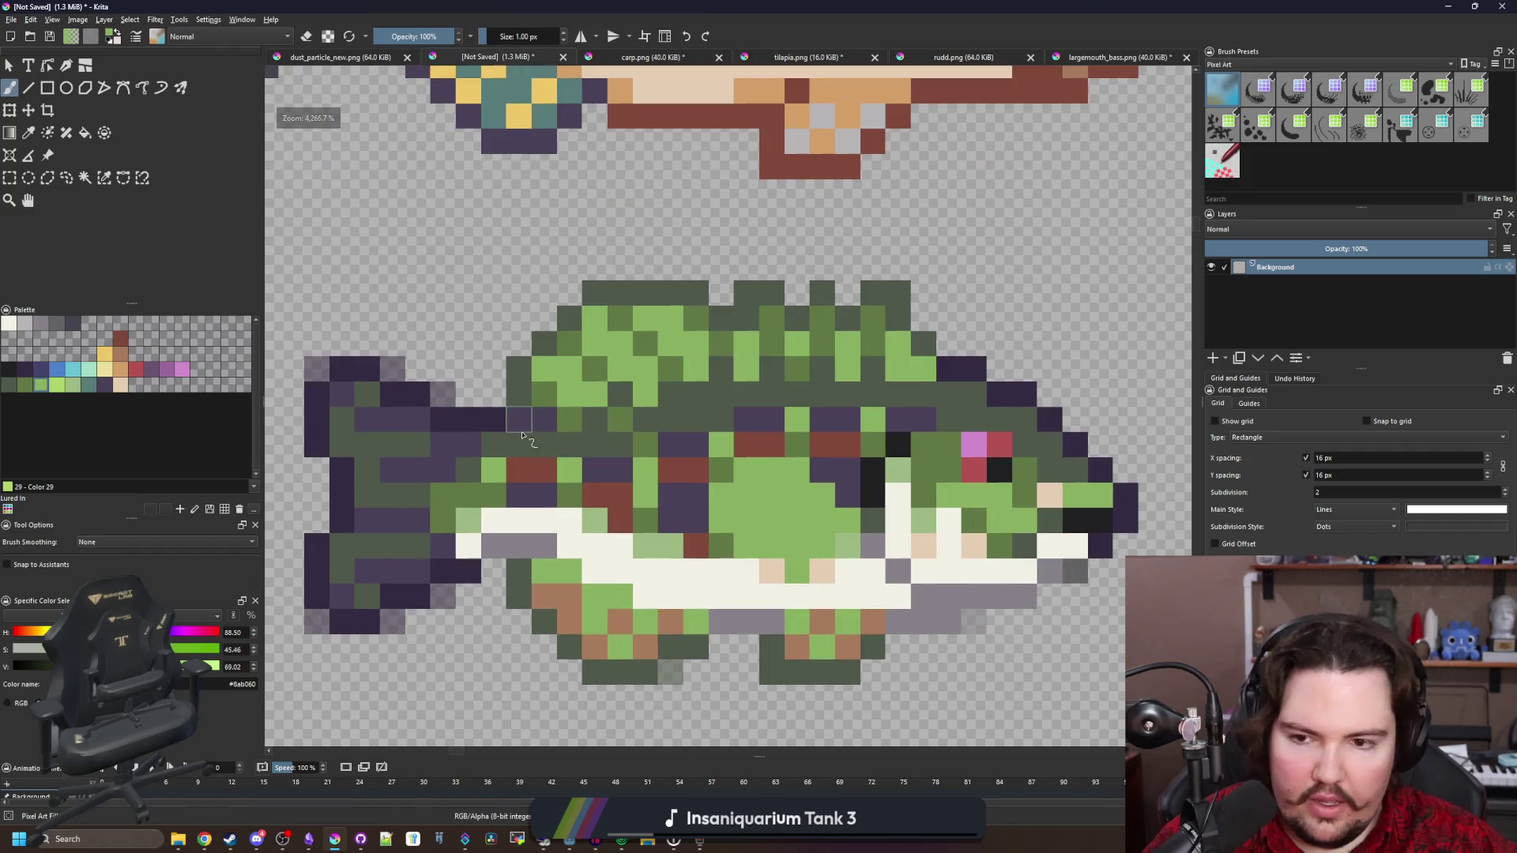
{"action": "scroll", "coordinate": [521, 436], "scroll_direction": "up", "scroll_amount": 1}
{"action": "key", "text": "p"}
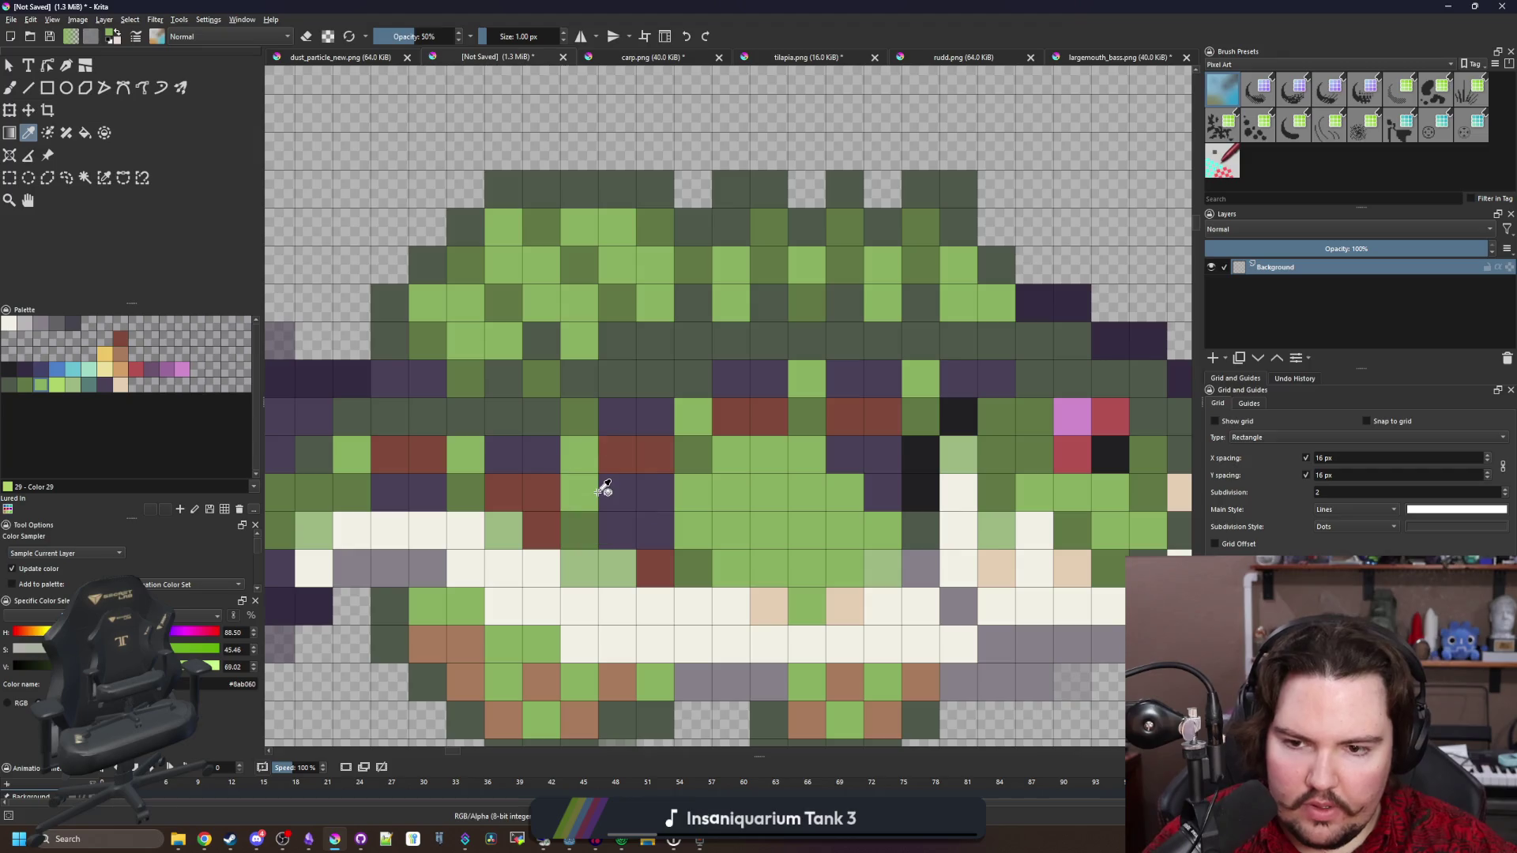
{"action": "key", "text": "b"}
{"action": "scroll", "coordinate": [578, 481], "scroll_direction": "down", "scroll_amount": 5}
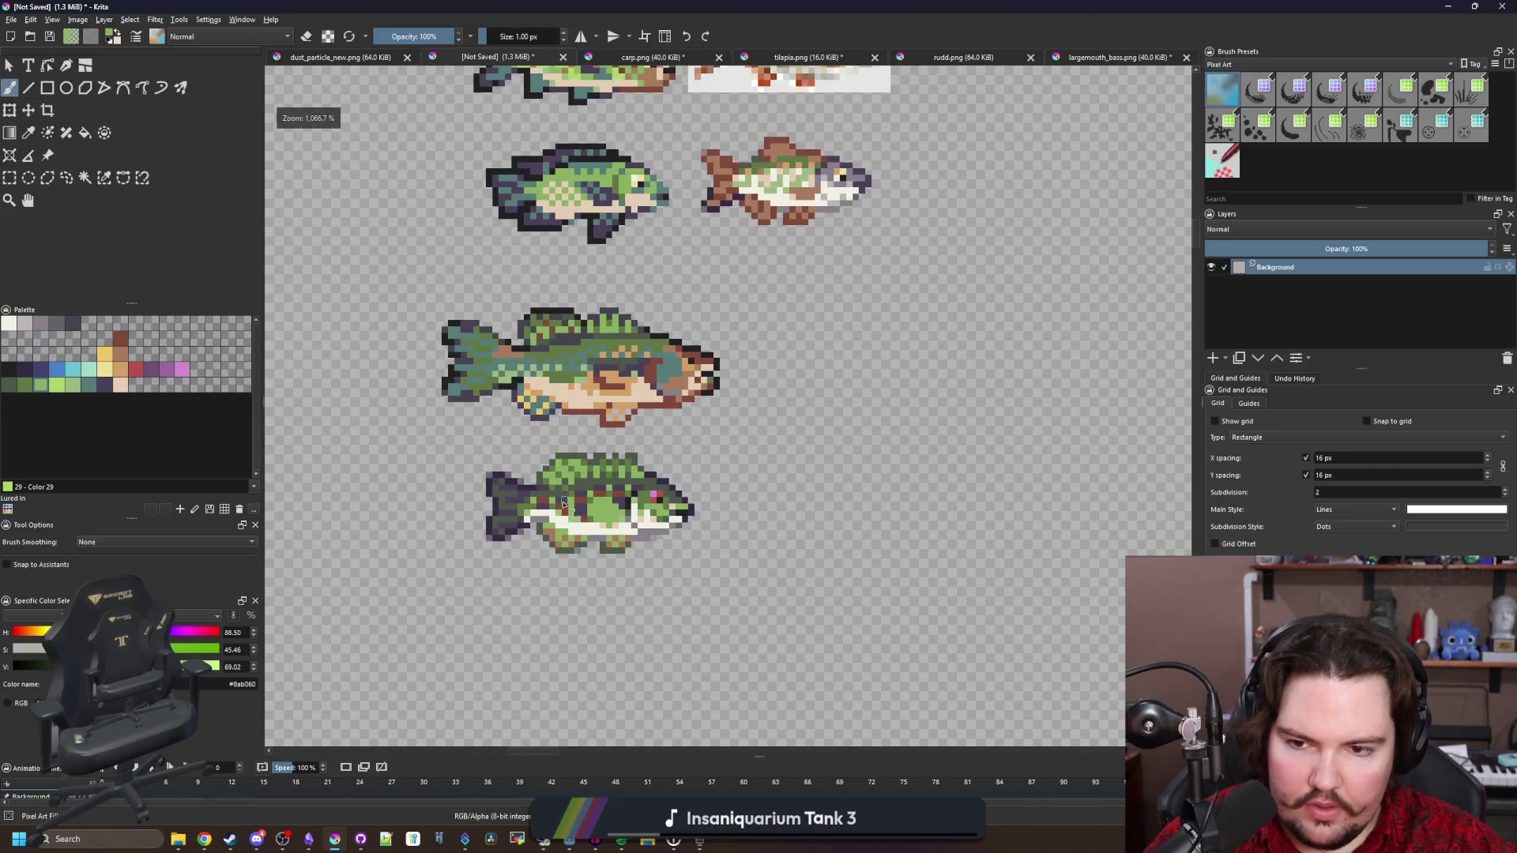
{"action": "scroll", "coordinate": [564, 504], "scroll_direction": "up", "scroll_amount": 4}
{"action": "scroll", "coordinate": [565, 506], "scroll_direction": "down", "scroll_amount": 5}
{"action": "scroll", "coordinate": [574, 546], "scroll_direction": "up", "scroll_amount": 2}
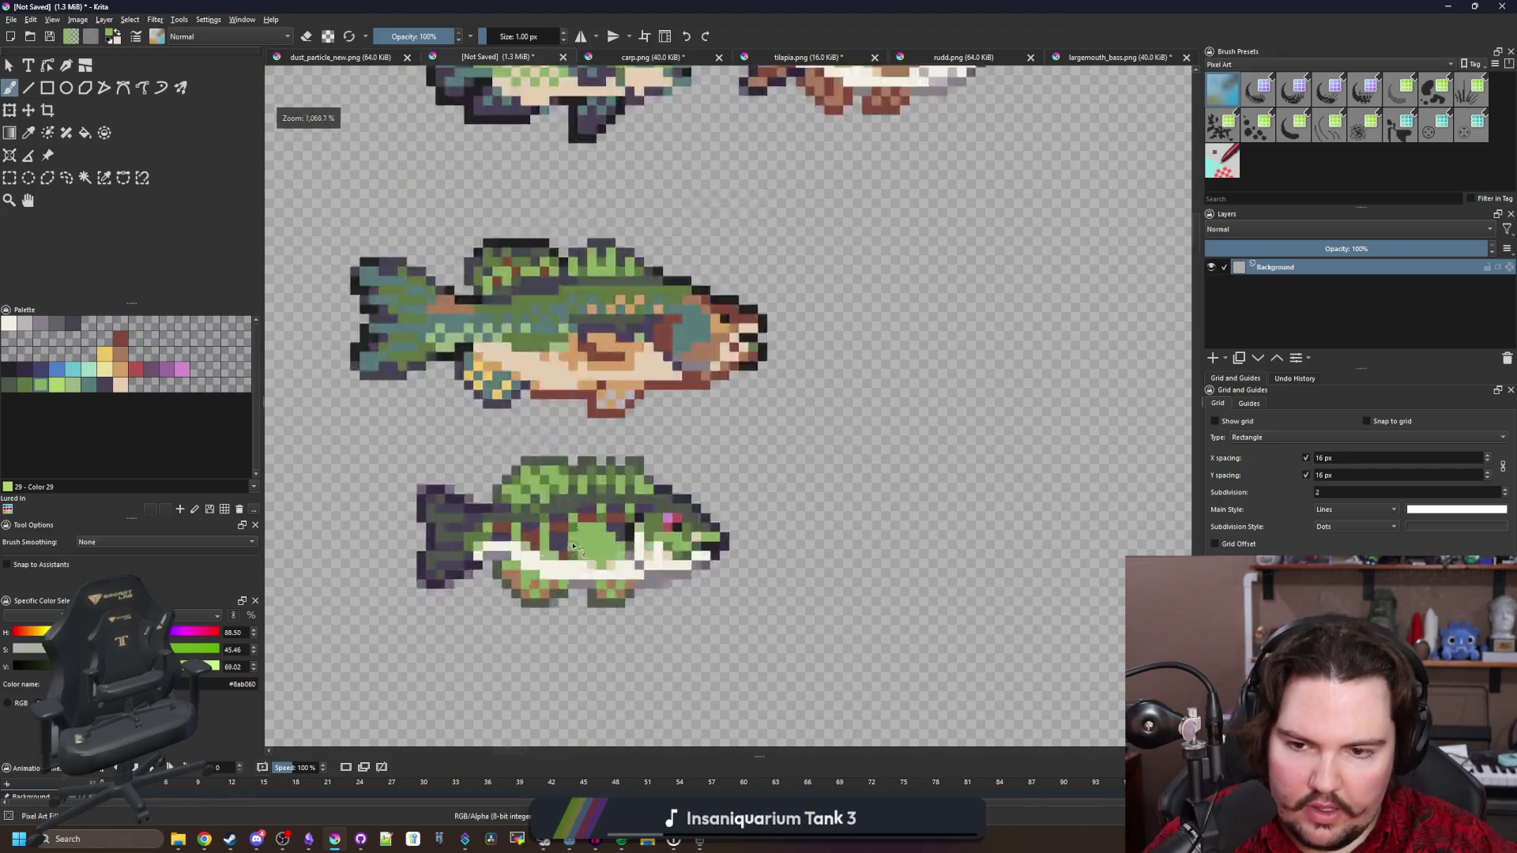
{"action": "scroll", "coordinate": [574, 546], "scroll_direction": "up", "scroll_amount": 4}
{"action": "scroll", "coordinate": [639, 521], "scroll_direction": "down", "scroll_amount": 1}
{"action": "mouse_move", "coordinate": [727, 466]}
{"action": "left_mouse_down"}
{"action": "mouse_move", "coordinate": [687, 443]}
{"action": "mouse_move", "coordinate": [695, 427]}
{"action": "mouse_move", "coordinate": [718, 450]}
{"action": "left_mouse_up"}
{"action": "scroll", "coordinate": [617, 531], "scroll_direction": "down", "scroll_amount": 1}
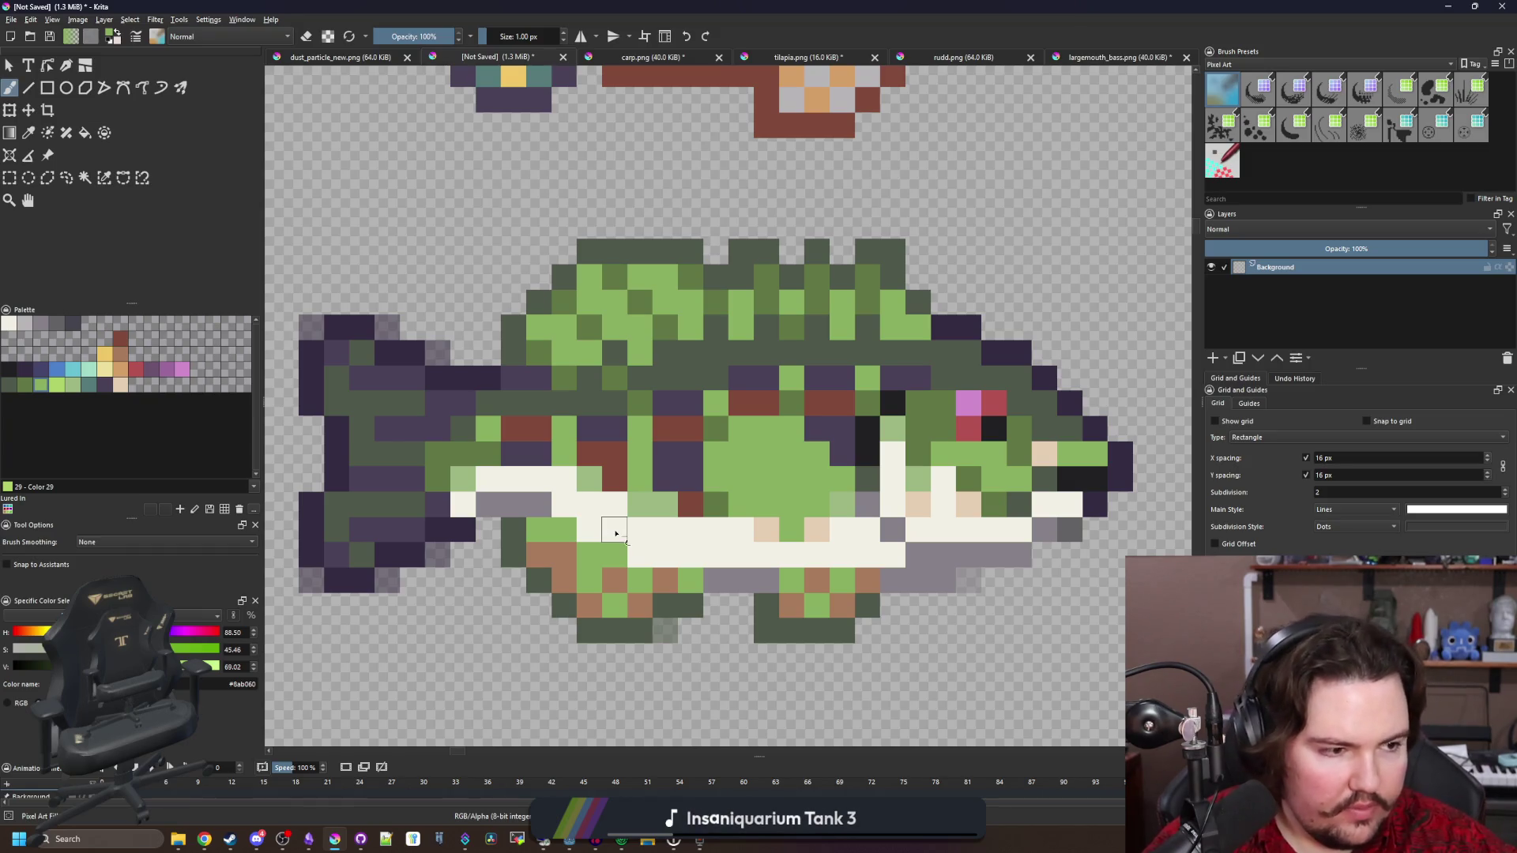
{"action": "scroll", "coordinate": [523, 490], "scroll_direction": "up", "scroll_amount": 1}
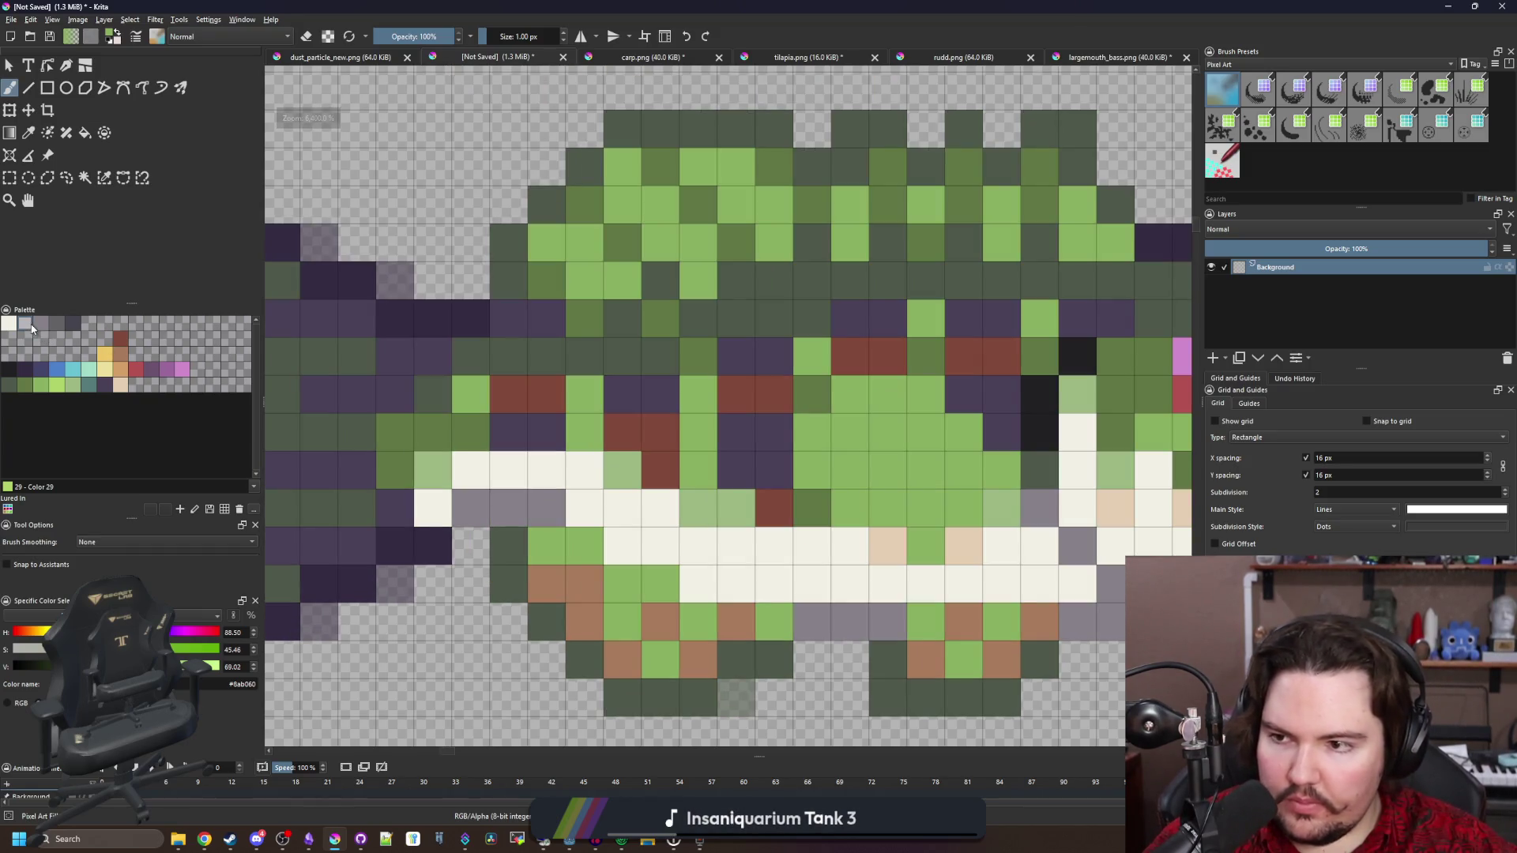
Paint the smaller bass's belly-edge pixels light grey from the Palette
{"action": "left_click", "coordinate": [31, 327]}
{"action": "left_click_drag", "start_coordinate": [508, 472], "coordinate": [567, 472]}
{"action": "left_click", "coordinate": [588, 512]}
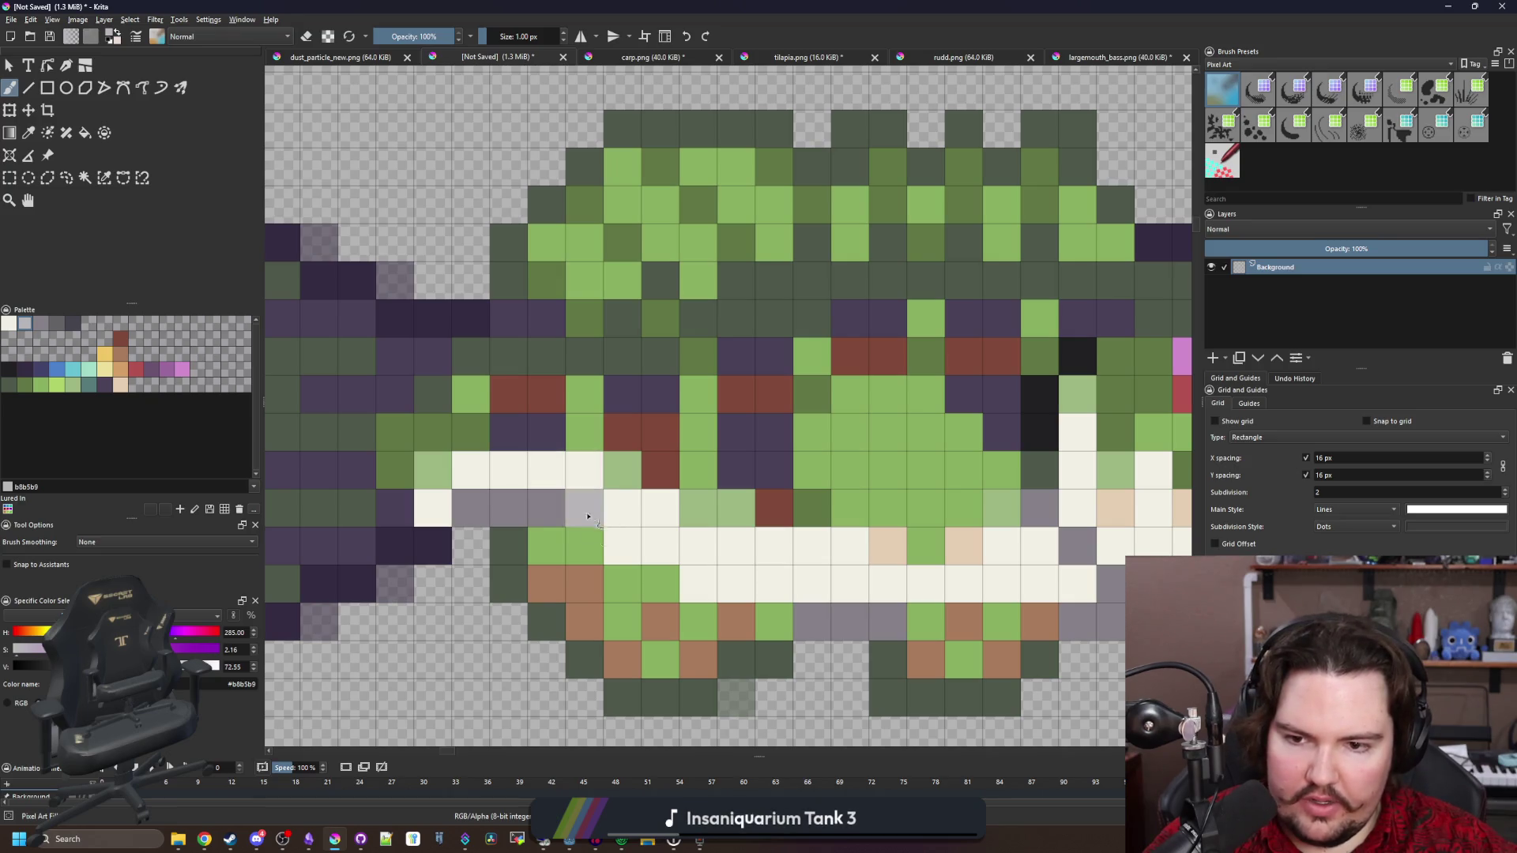
{"action": "left_click", "coordinate": [623, 545]}
{"action": "left_click", "coordinate": [622, 510]}
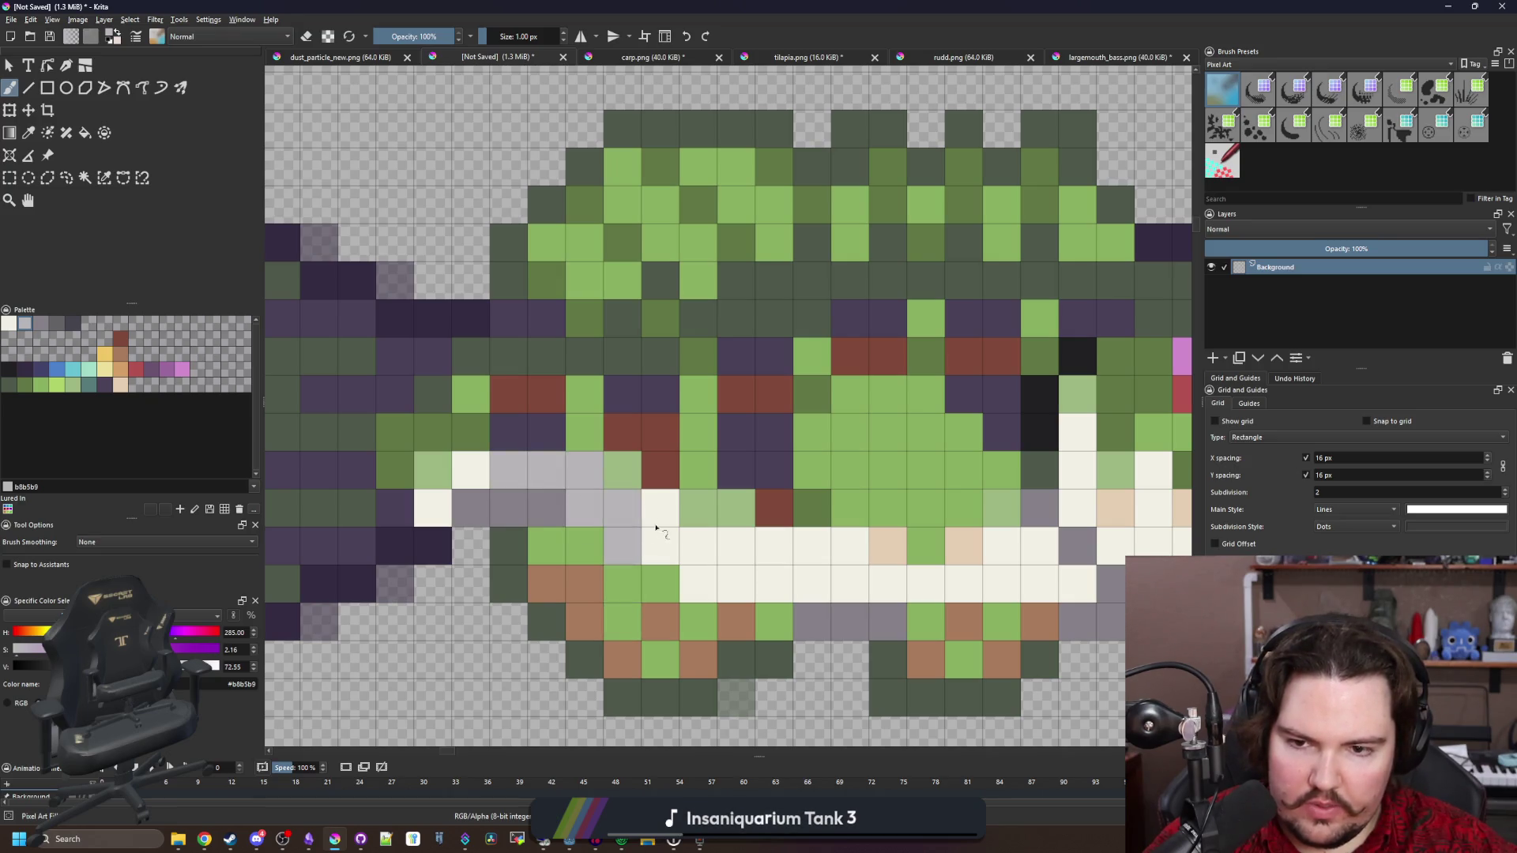
{"action": "left_click", "coordinate": [661, 546]}
{"action": "left_click", "coordinate": [698, 584]}
{"action": "scroll", "coordinate": [560, 427], "scroll_direction": "down", "scroll_amount": 5}
{"action": "scroll", "coordinate": [560, 428], "scroll_direction": "down", "scroll_amount": 4}
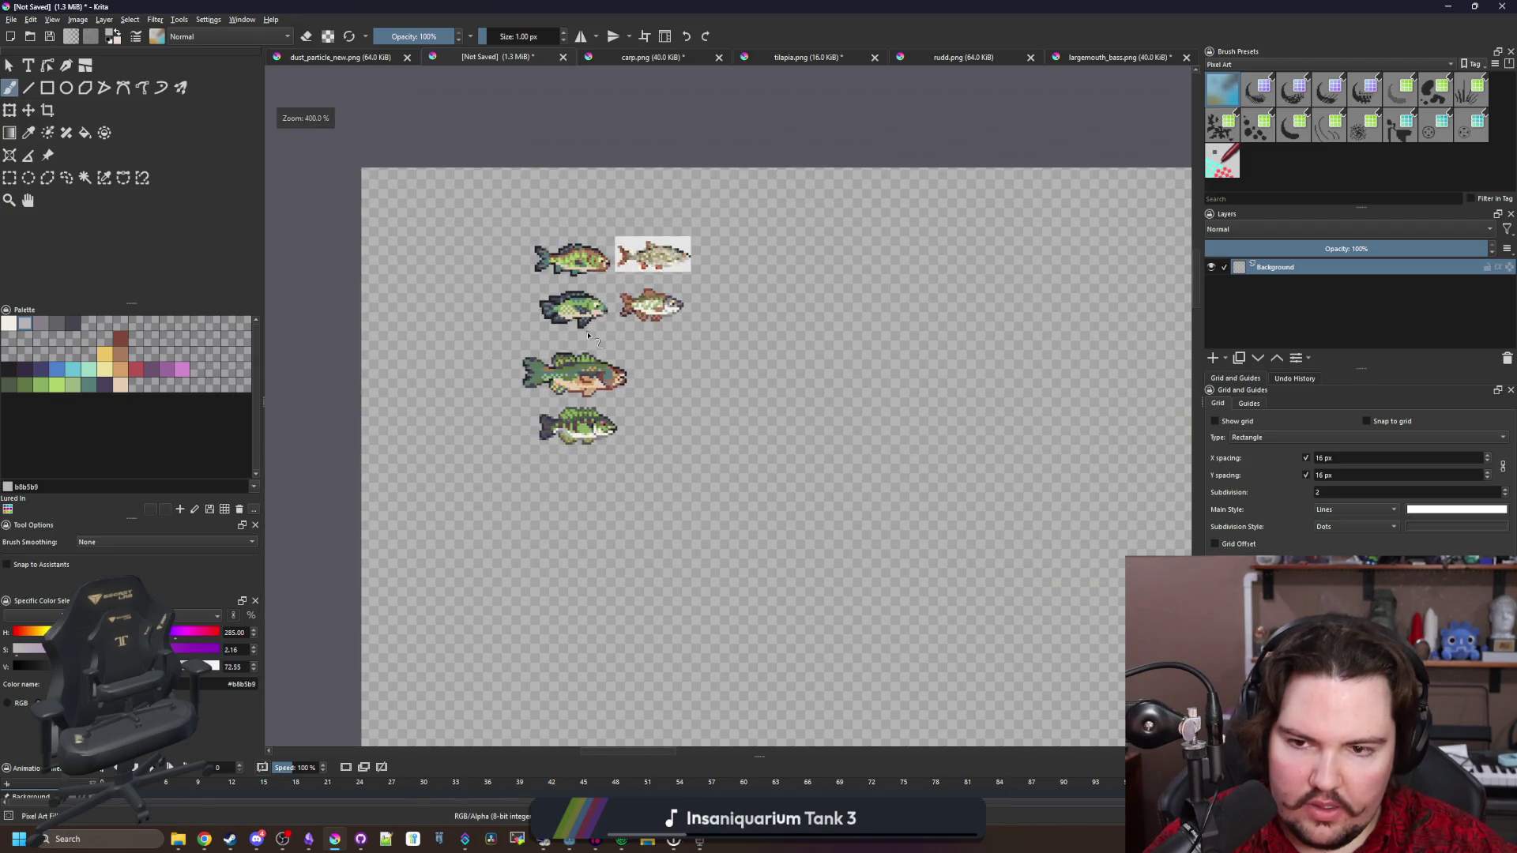
{"action": "scroll", "coordinate": [562, 433], "scroll_direction": "up", "scroll_amount": 1}
{"action": "scroll", "coordinate": [564, 440], "scroll_direction": "up", "scroll_amount": 3}
{"action": "scroll", "coordinate": [564, 440], "scroll_direction": "up", "scroll_amount": 2}
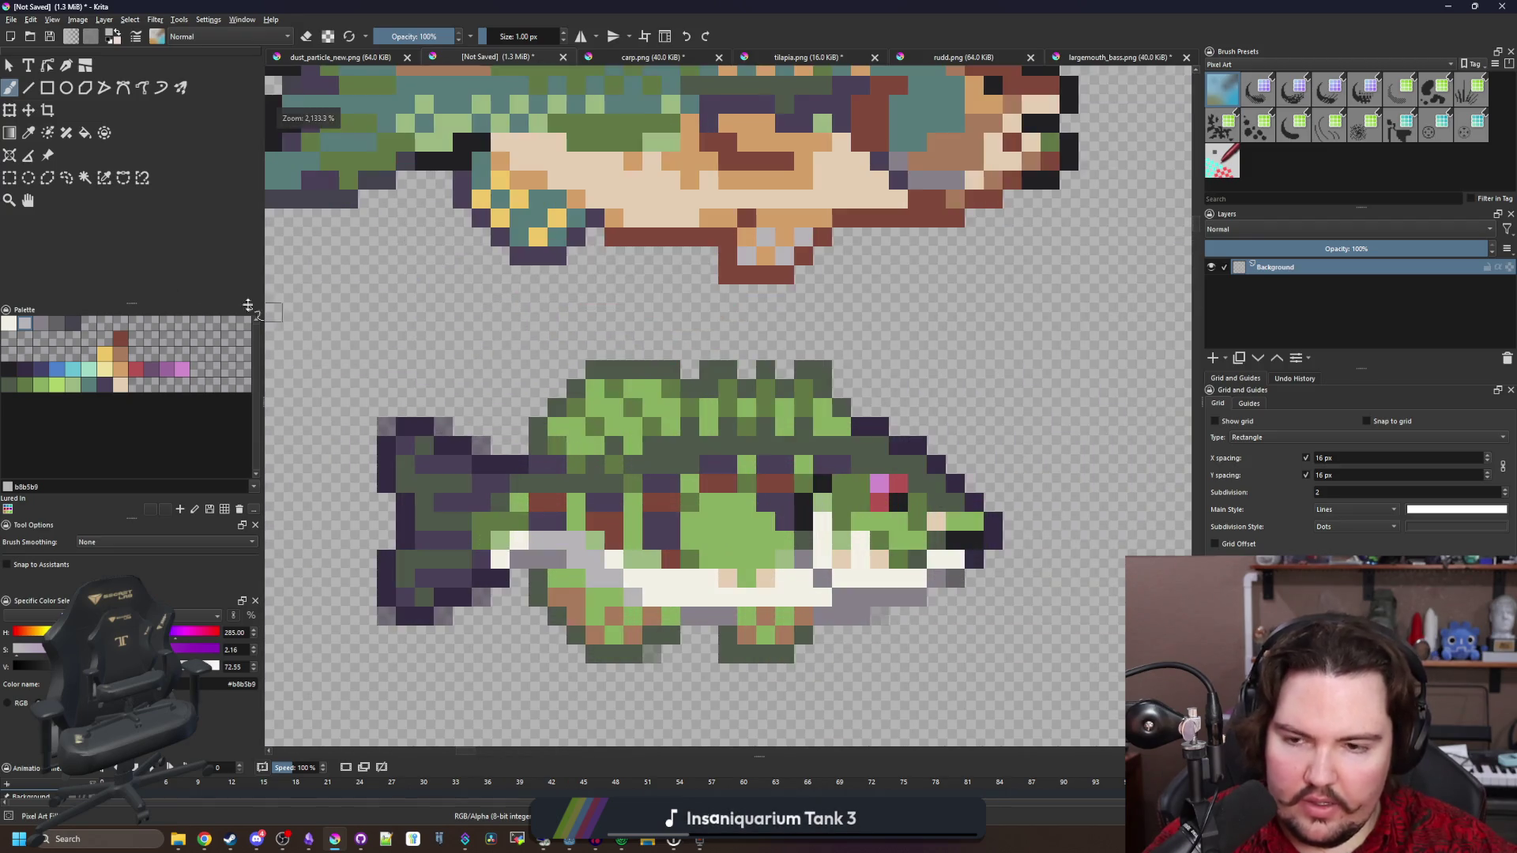
Draw a rectangular selection around the whole lower bass
{"action": "left_click", "coordinate": [10, 177]}
{"action": "scroll", "coordinate": [649, 382], "scroll_direction": "down", "scroll_amount": 1}
{"action": "left_click_drag", "start_coordinate": [416, 594], "coordinate": [948, 341]}
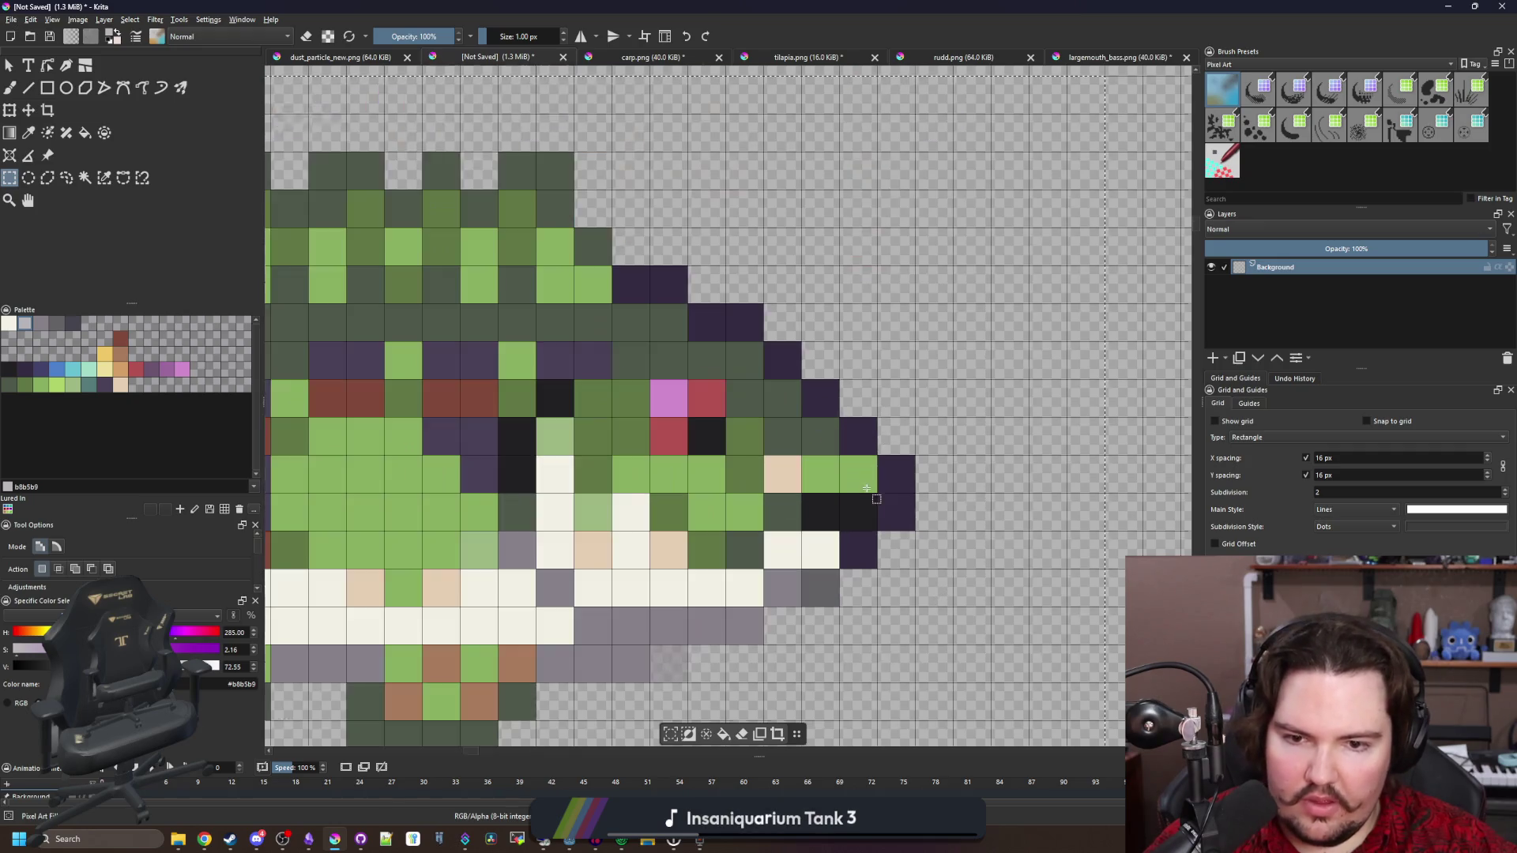
Sample light green from the fish and repaint the peach head pixel green
{"action": "scroll", "coordinate": [857, 495], "scroll_direction": "up", "scroll_amount": 2}
{"action": "key", "text": "b"}
{"action": "left_click", "coordinate": [822, 474], "text": "ctrl"}
{"action": "left_click", "coordinate": [782, 474]}
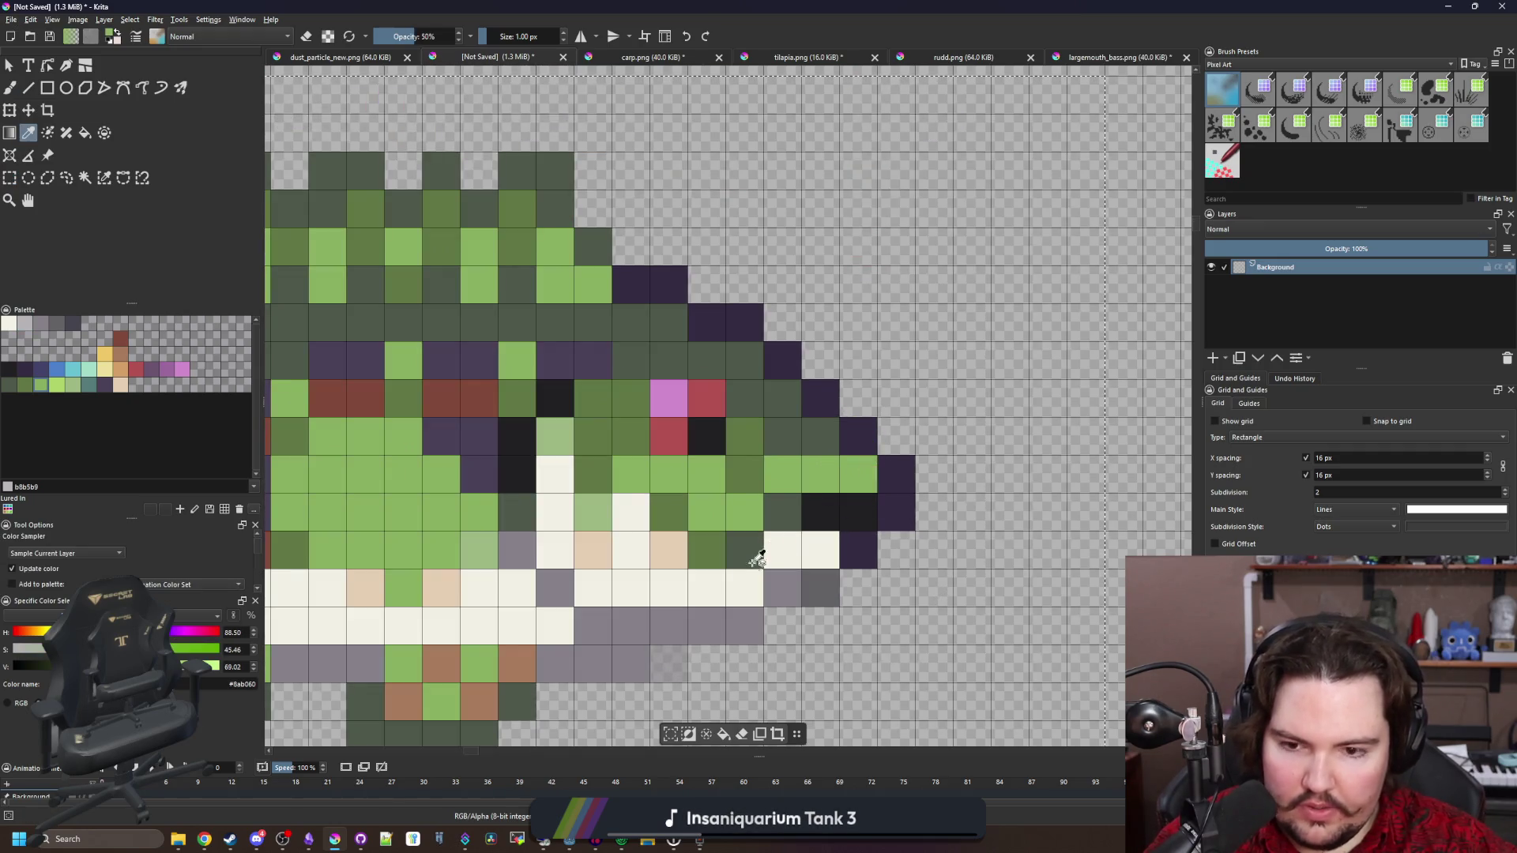
Sample peach from the head and paint it onto the pixels near the mouth
{"action": "left_click", "coordinate": [683, 548], "text": "ctrl"}
{"action": "left_click", "coordinate": [822, 474]}
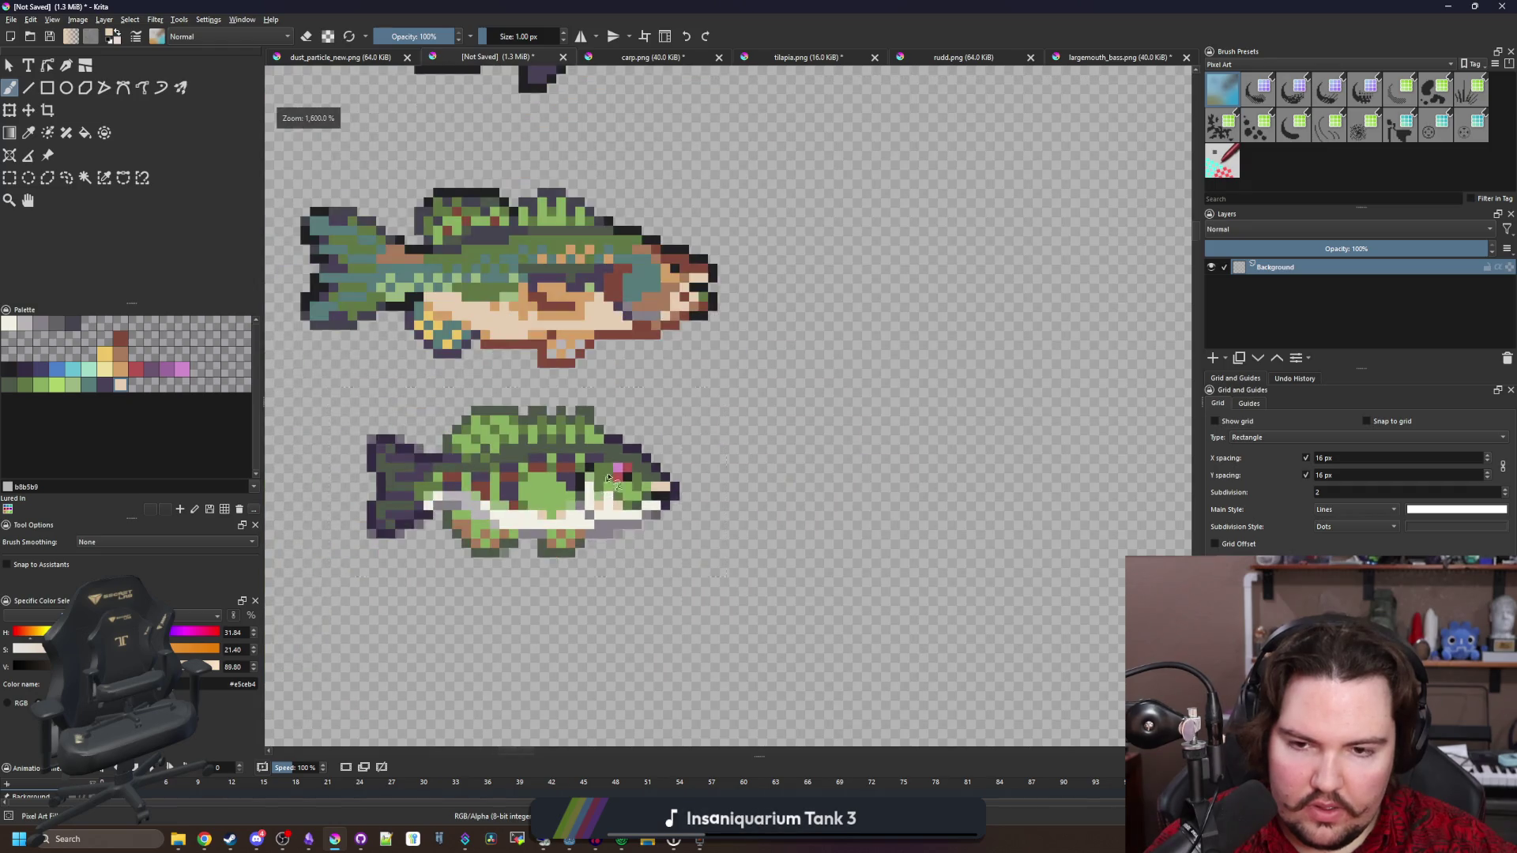
{"action": "scroll", "coordinate": [621, 349], "scroll_direction": "down", "scroll_amount": 7}
{"action": "scroll", "coordinate": [640, 463], "scroll_direction": "up", "scroll_amount": 7}
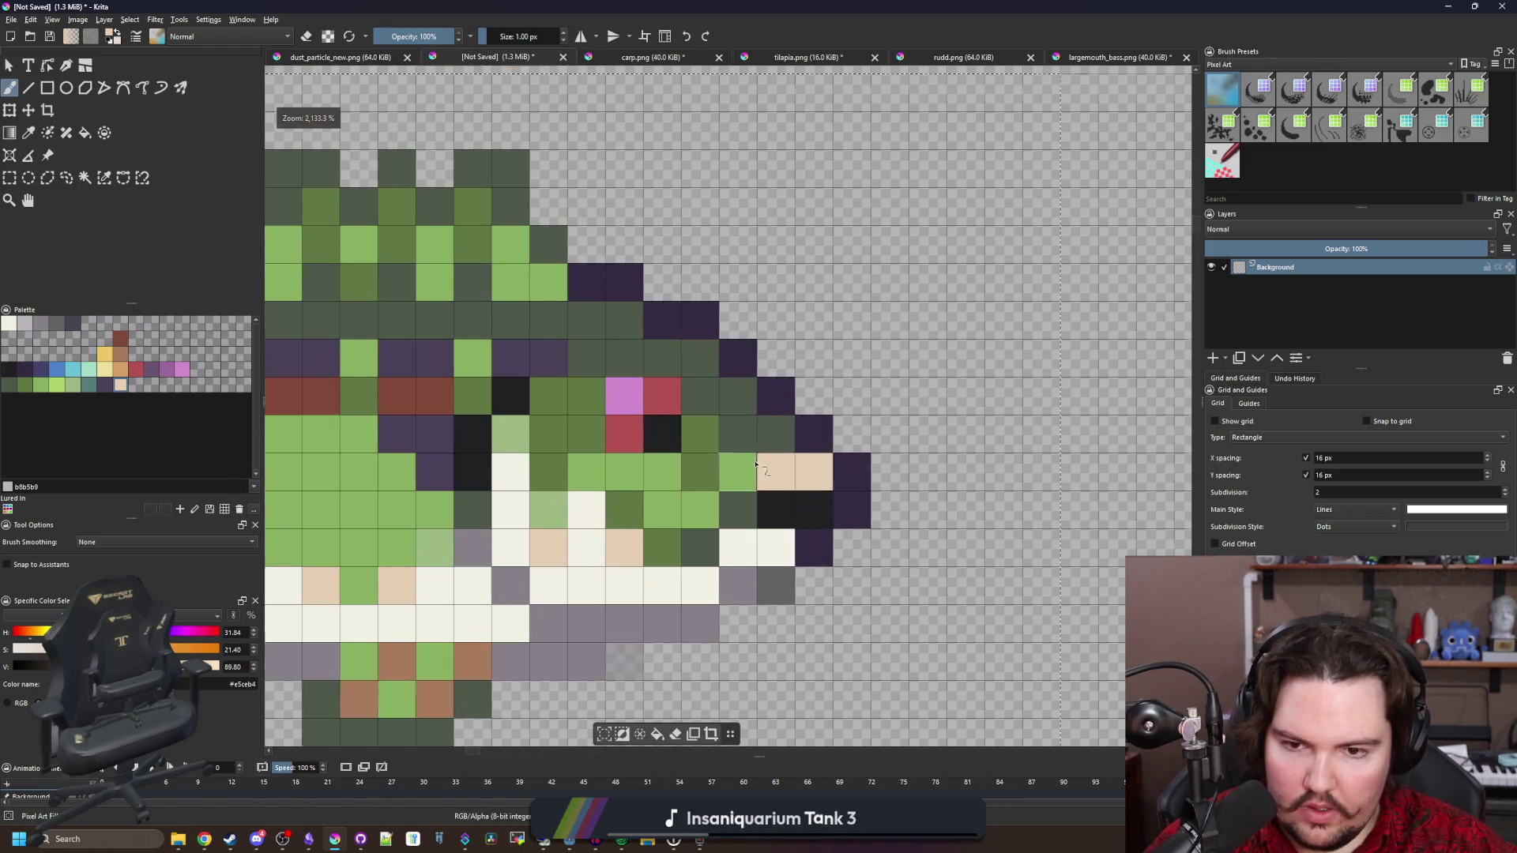
{"action": "scroll", "coordinate": [760, 510], "scroll_direction": "down", "scroll_amount": 9}
{"action": "scroll", "coordinate": [755, 504], "scroll_direction": "up", "scroll_amount": 8}
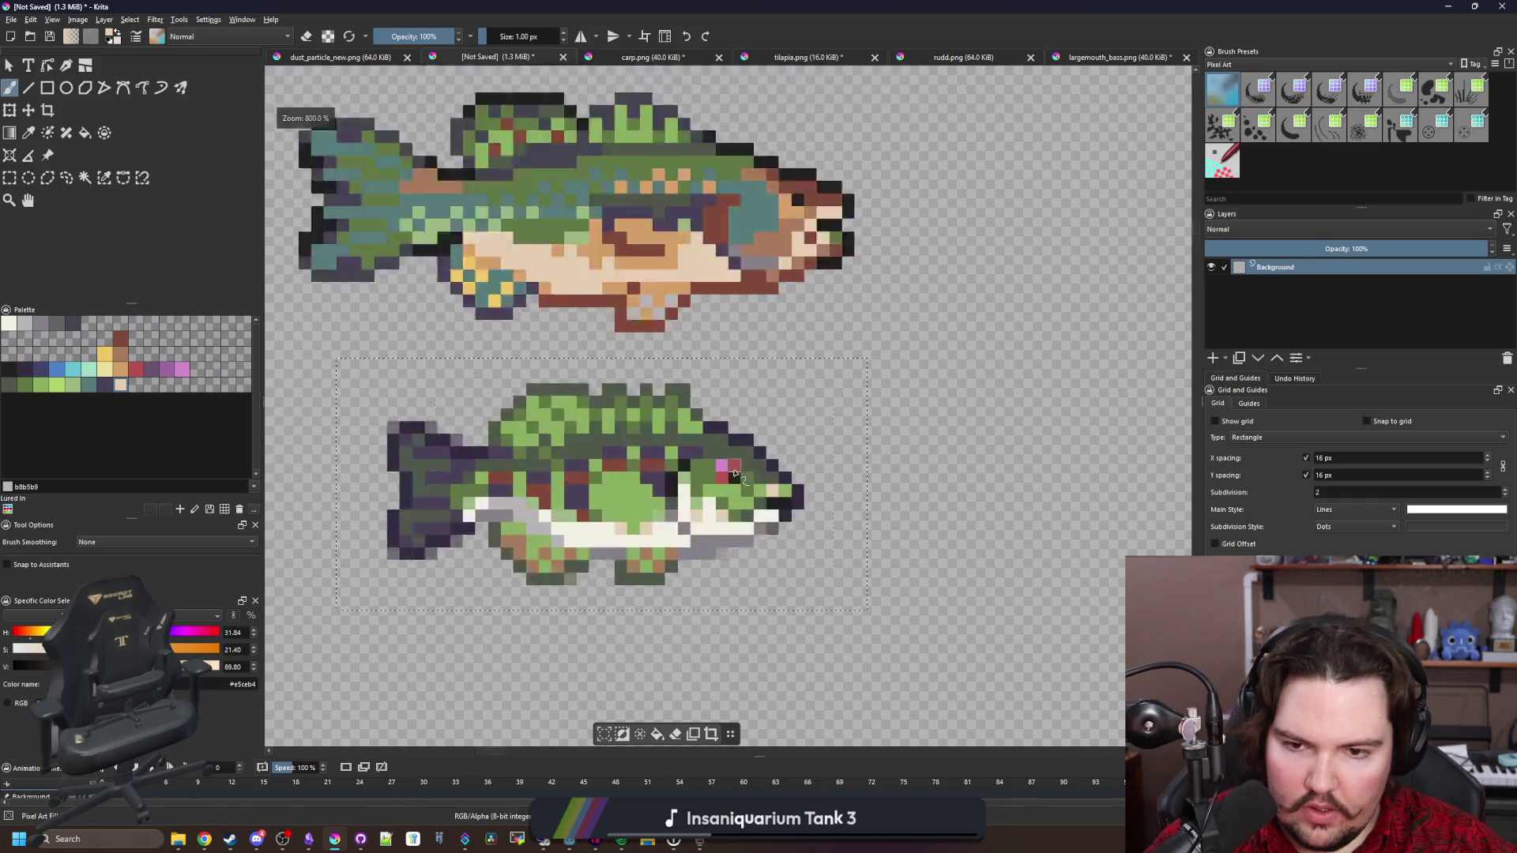
{"action": "scroll", "coordinate": [754, 505], "scroll_direction": "down", "scroll_amount": 8}
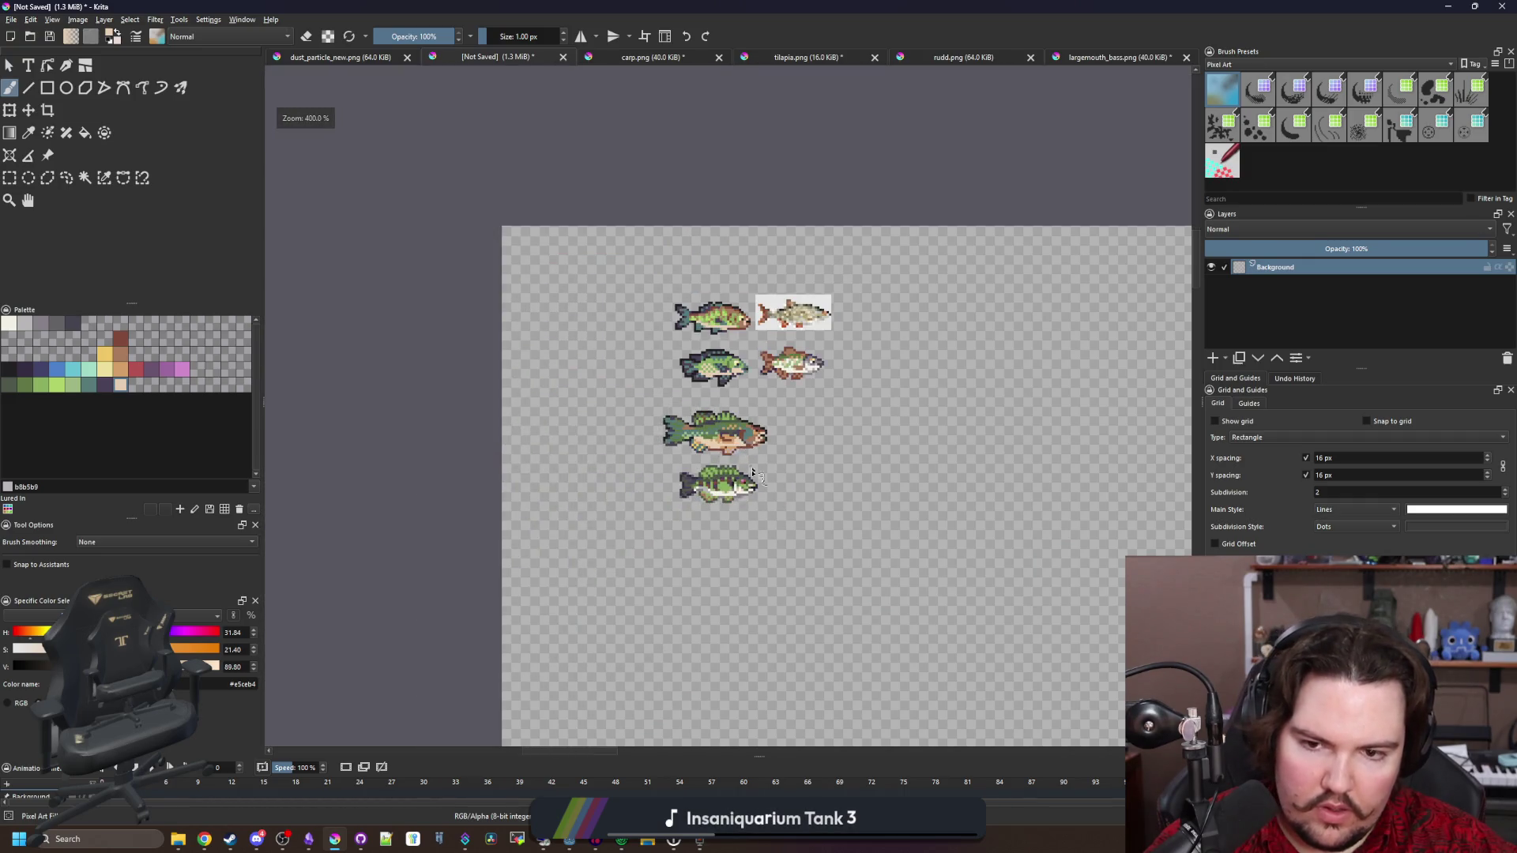
{"action": "scroll", "coordinate": [744, 538], "scroll_direction": "up", "scroll_amount": 7}
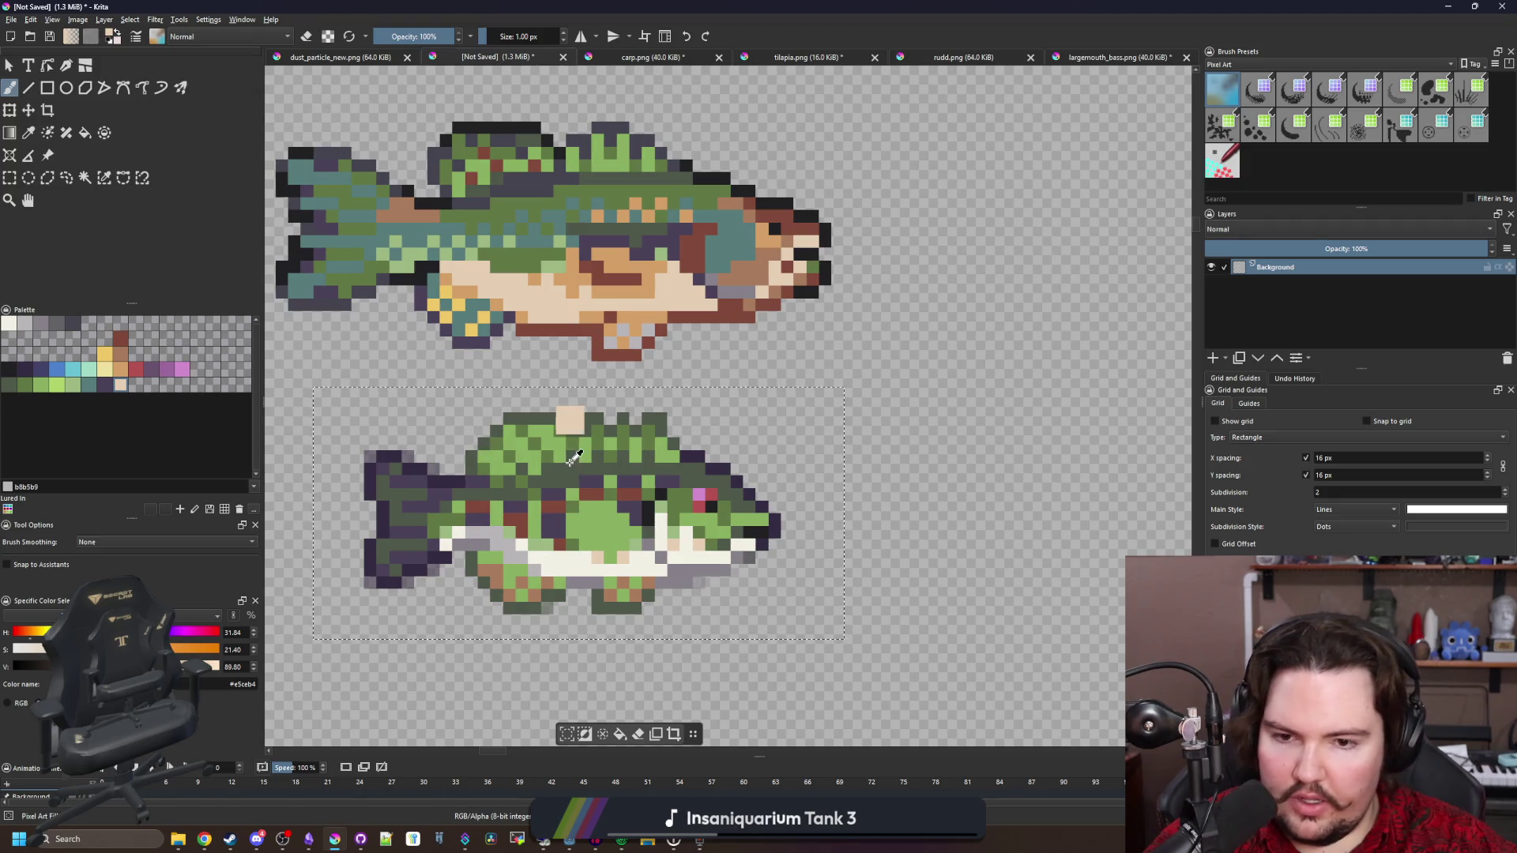
{"action": "scroll", "coordinate": [758, 523], "scroll_direction": "up", "scroll_amount": 2}
{"action": "scroll", "coordinate": [758, 523], "scroll_direction": "up", "scroll_amount": 2}
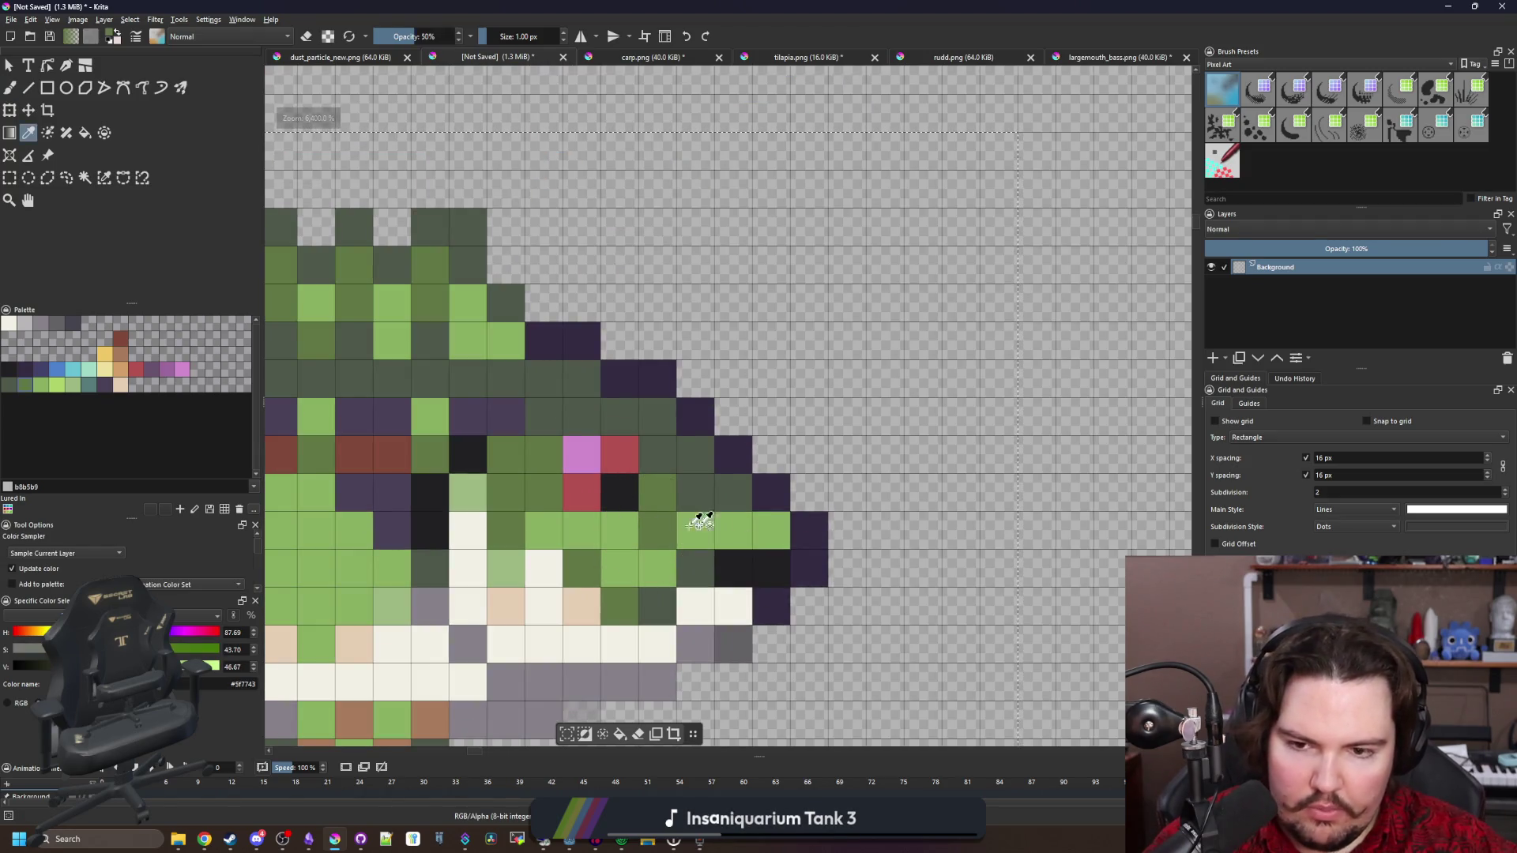
{"action": "scroll", "coordinate": [723, 526], "scroll_direction": "down", "scroll_amount": 5}
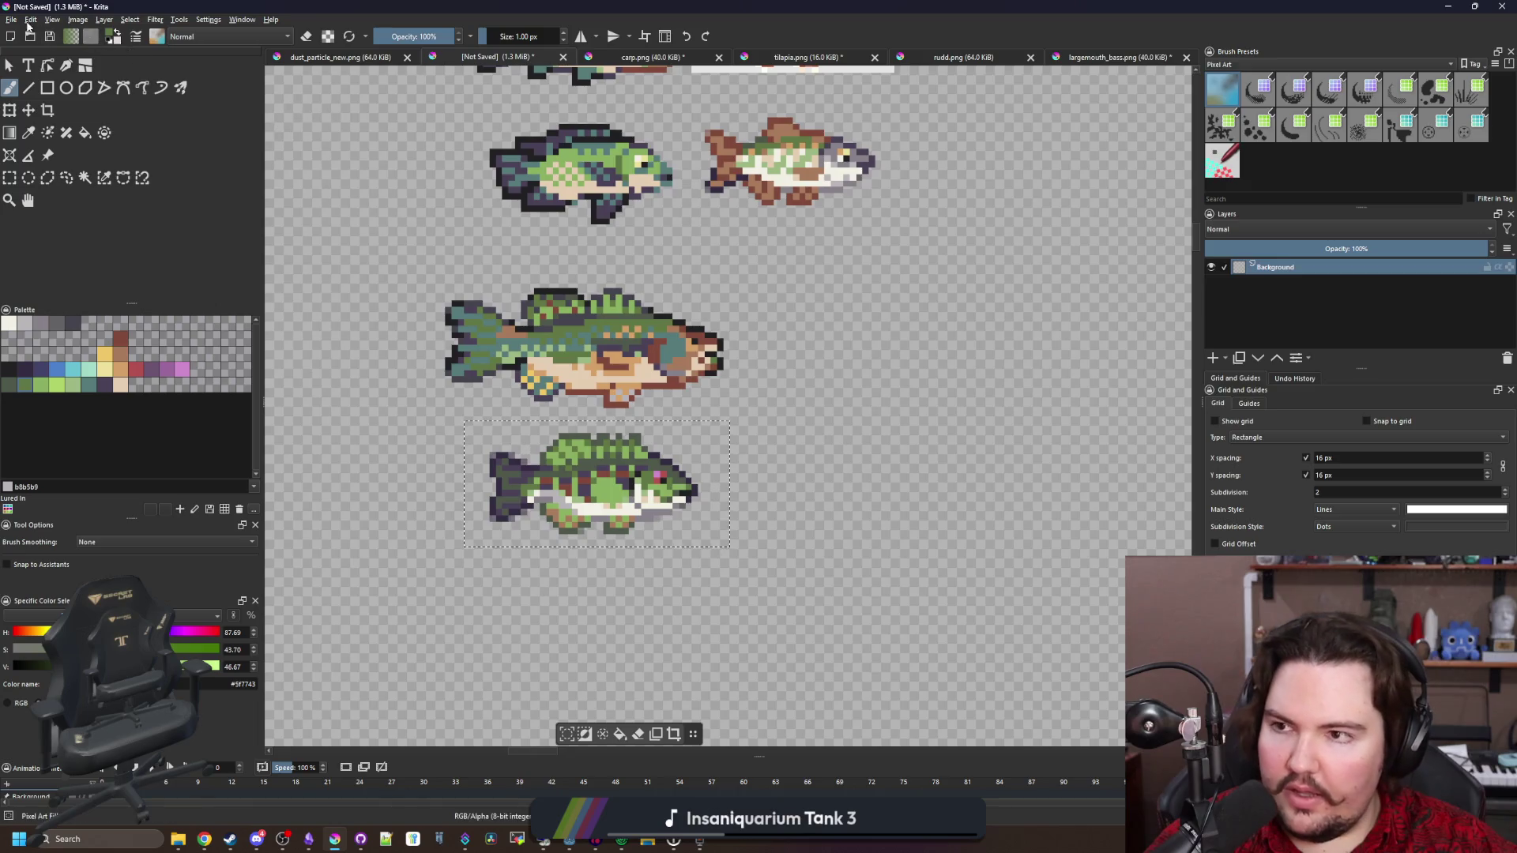
Copy the selected bass and create a new 33×16 document from the clipboard
{"action": "left_click", "coordinate": [11, 19]}
{"action": "key", "text": "Escape"}
{"action": "key", "text": "ctrl+n"}
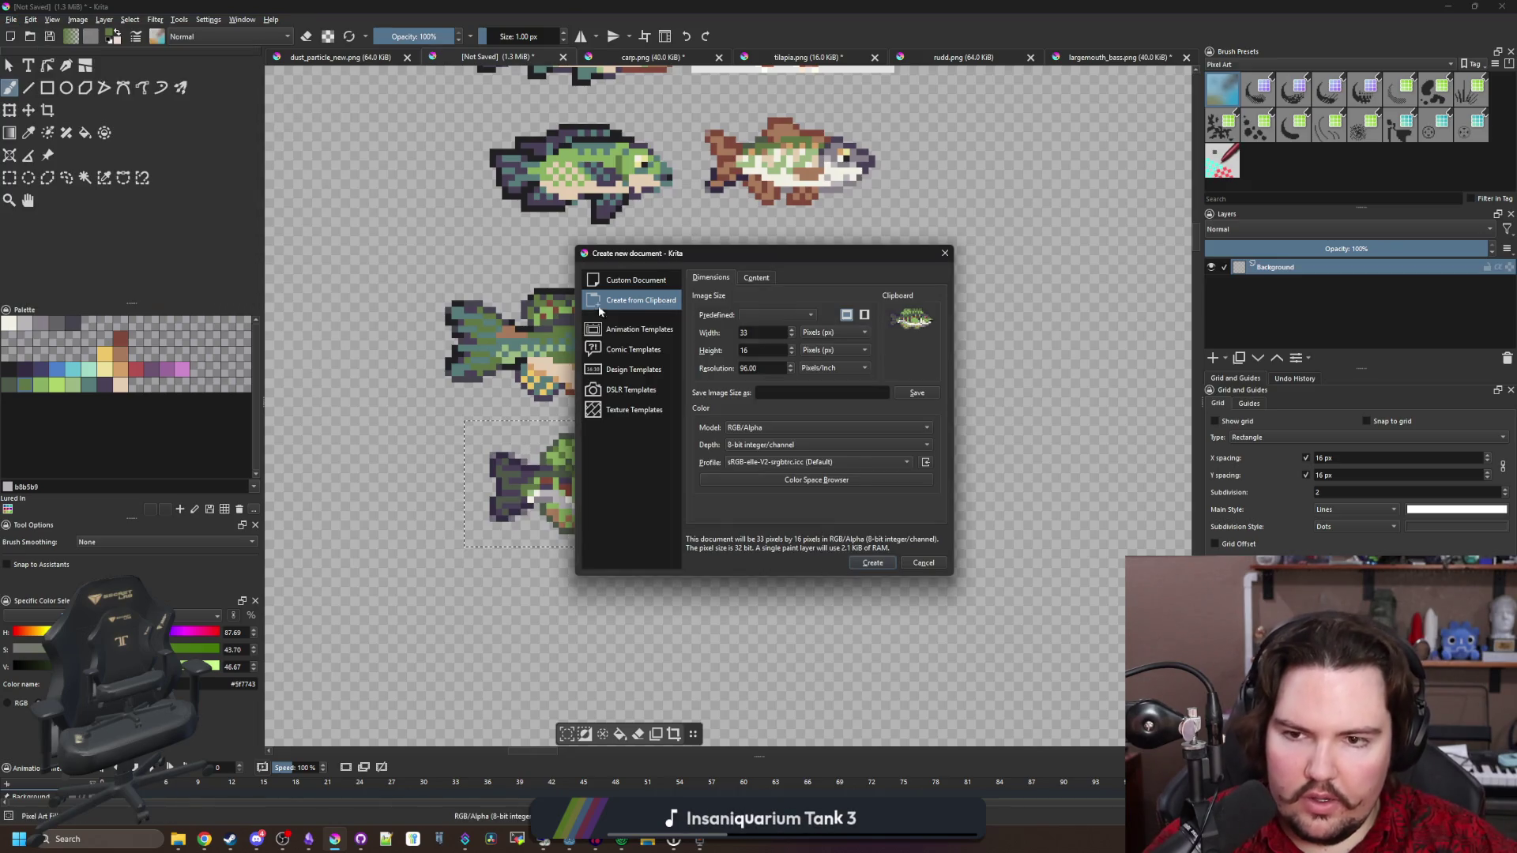
{"action": "left_click", "coordinate": [873, 564]}
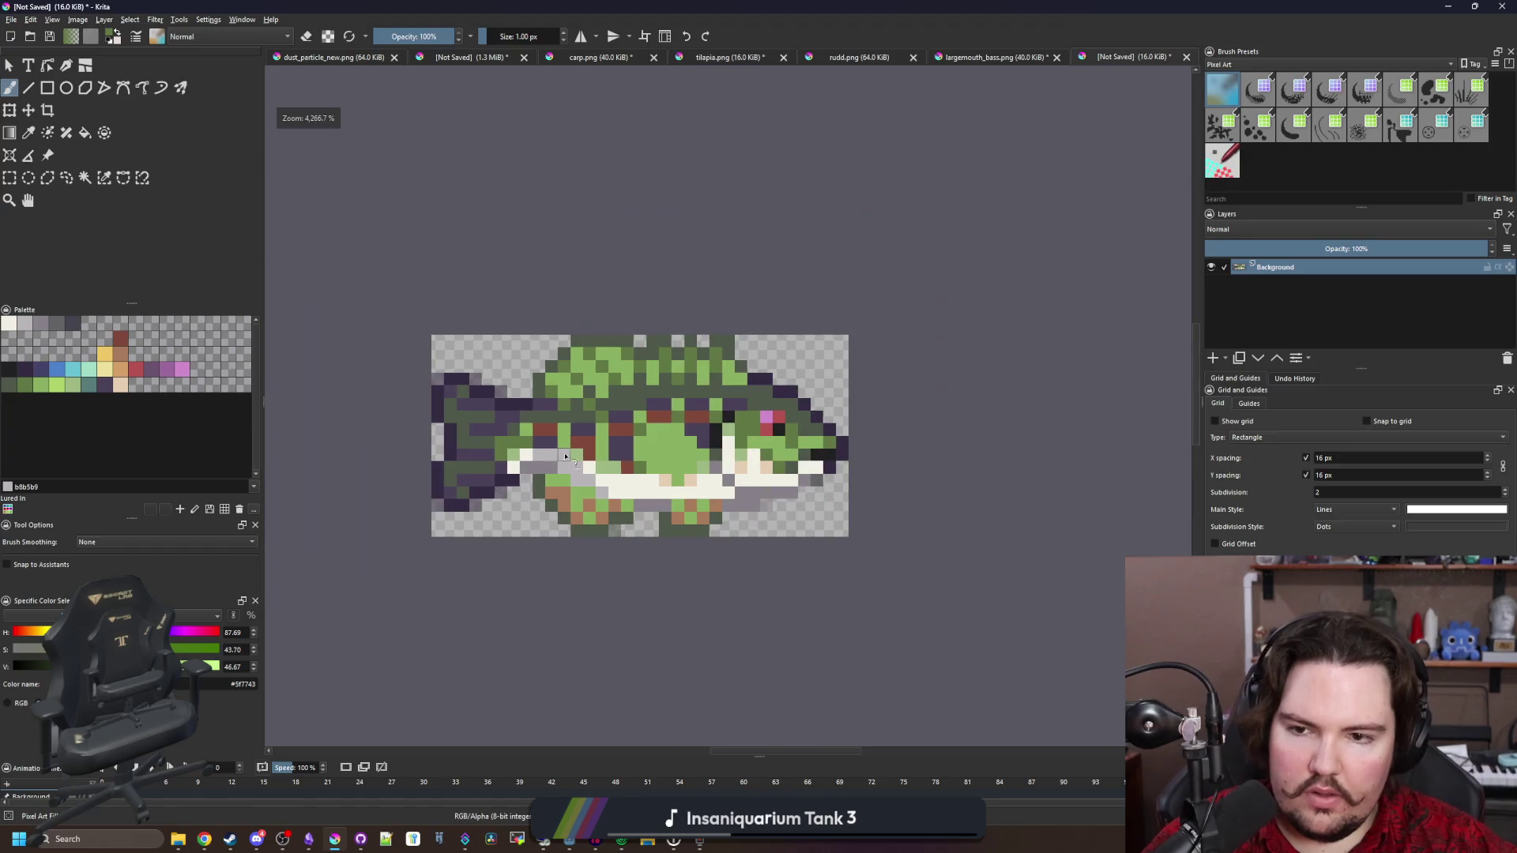
Resize the new document's canvas to 35×18 pixels
{"action": "left_click", "coordinate": [77, 19]}
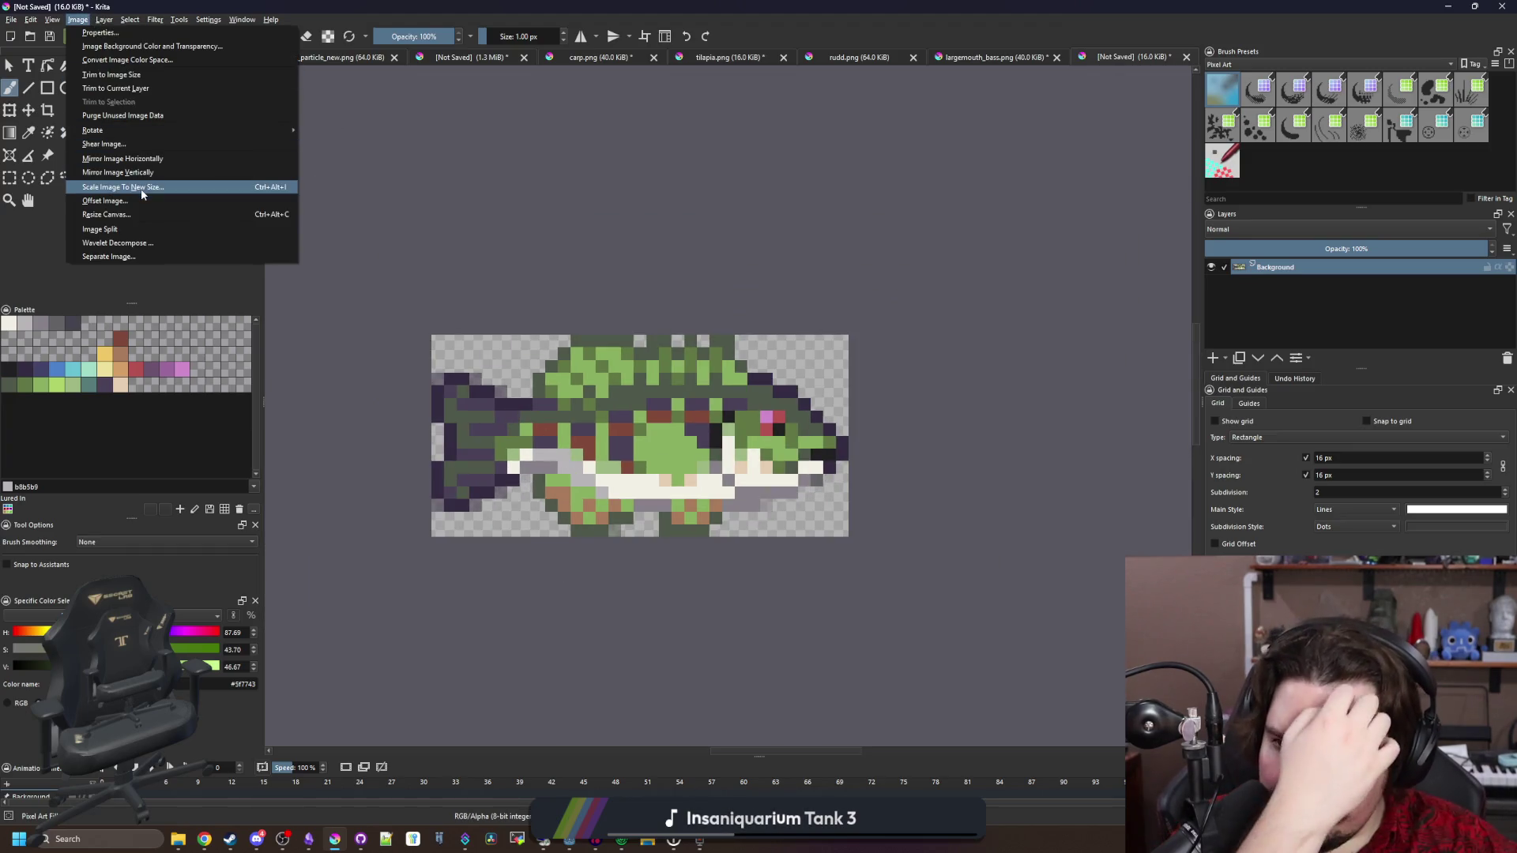
{"action": "left_click", "coordinate": [126, 213]}
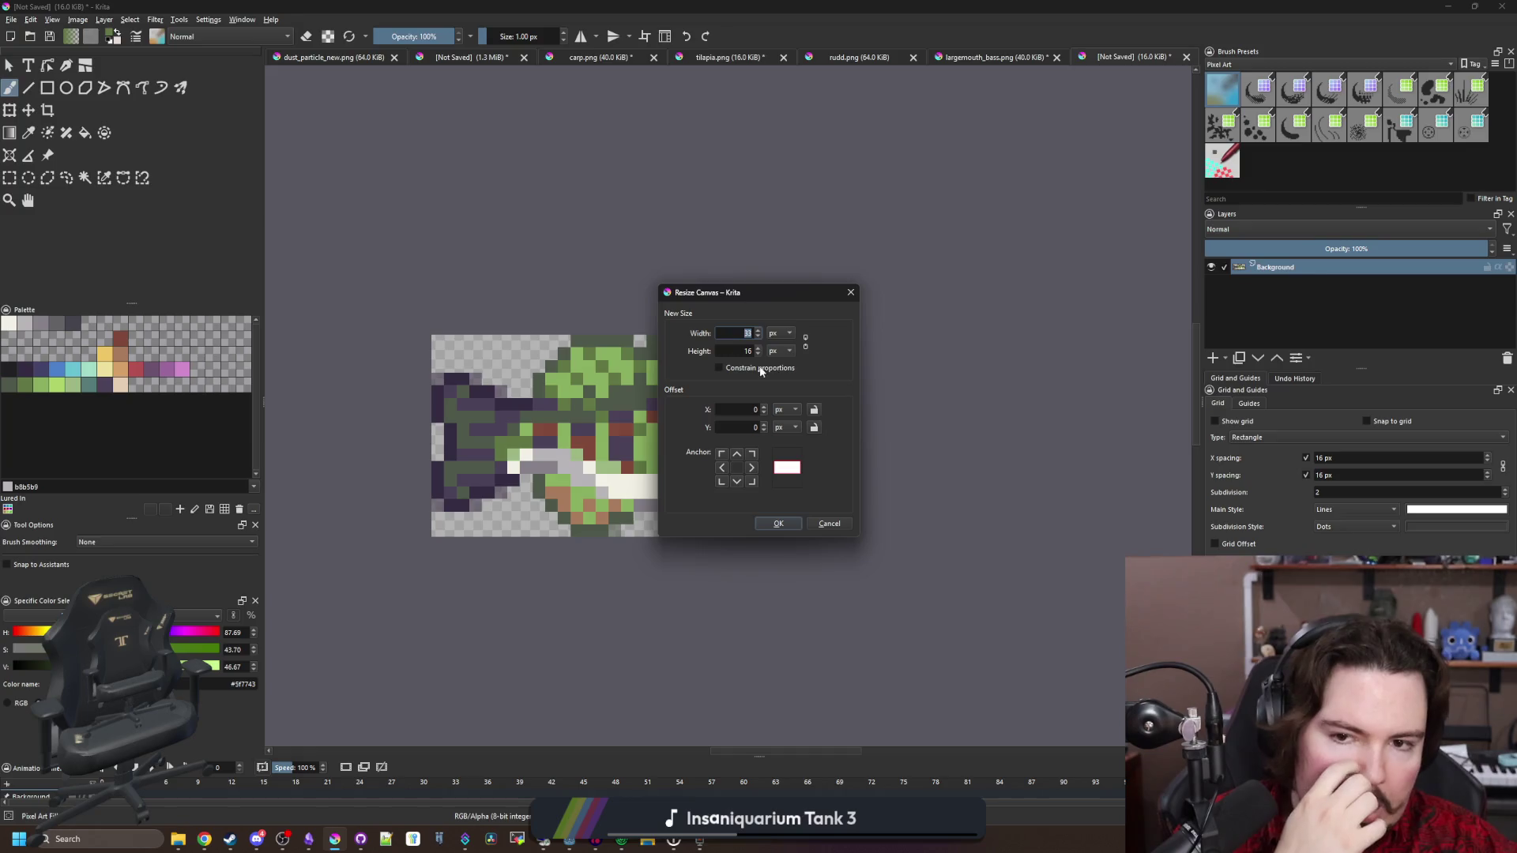
{"action": "left_click", "coordinate": [743, 334]}
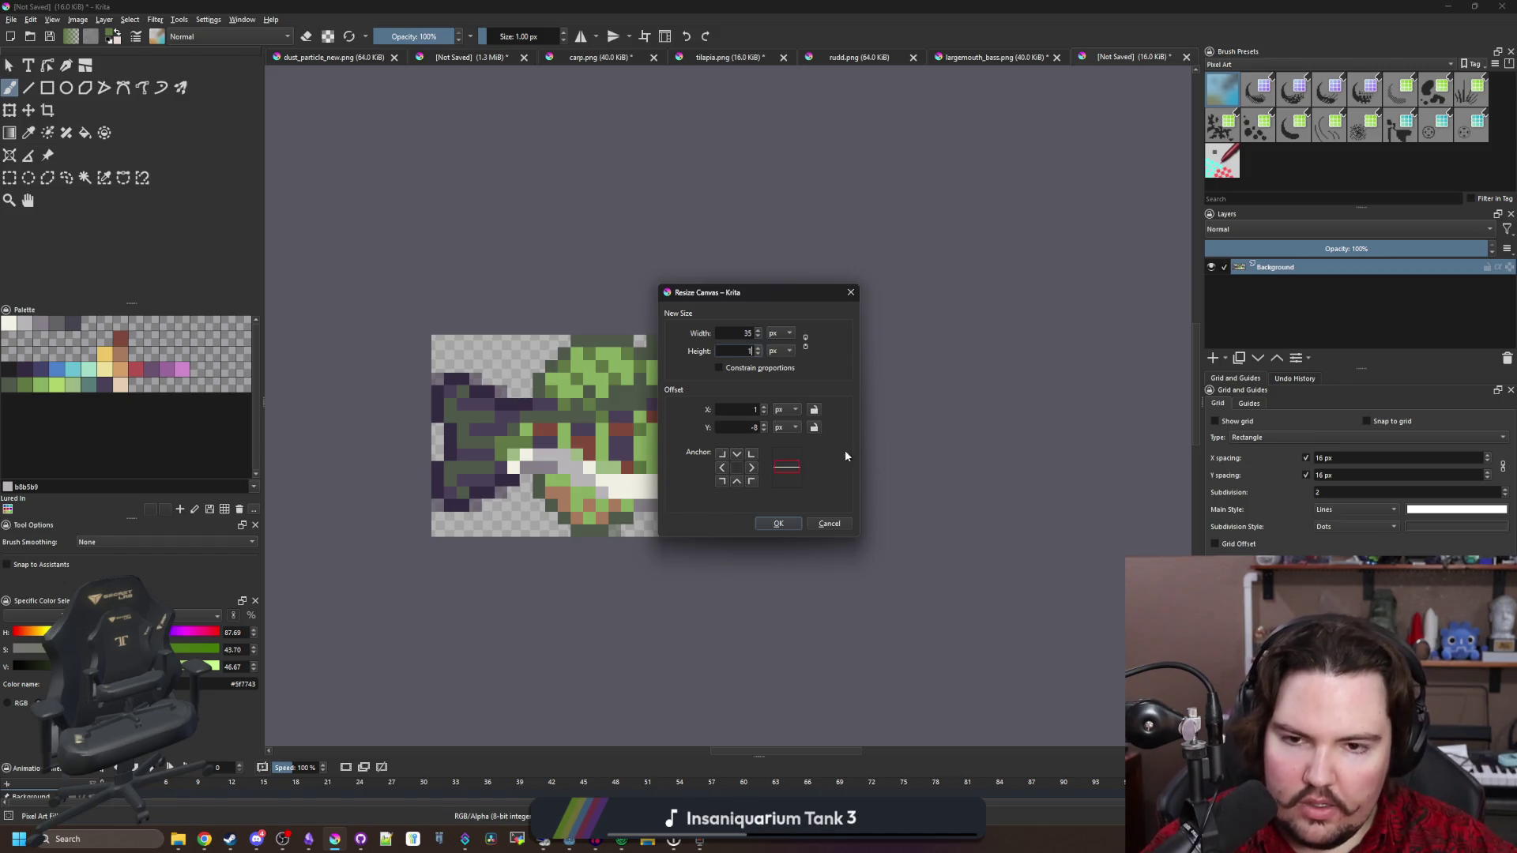
{"action": "type", "text": "8"}
{"action": "left_click", "coordinate": [779, 521]}
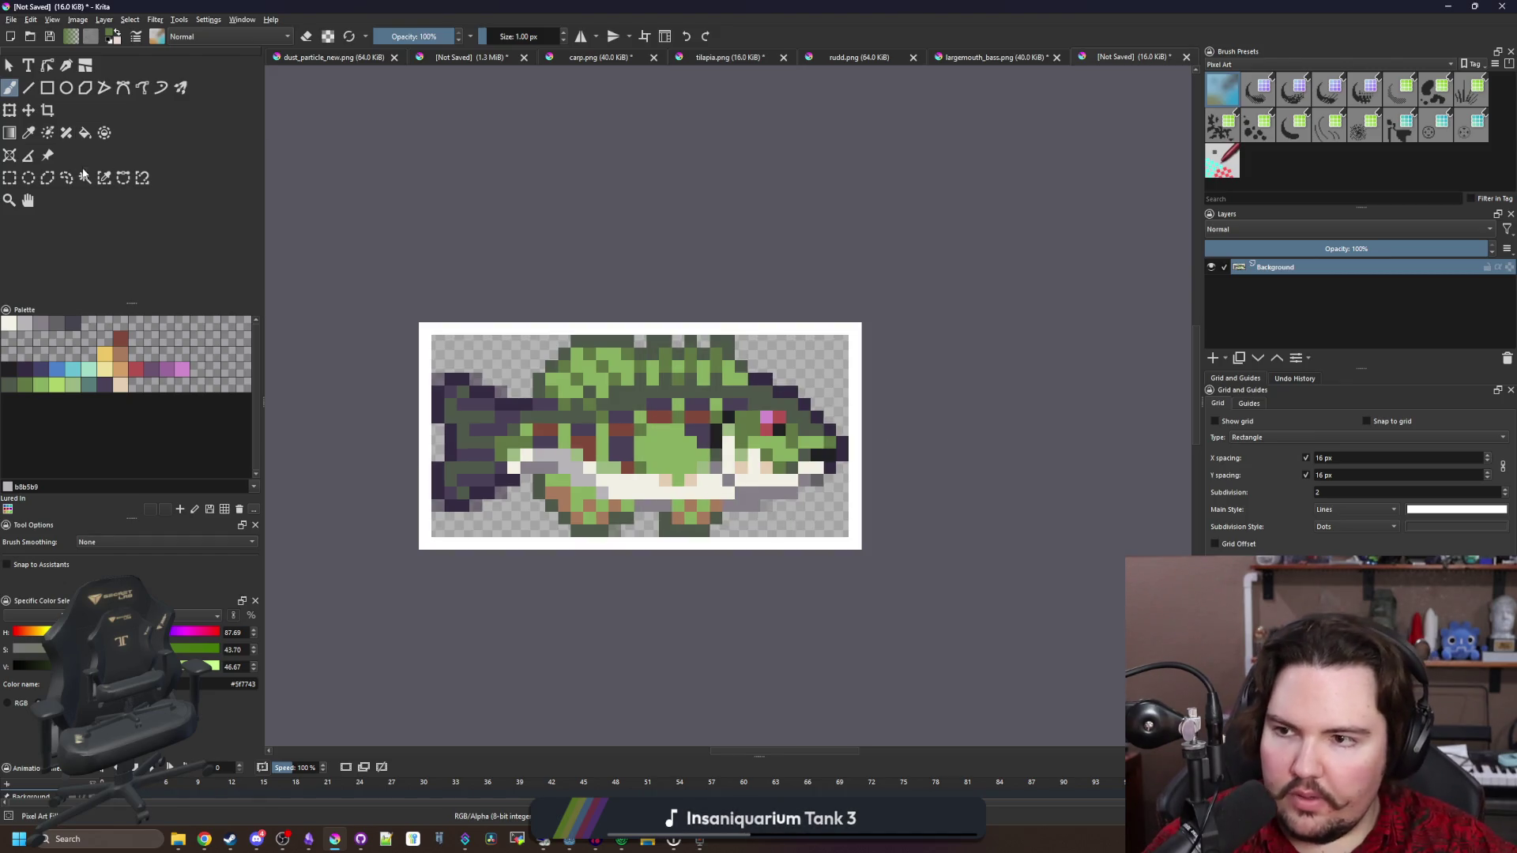
Switch to the contiguous selection tool and begin saving the image under a new name
{"action": "left_click", "coordinate": [85, 175]}
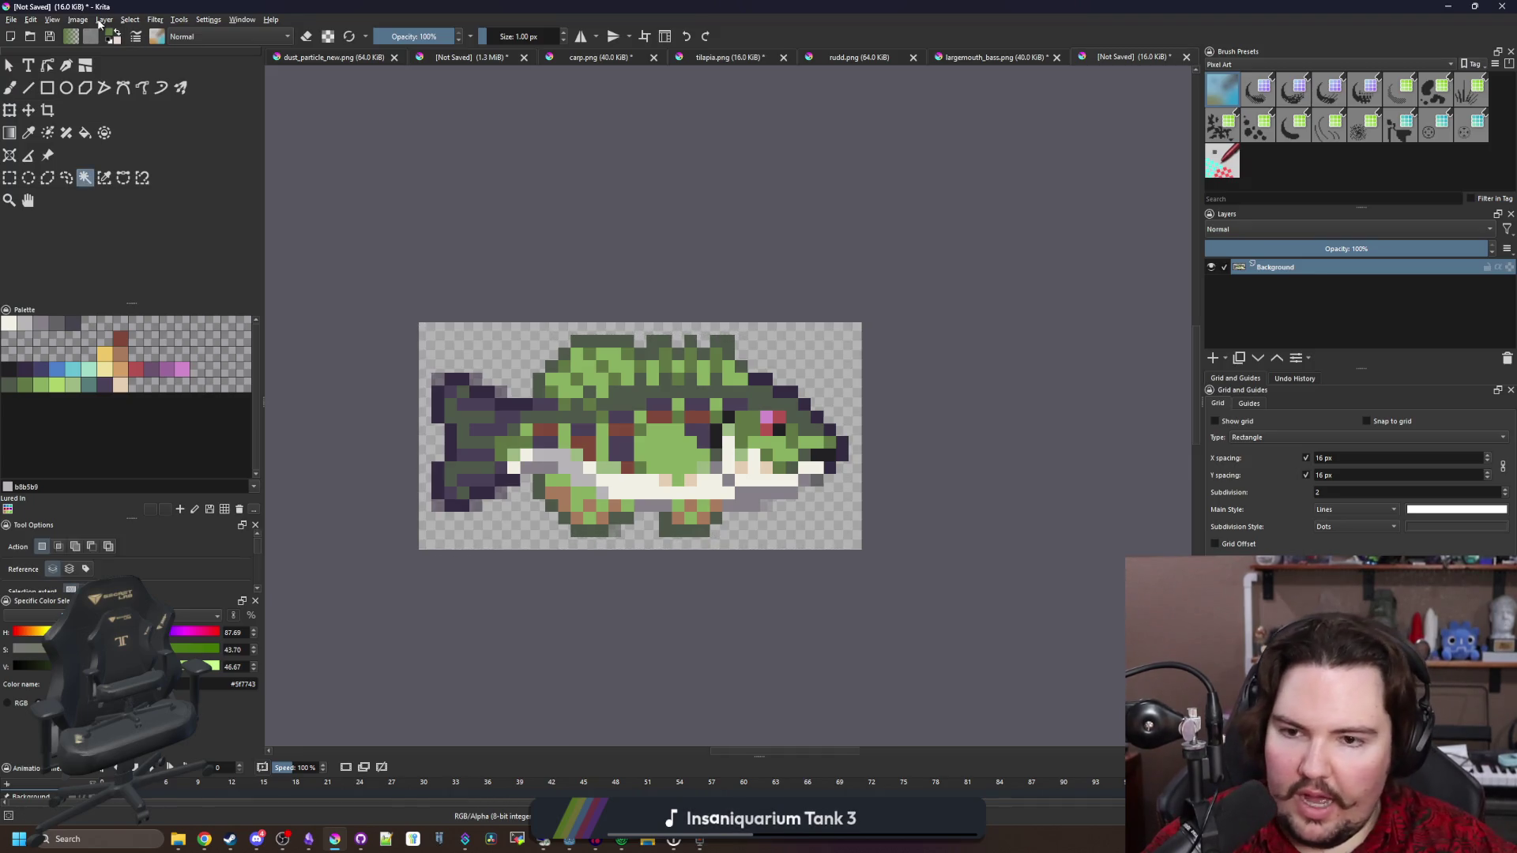
{"action": "left_click", "coordinate": [13, 20]}
{"action": "left_click", "coordinate": [54, 92]}
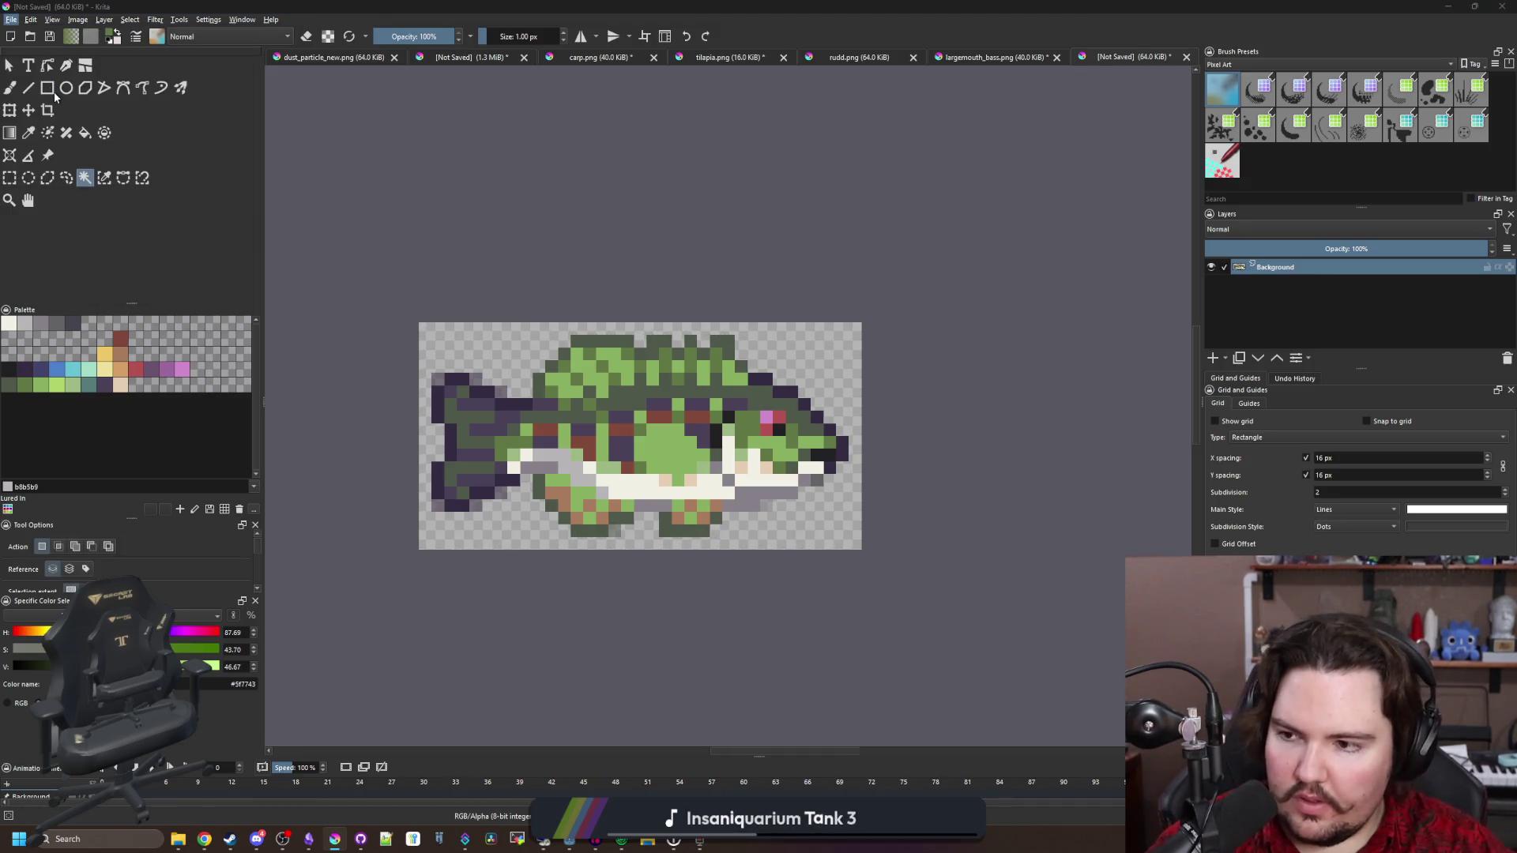
Save the sprite as smallmouth_bass.png in PNG format, then return to Godot
{"action": "type", "text": "smallmouth_bass"}
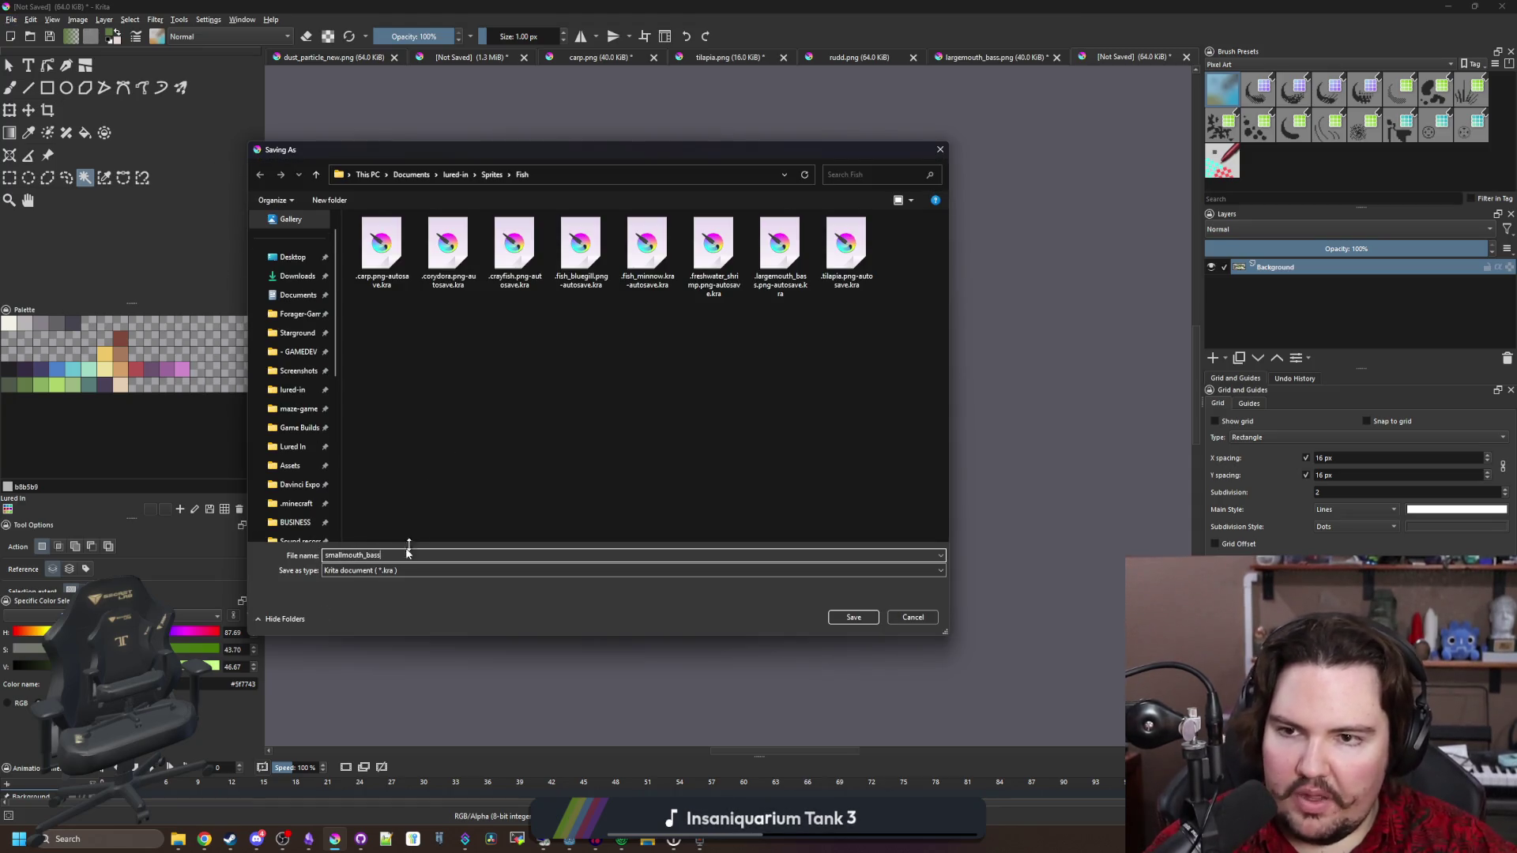
{"action": "left_click", "coordinate": [391, 571]}
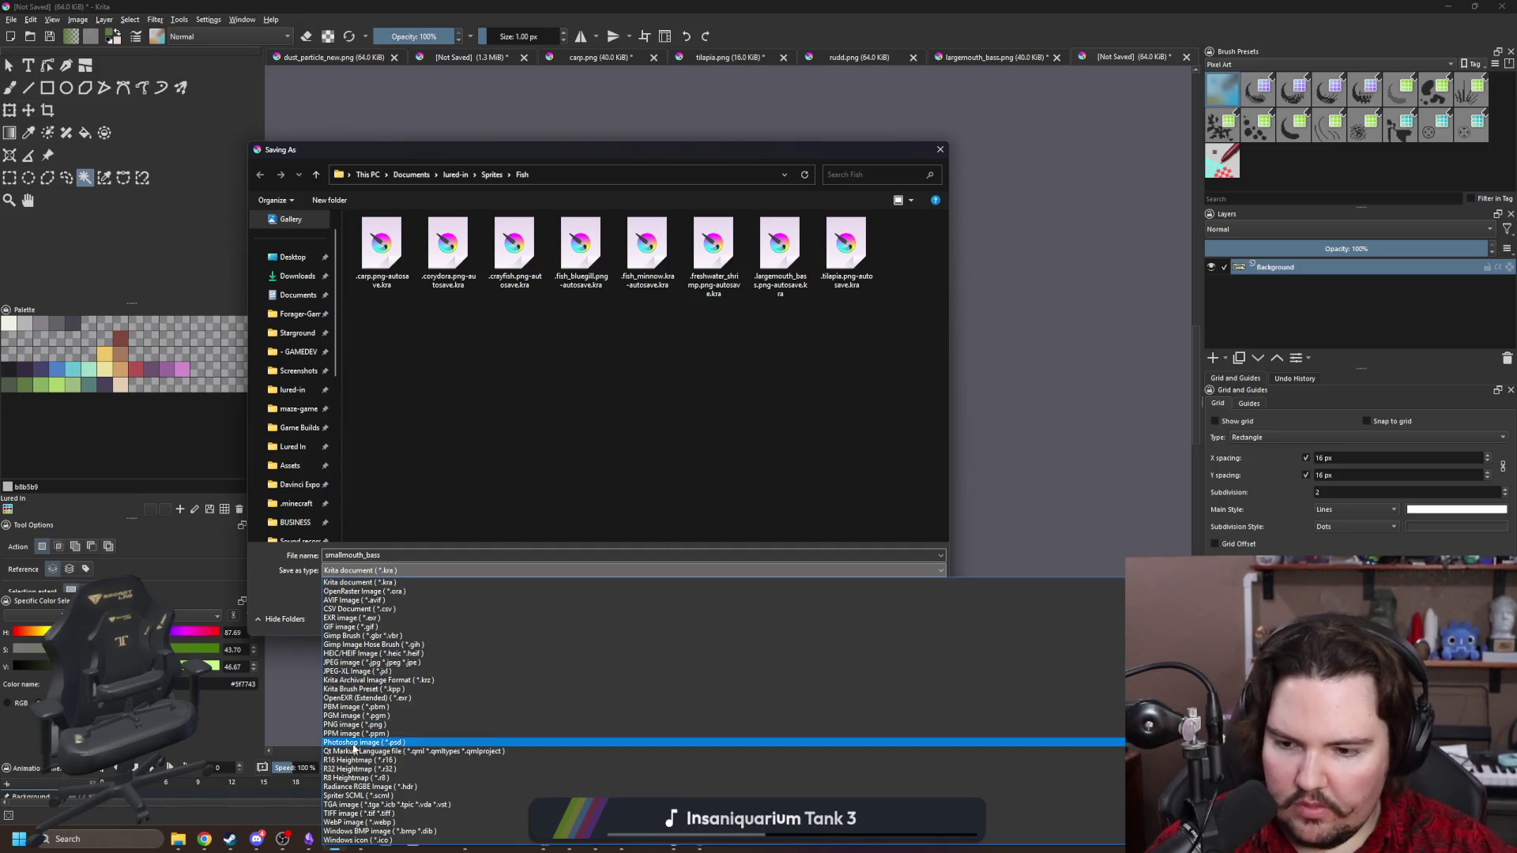
{"action": "left_click", "coordinate": [363, 726]}
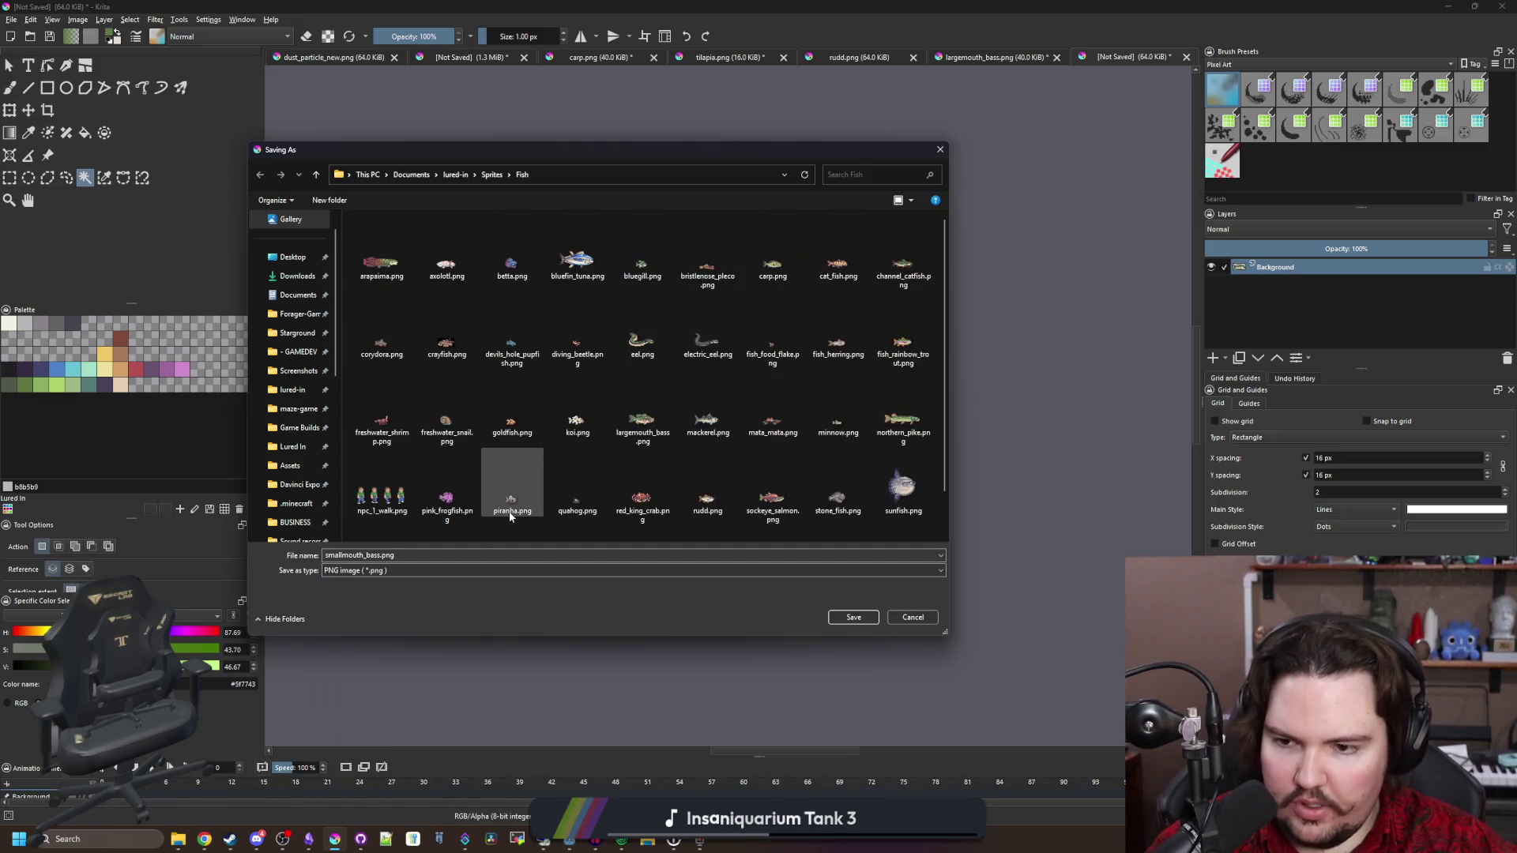
{"action": "left_click", "coordinate": [843, 616]}
{"action": "key", "text": "Return"}
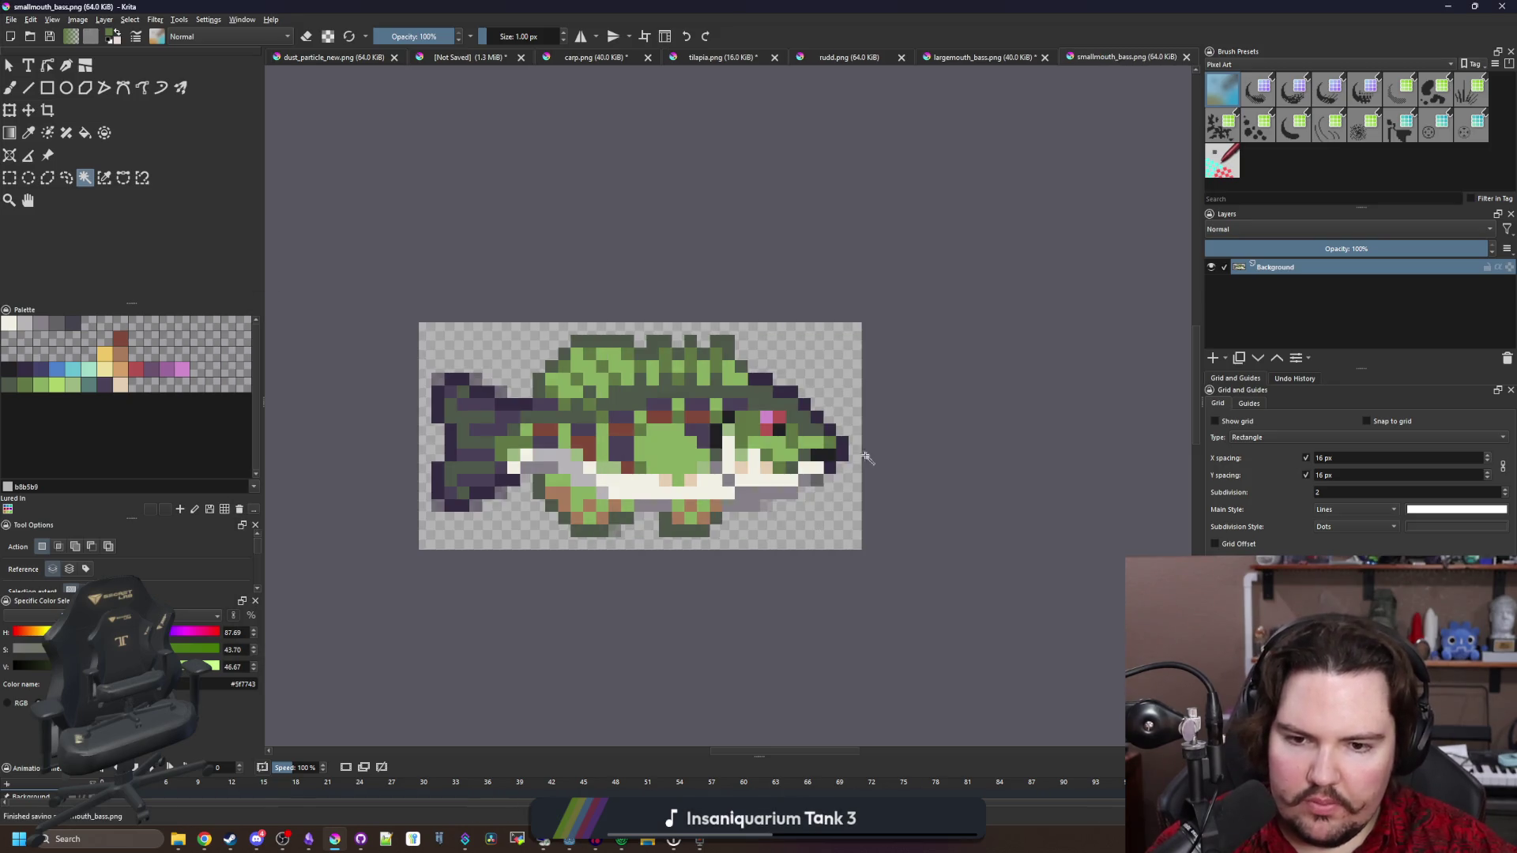
{"action": "key", "text": "alt+Tab"}
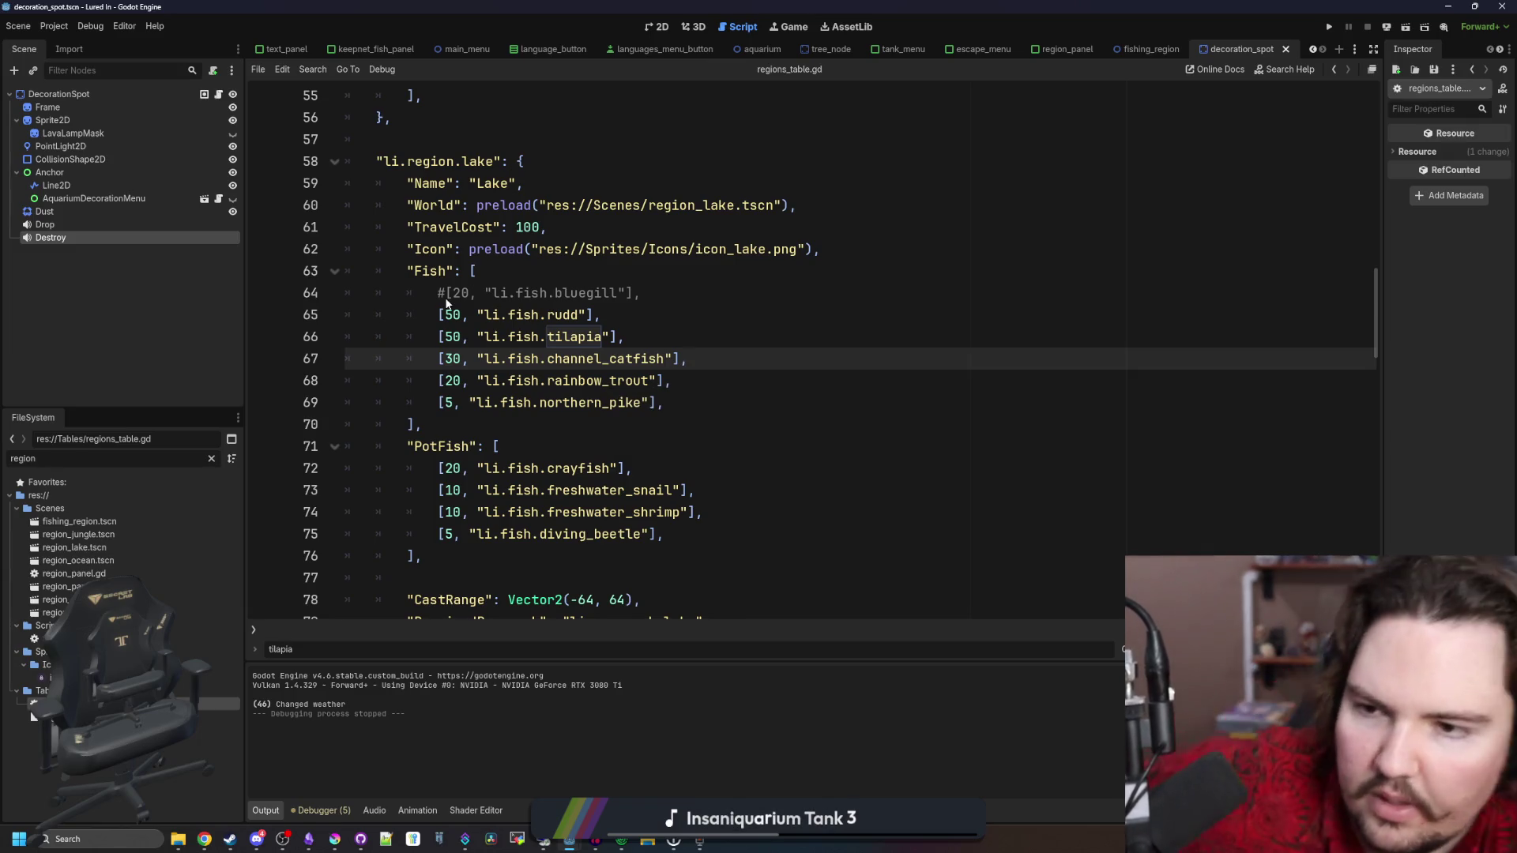
Move the commented bluegill line to just below rainbow_trout in the lake Fish list
{"action": "left_click", "coordinate": [630, 294]}
{"action": "left_click_drag", "start_coordinate": [639, 293], "coordinate": [447, 292]}
{"action": "key", "text": "ctrl+c"}
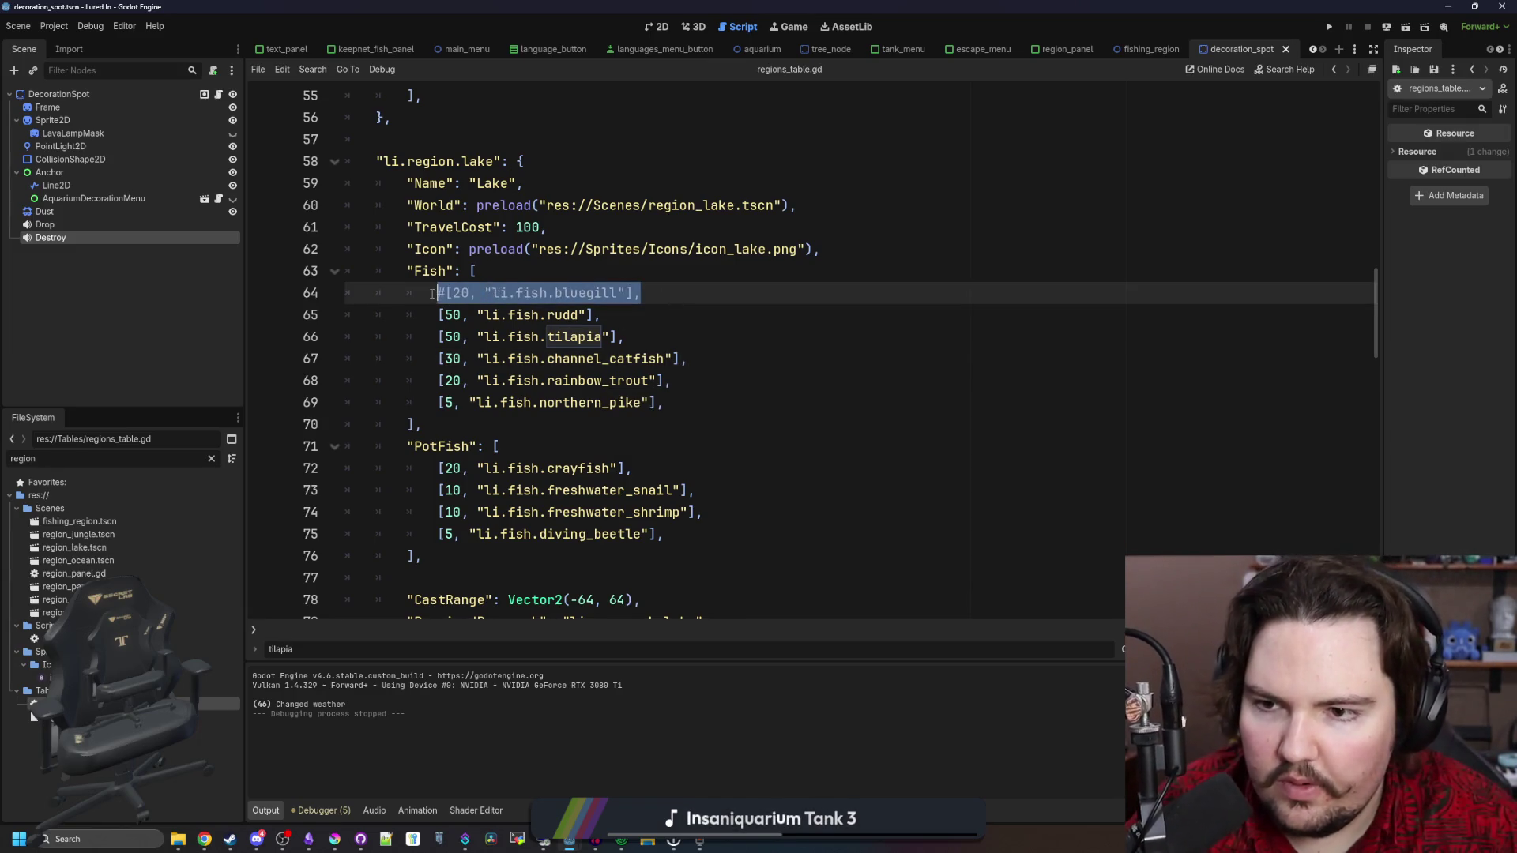
{"action": "key", "text": "BackSpace"}
{"action": "key", "text": "BackSpace"}
{"action": "key", "text": "BackSpace"}
{"action": "left_click", "coordinate": [686, 365]}
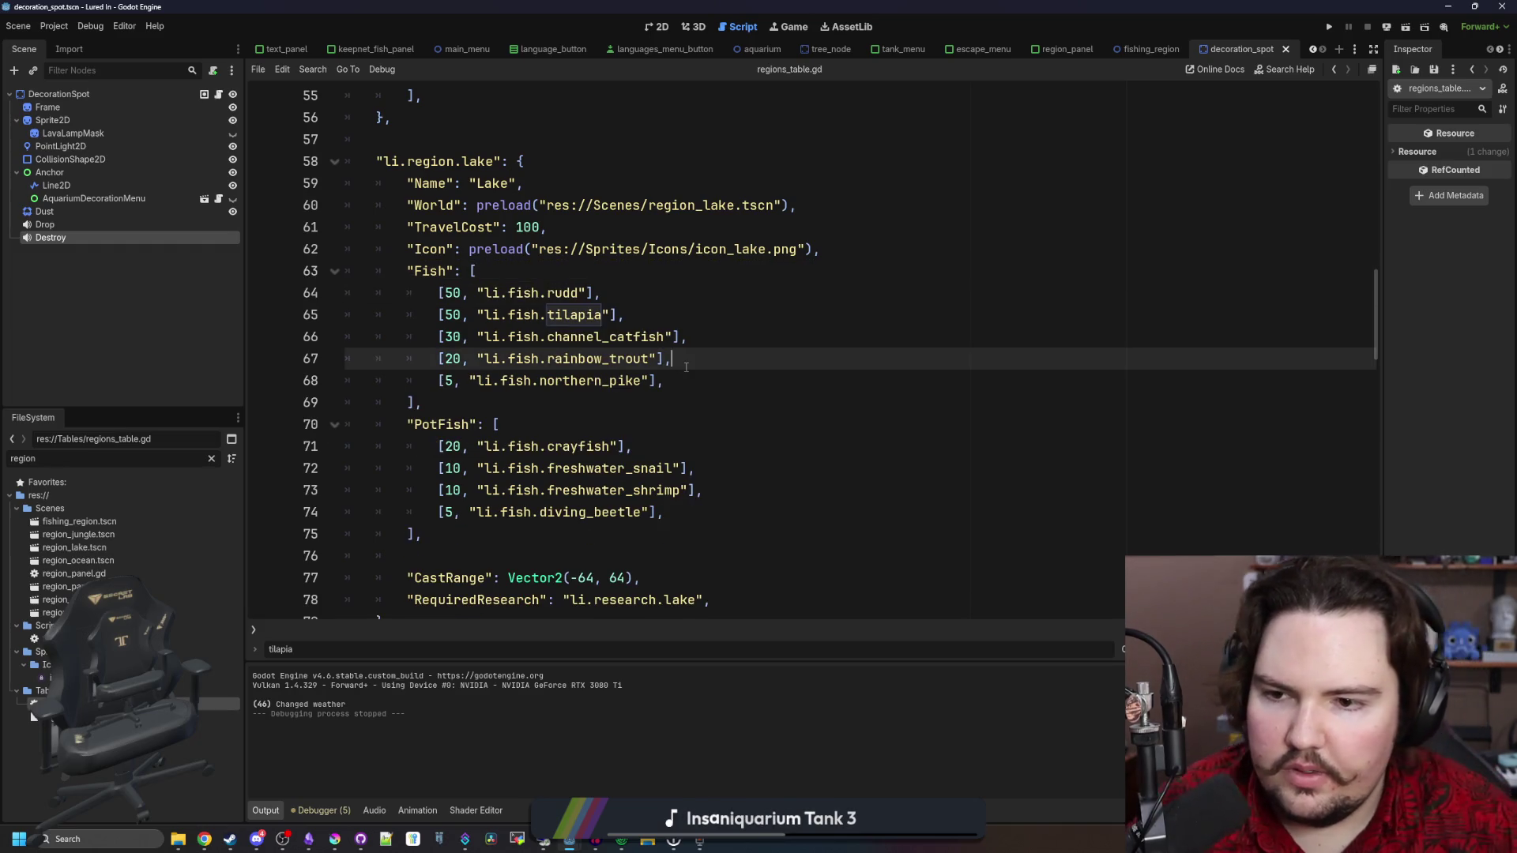
{"action": "key", "text": "Return"}
{"action": "key", "text": "ctrl+v"}
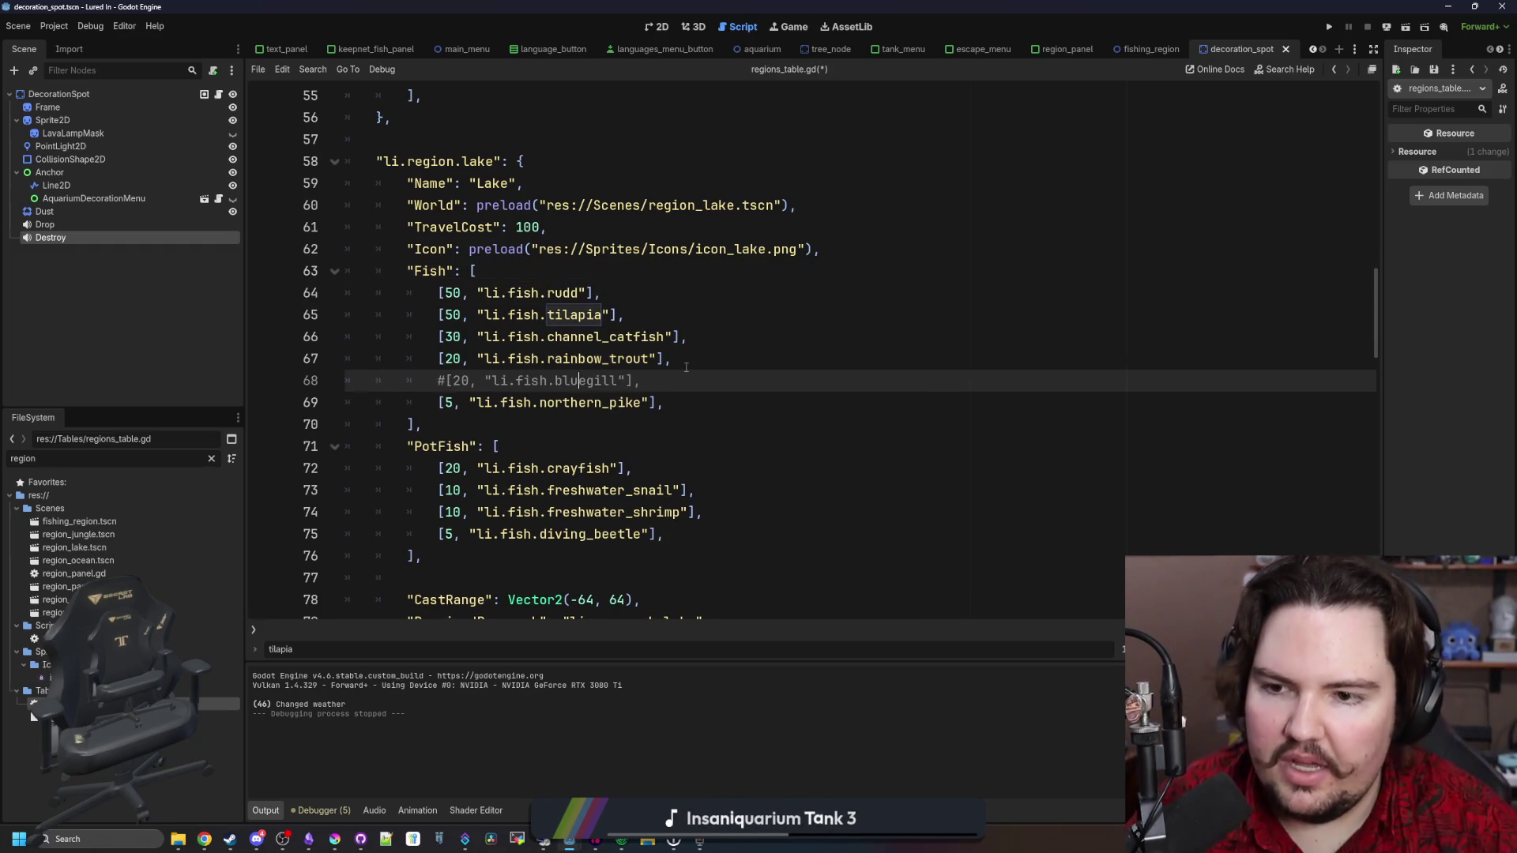
Uncomment it as [5, "li.fish.smallmouth_bass"] and save regions_table.gd
{"action": "key", "text": "BackSpace"}
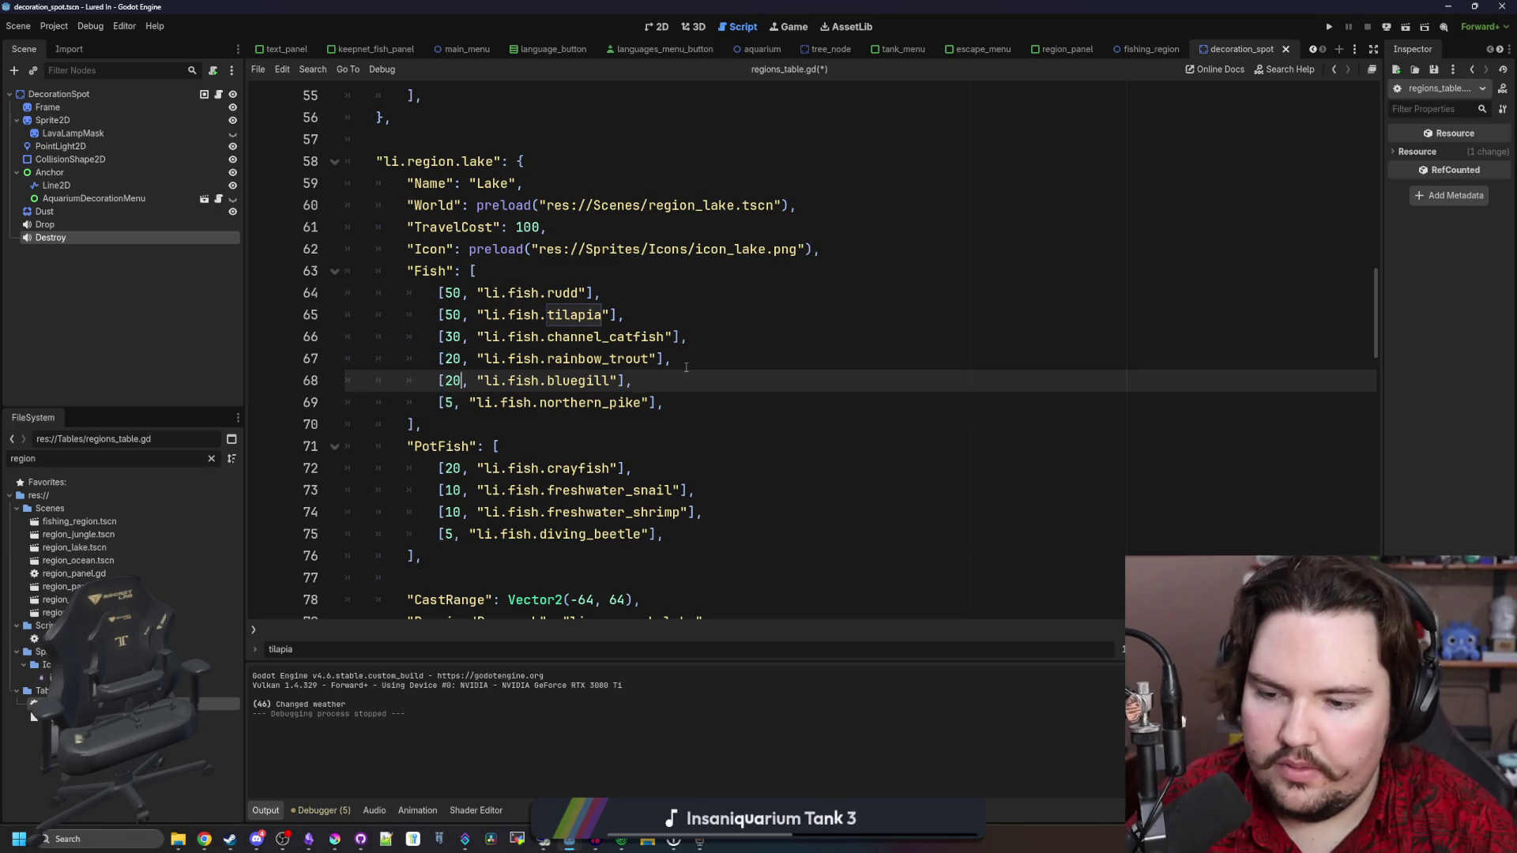
{"action": "key", "text": "BackSpace"}
{"action": "key", "text": "Right"}
{"action": "key", "text": "Right"}
{"action": "key", "text": "Right"}
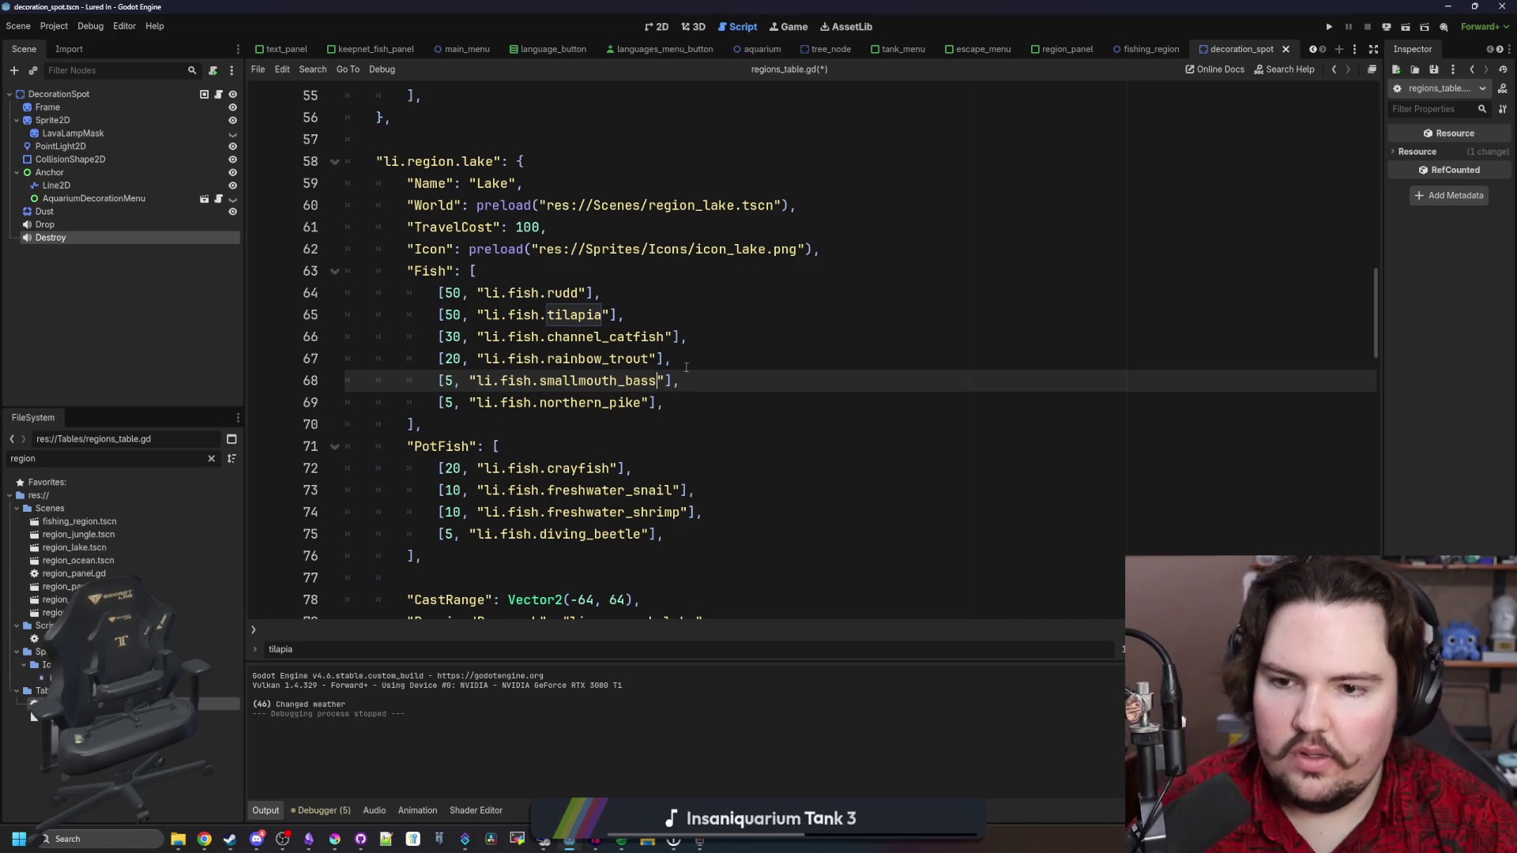
{"action": "left_click", "coordinate": [686, 367]}
{"action": "key", "text": "ctrl+s"}
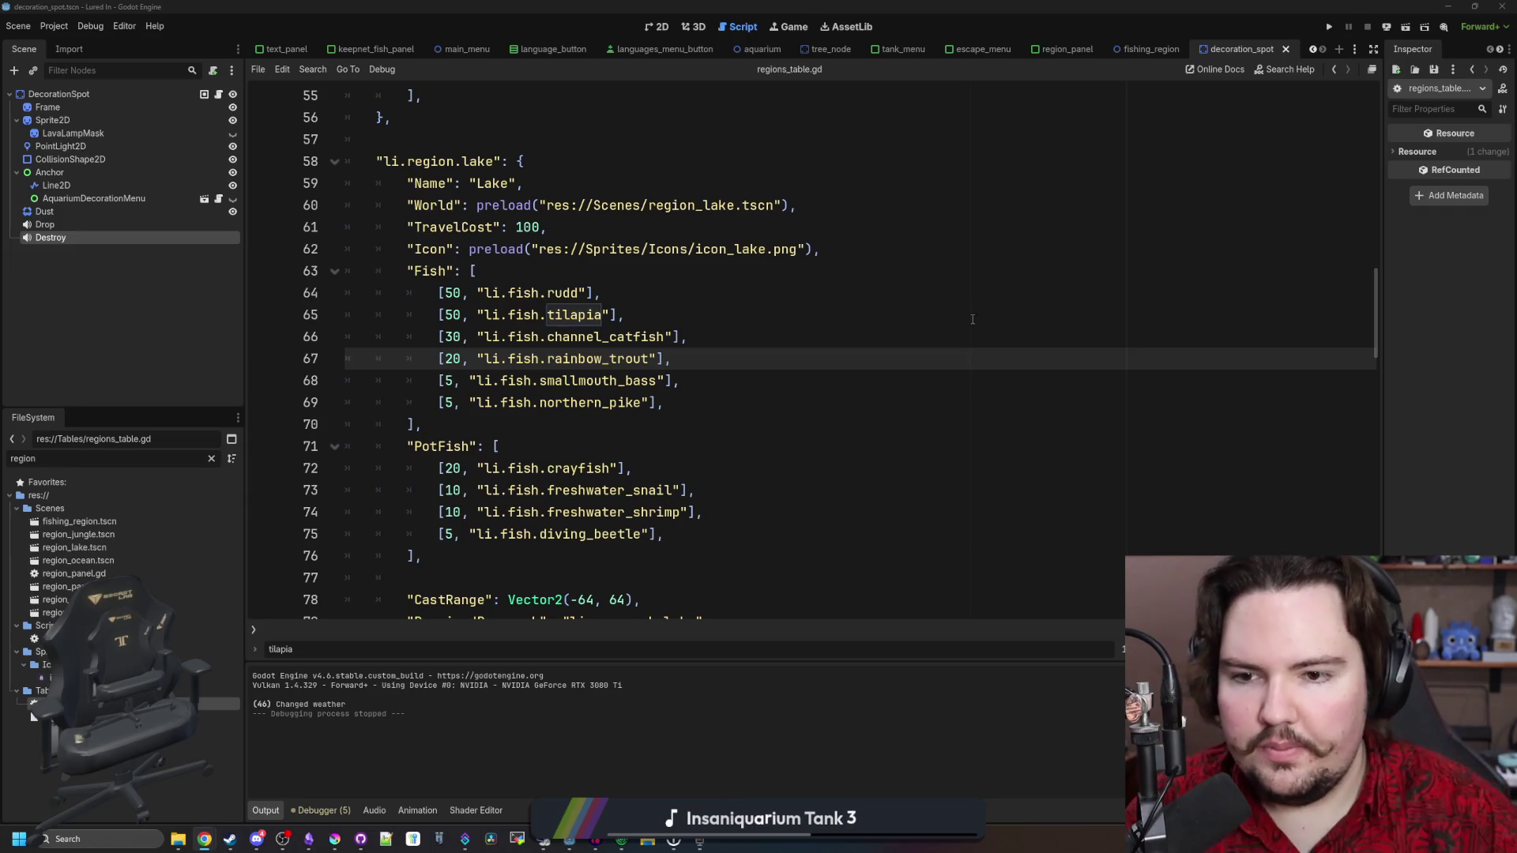
{"action": "left_click", "coordinate": [973, 319]}
{"action": "left_click", "coordinate": [209, 460]}
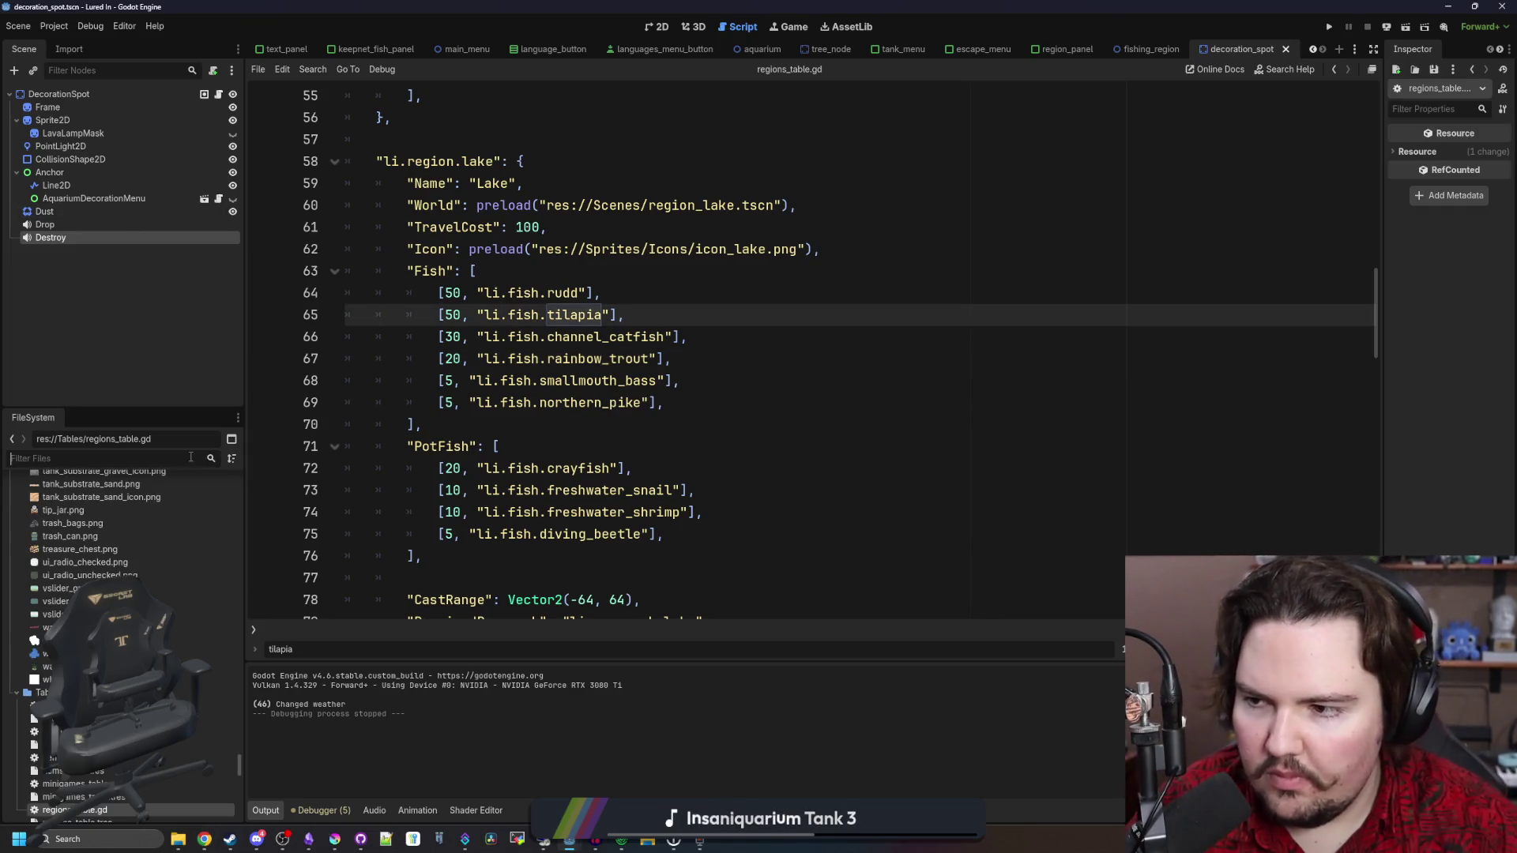
Open items_table.gd and duplicate the largemouth_bass entry below itself
{"action": "type", "text": "items"}
{"action": "left_click", "coordinate": [132, 523]}
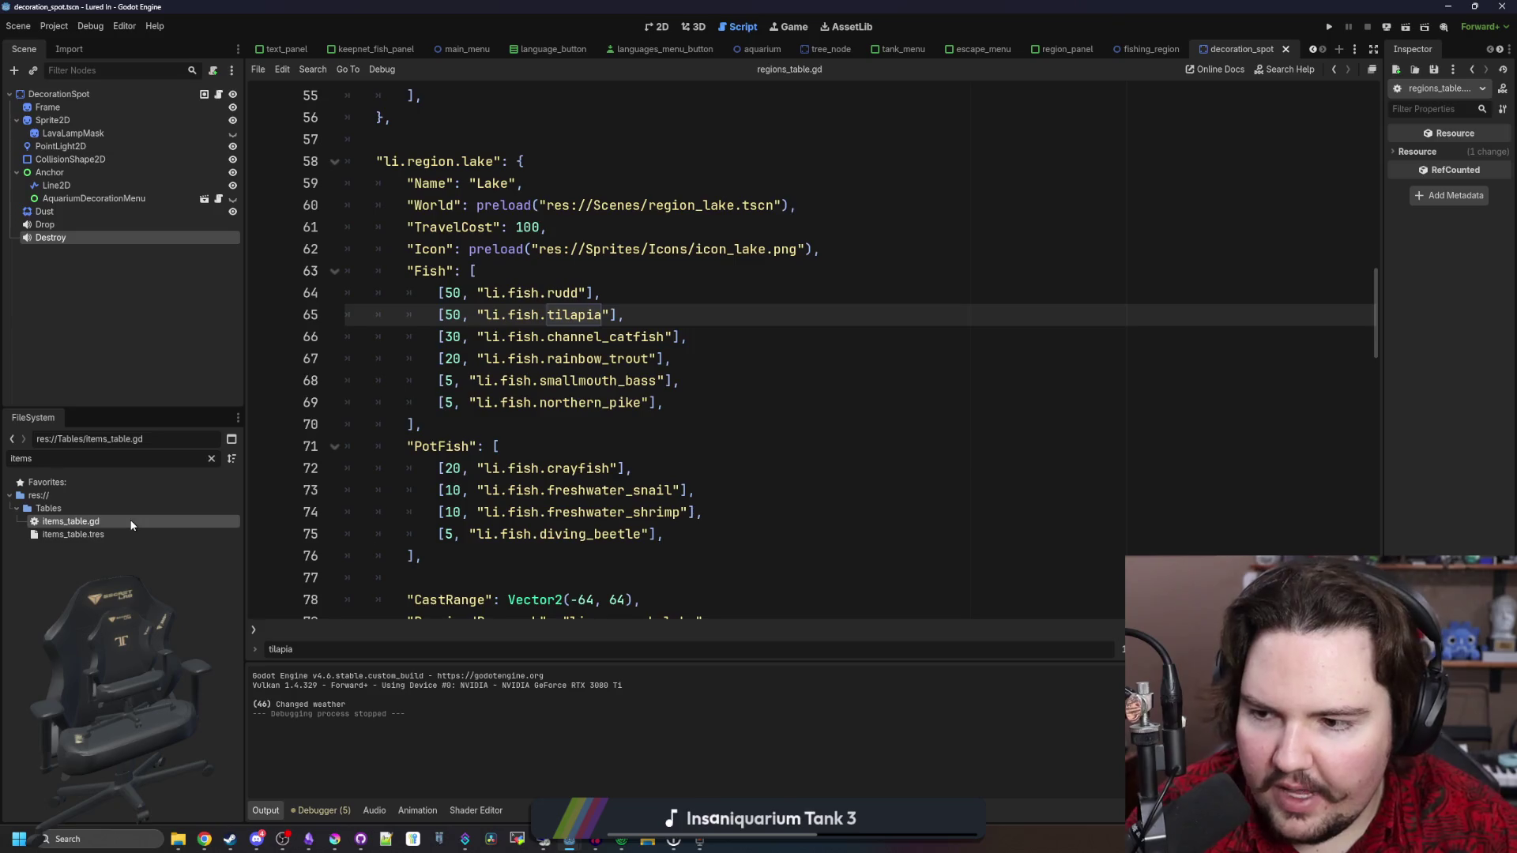
{"action": "double_click", "coordinate": [132, 524]}
{"action": "key", "text": "ctrl+f"}
{"action": "type", "text": "large_m"}
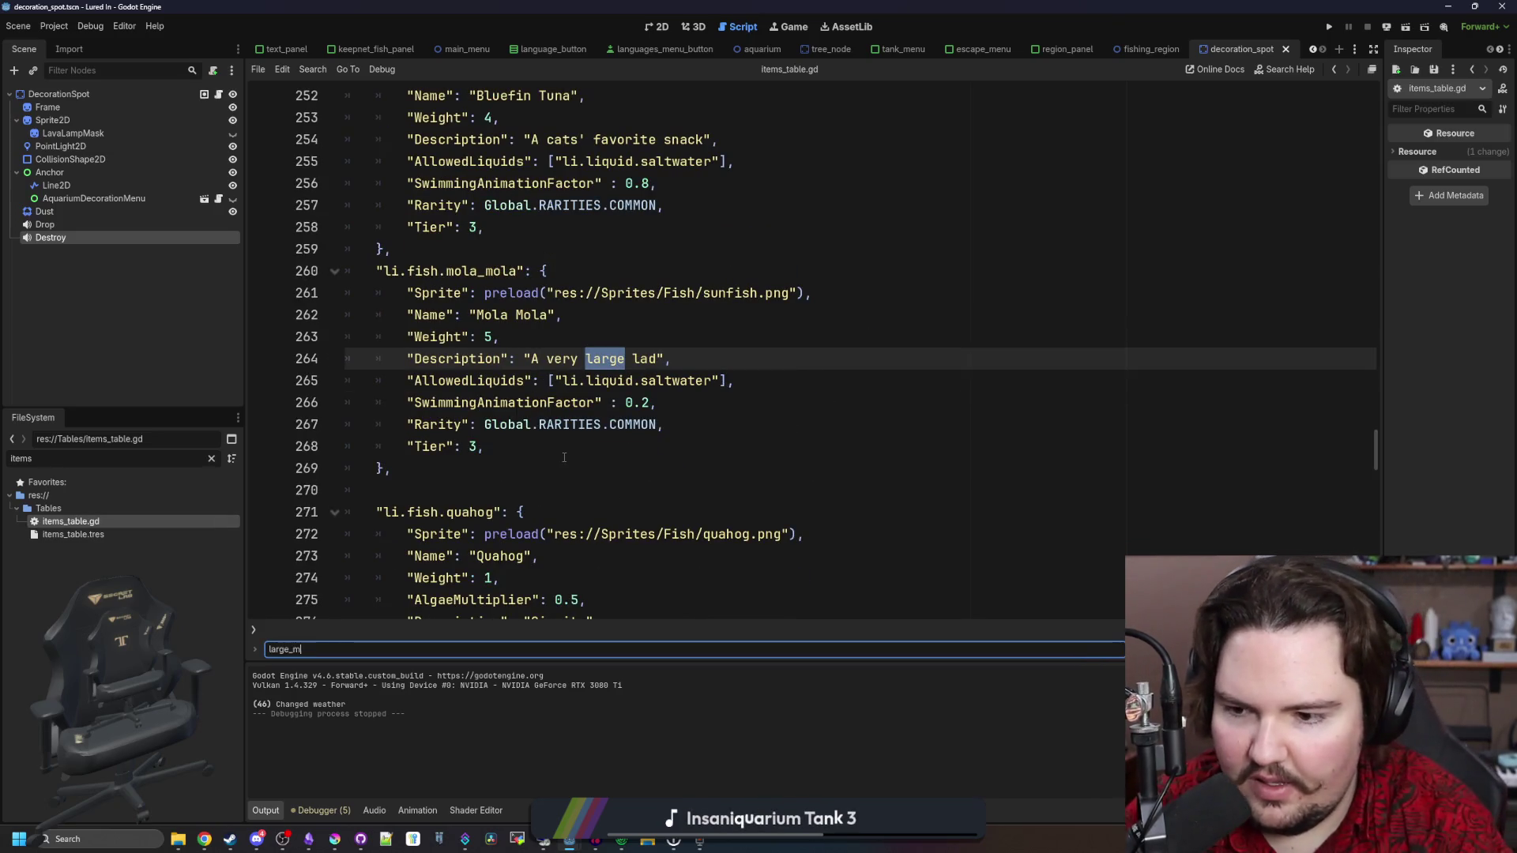
{"action": "key", "text": "BackSpace"}
{"action": "key", "text": "BackSpace"}
{"action": "type", "text": "mouth"}
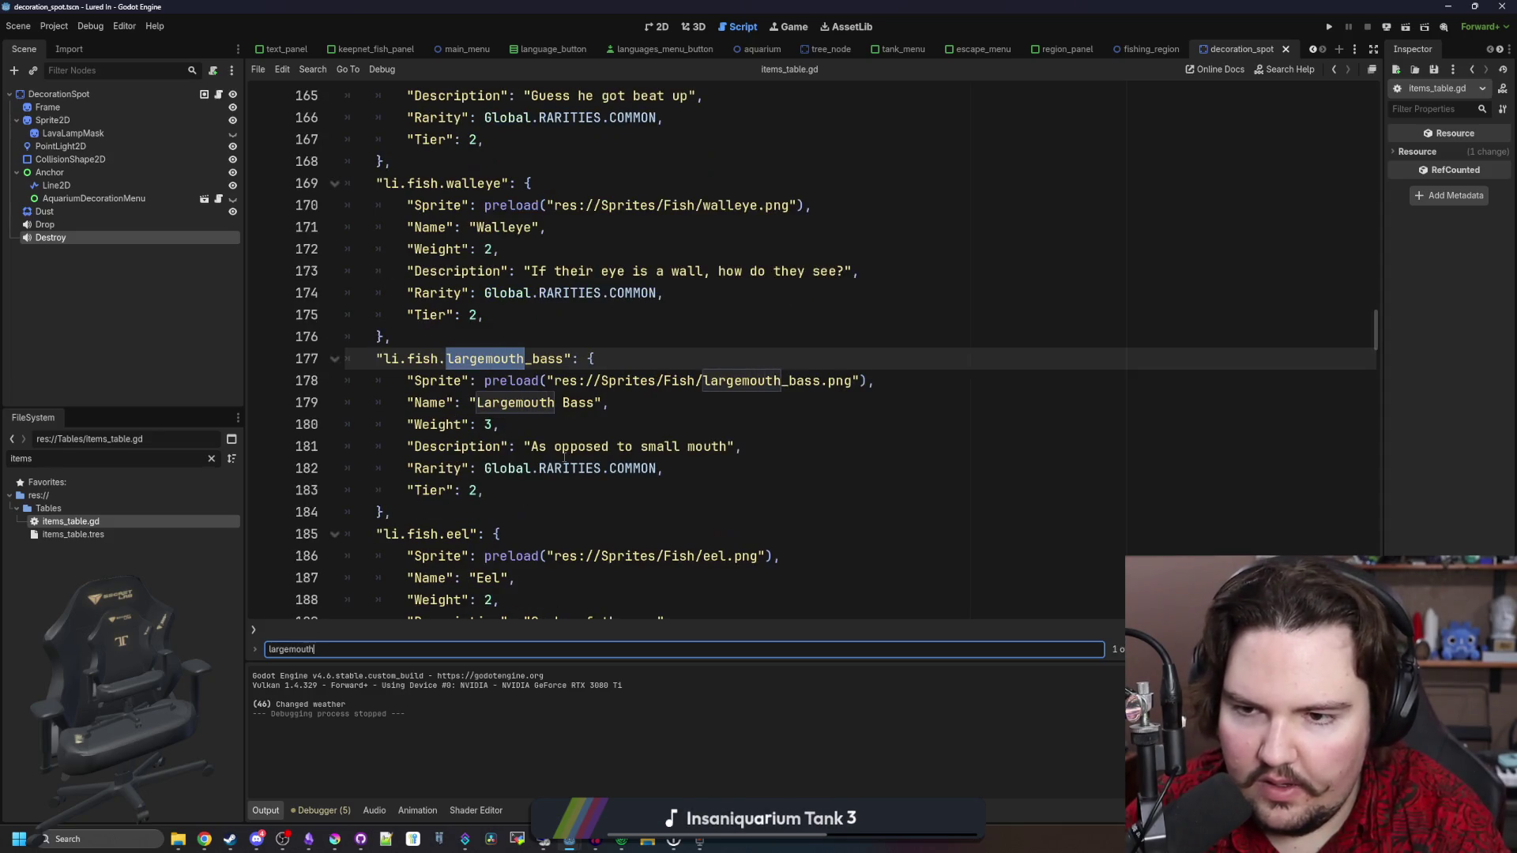
{"action": "left_click_drag", "start_coordinate": [463, 511], "coordinate": [311, 362]}
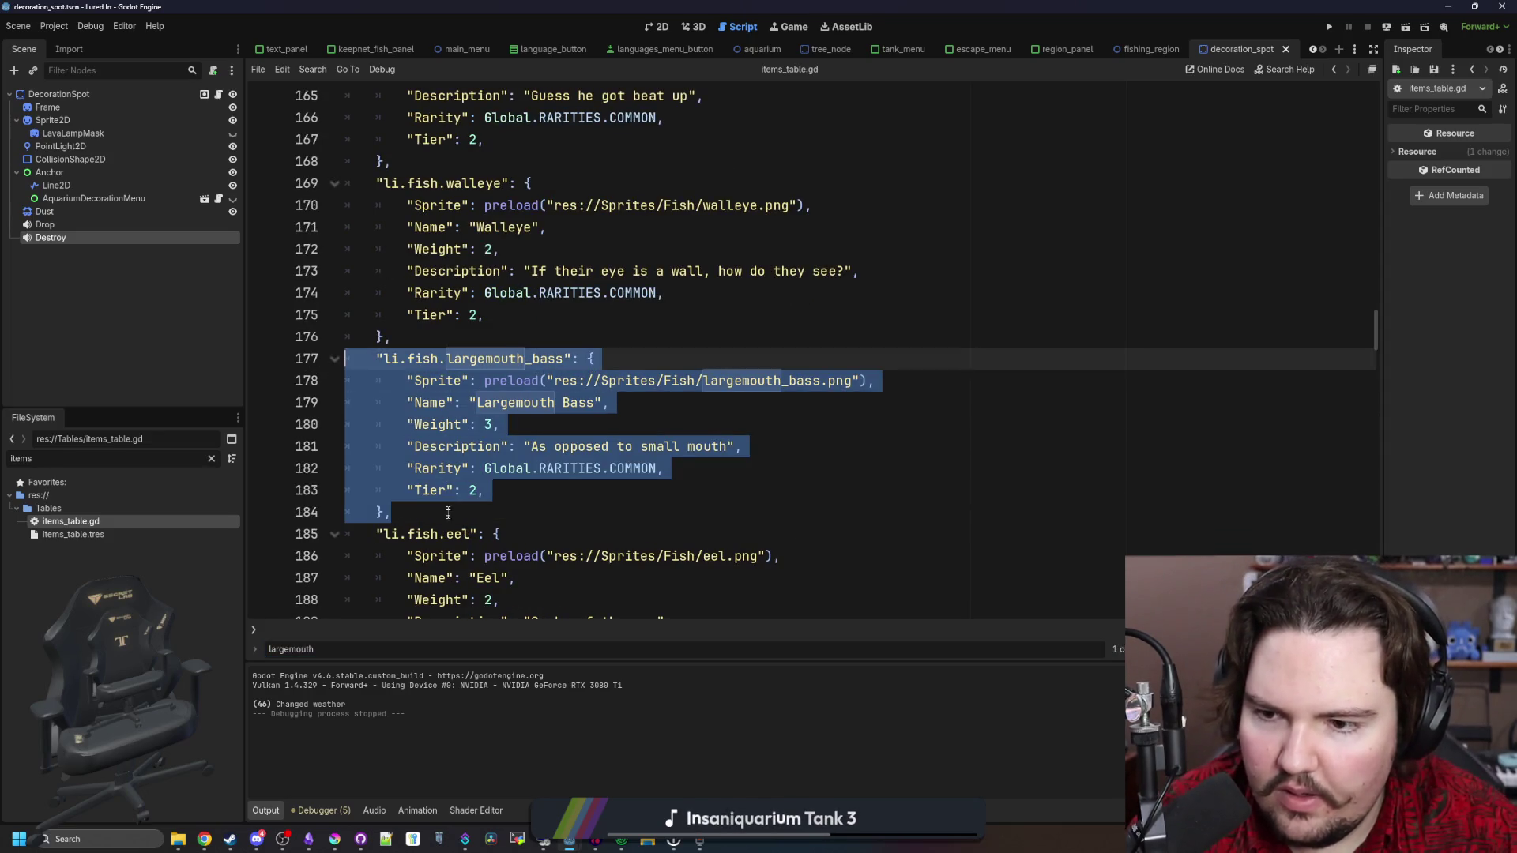
{"action": "key", "text": "ctrl+c"}
{"action": "left_click", "coordinate": [448, 513]}
{"action": "key", "text": "Return"}
{"action": "key", "text": "ctrl+v"}
Rename the duplicate's key and name to smallmouth bass, description to 'large mouth'
{"action": "left_click", "coordinate": [408, 458]}
{"action": "key", "text": "BackSpace"}
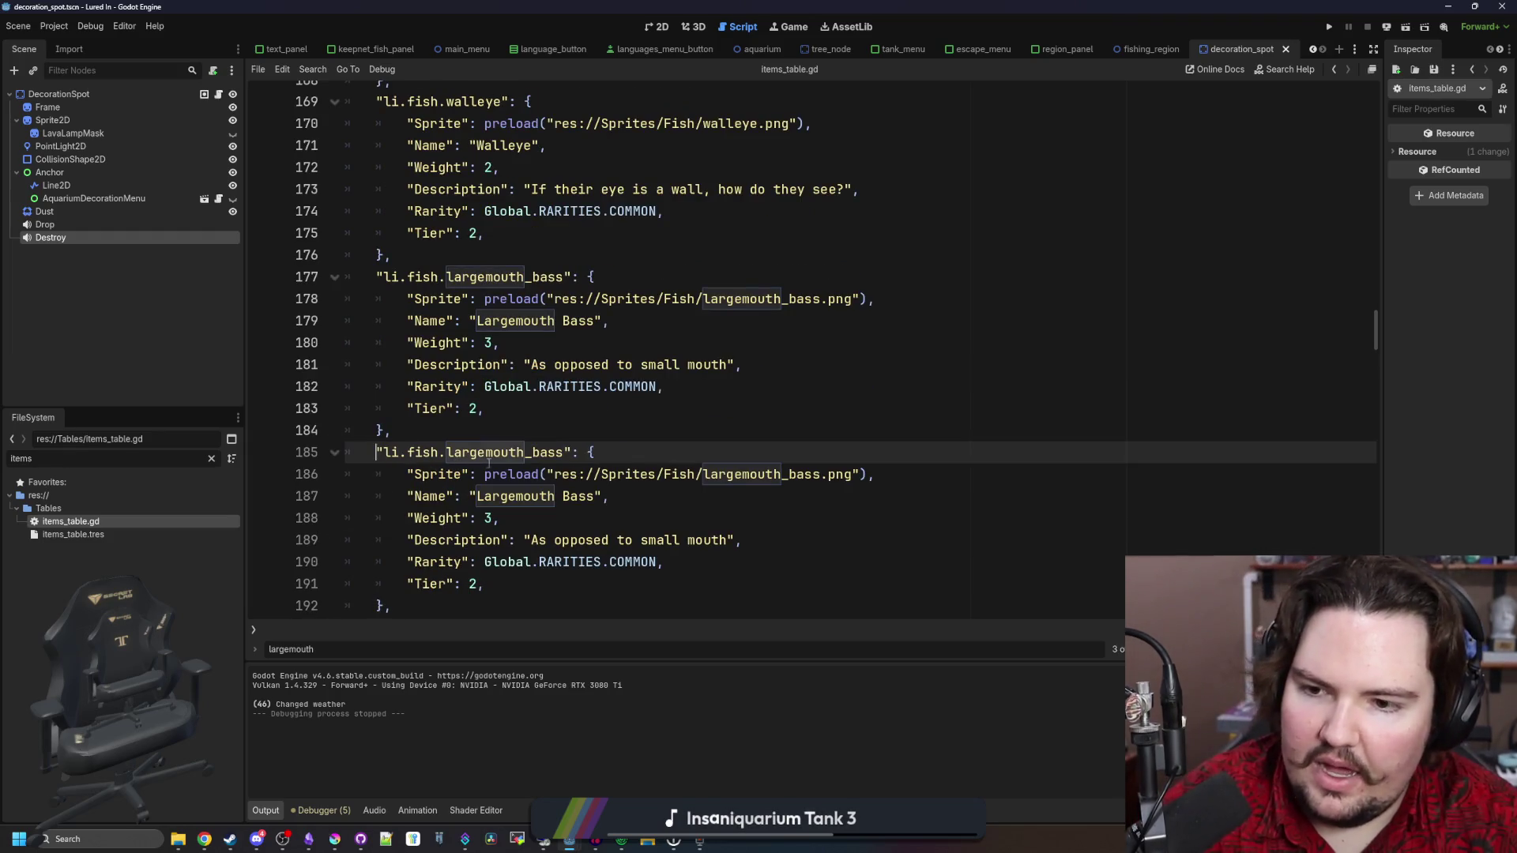
{"action": "double_click", "coordinate": [487, 451]}
{"action": "type", "text": "smallm"}
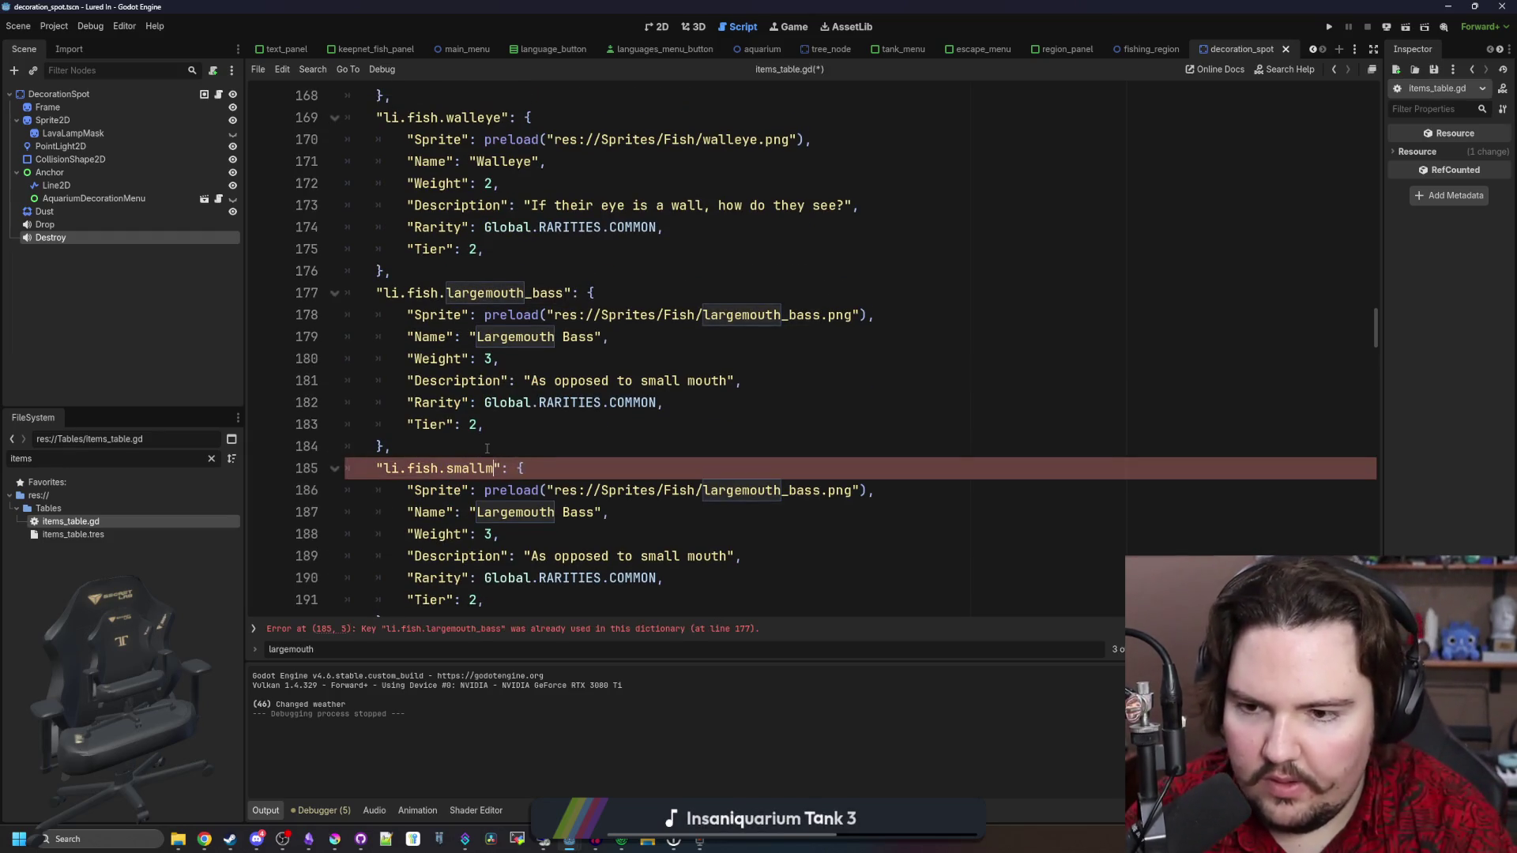
{"action": "scroll", "coordinate": [488, 448], "scroll_direction": "down", "scroll_amount": 1}
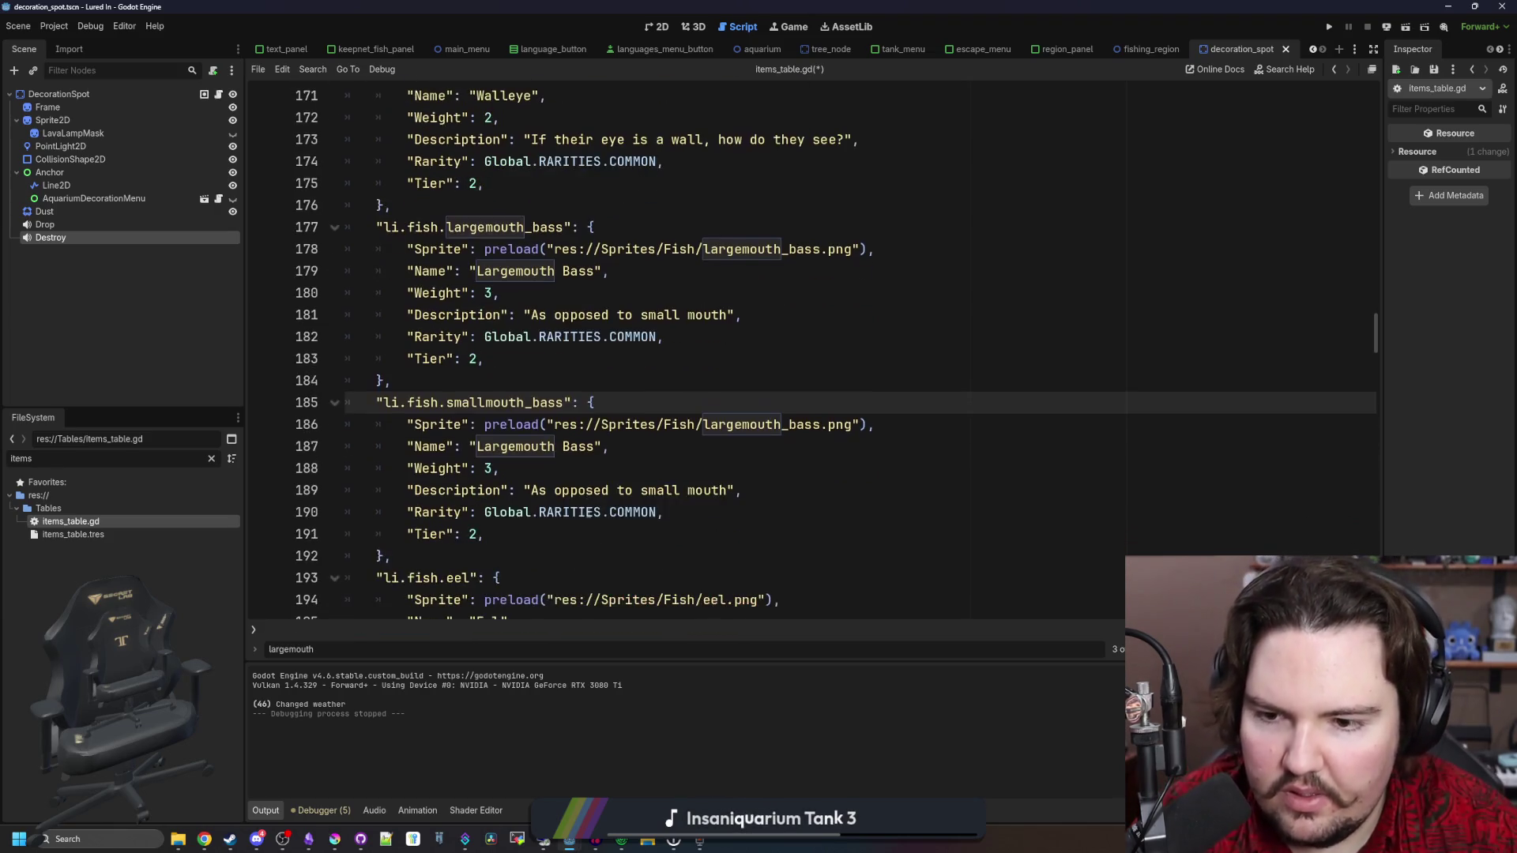
{"action": "double_click", "coordinate": [557, 448]}
{"action": "type", "text": "Small"}
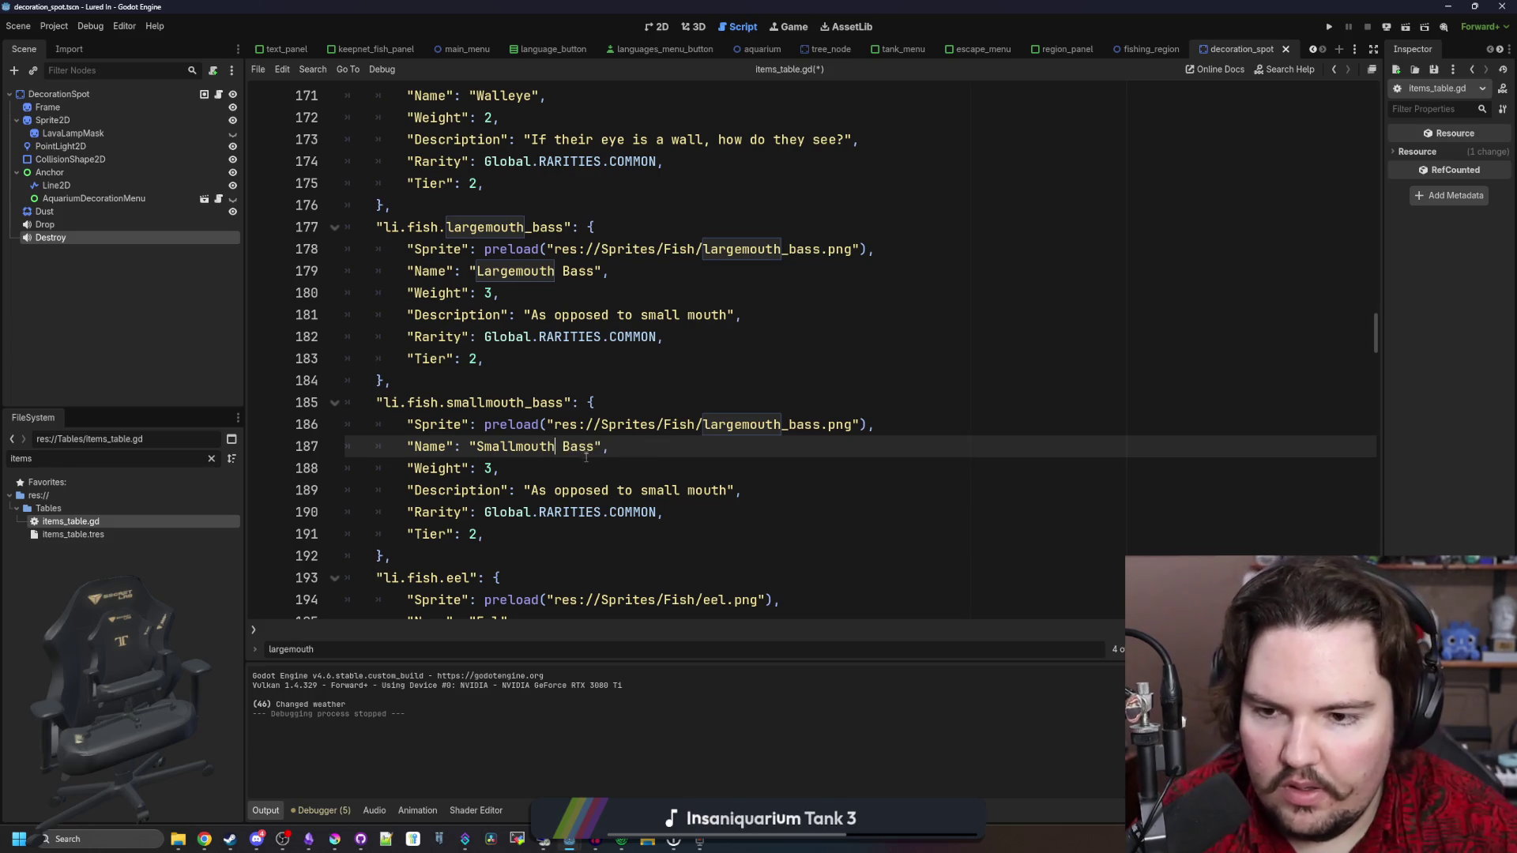
{"action": "double_click", "coordinate": [674, 486]}
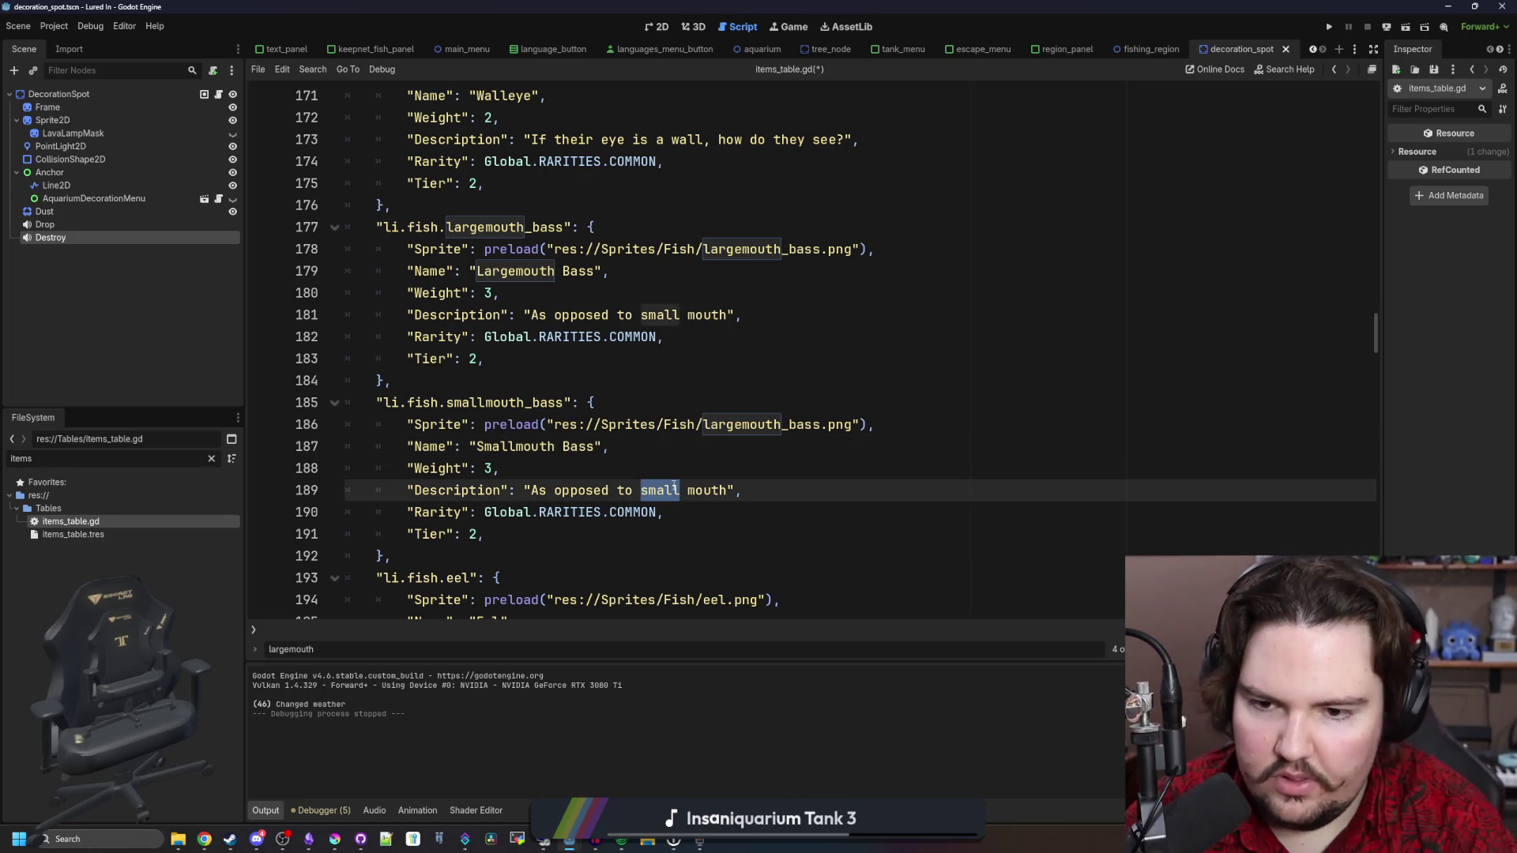
{"action": "type", "text": "LAR"}
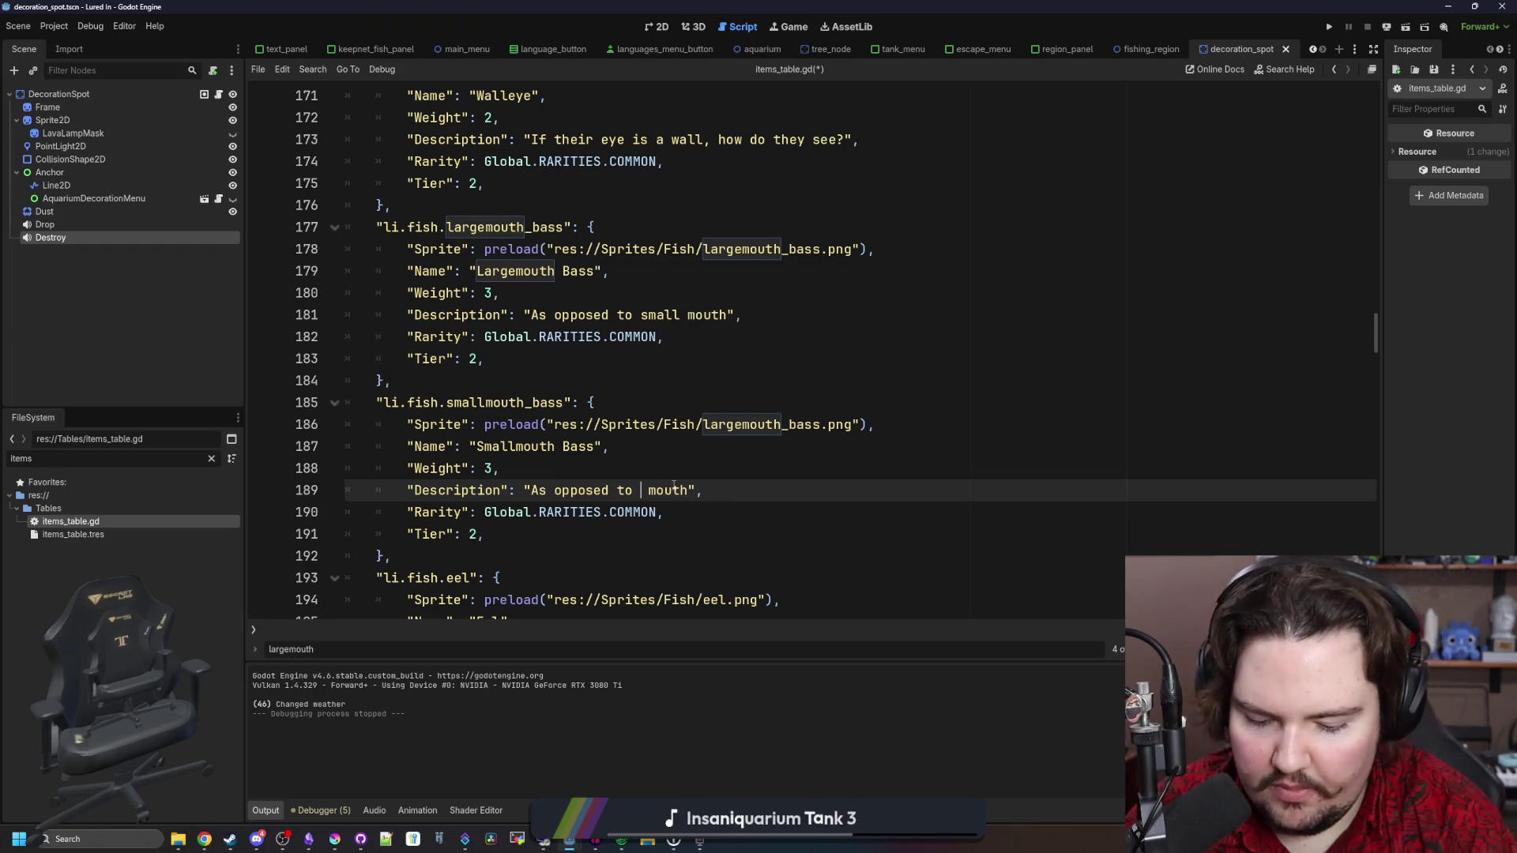
Set the duplicate's rarity to RARE and its sprite to smallmouth_bass.png
{"action": "double_click", "coordinate": [632, 512]}
{"action": "type", "text": "RARE"}
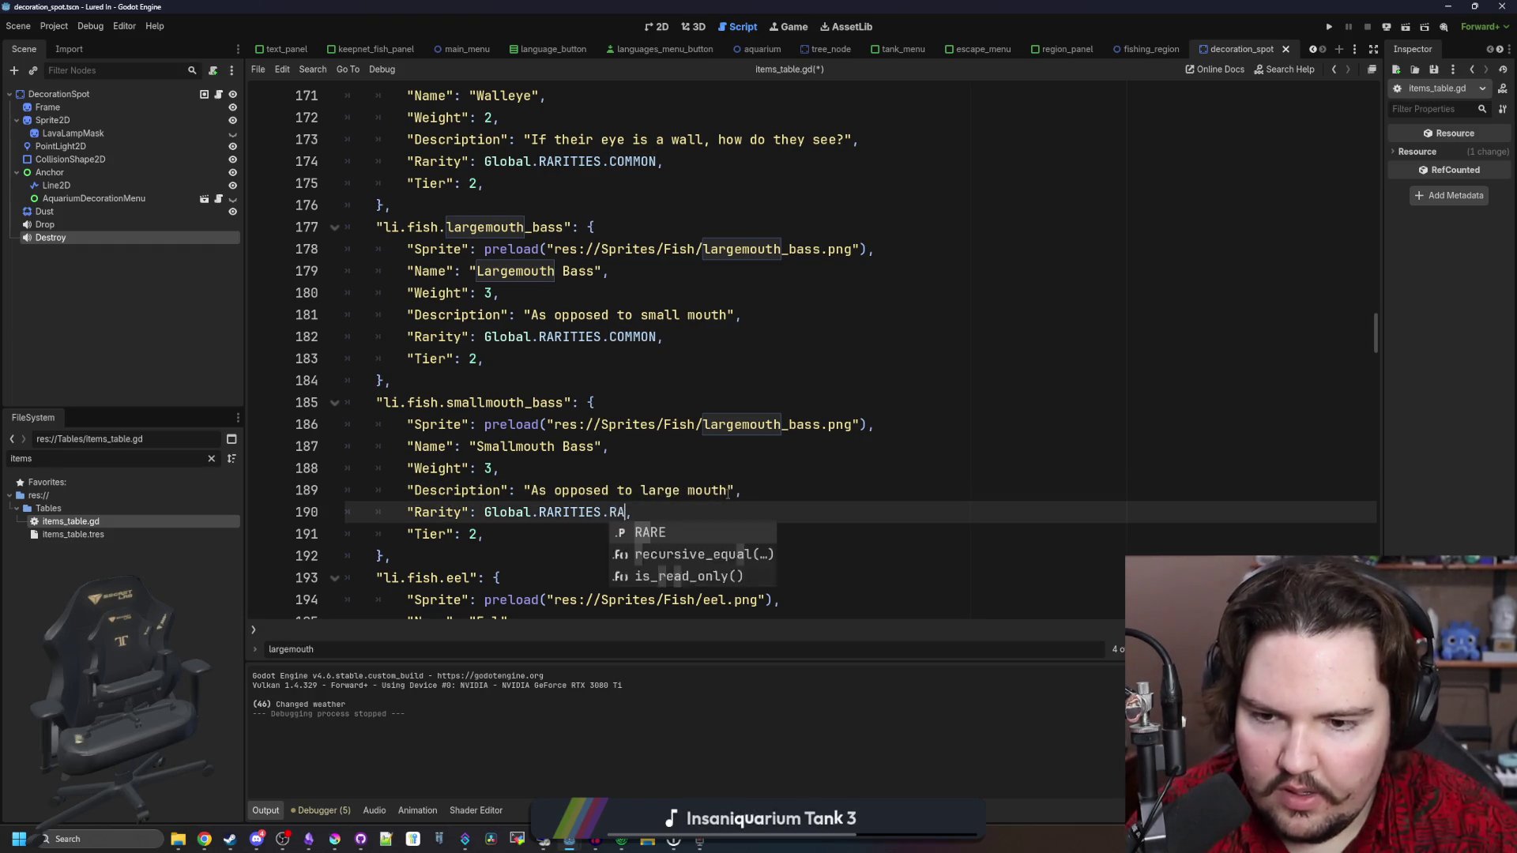
{"action": "key", "text": "Up"}
{"action": "key", "text": "Up"}
{"action": "double_click", "coordinate": [784, 427]}
{"action": "type", "text": "small"}
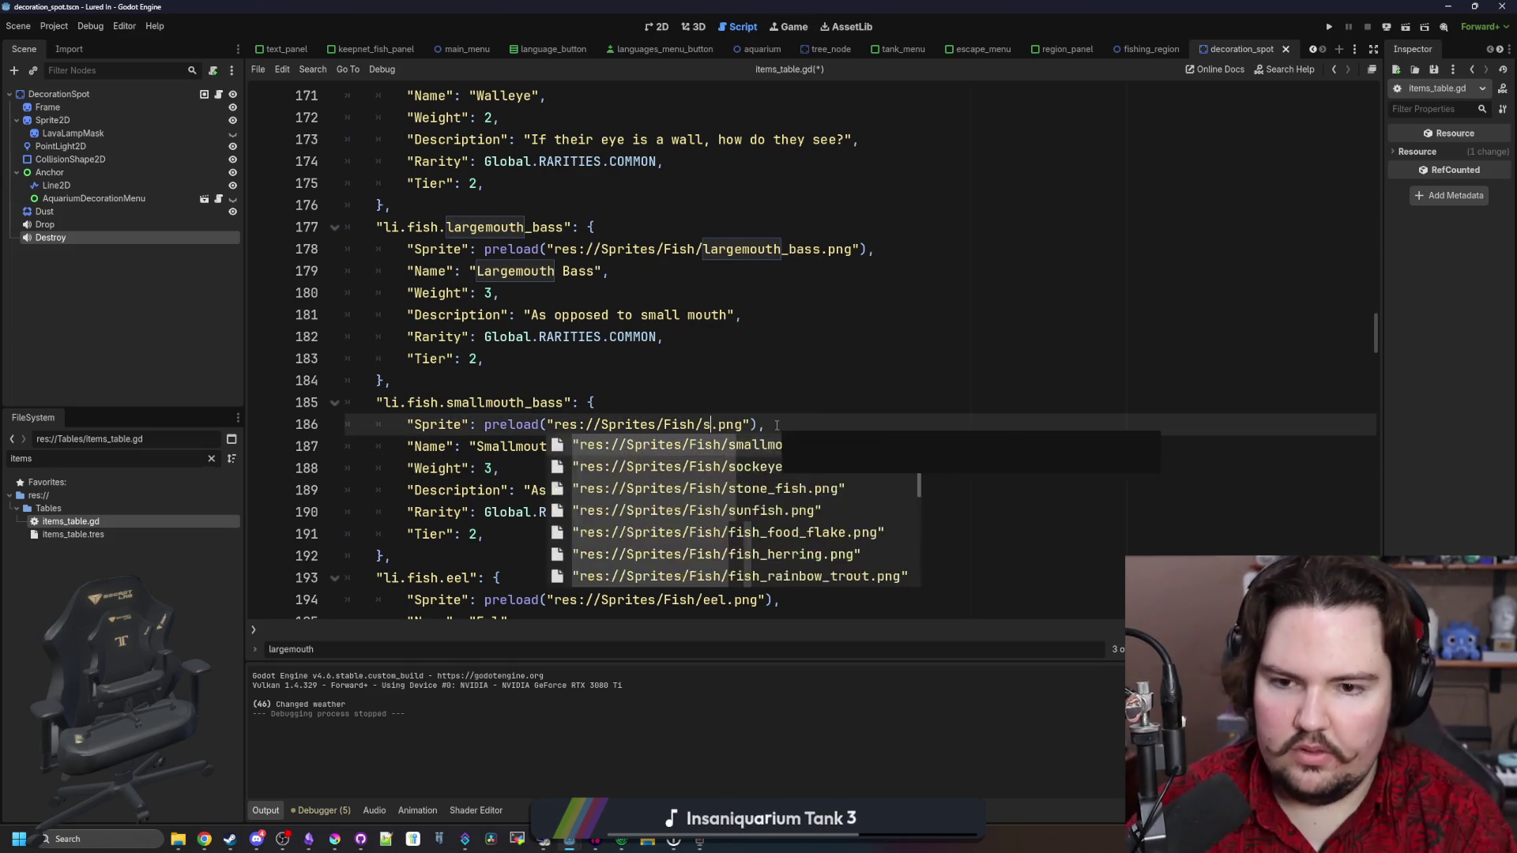
{"action": "key", "text": "Return"}
{"action": "left_click", "coordinate": [805, 402]}
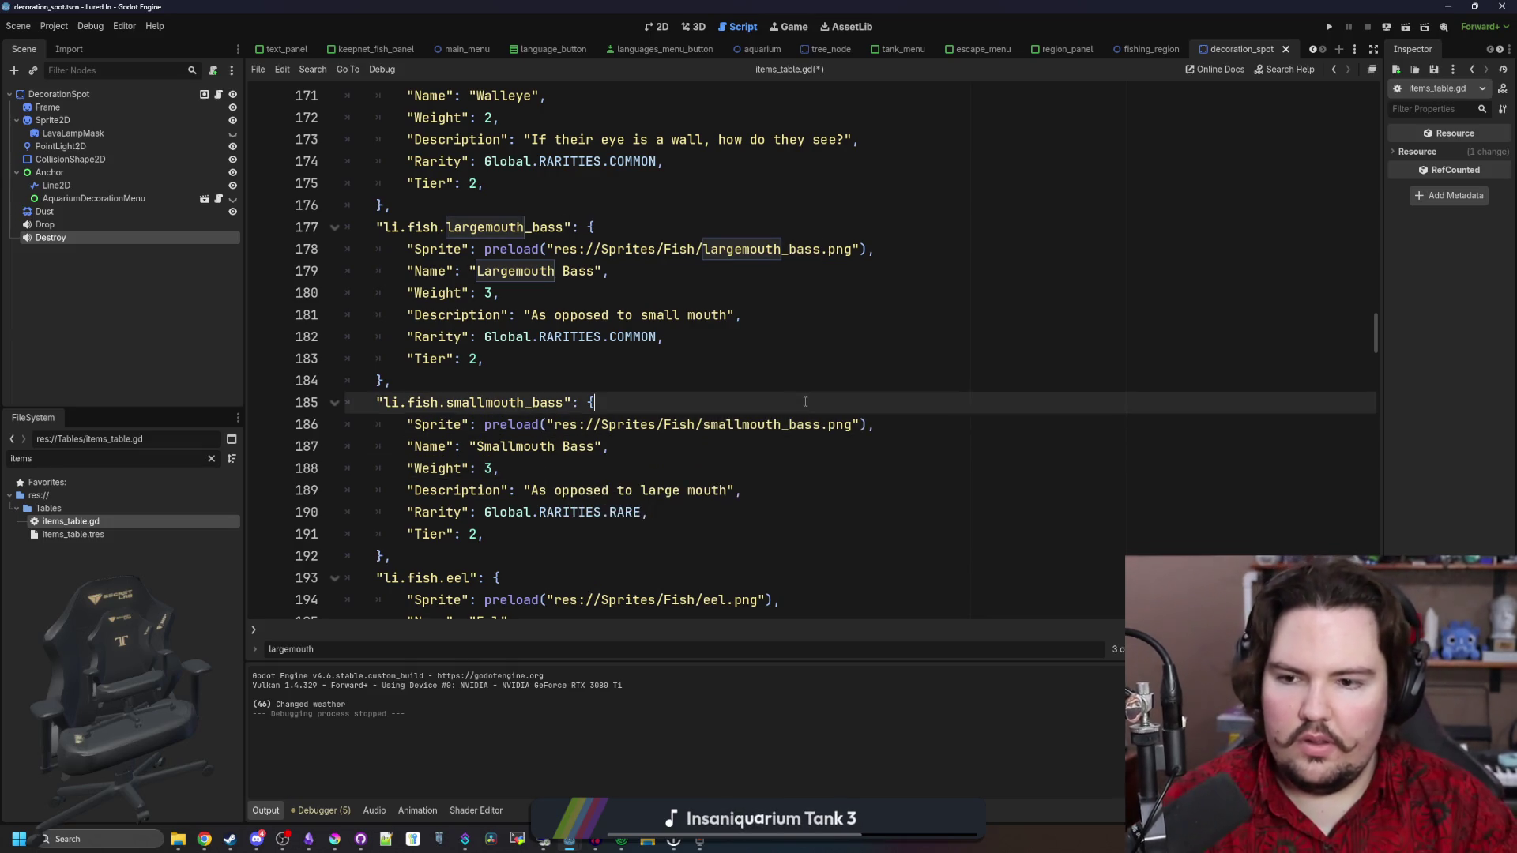
Change the weight to 2, save items_table.gd, and select the smallmouth_bass entry
{"action": "left_click", "coordinate": [490, 468]}
{"action": "type", "text": "2"}
{"action": "left_click", "coordinate": [551, 470]}
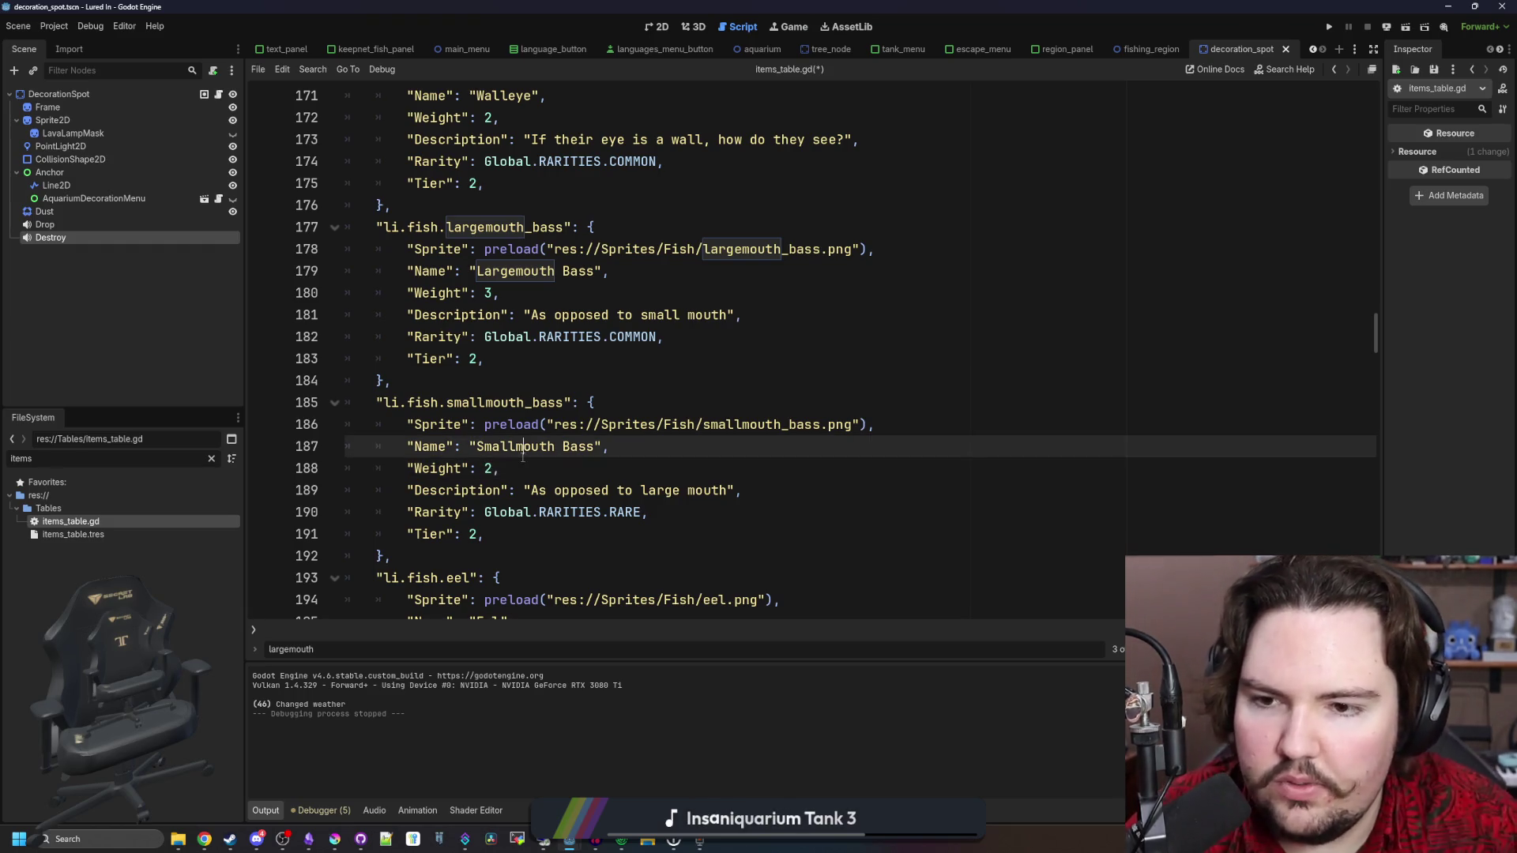
{"action": "key", "text": "ctrl+s"}
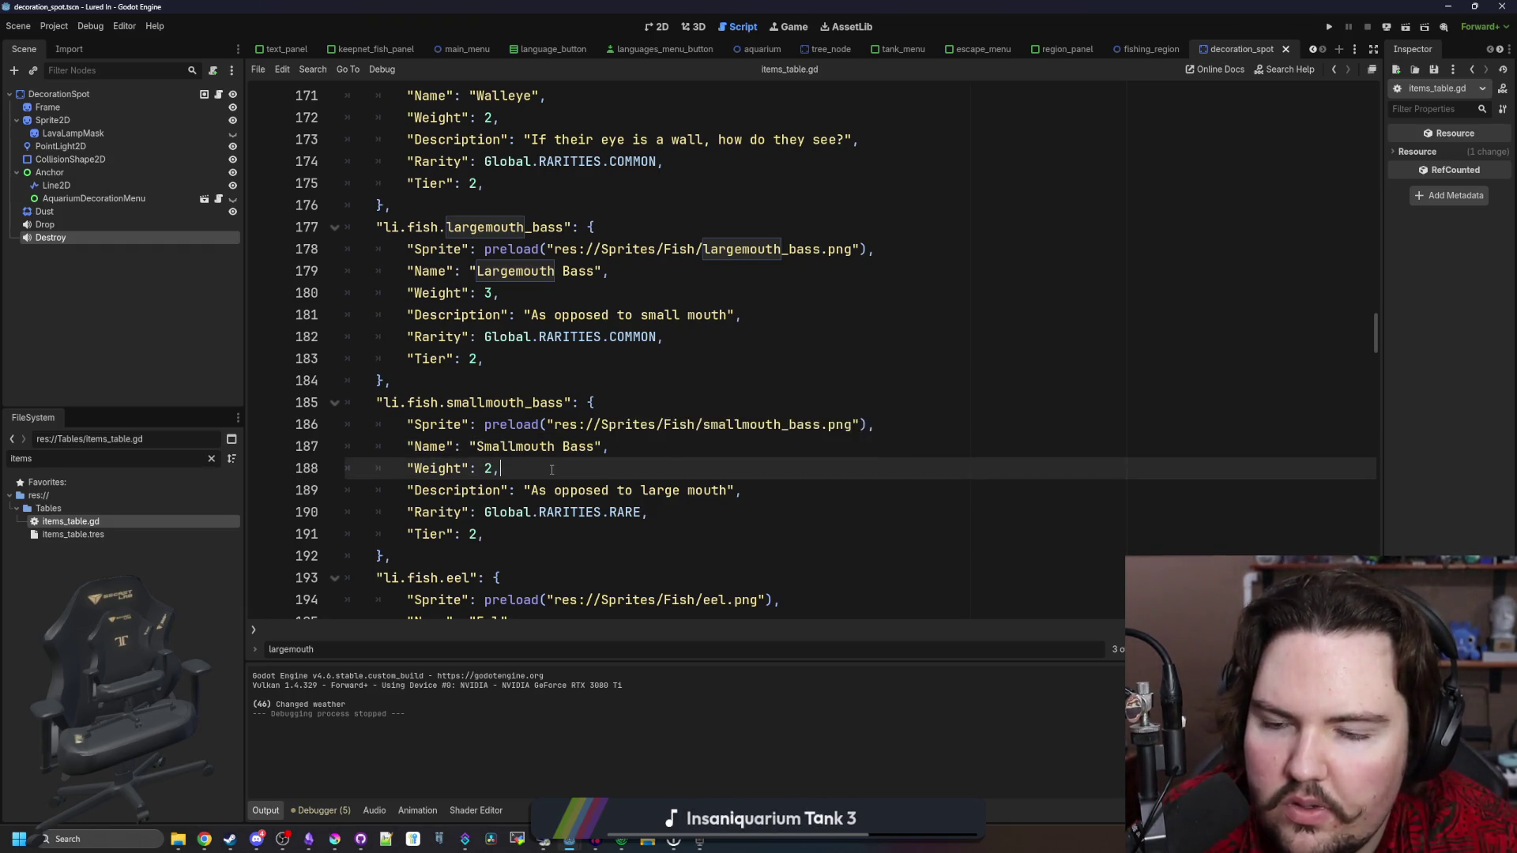
{"action": "scroll", "coordinate": [551, 469], "scroll_direction": "up", "scroll_amount": 7}
{"action": "scroll", "coordinate": [551, 470], "scroll_direction": "down", "scroll_amount": 8}
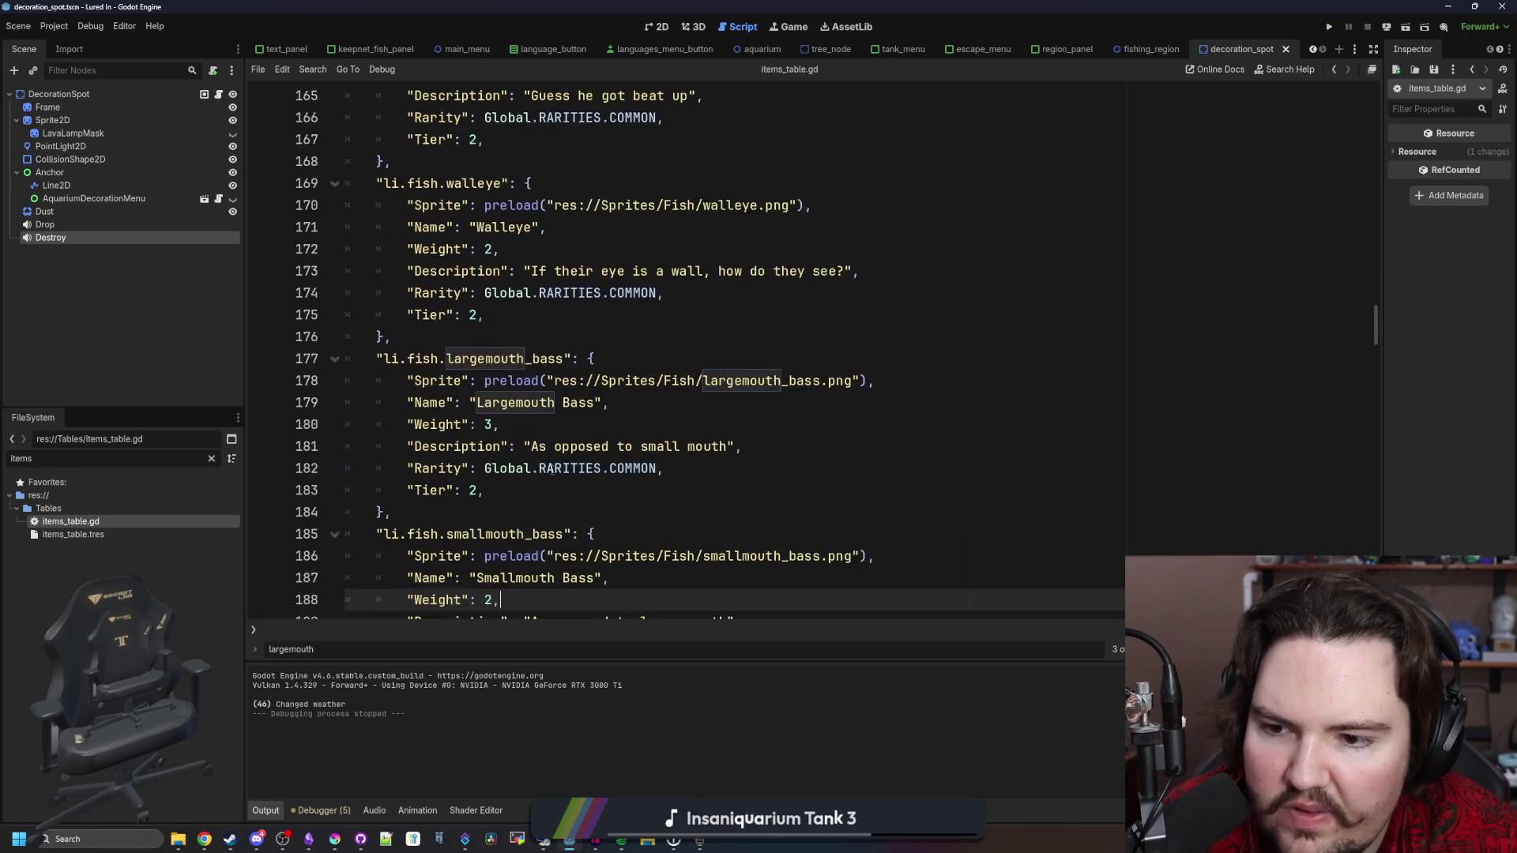
{"action": "mouse_move", "coordinate": [496, 475]}
{"action": "left_mouse_down"}
{"action": "mouse_move", "coordinate": [395, 381]}
{"action": "mouse_move", "coordinate": [268, 332]}
{"action": "left_mouse_up"}
{"action": "key", "text": "ctrl+c"}
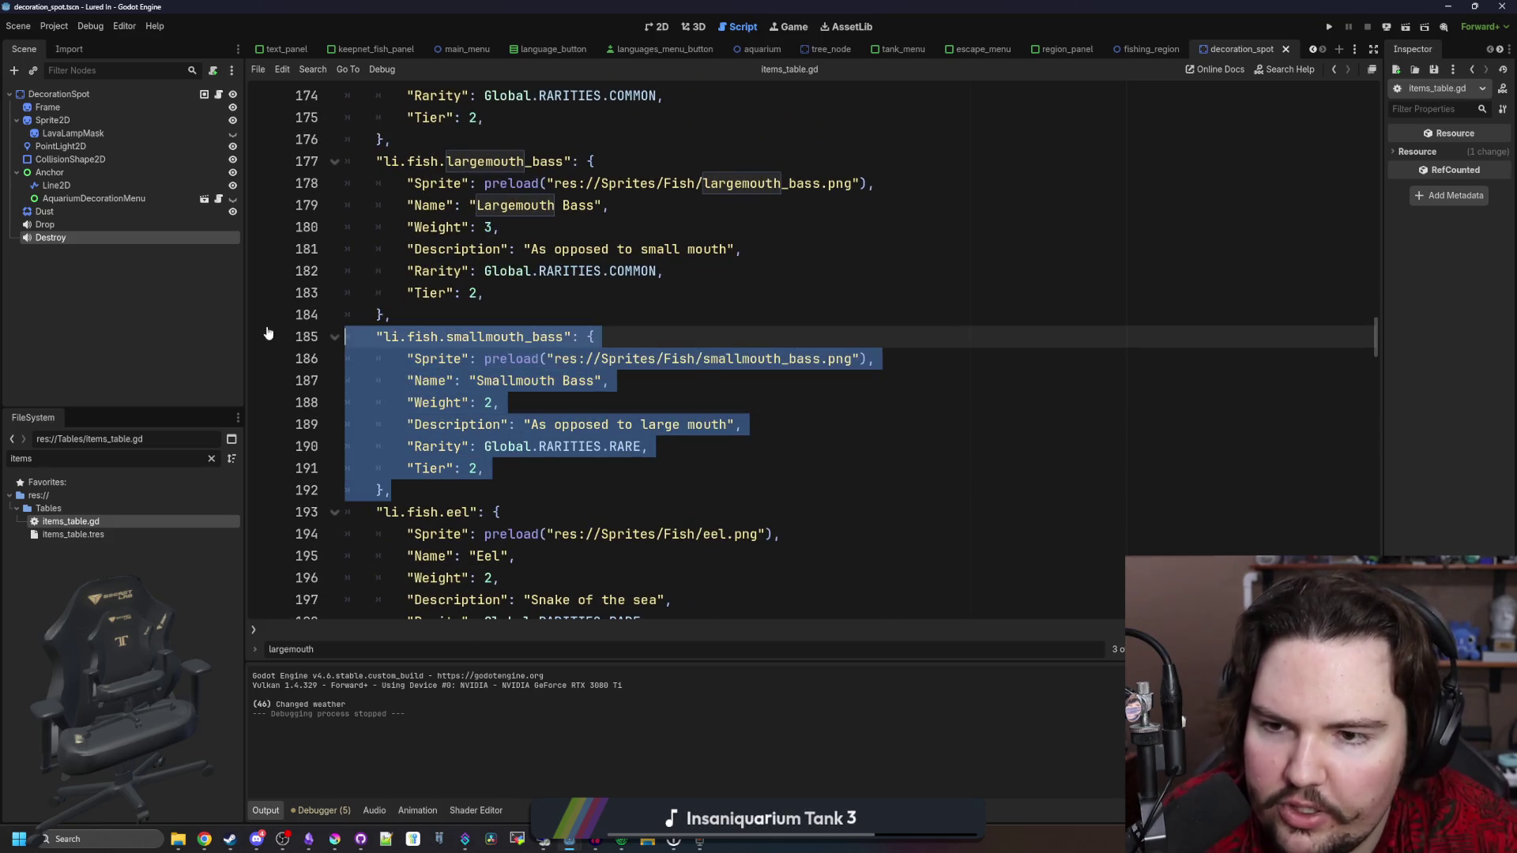
Move the smallmouth_bass entry to follow northern_pike and fix its indentation
{"action": "key", "text": "BackSpace"}
{"action": "key", "text": "BackSpace"}
{"action": "scroll", "coordinate": [505, 369], "scroll_direction": "up", "scroll_amount": 10}
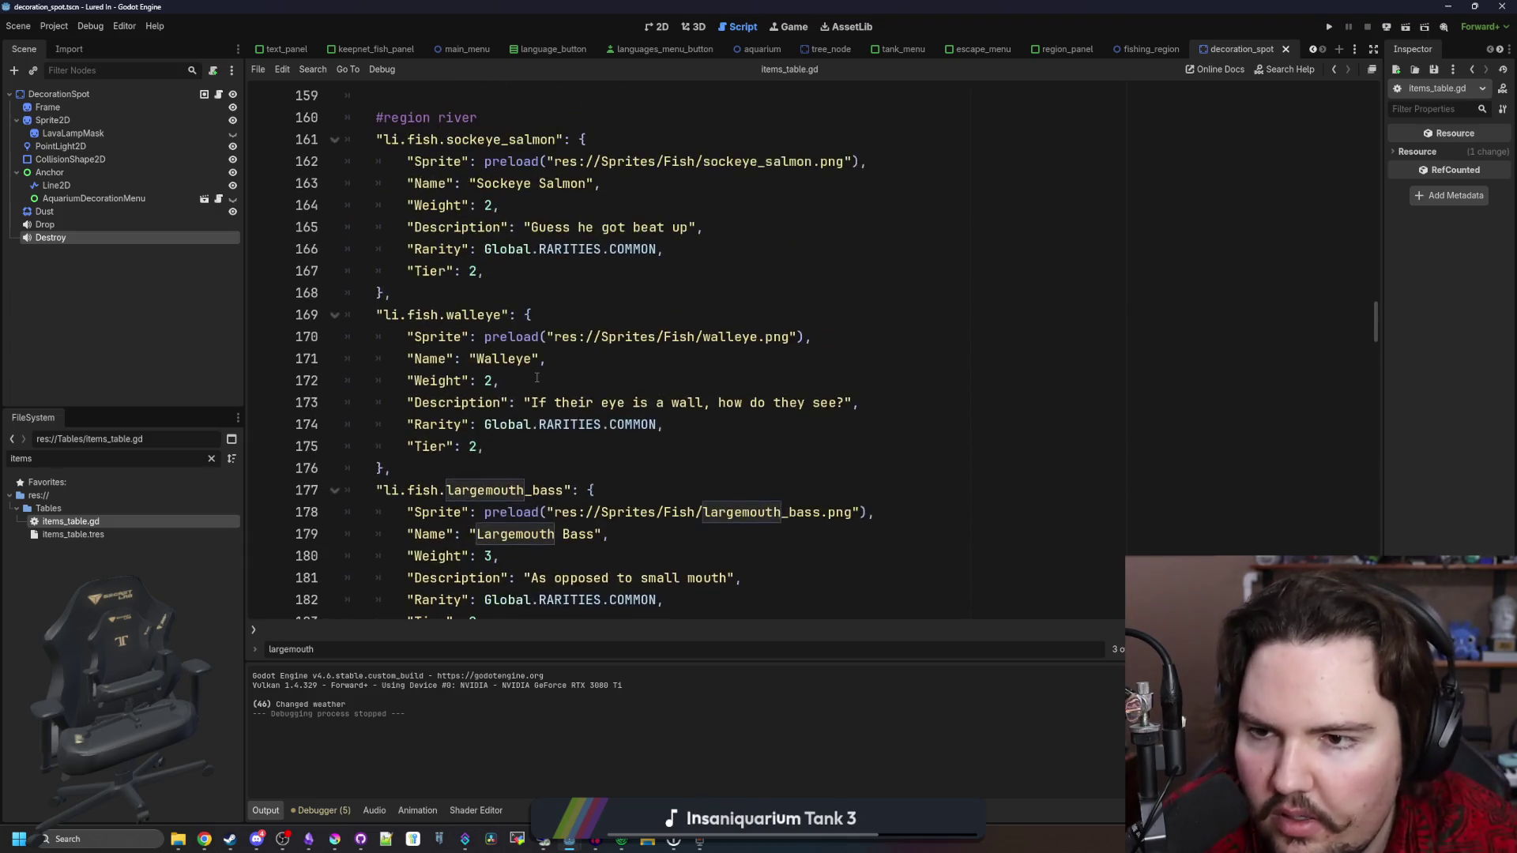
{"action": "scroll", "coordinate": [536, 378], "scroll_direction": "up", "scroll_amount": 3}
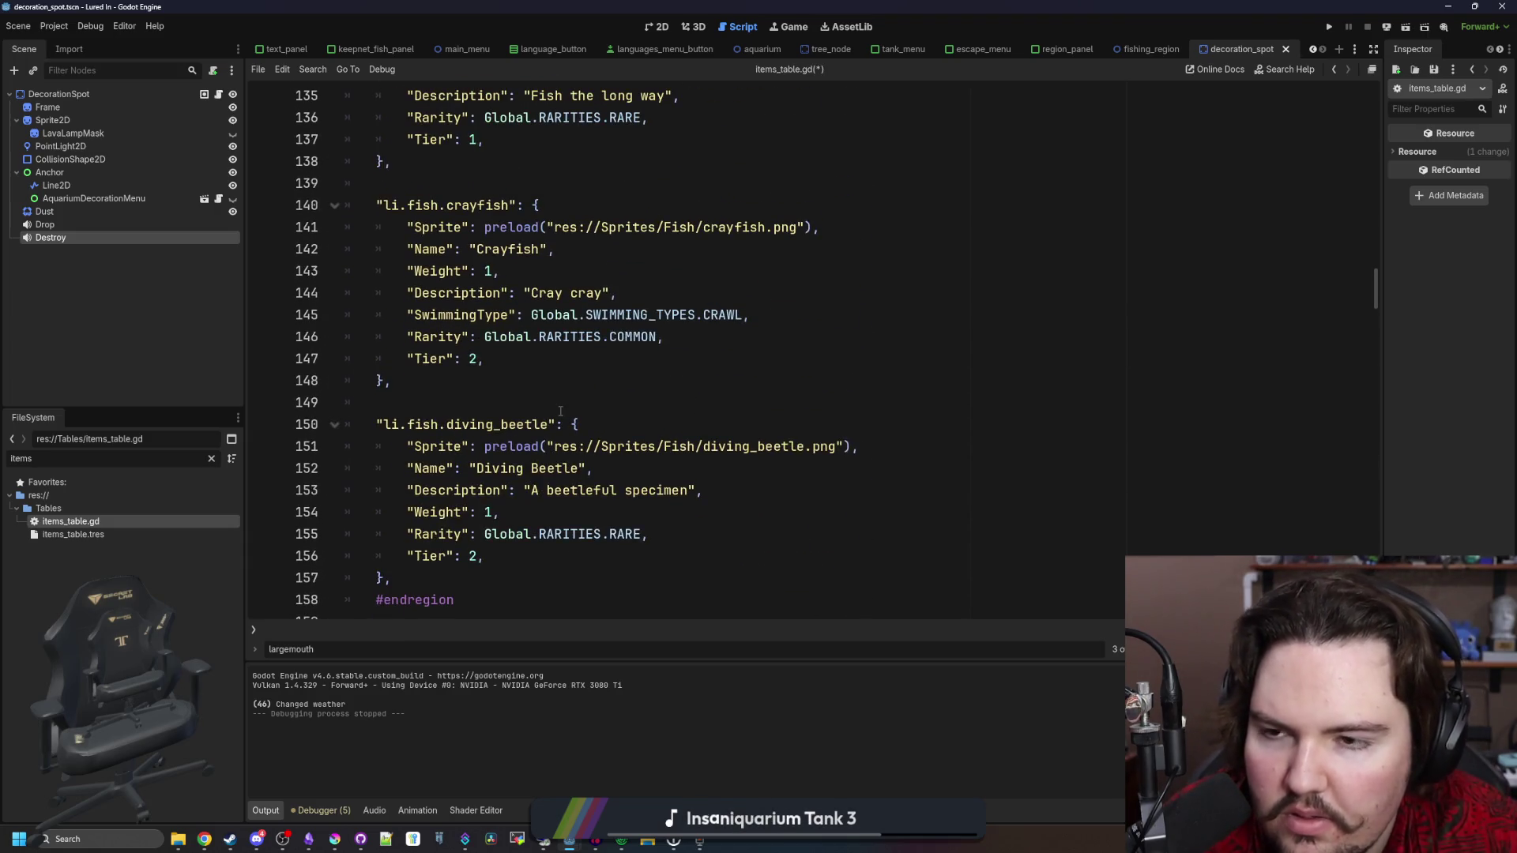
{"action": "scroll", "coordinate": [506, 391], "scroll_direction": "up", "scroll_amount": 3}
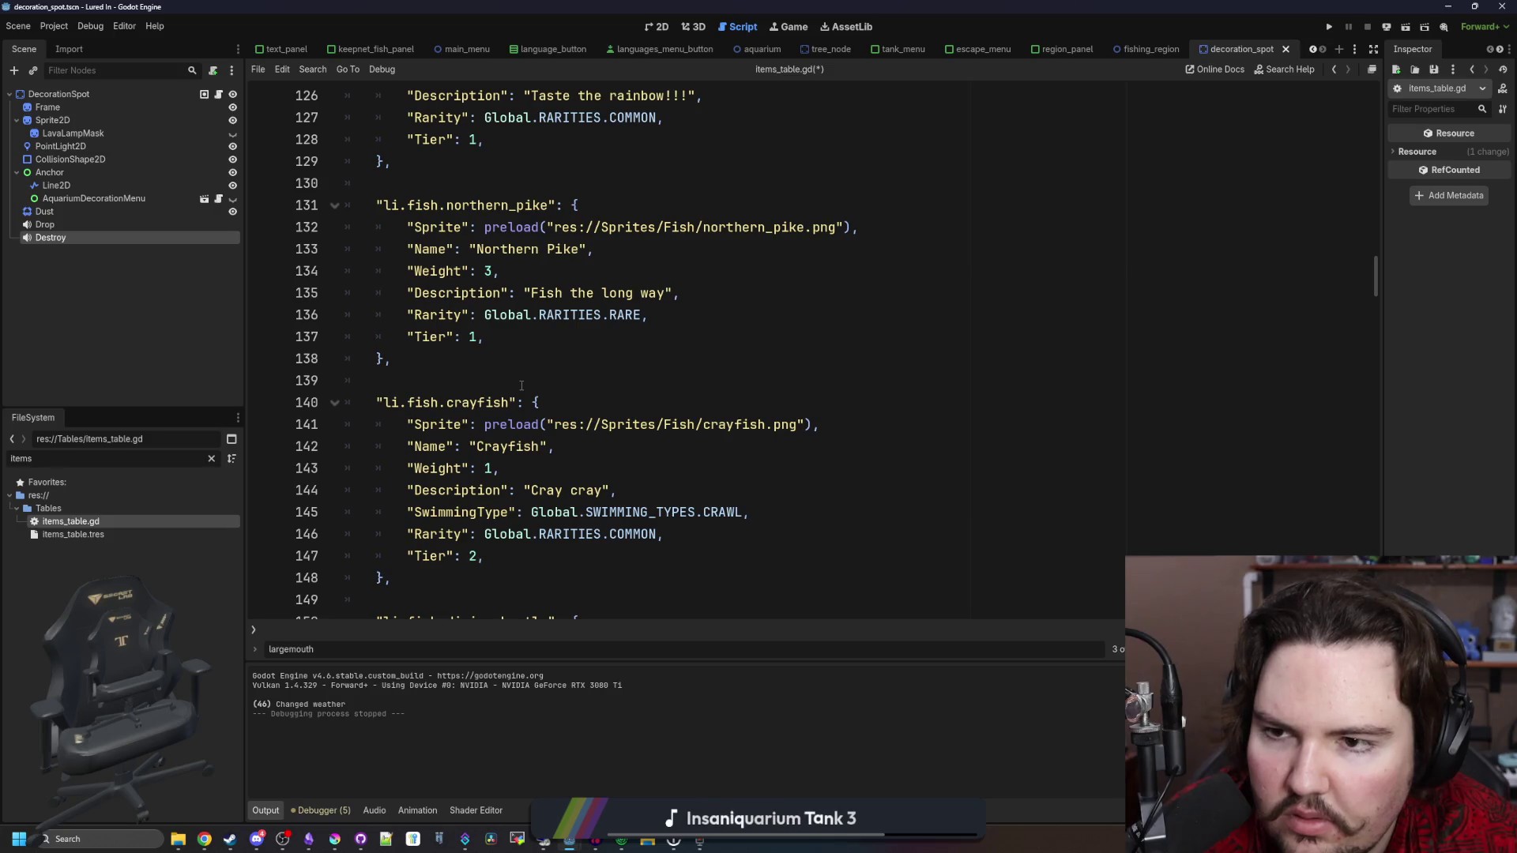
{"action": "left_click", "coordinate": [419, 356]}
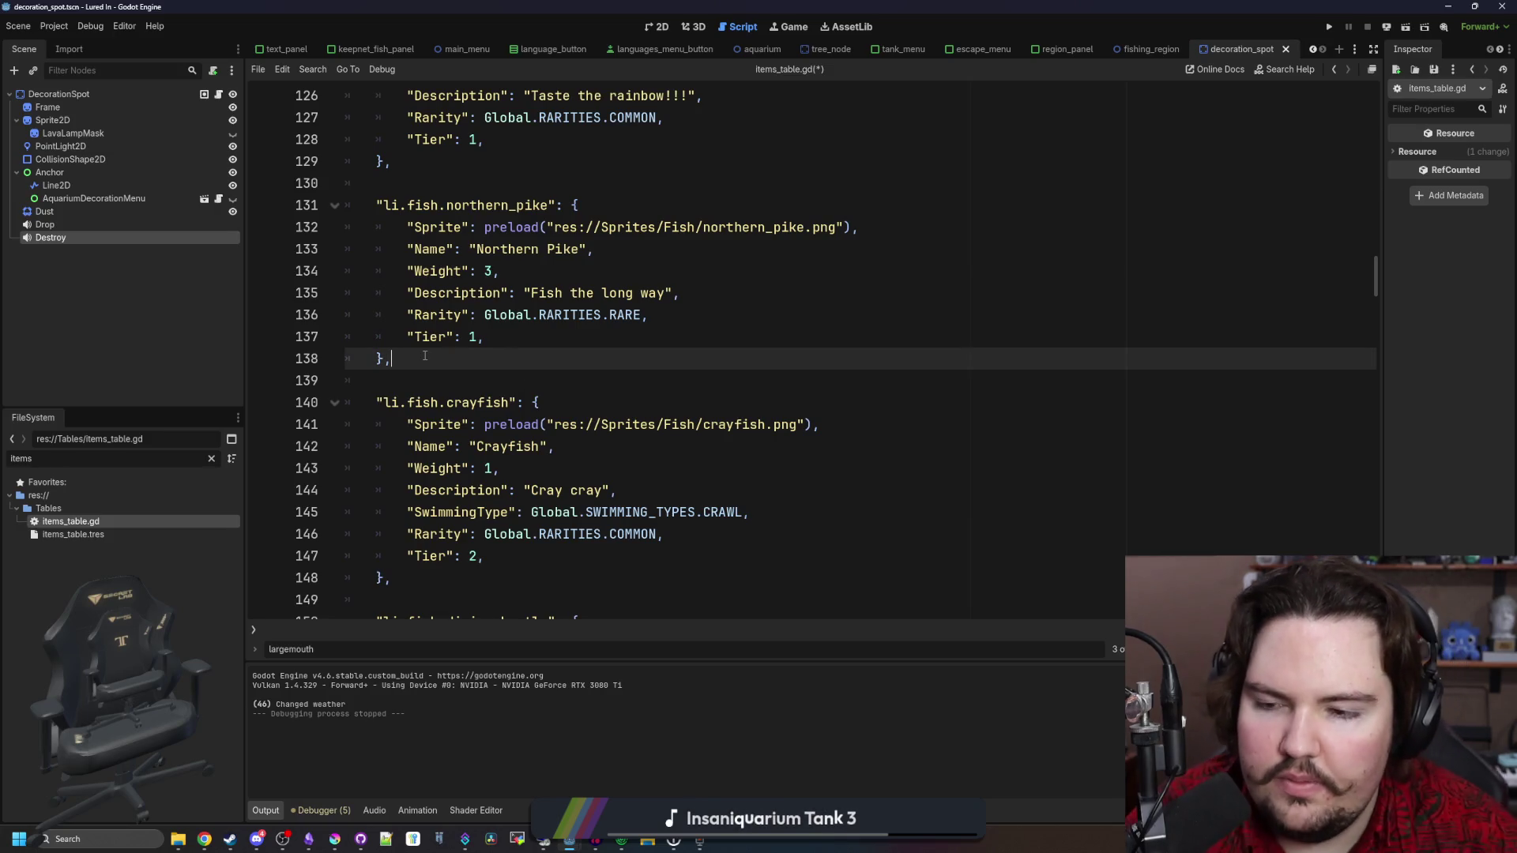
{"action": "key", "text": "ctrl+v"}
{"action": "left_click", "coordinate": [424, 402]}
{"action": "key", "text": "shift+Tab"}
{"action": "left_click", "coordinate": [450, 379]}
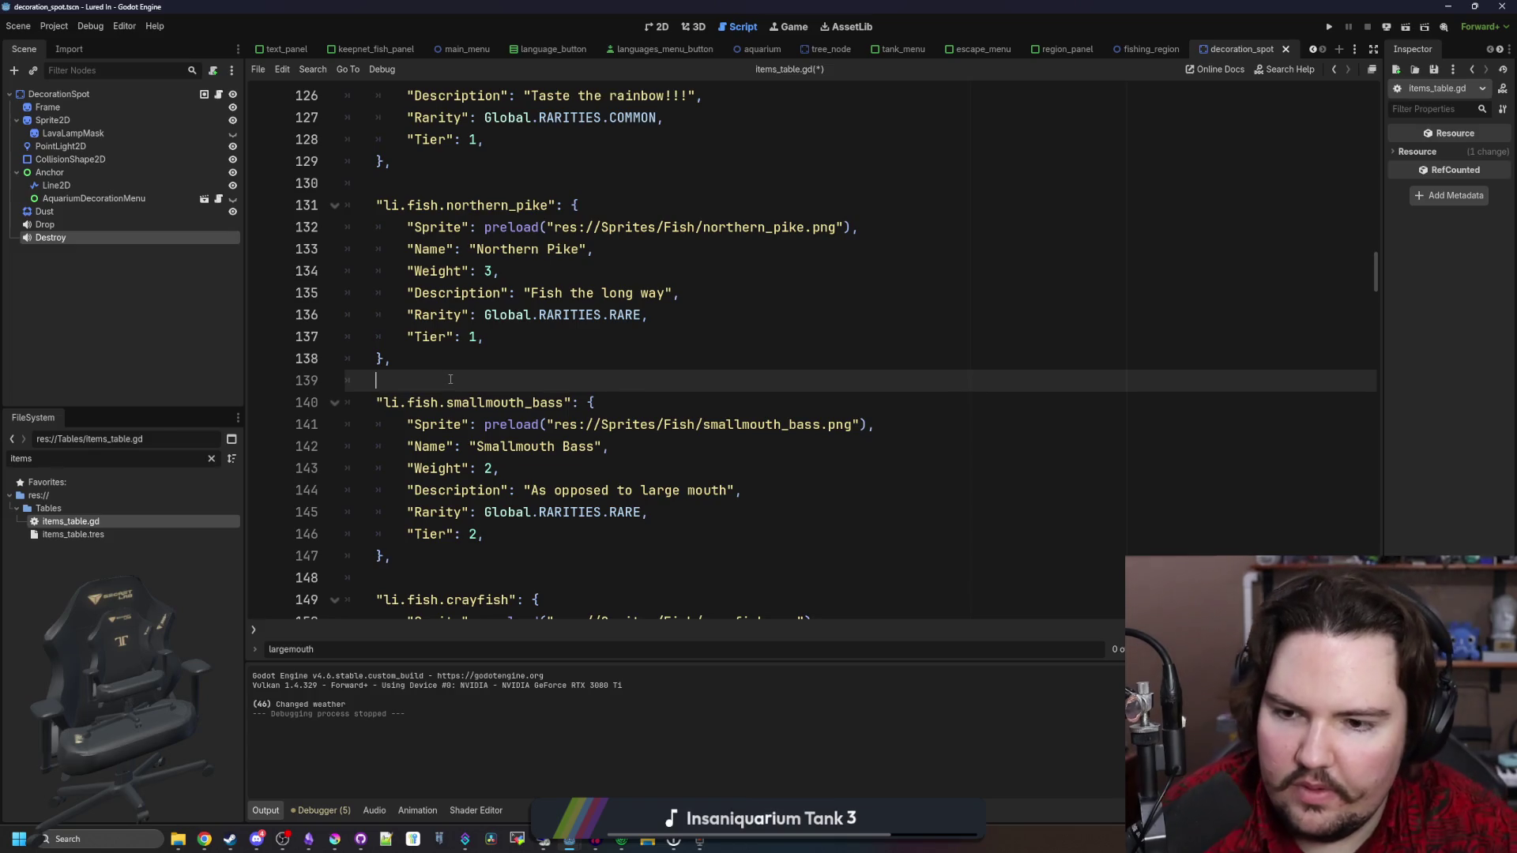
Change the entry's Tier to 1 and save items_table.gd
{"action": "left_click", "coordinate": [489, 544]}
{"action": "key", "text": "BackSpace"}
{"action": "type", "text": "1"}
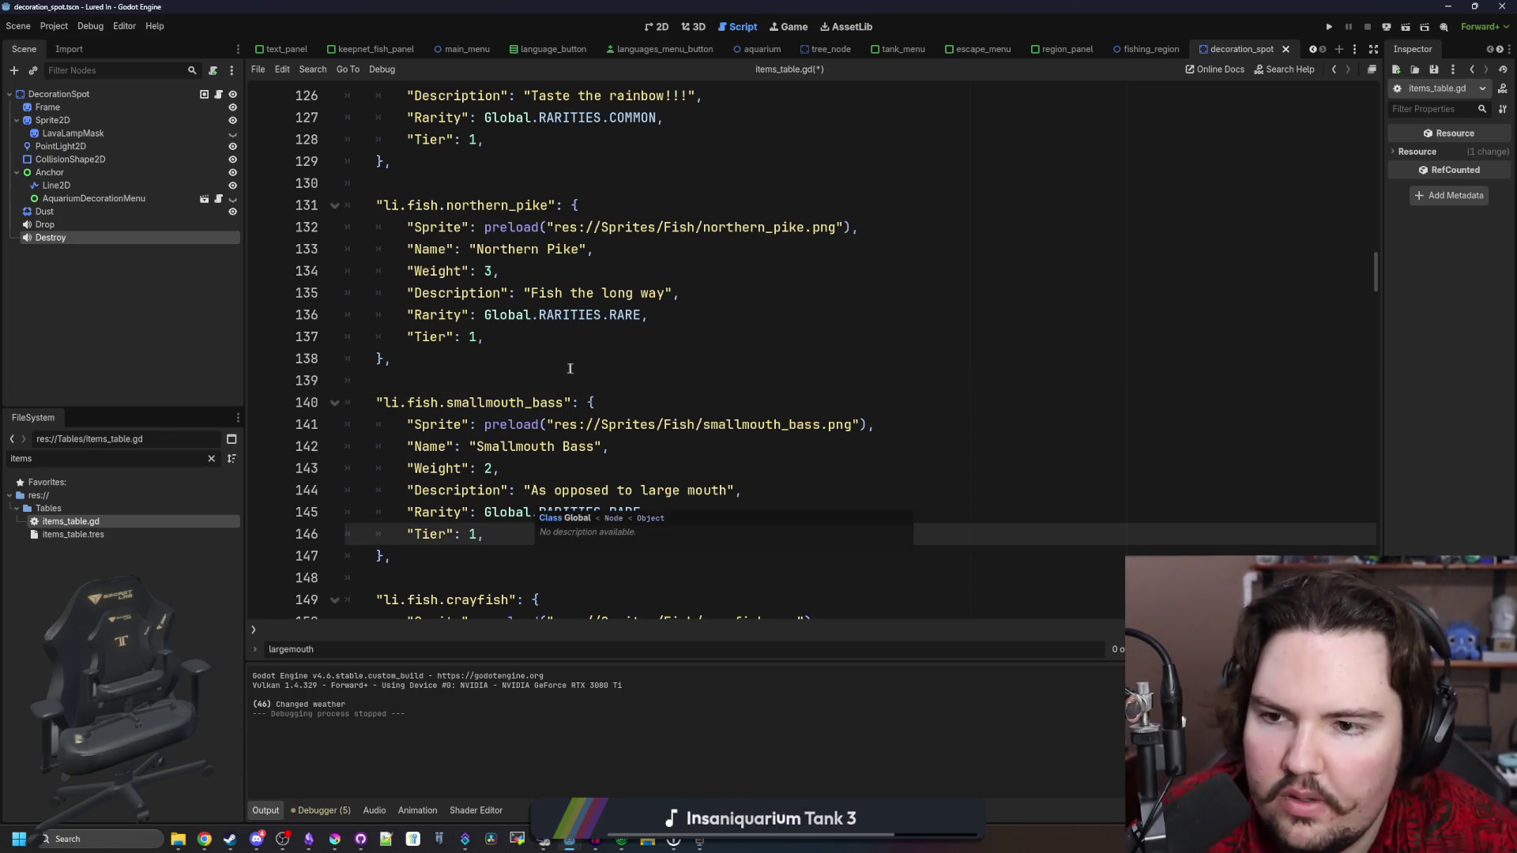
{"action": "left_click", "coordinate": [571, 368]}
{"action": "key", "text": "ctrl+s"}
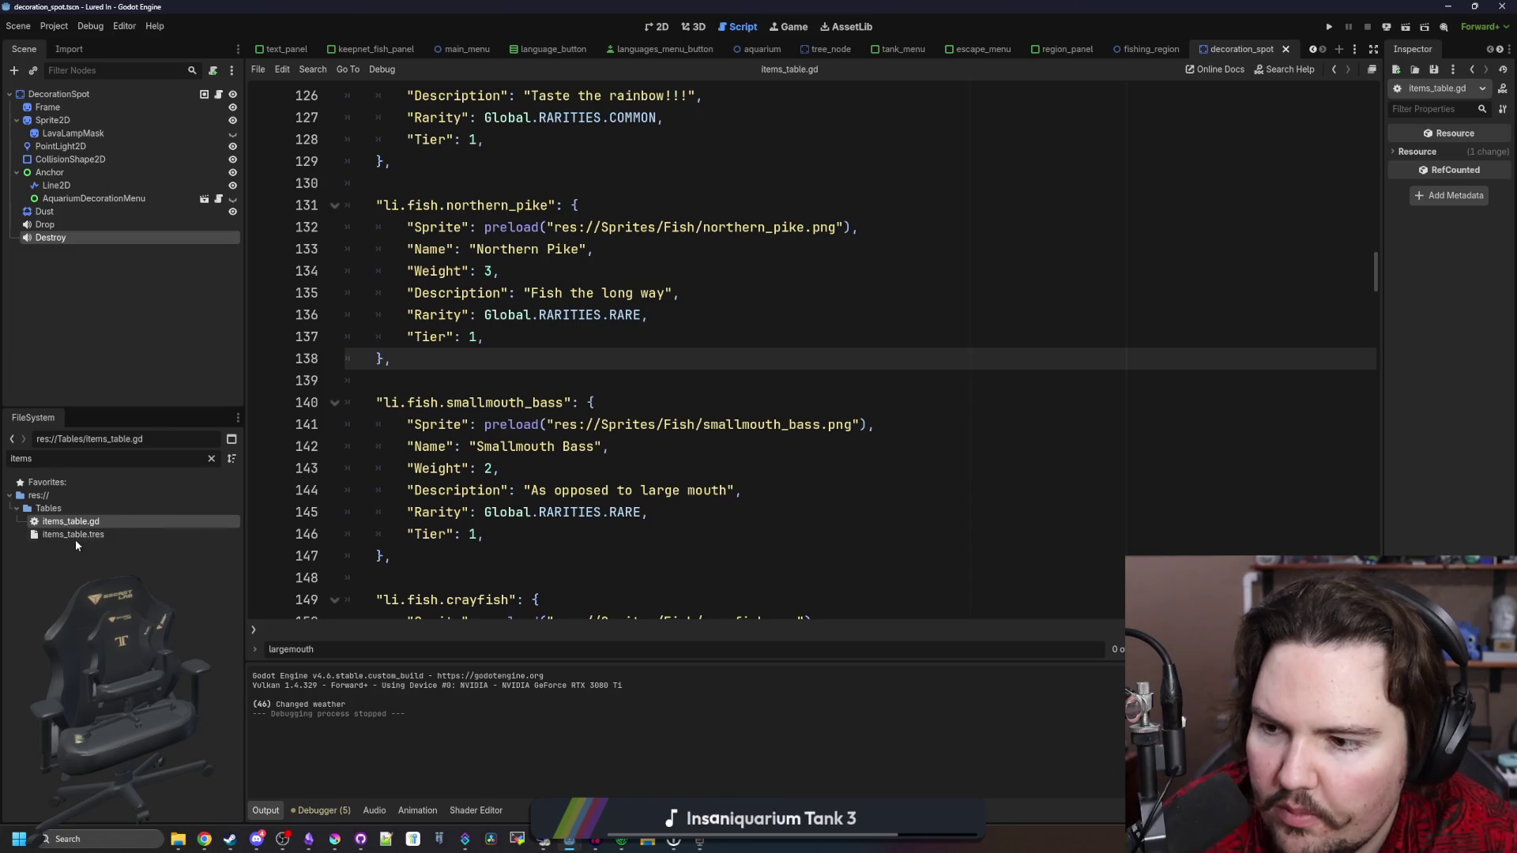
{"action": "left_click", "coordinate": [490, 384]}
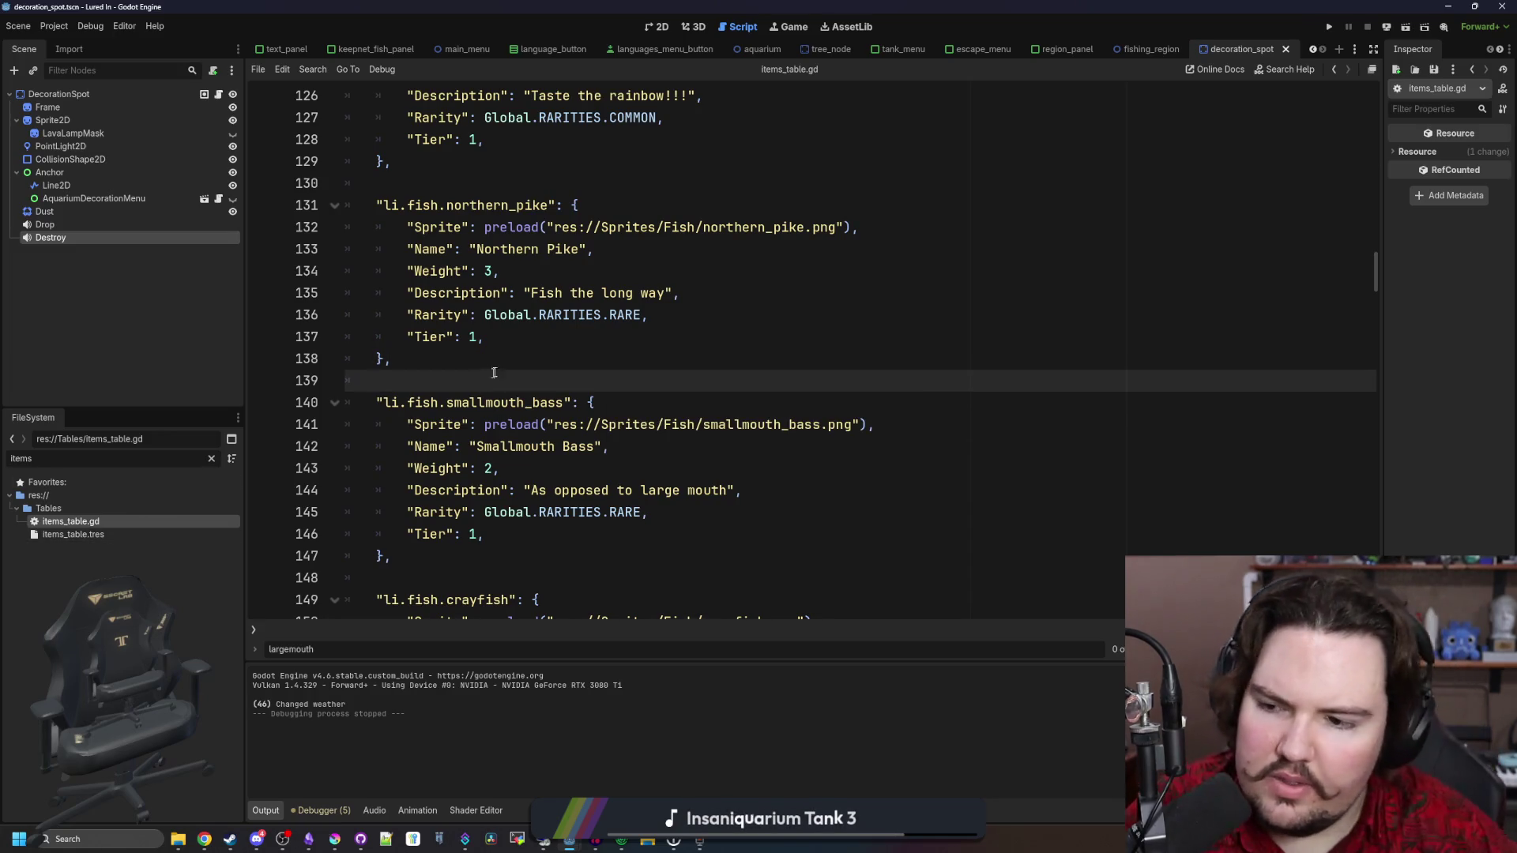
{"action": "left_click", "coordinate": [213, 459]}
Open regions_table.gd and look over the lake region's Fish and PotFish lists
{"action": "type", "text": "region"}
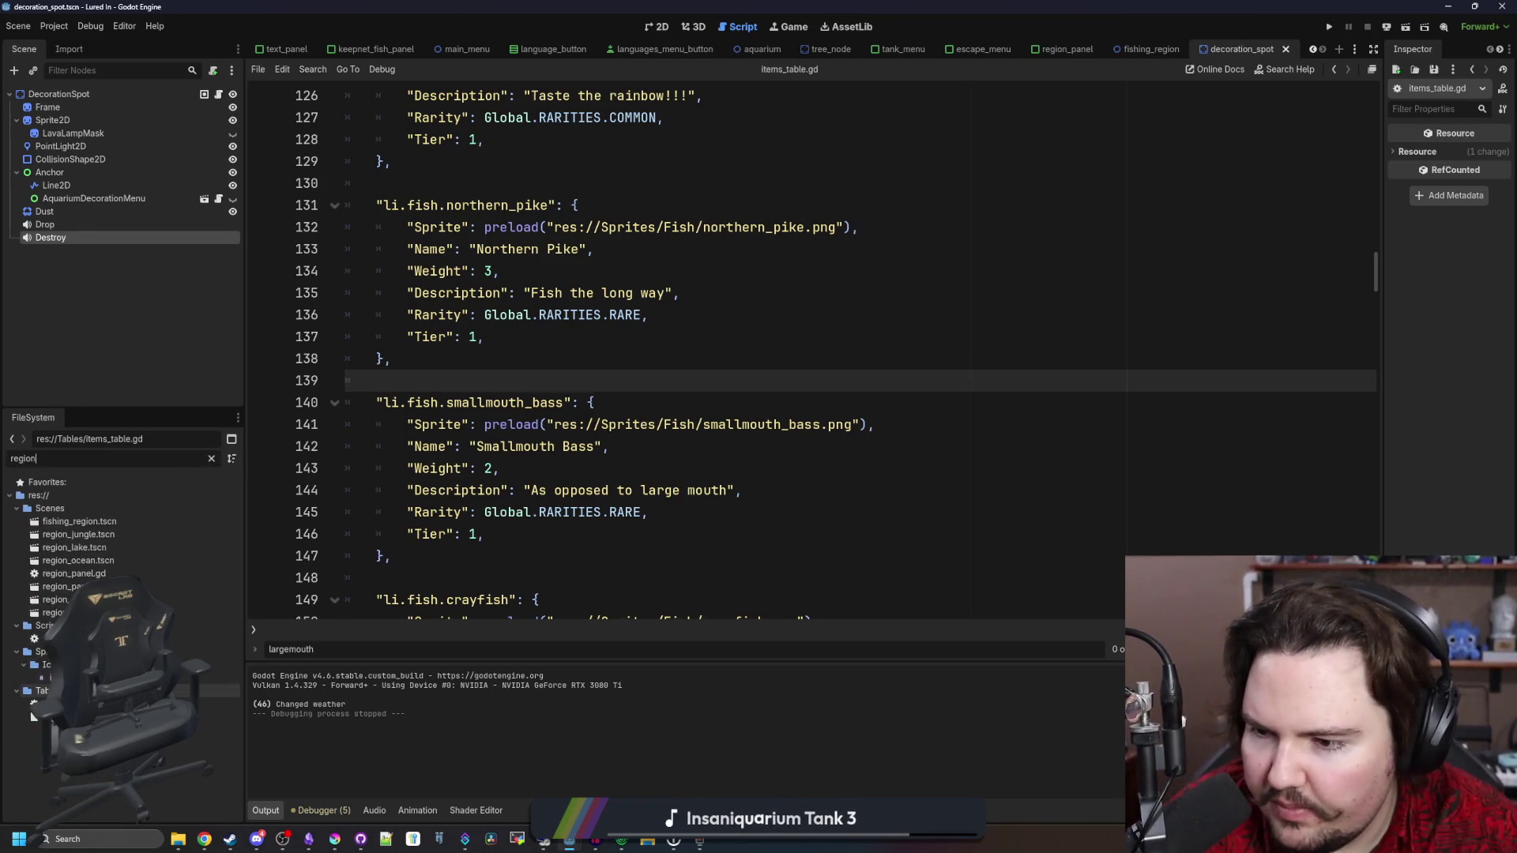
{"action": "double_click", "coordinate": [95, 703]}
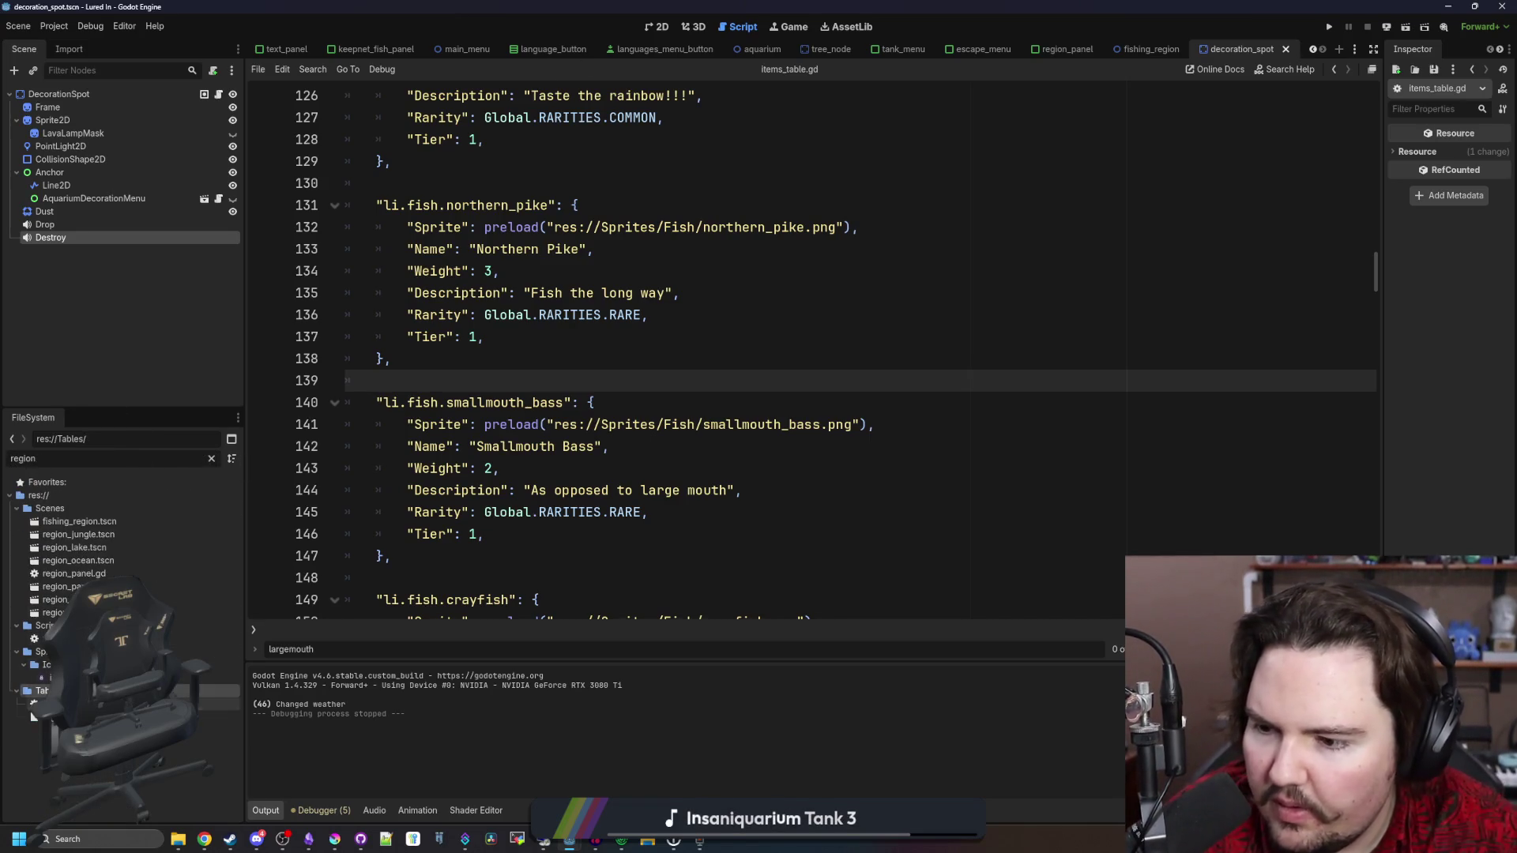
{"action": "left_click", "coordinate": [722, 455]}
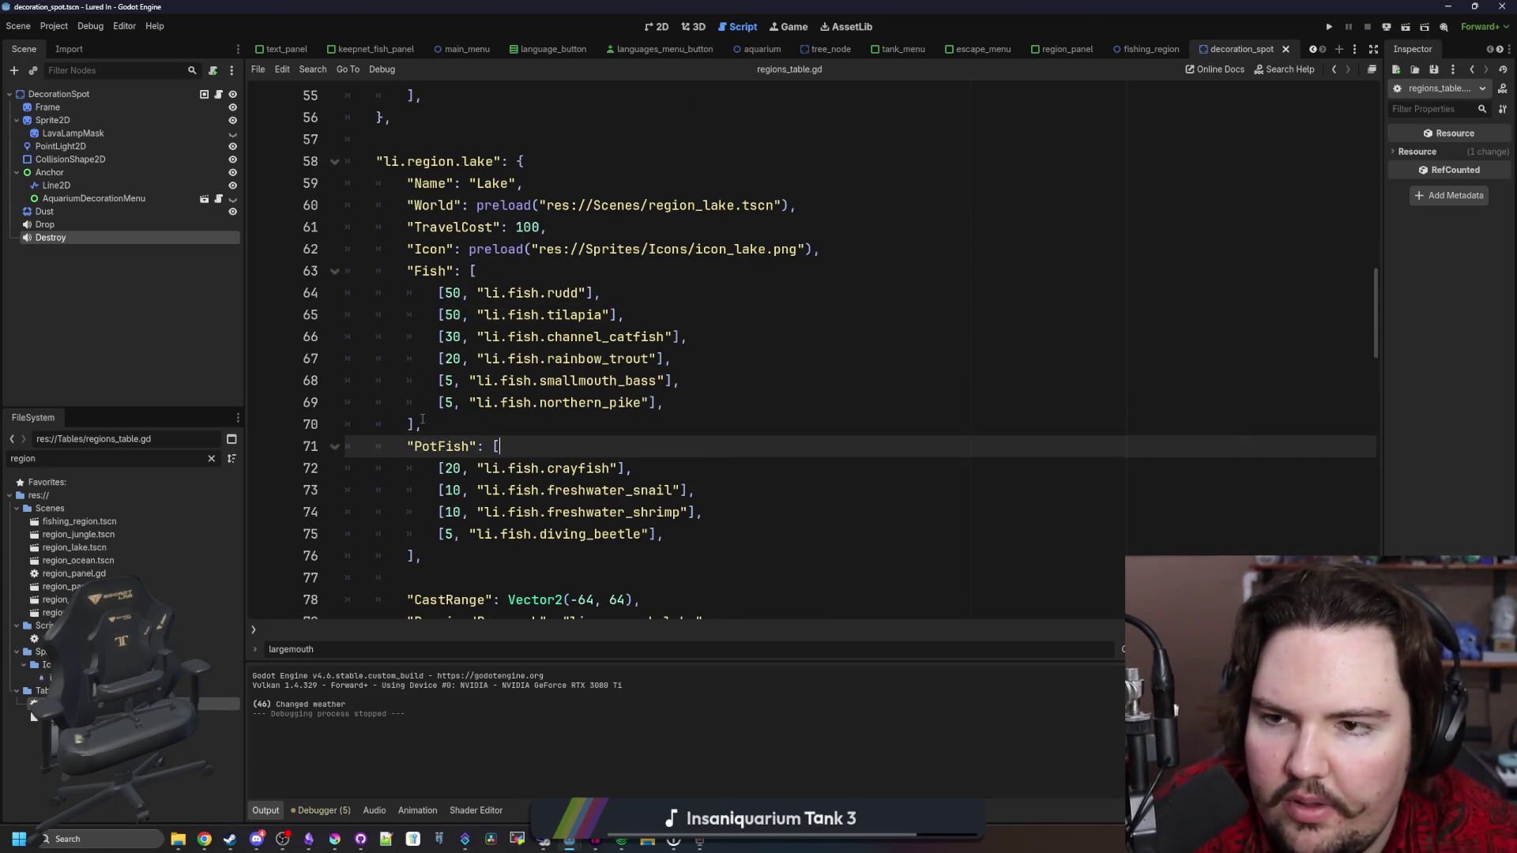
{"action": "left_click_drag", "start_coordinate": [677, 381], "coordinate": [442, 381]}
{"action": "scroll", "coordinate": [541, 427], "scroll_direction": "down", "scroll_amount": 7}
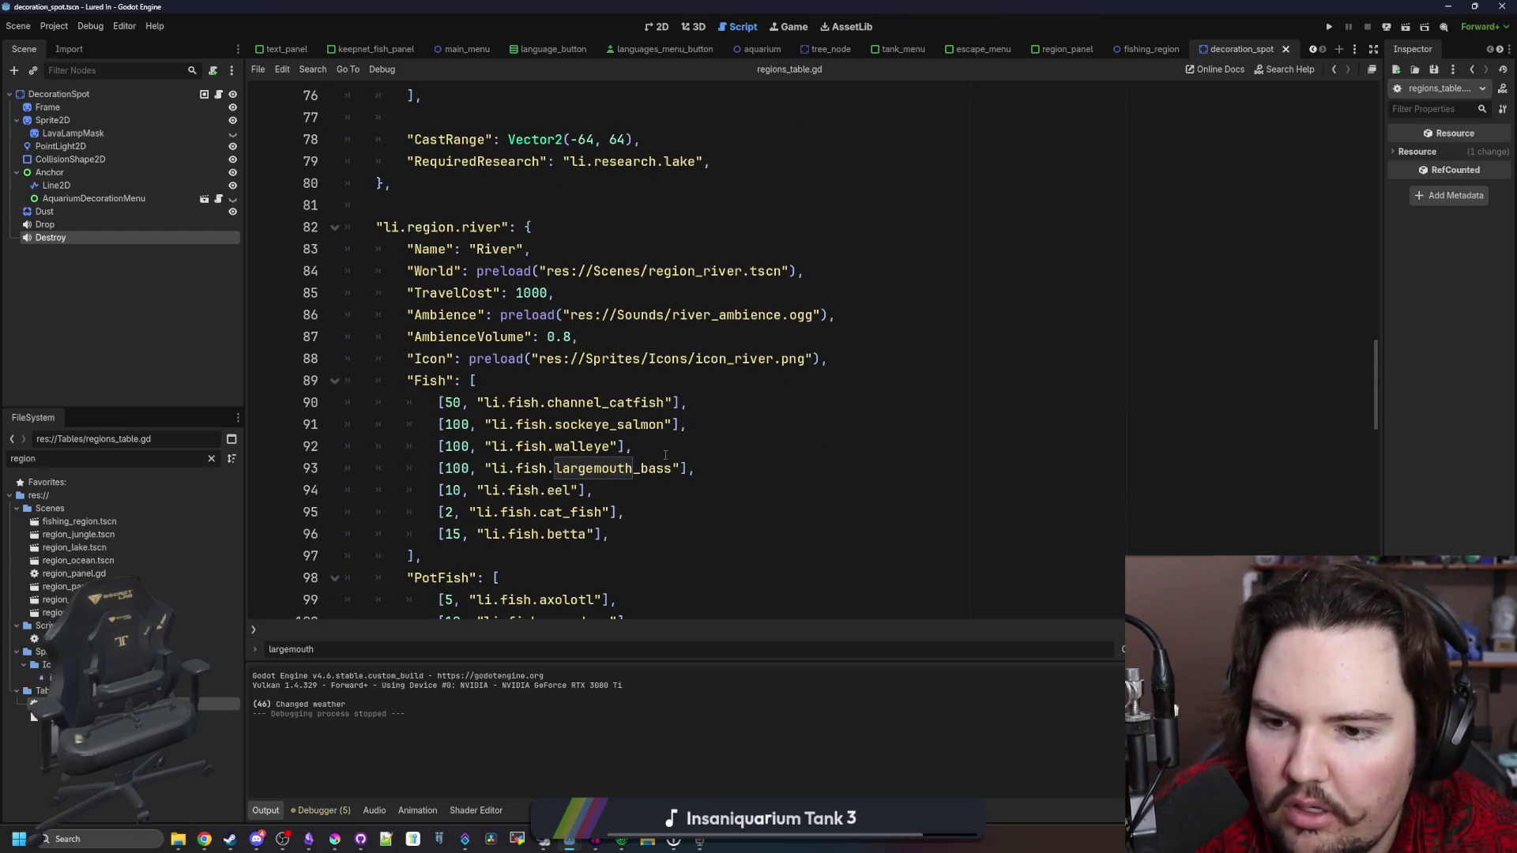
{"action": "scroll", "coordinate": [665, 455], "scroll_direction": "down", "scroll_amount": 1}
{"action": "left_click_drag", "start_coordinate": [626, 447], "coordinate": [434, 453]}
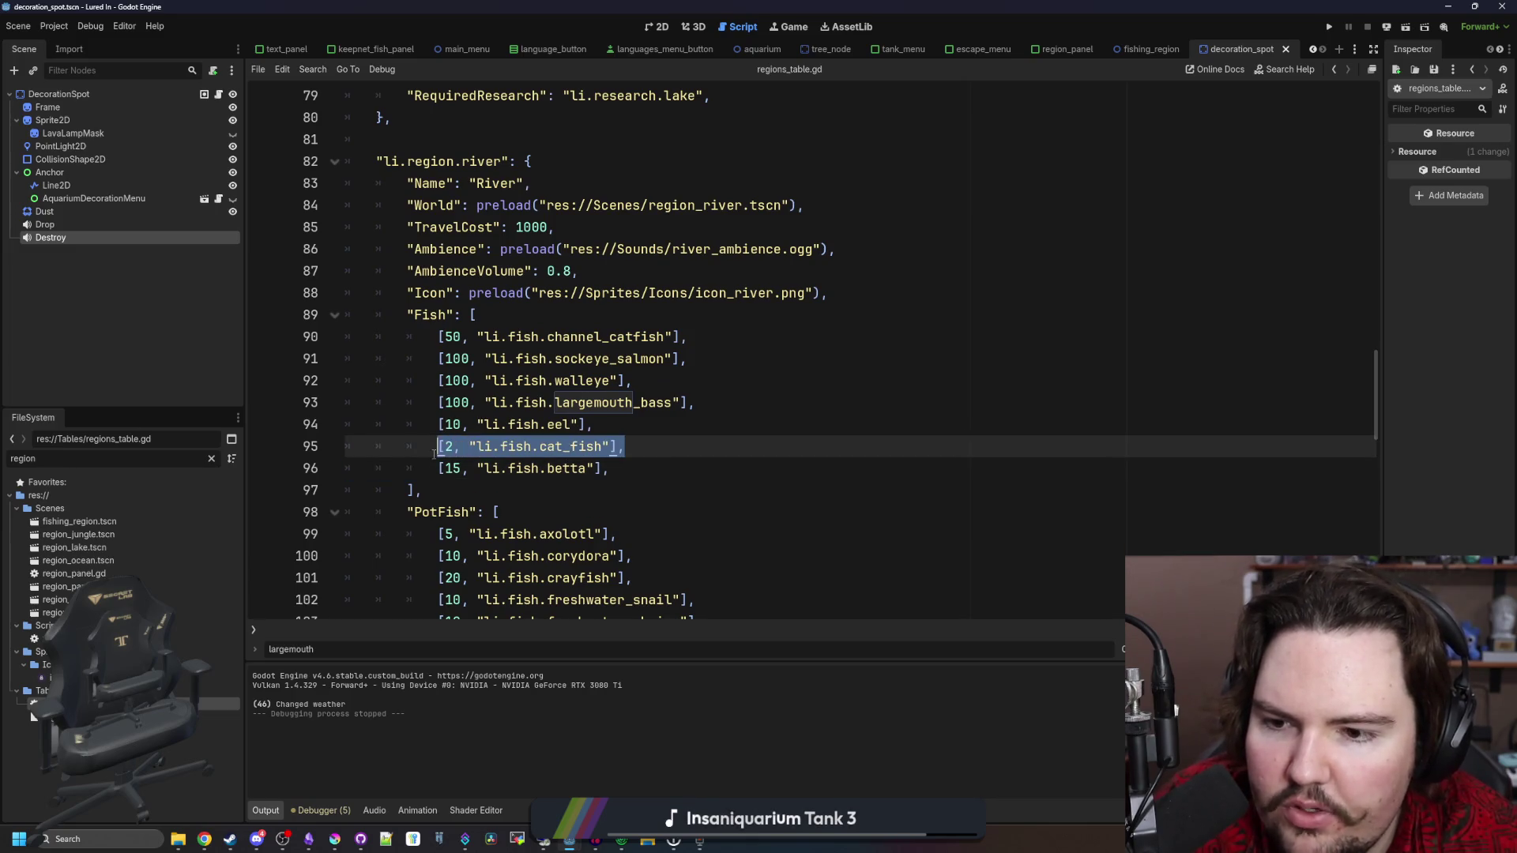
Inspect the eel, betta and cat_fish entries in the river fish list
{"action": "left_click_drag", "start_coordinate": [594, 427], "coordinate": [444, 427]}
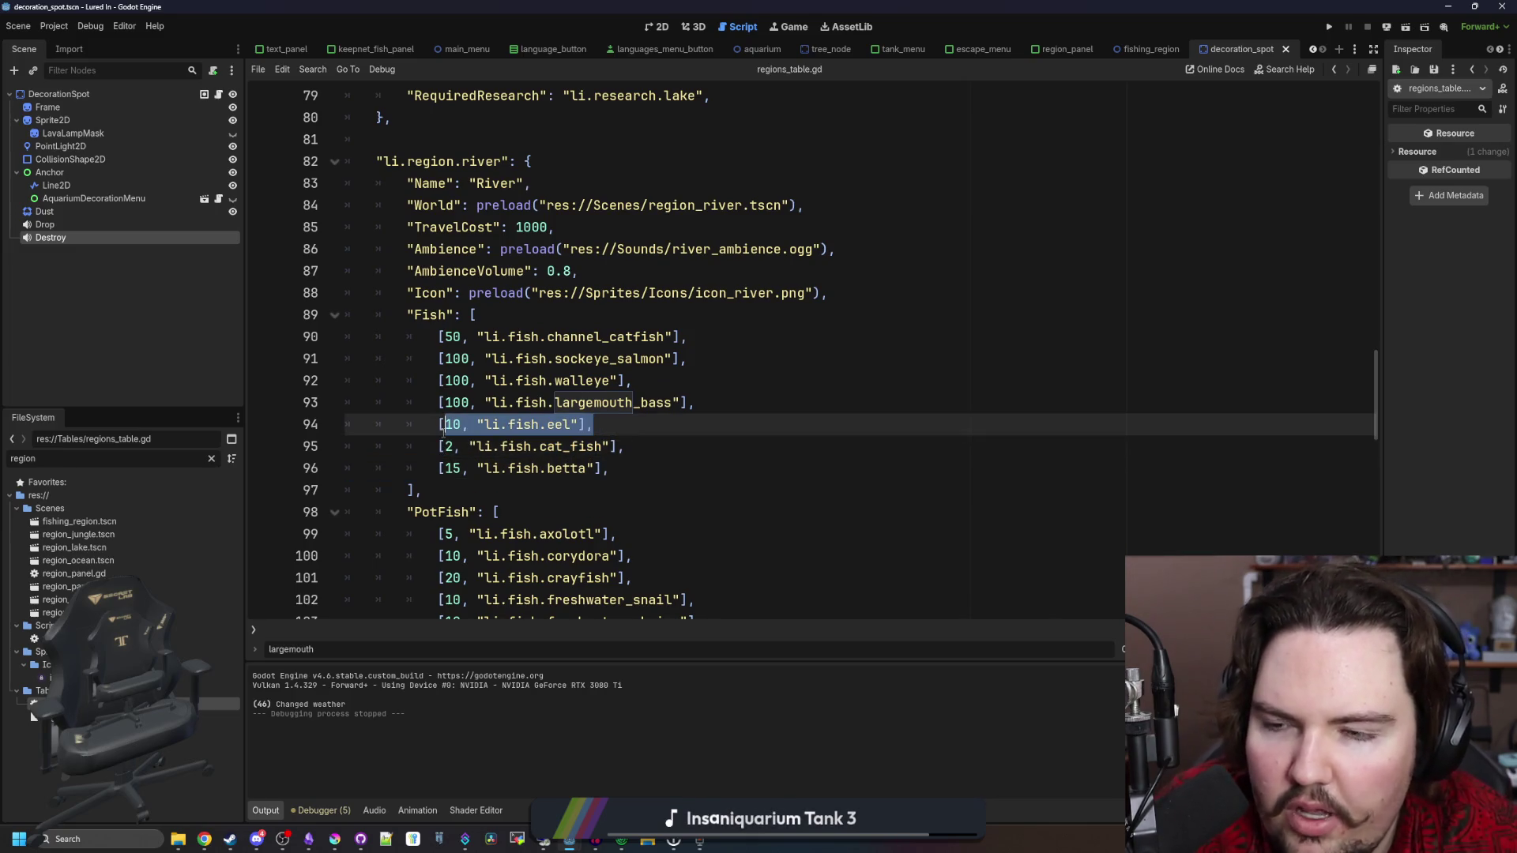
{"action": "left_click", "coordinate": [638, 425]}
{"action": "mouse_move", "coordinate": [639, 425]}
{"action": "left_mouse_down"}
{"action": "mouse_move", "coordinate": [440, 404]}
{"action": "mouse_move", "coordinate": [439, 427]}
{"action": "left_mouse_up"}
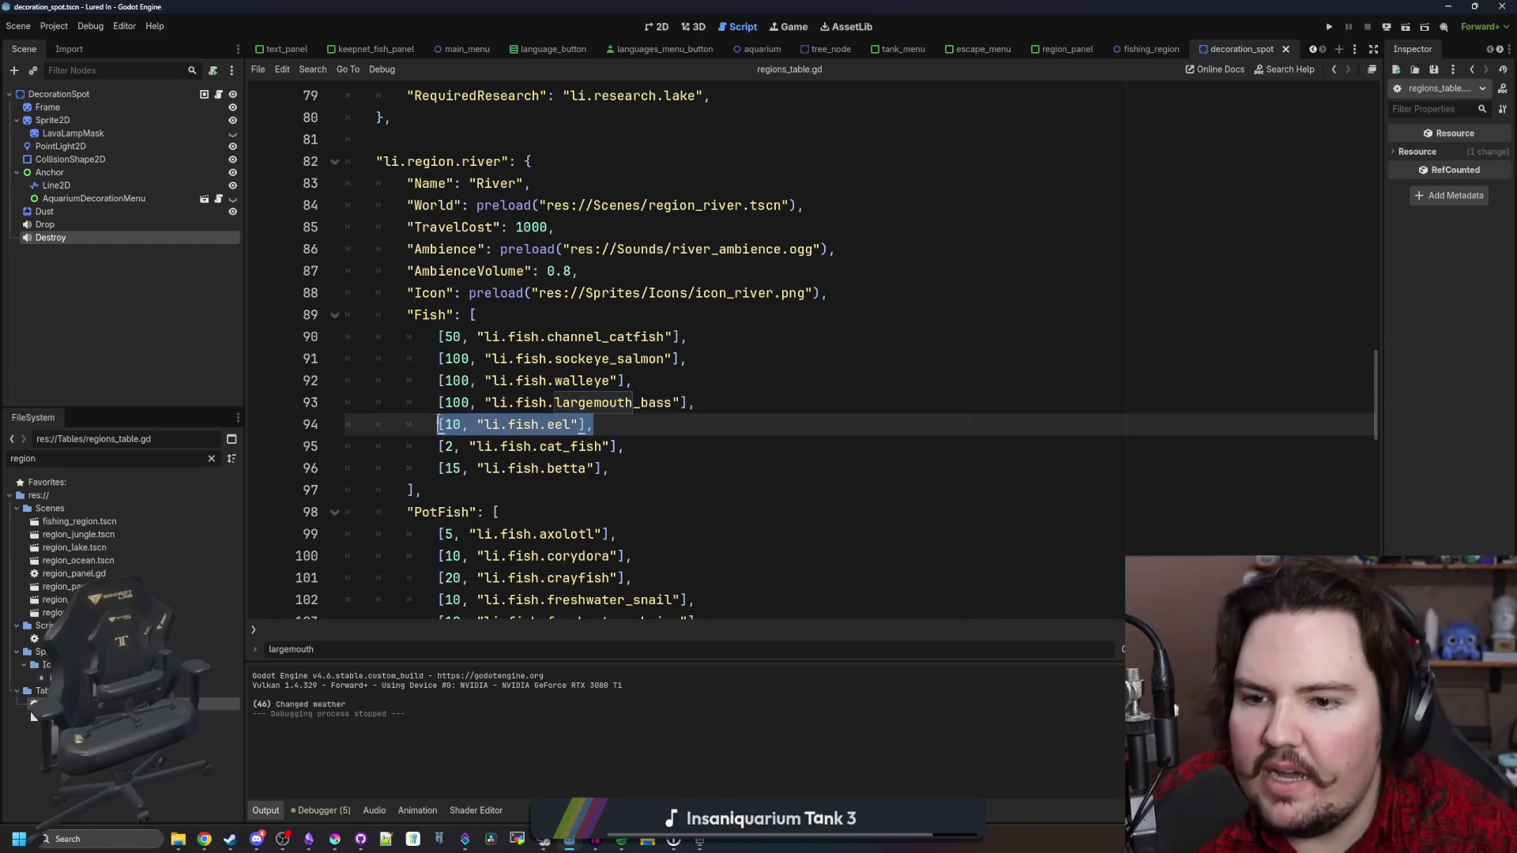
{"action": "left_click_drag", "start_coordinate": [608, 469], "coordinate": [439, 469]}
{"action": "left_click", "coordinate": [440, 469]}
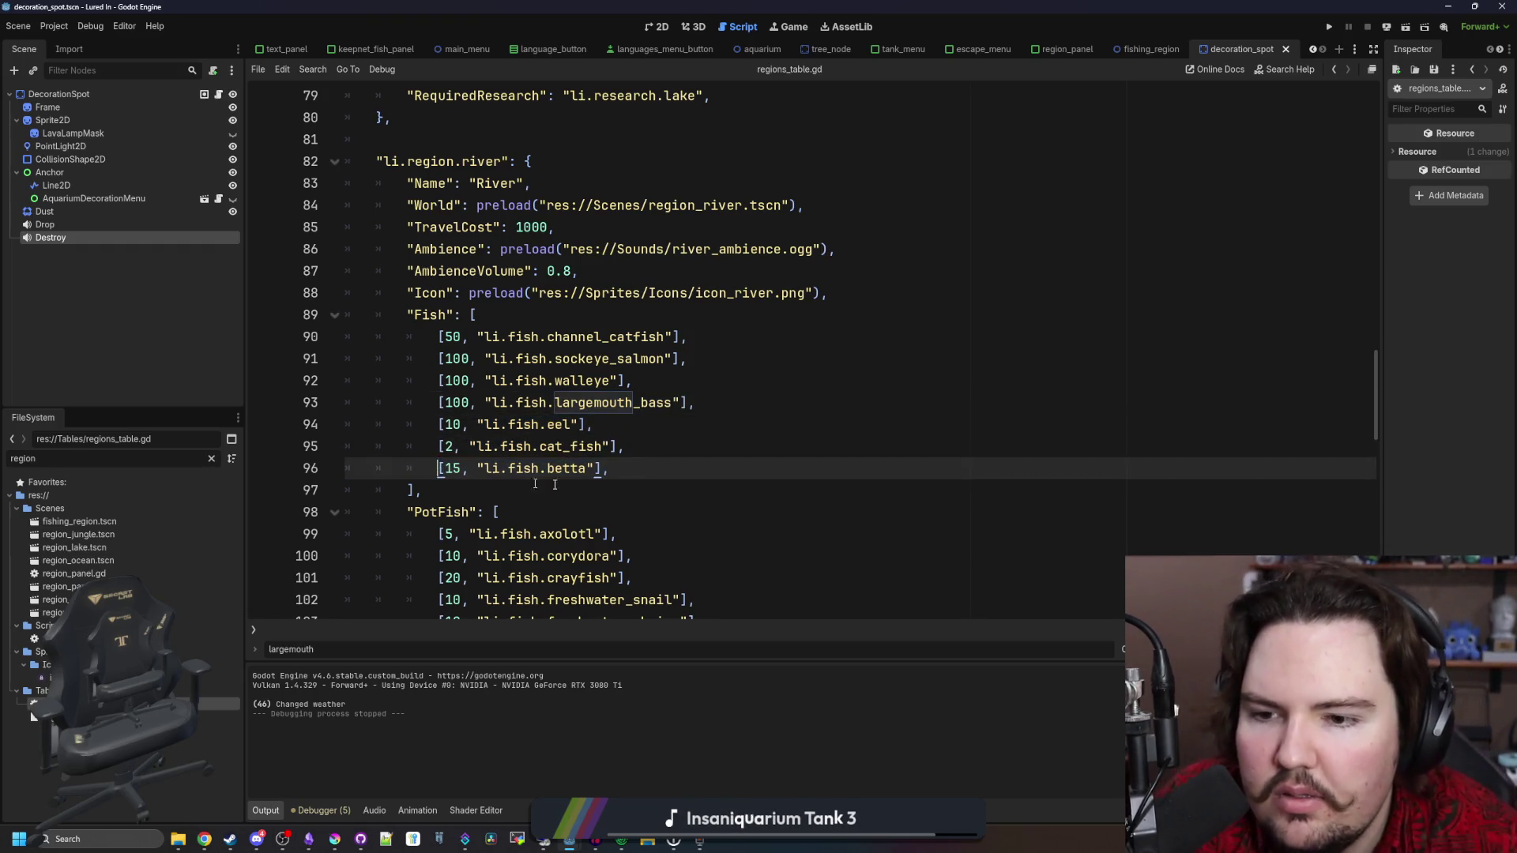
{"action": "left_click_drag", "start_coordinate": [687, 445], "coordinate": [439, 446]}
{"action": "left_click", "coordinate": [447, 447]}
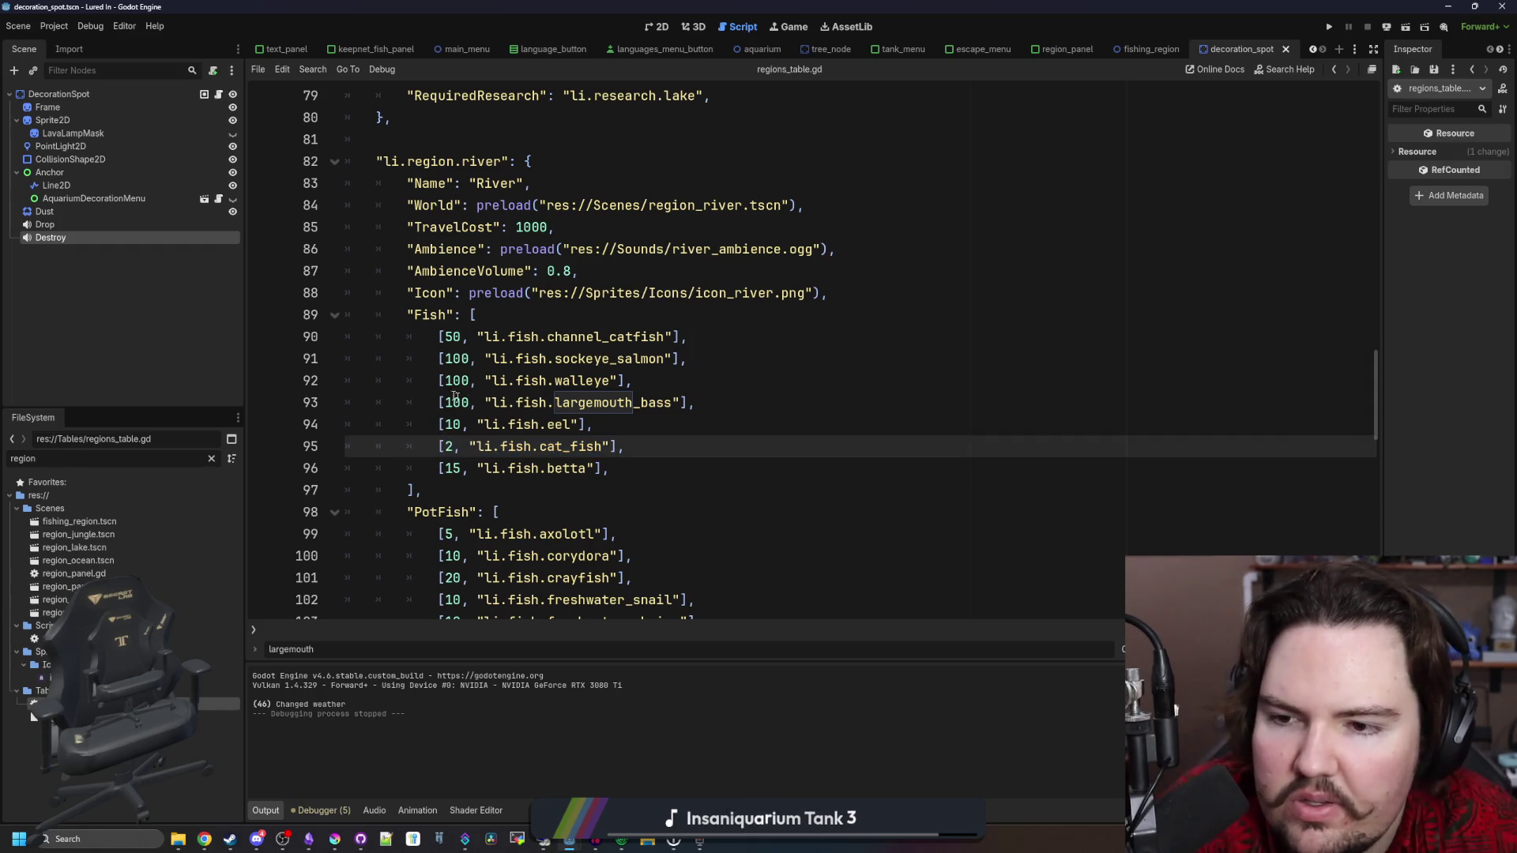
Review the ocean entries from mackerel to mola_mola and the jungle fish list
{"action": "scroll", "coordinate": [671, 375], "scroll_direction": "down", "scroll_amount": 9}
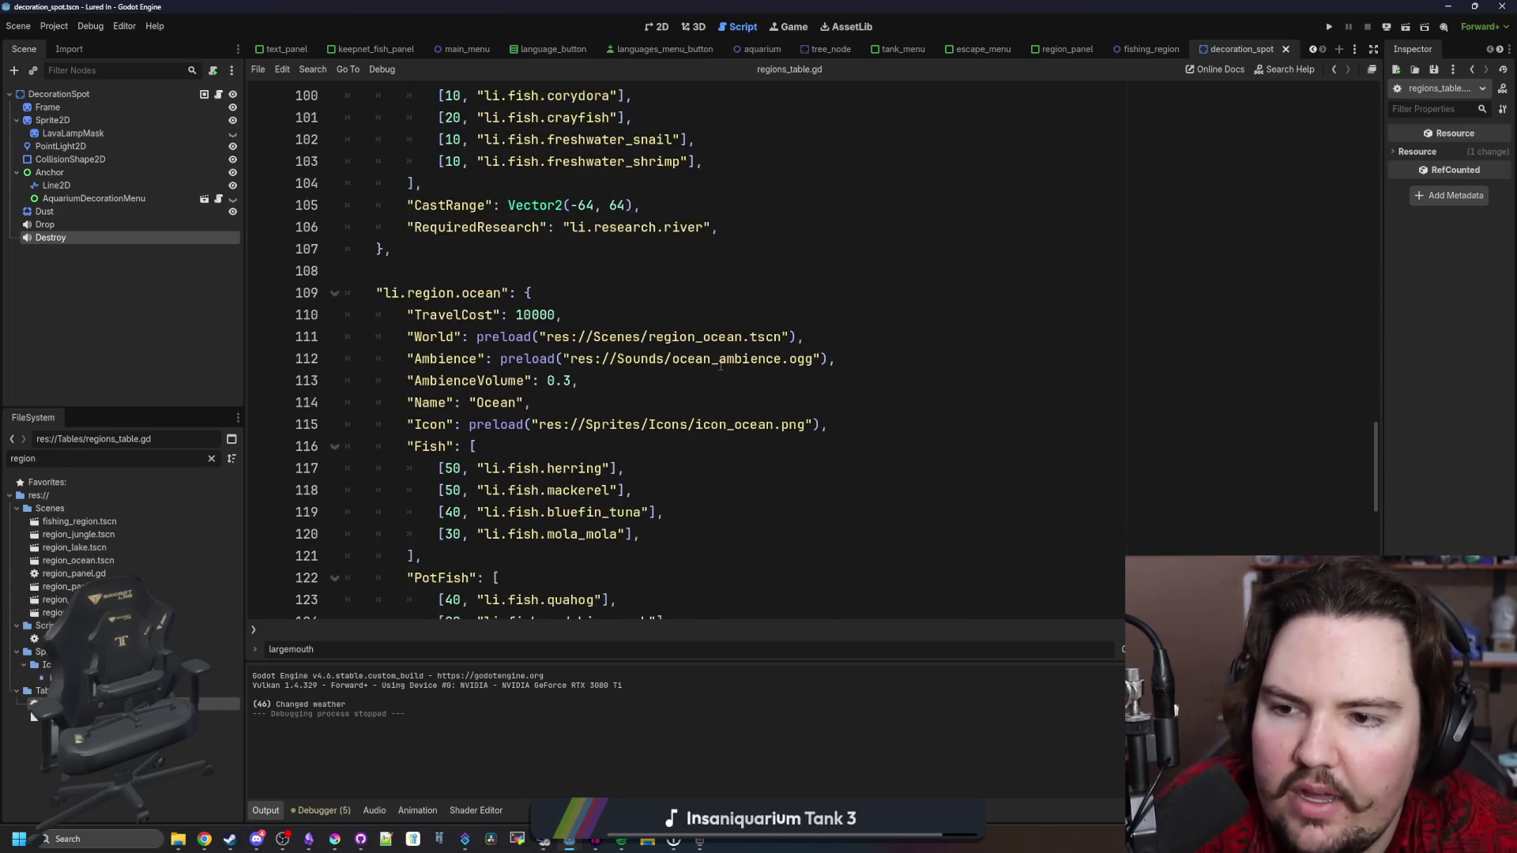
{"action": "left_click", "coordinate": [700, 389]}
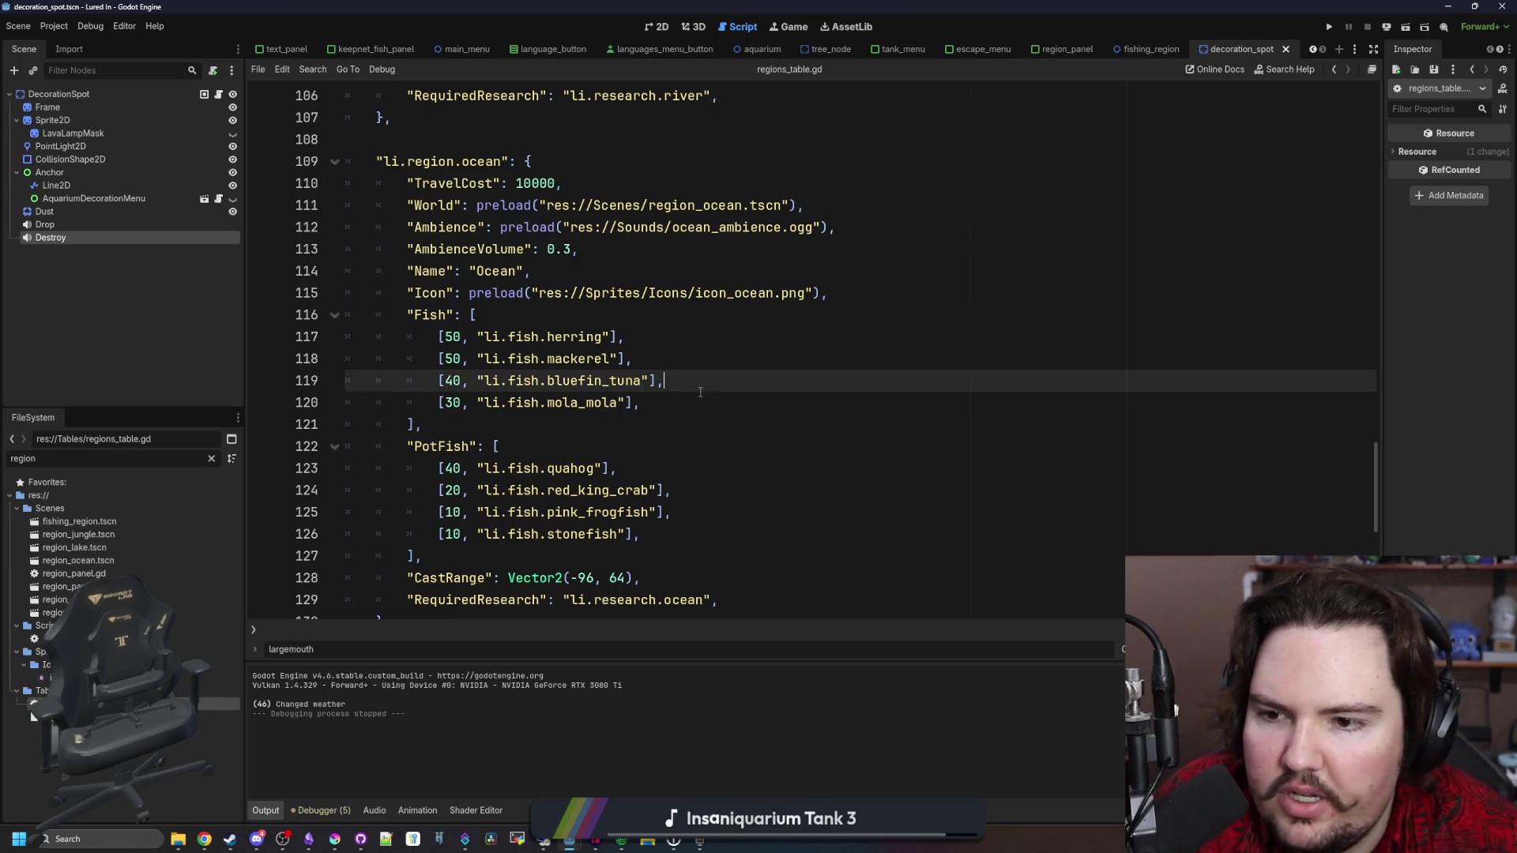
{"action": "left_click_drag", "start_coordinate": [727, 396], "coordinate": [376, 359]}
{"action": "left_click", "coordinate": [506, 314]}
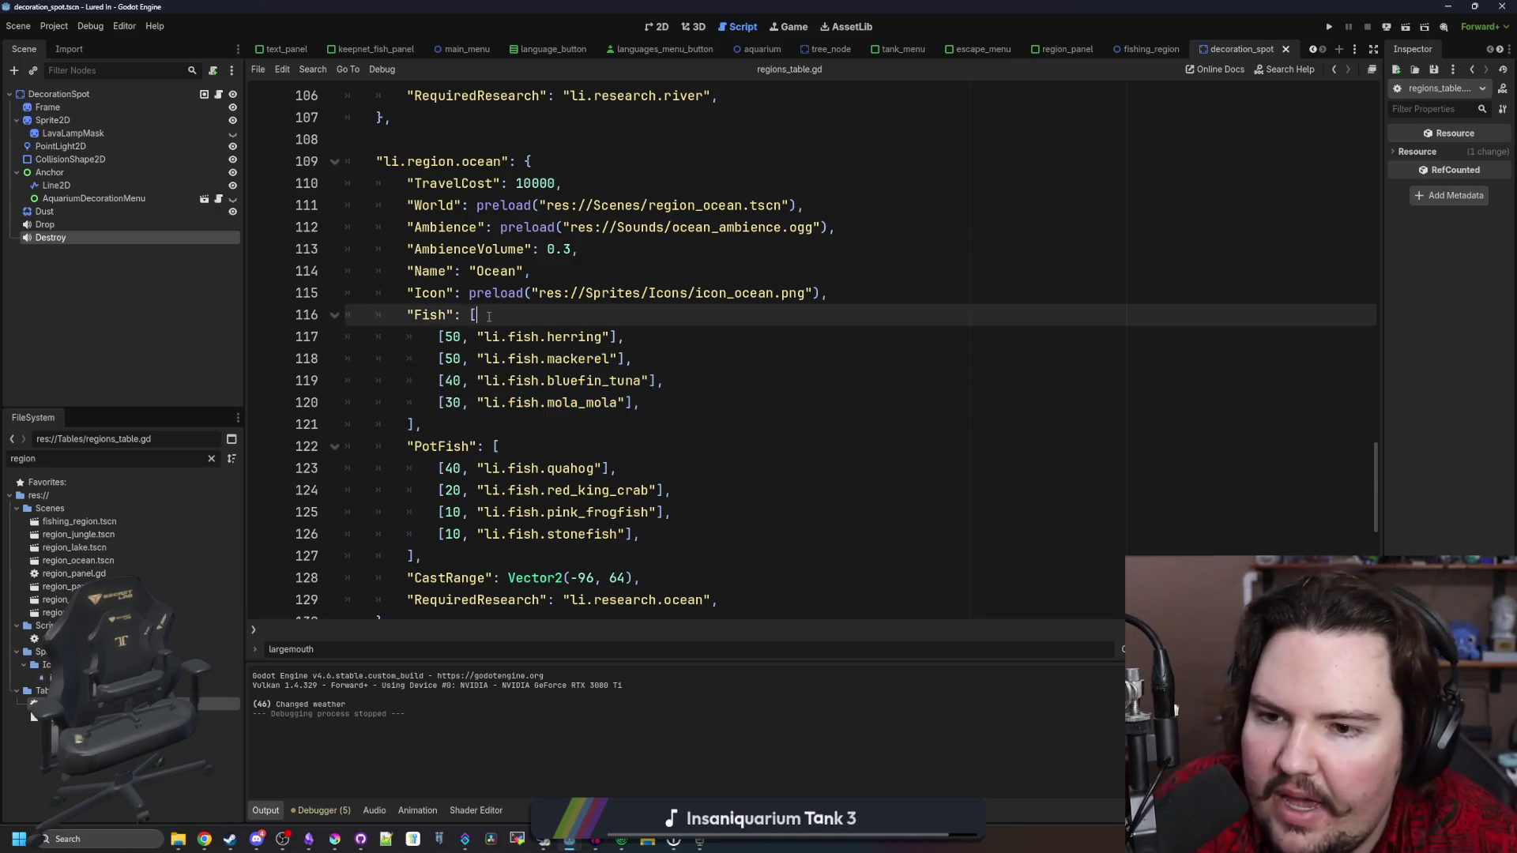
{"action": "scroll", "coordinate": [506, 308], "scroll_direction": "down", "scroll_amount": 4}
{"action": "scroll", "coordinate": [506, 304], "scroll_direction": "down", "scroll_amount": 3}
{"action": "left_click", "coordinate": [426, 447]}
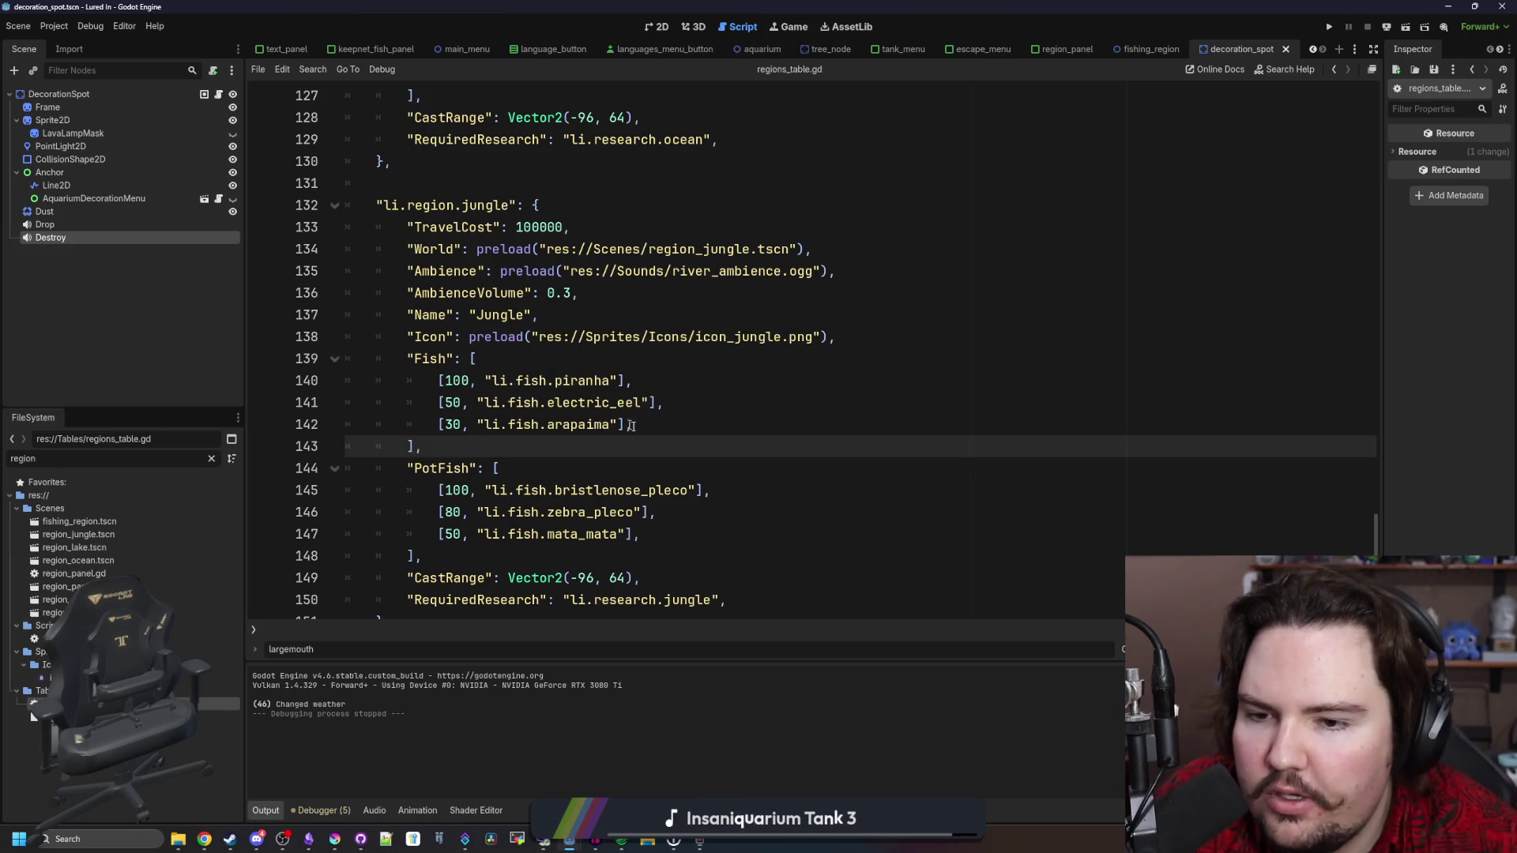
{"action": "mouse_move", "coordinate": [638, 424]}
{"action": "left_mouse_down"}
{"action": "mouse_move", "coordinate": [434, 438]}
{"action": "mouse_move", "coordinate": [439, 427]}
{"action": "left_mouse_up"}
{"action": "left_click", "coordinate": [451, 441]}
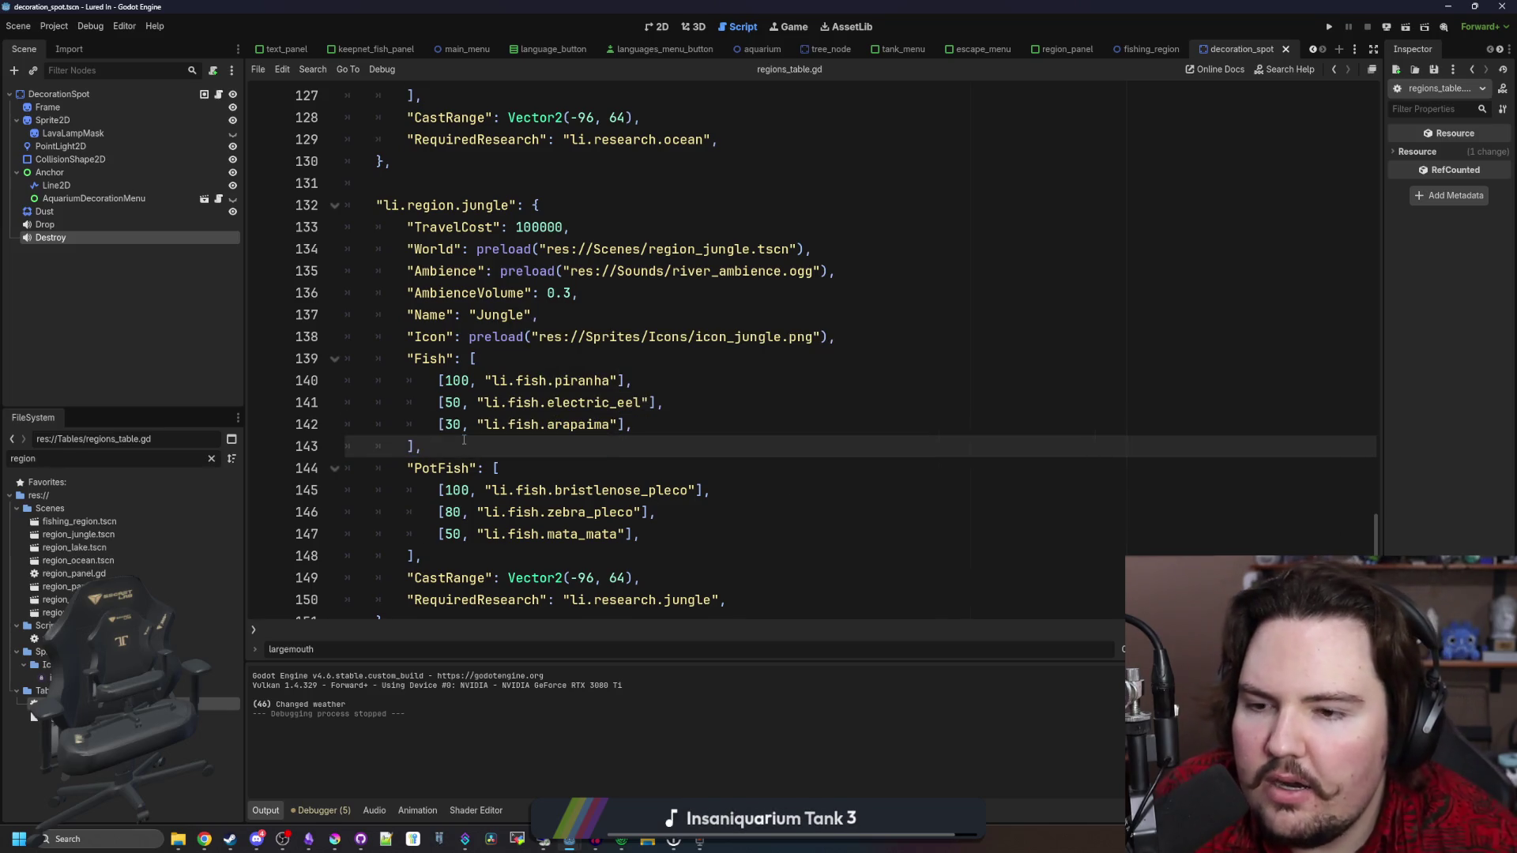
{"action": "left_click", "coordinate": [452, 426]}
{"action": "left_click", "coordinate": [443, 446]}
Return to the pond region's Fish list and save regions_table.gd
{"action": "scroll", "coordinate": [506, 443], "scroll_direction": "up", "scroll_amount": 5}
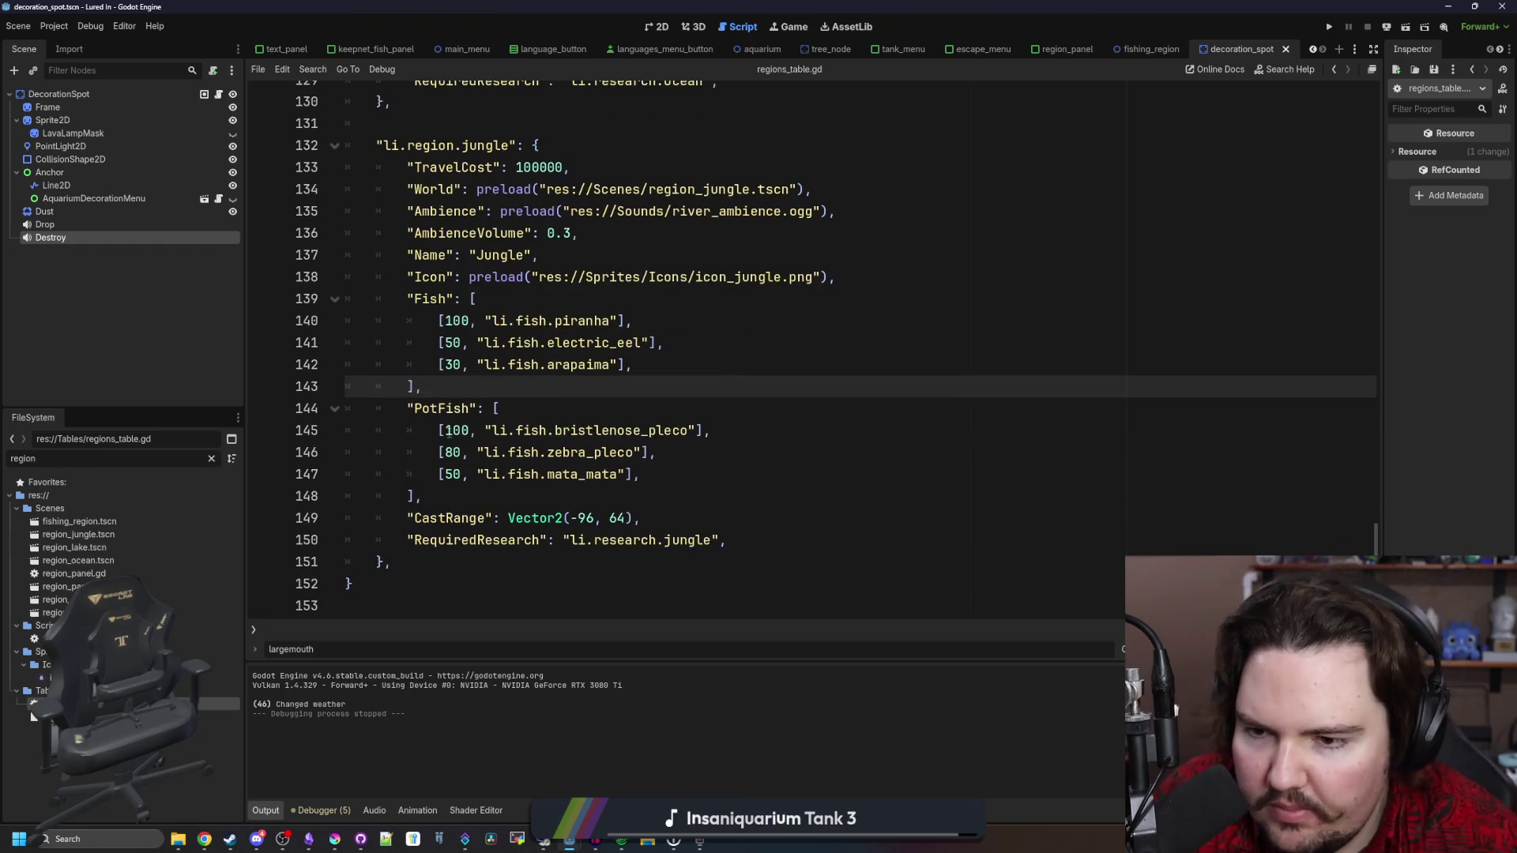
{"action": "scroll", "coordinate": [520, 495], "scroll_direction": "up", "scroll_amount": 20}
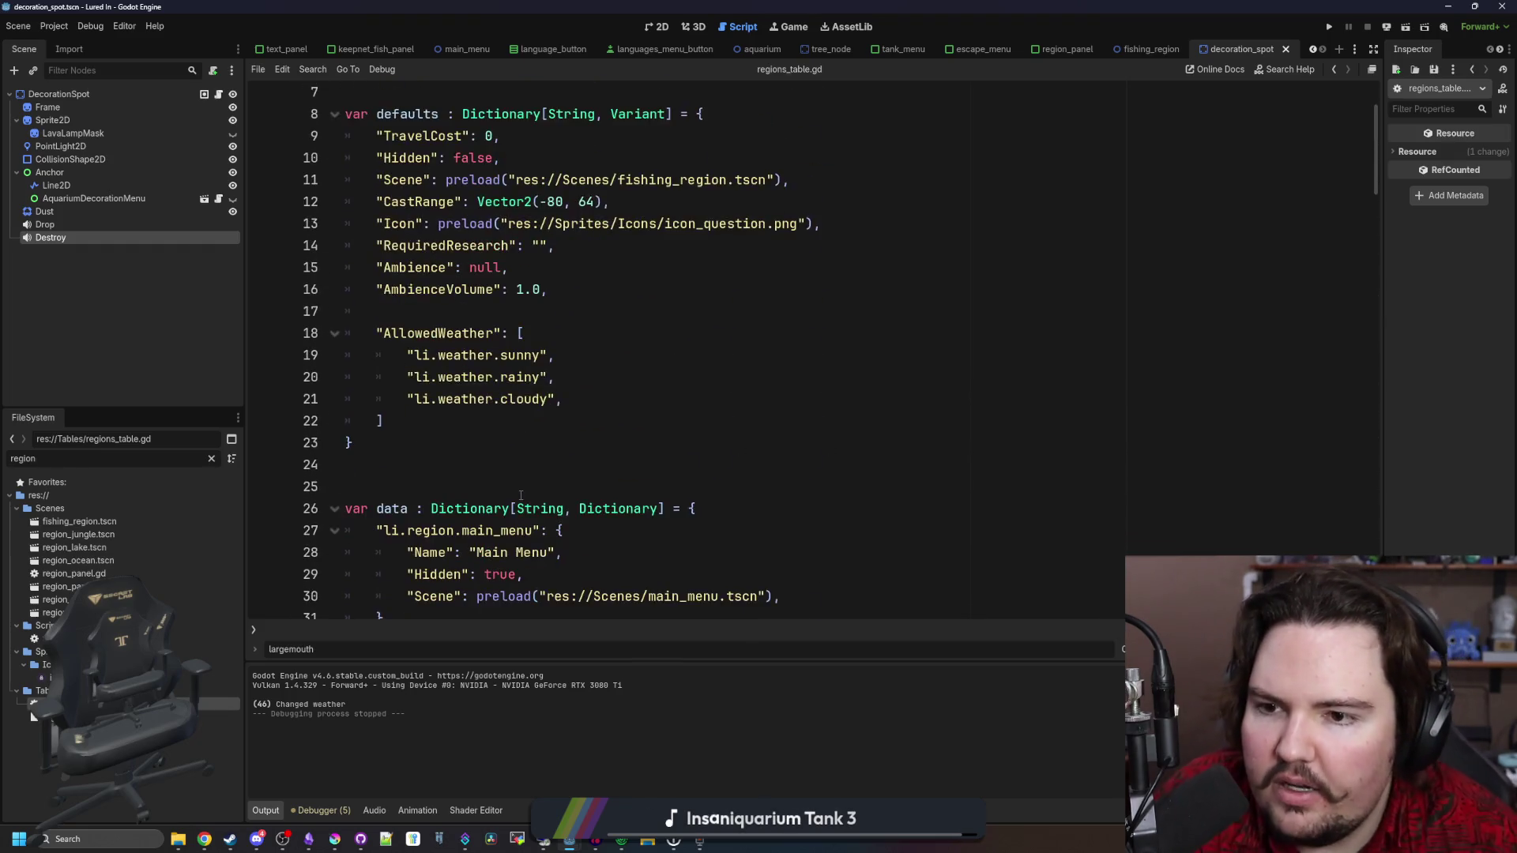
{"action": "scroll", "coordinate": [521, 496], "scroll_direction": "down", "scroll_amount": 5}
{"action": "left_click", "coordinate": [548, 296]}
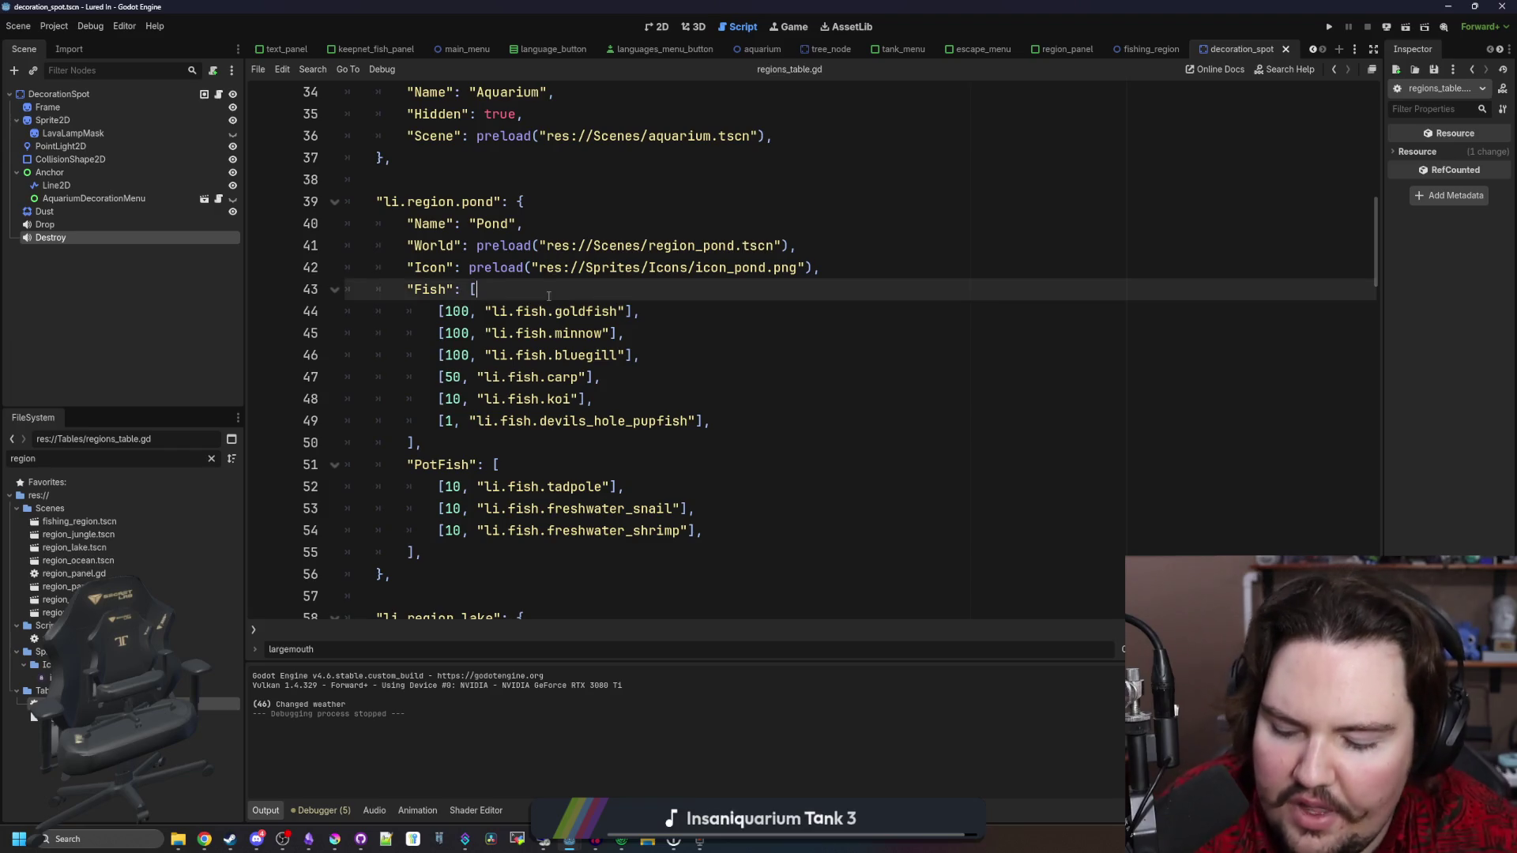
{"action": "key", "text": "ctrl+s"}
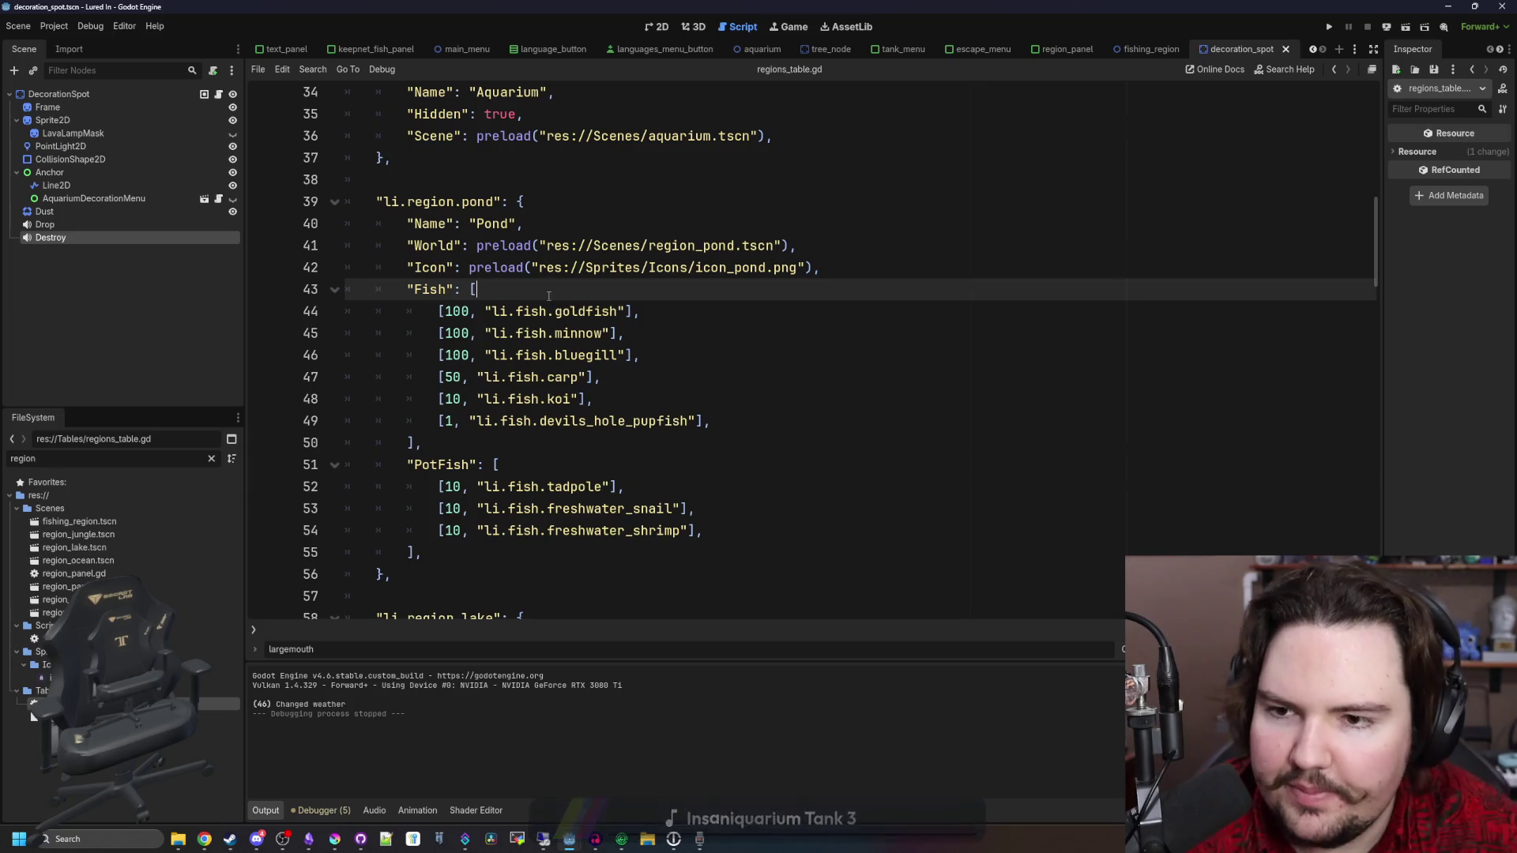
{"action": "key", "text": "ctrl+s"}
{"action": "left_click", "coordinate": [212, 458]}
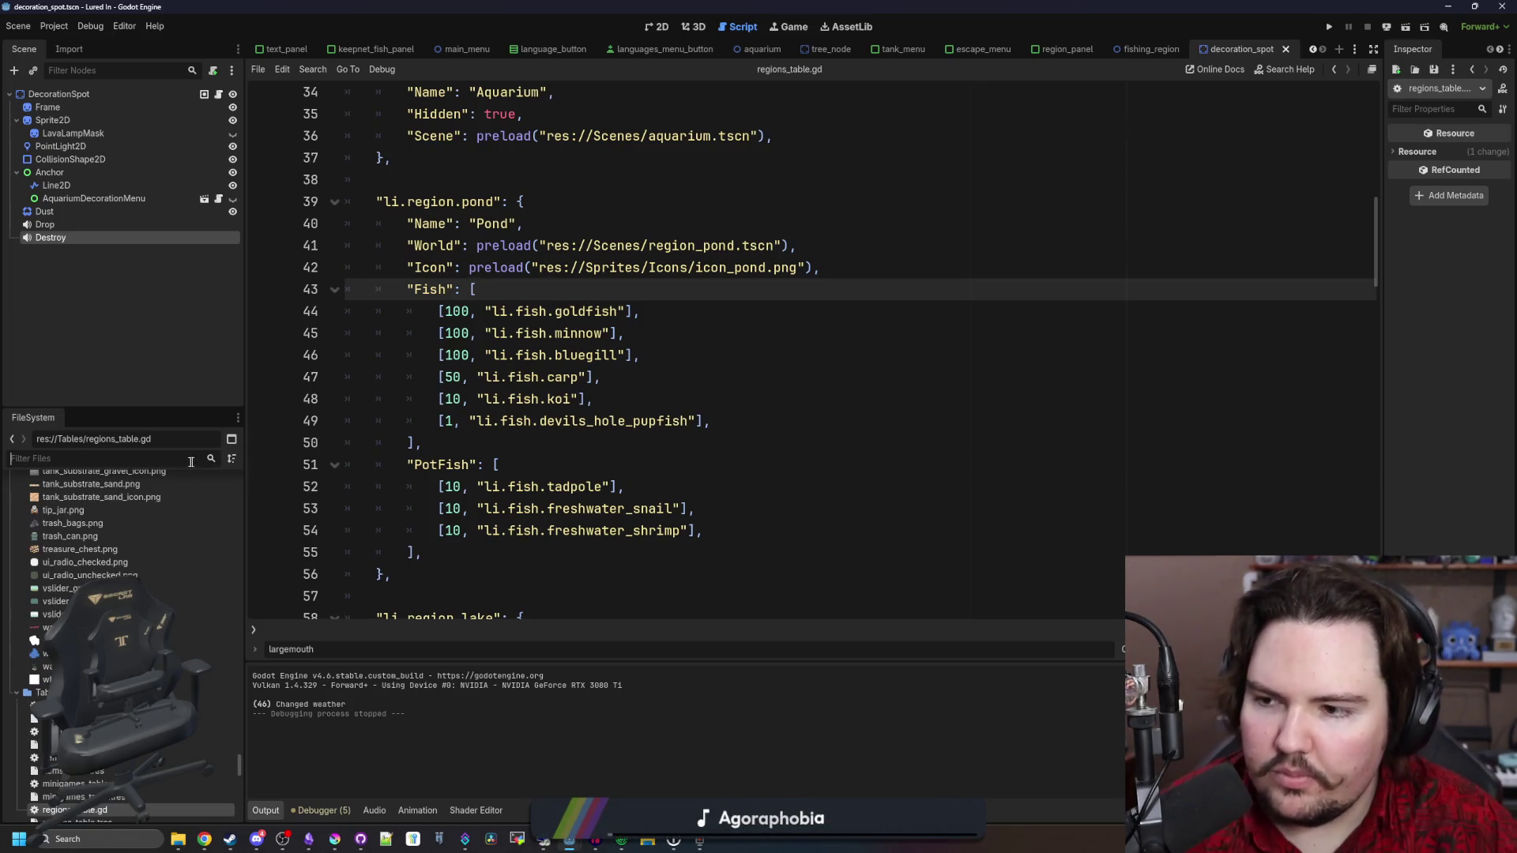
Open the global.gd script from the FileSystem filter 'glob'
{"action": "type", "text": "glob"}
{"action": "double_click", "coordinate": [61, 560]}
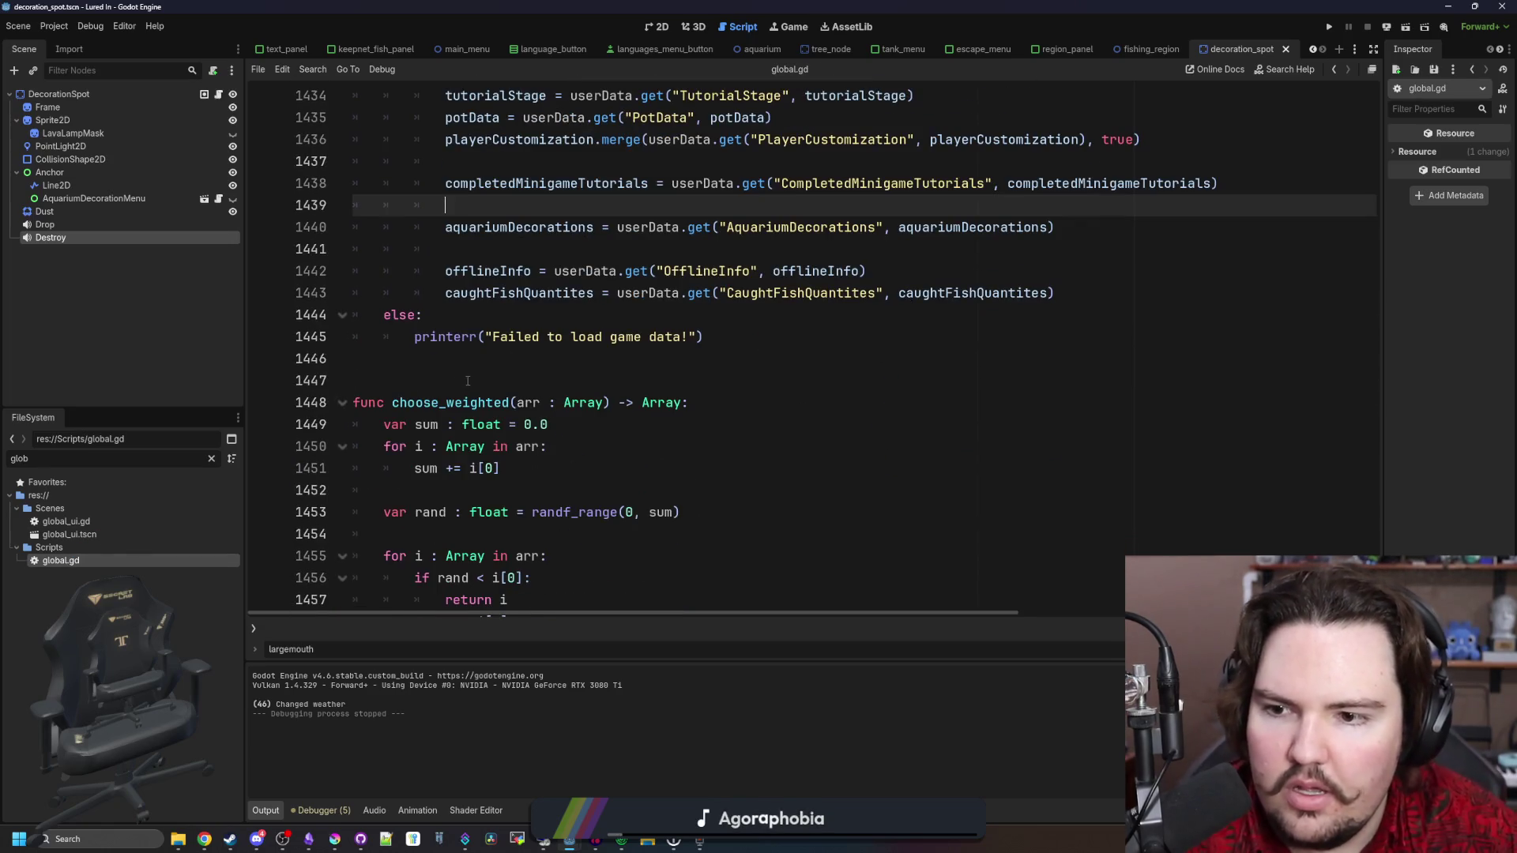
{"action": "left_click", "coordinate": [468, 381]}
{"action": "scroll", "coordinate": [467, 381], "scroll_direction": "down", "scroll_amount": 1}
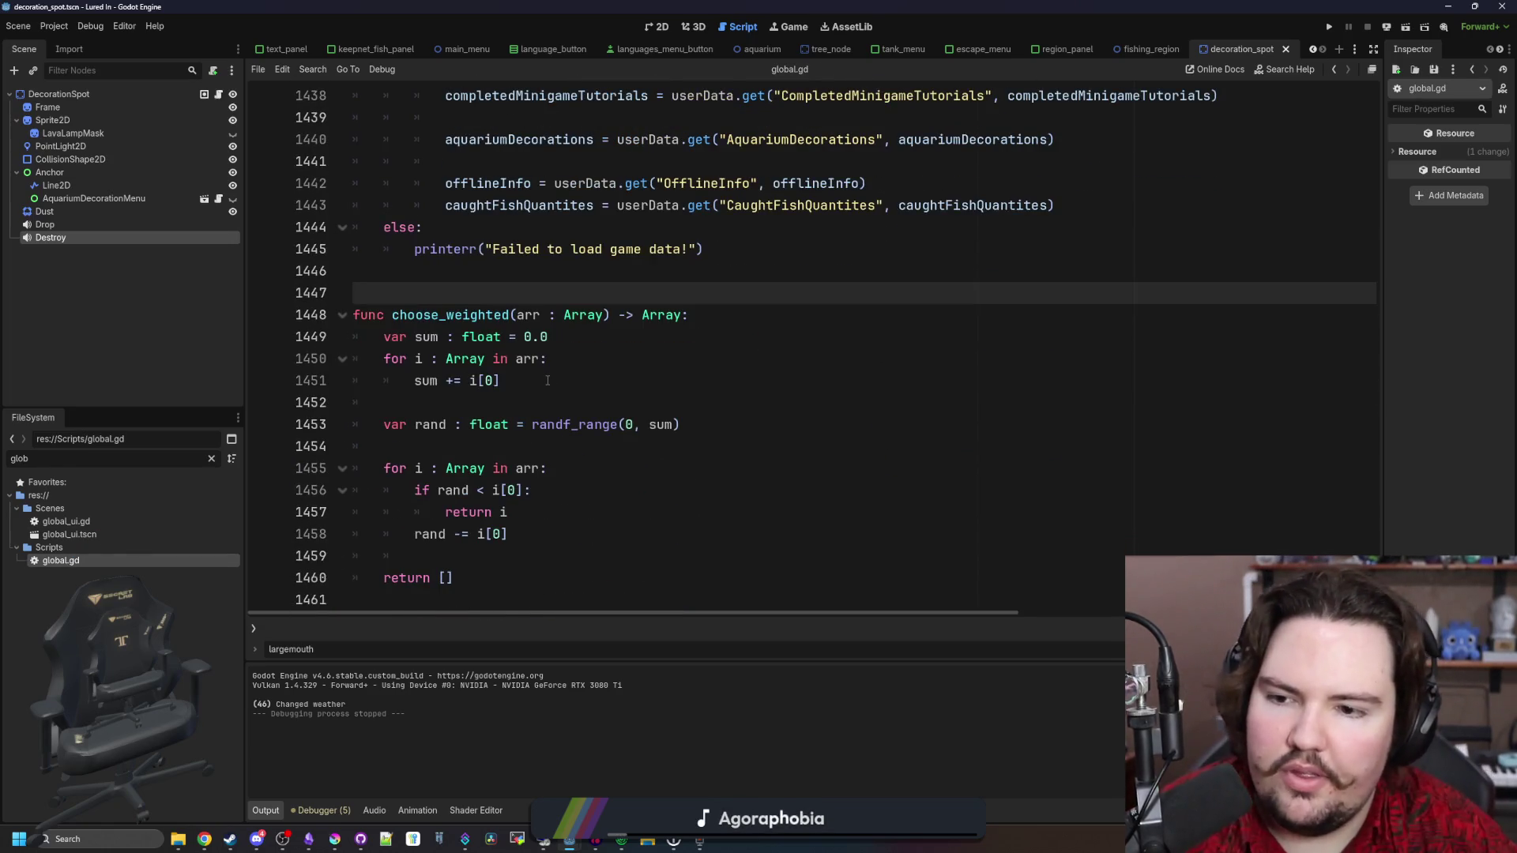
{"action": "scroll", "coordinate": [546, 381], "scroll_direction": "up", "scroll_amount": 15}
{"action": "left_click", "coordinate": [1039, 468]}
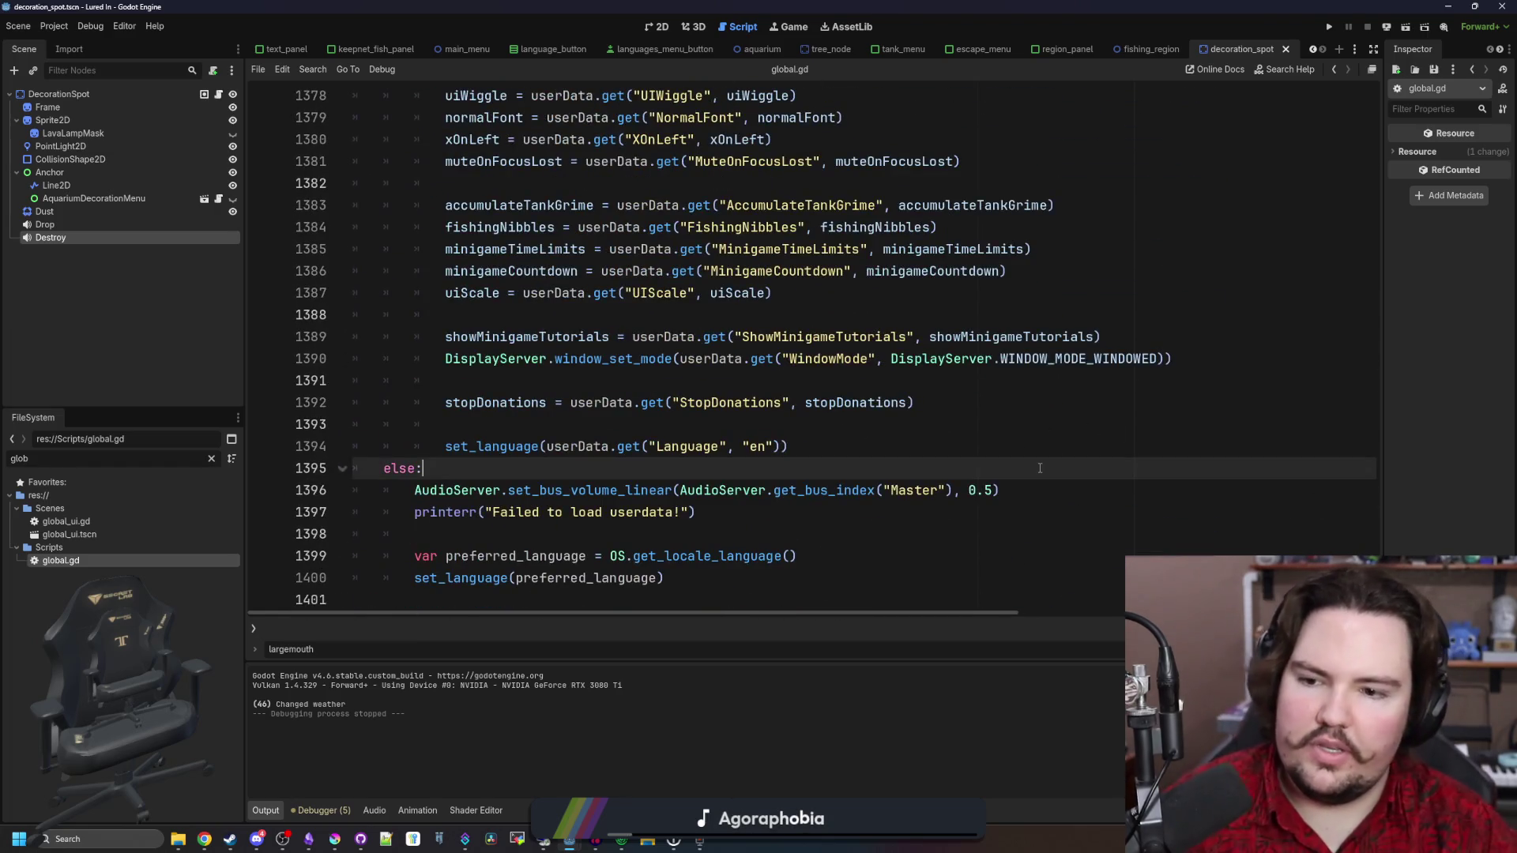
Search get_fish_price, jump to get_fish_value, save, and insert blank lines above it
{"action": "key", "text": "ctrl+f"}
{"action": "type", "text": "get_fish_price"}
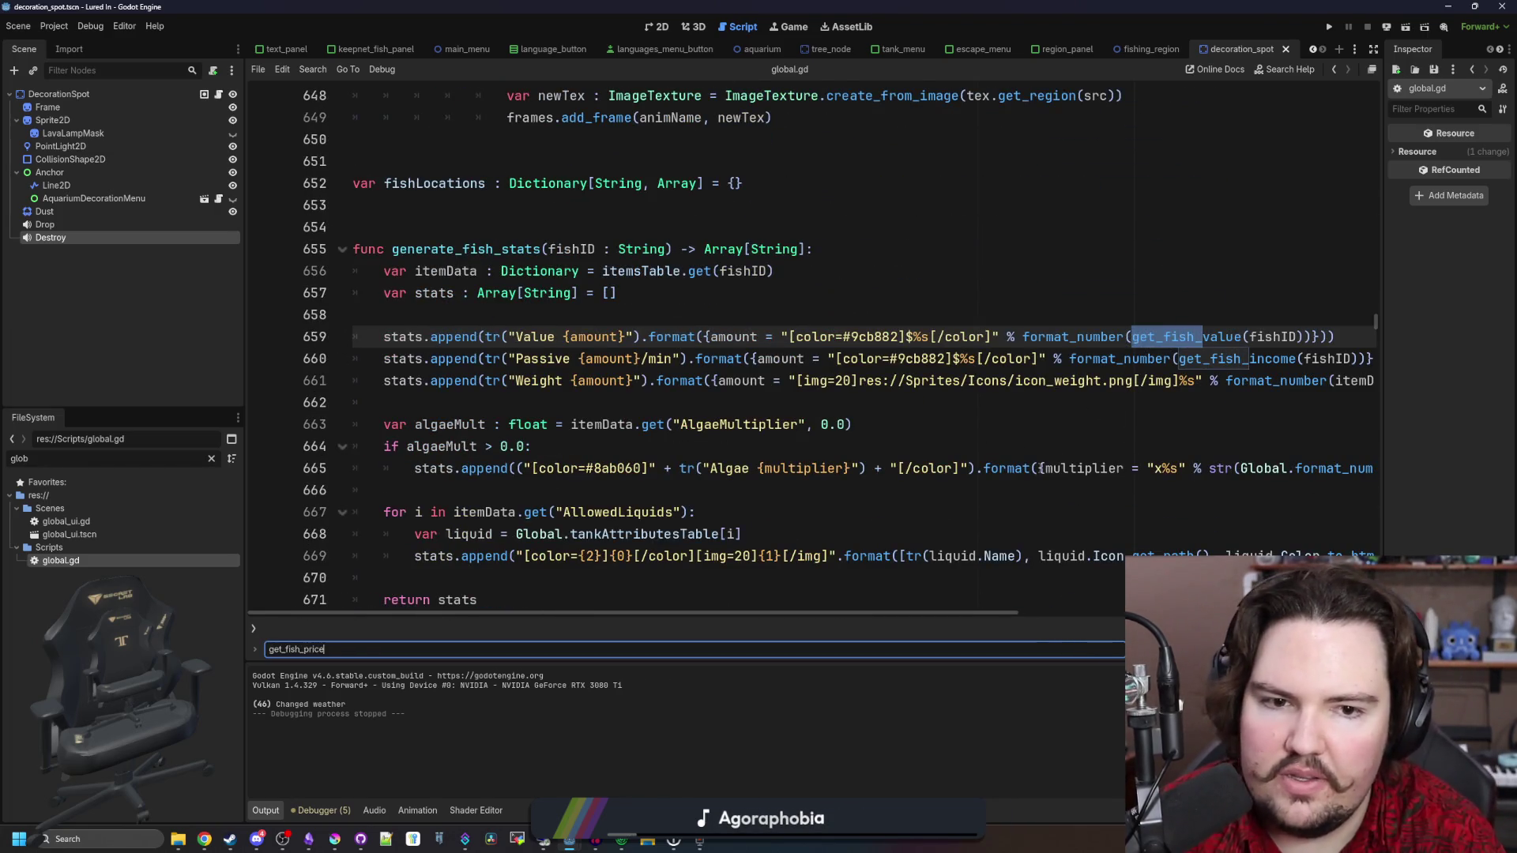
{"action": "left_click", "coordinate": [1187, 337], "text": "ctrl"}
{"action": "left_click", "coordinate": [416, 319]}
{"action": "key", "text": "ctrl+s"}
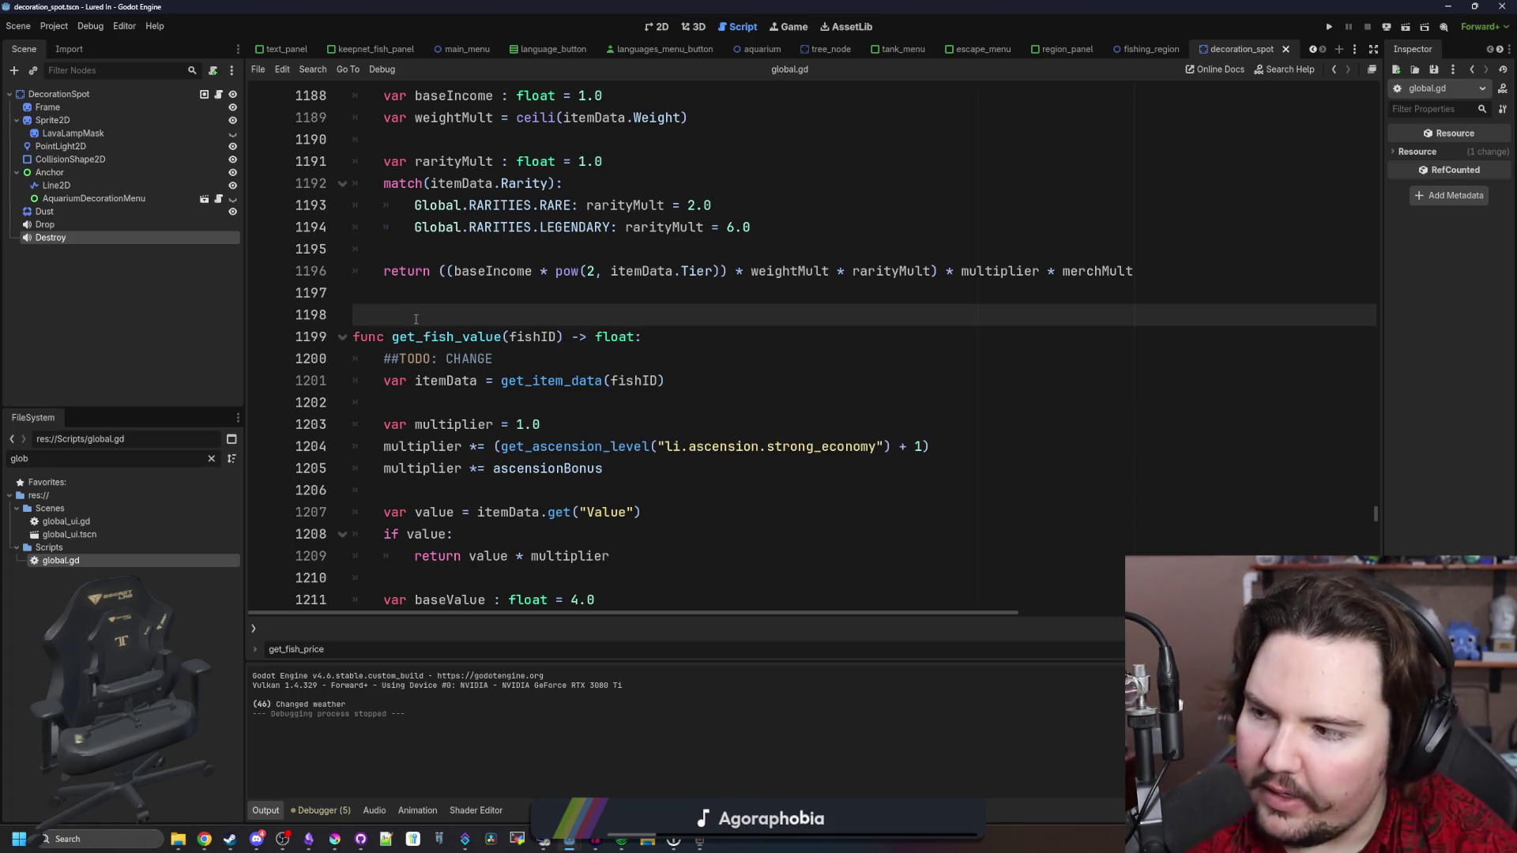
{"action": "key", "text": "Return"}
{"action": "key", "text": "Return"}
{"action": "key", "text": "Return"}
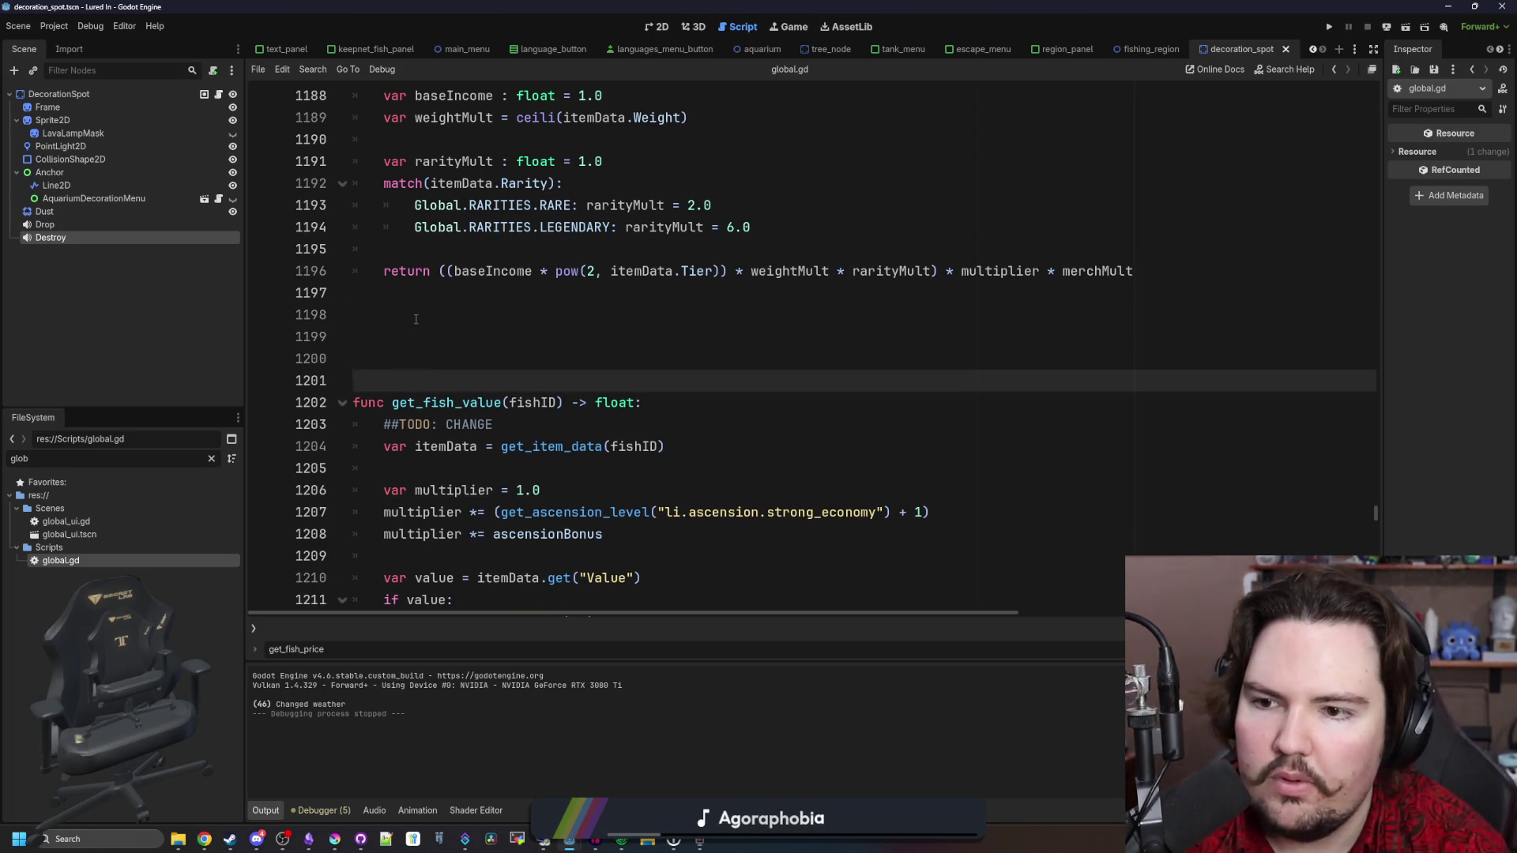
Write the func calculate_drop_rates(): header on the new empty line
{"action": "key", "text": "Up"}
{"action": "key", "text": "Up"}
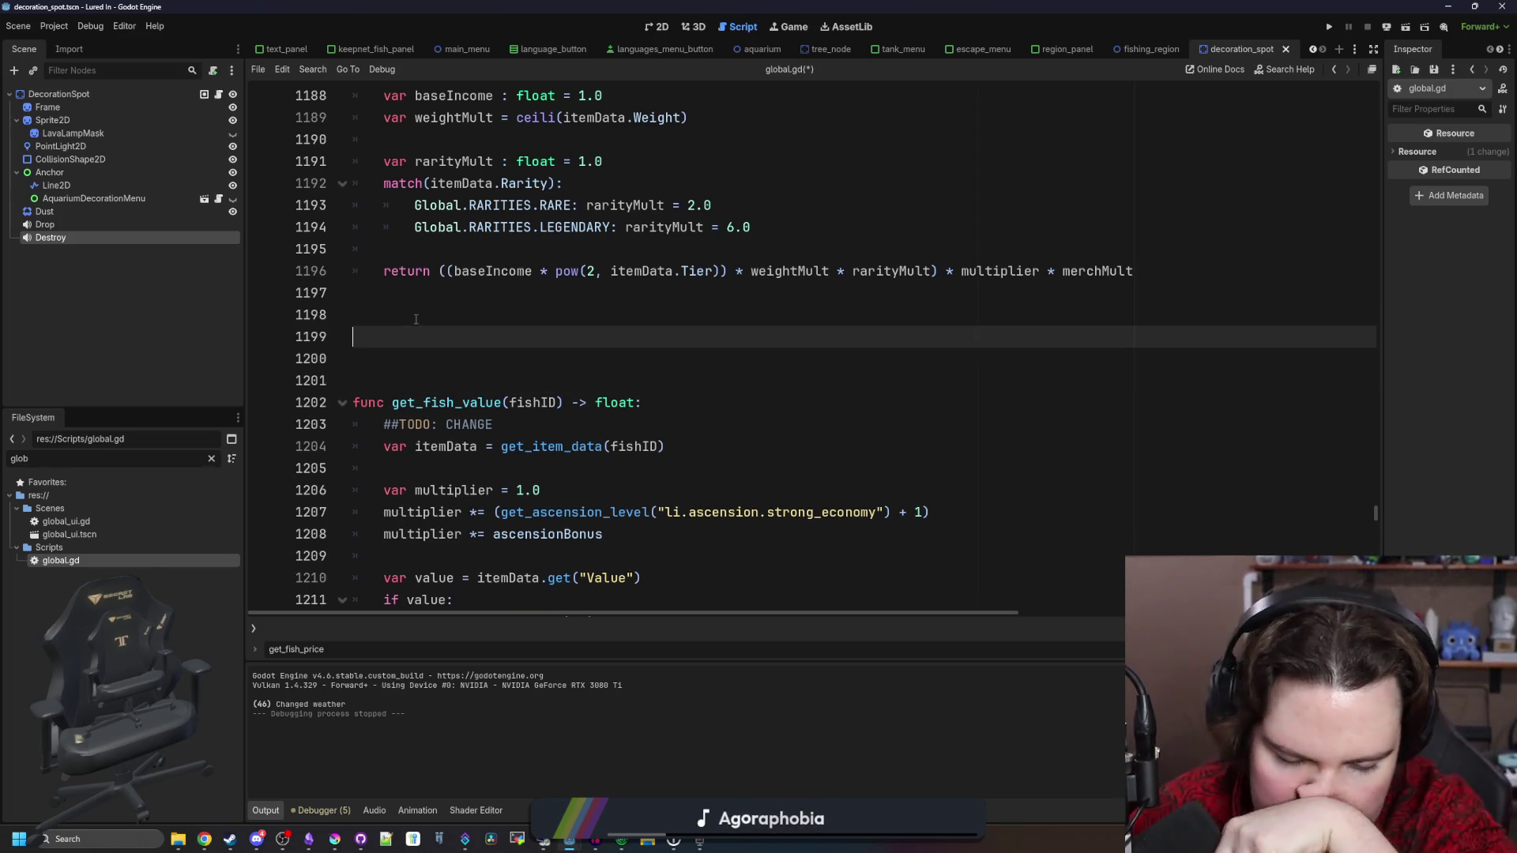
{"action": "type", "text": "func ():"}
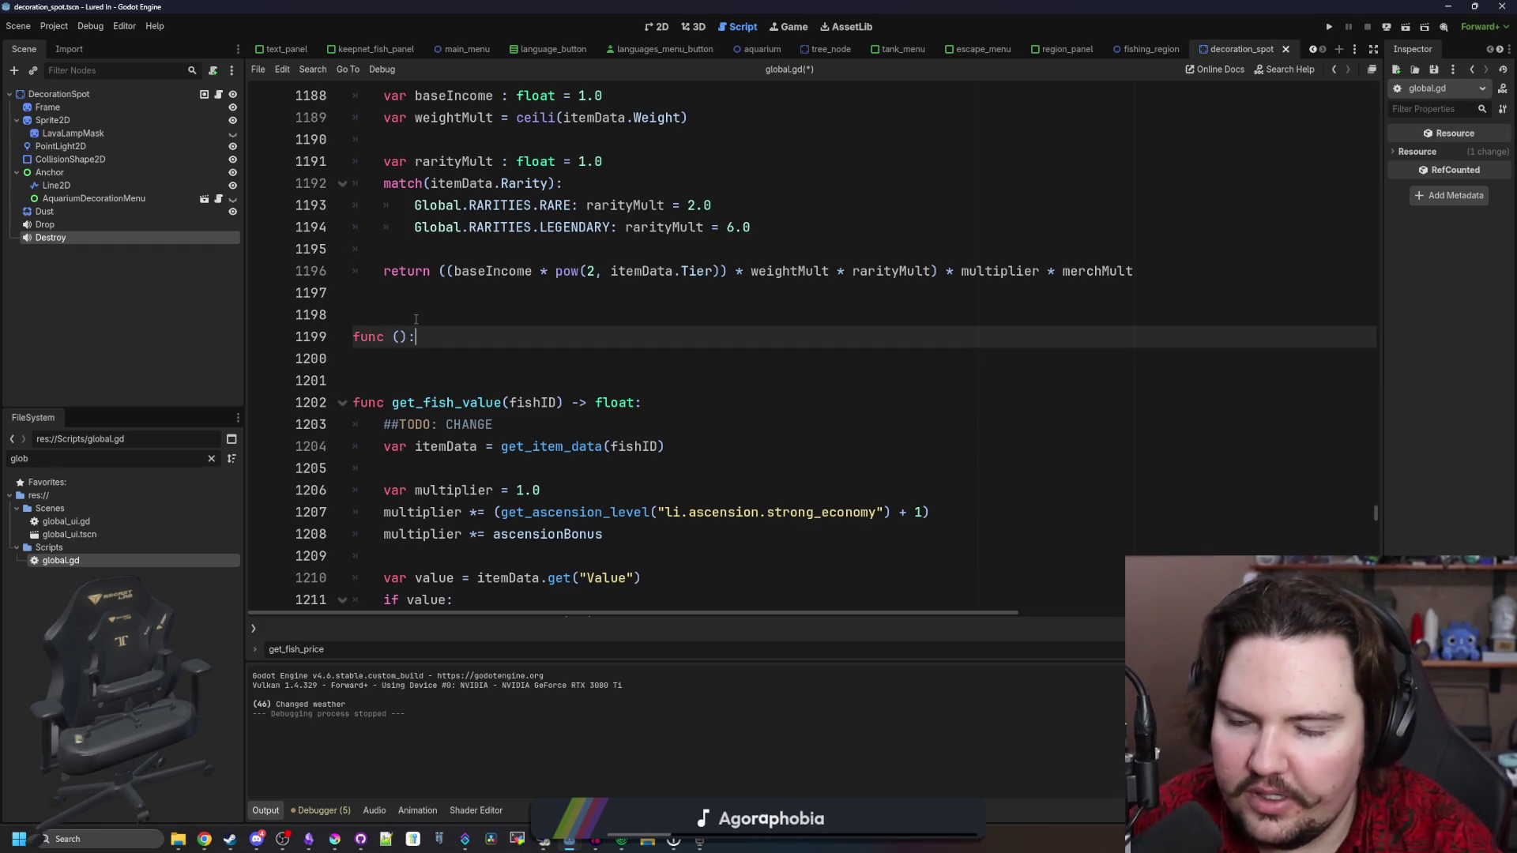
{"action": "key", "text": "Left"}
{"action": "key", "text": "Left"}
{"action": "key", "text": "Left"}
{"action": "type", "text": "d"}
{"action": "key", "text": "End"}
{"action": "key", "text": "Return"}
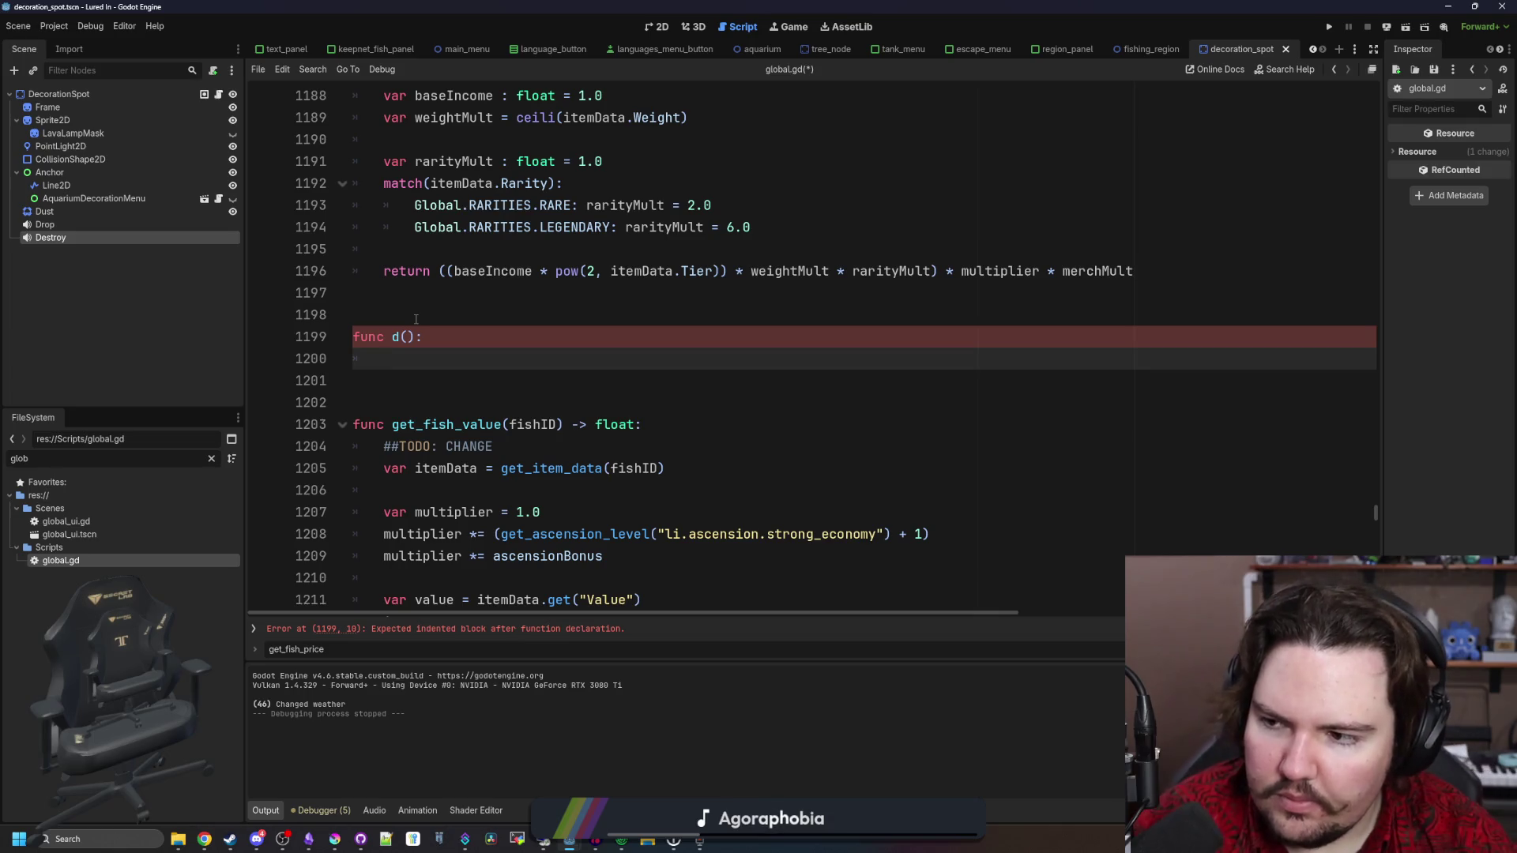
{"action": "key", "text": "Up"}
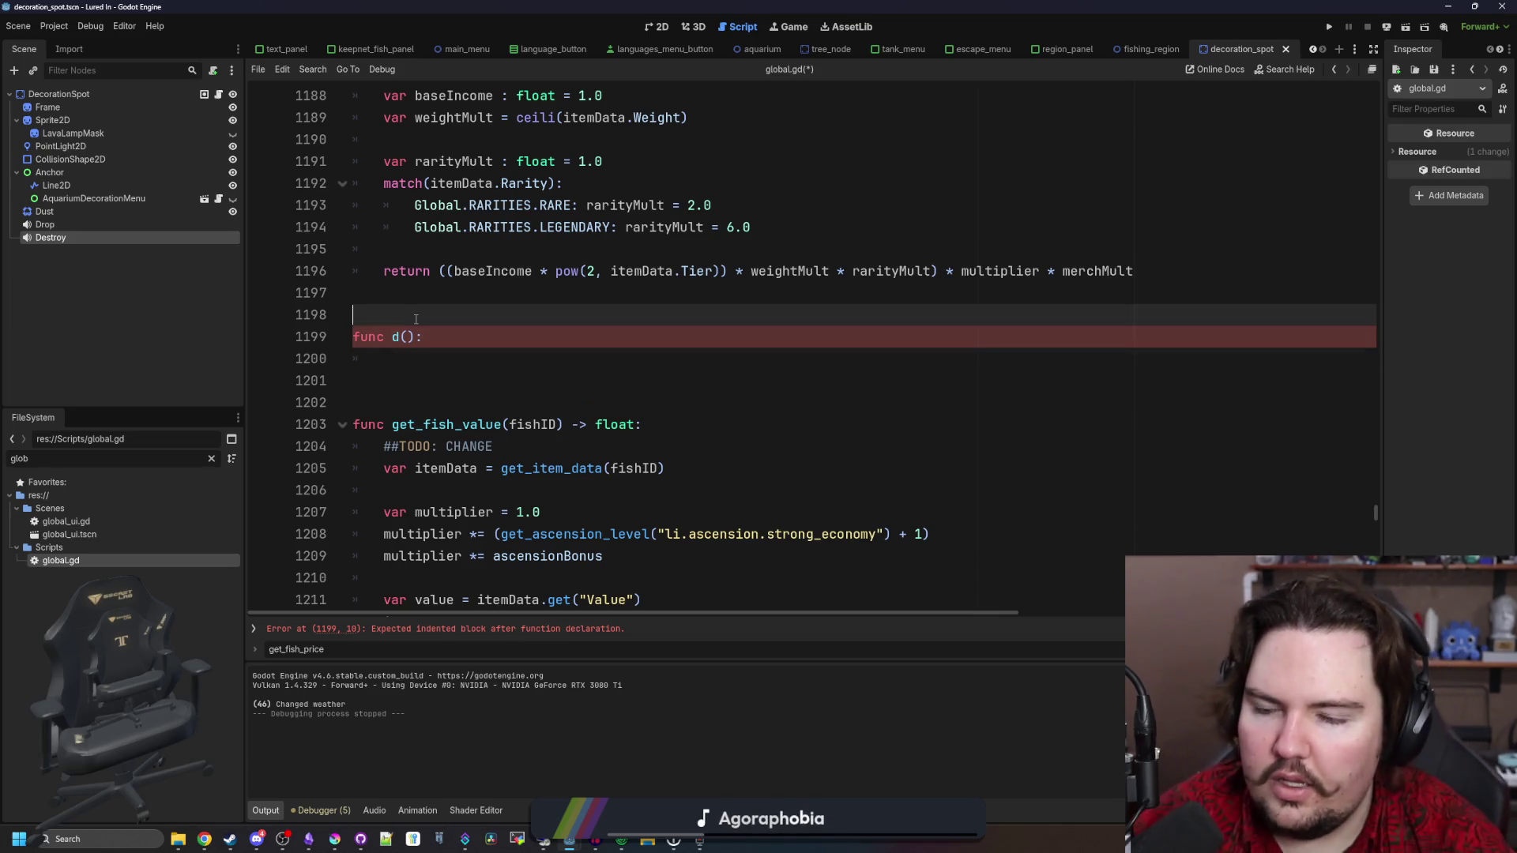
{"action": "key", "text": "Down"}
{"action": "key", "text": "Down"}
{"action": "key", "text": "Up"}
{"action": "key", "text": "Right"}
{"action": "key", "text": "BackSpace"}
{"action": "type", "text": "calculate_drop_r"}
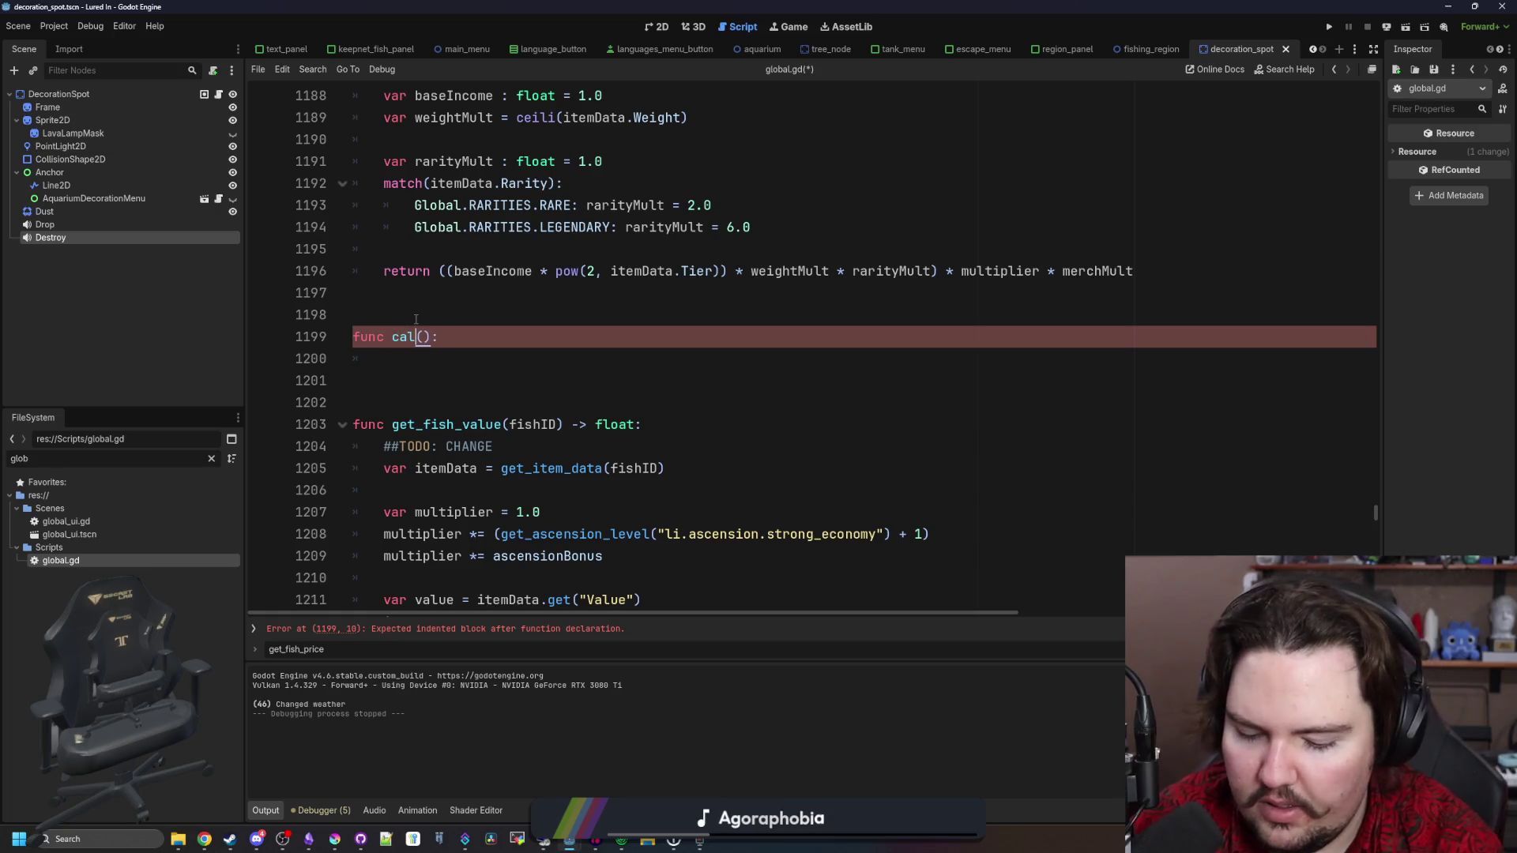
{"action": "type", "text": "ates"}
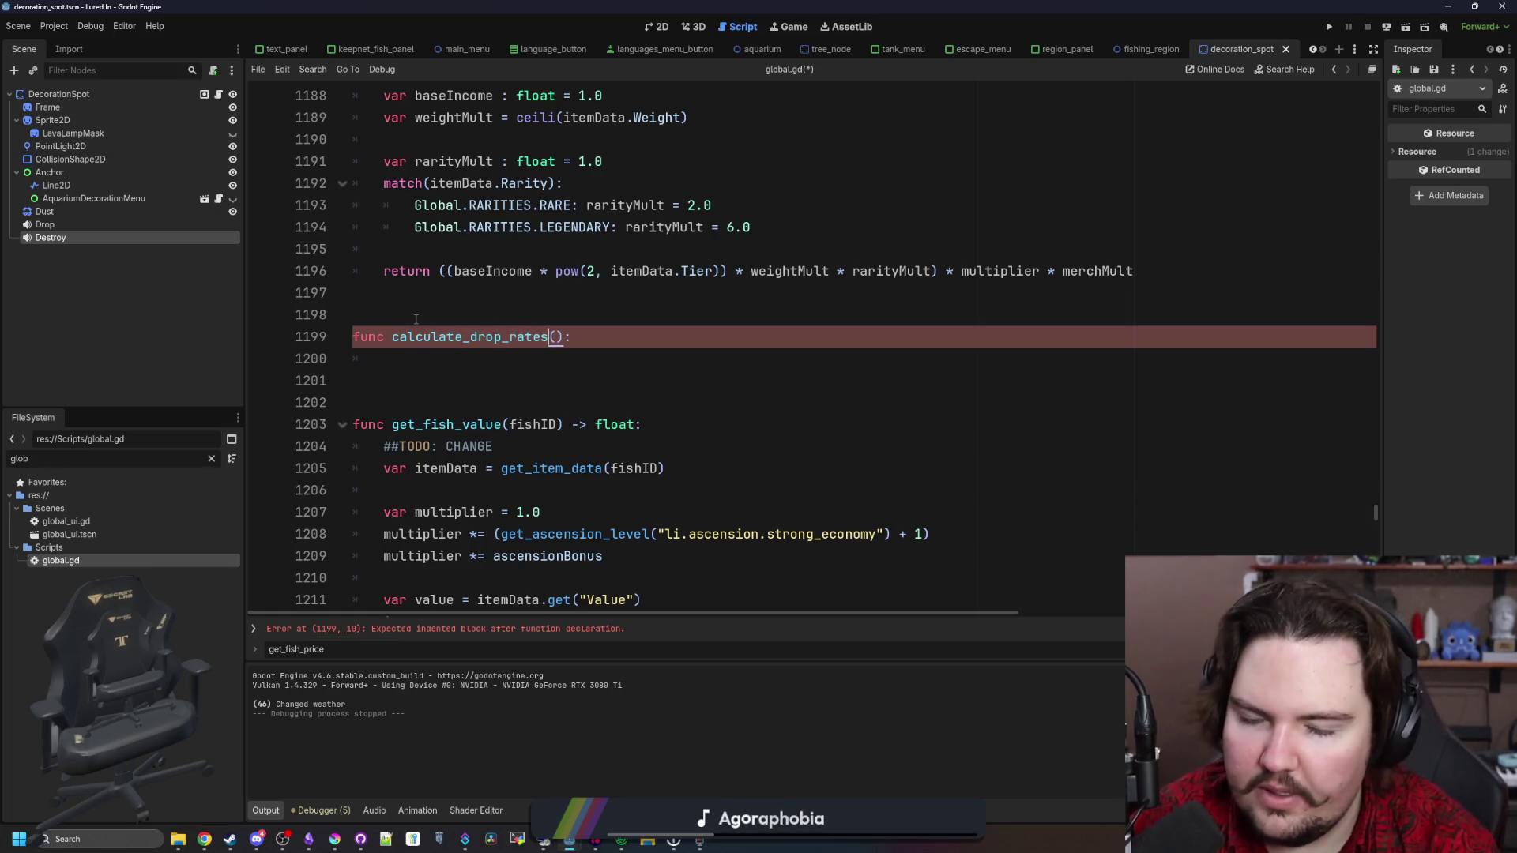
{"action": "key", "text": "End"}
{"action": "key", "text": "Return"}
Add a for loop over Global.itemsTable with var fishData = Global.itemsTable.get(i) inside
{"action": "type", "text": "f"}
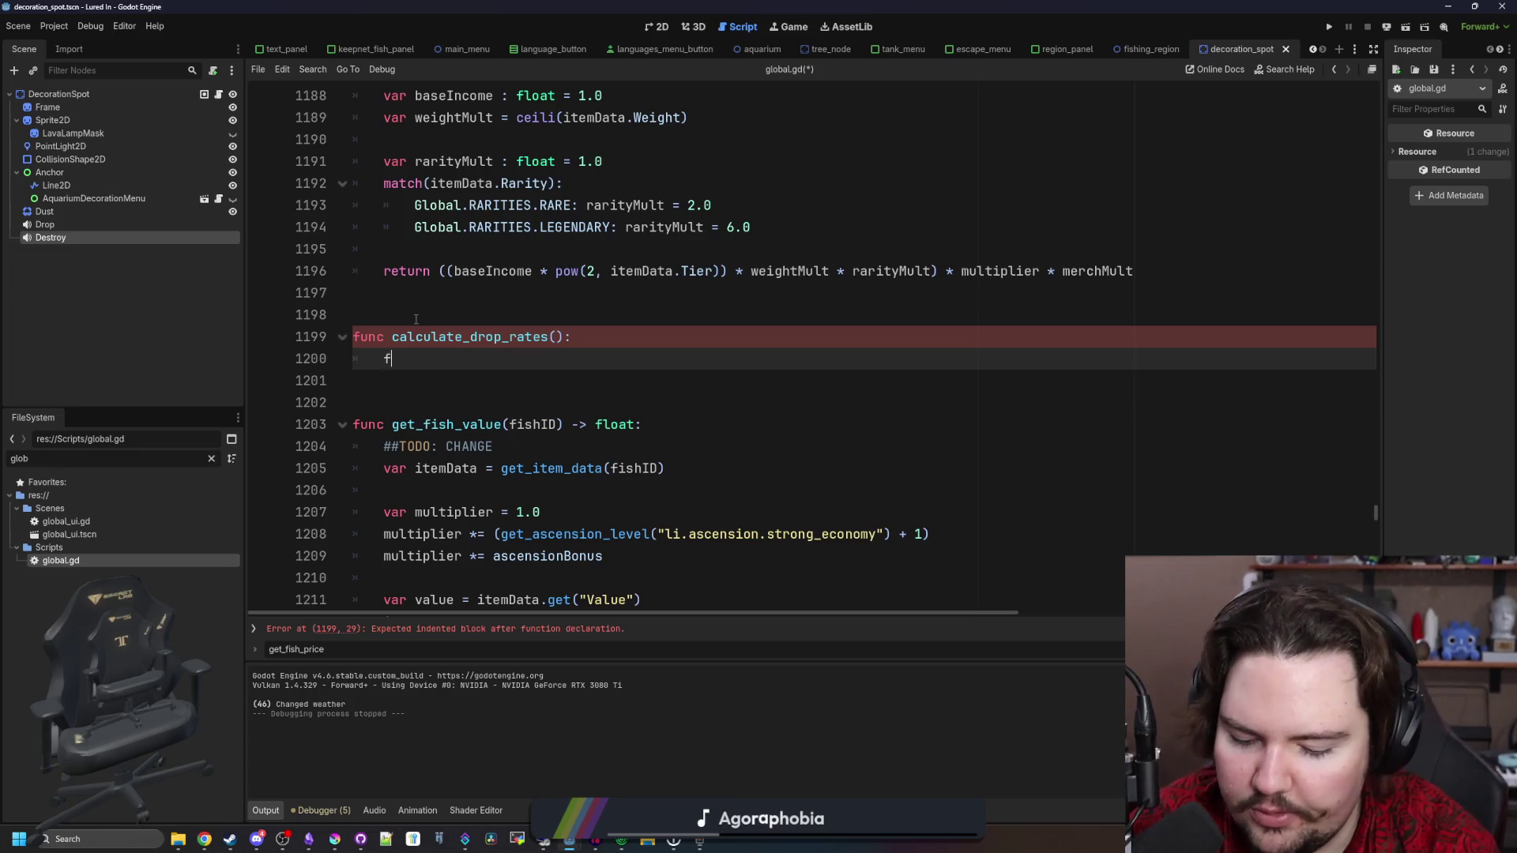
{"action": "type", "text": "or i in Global."}
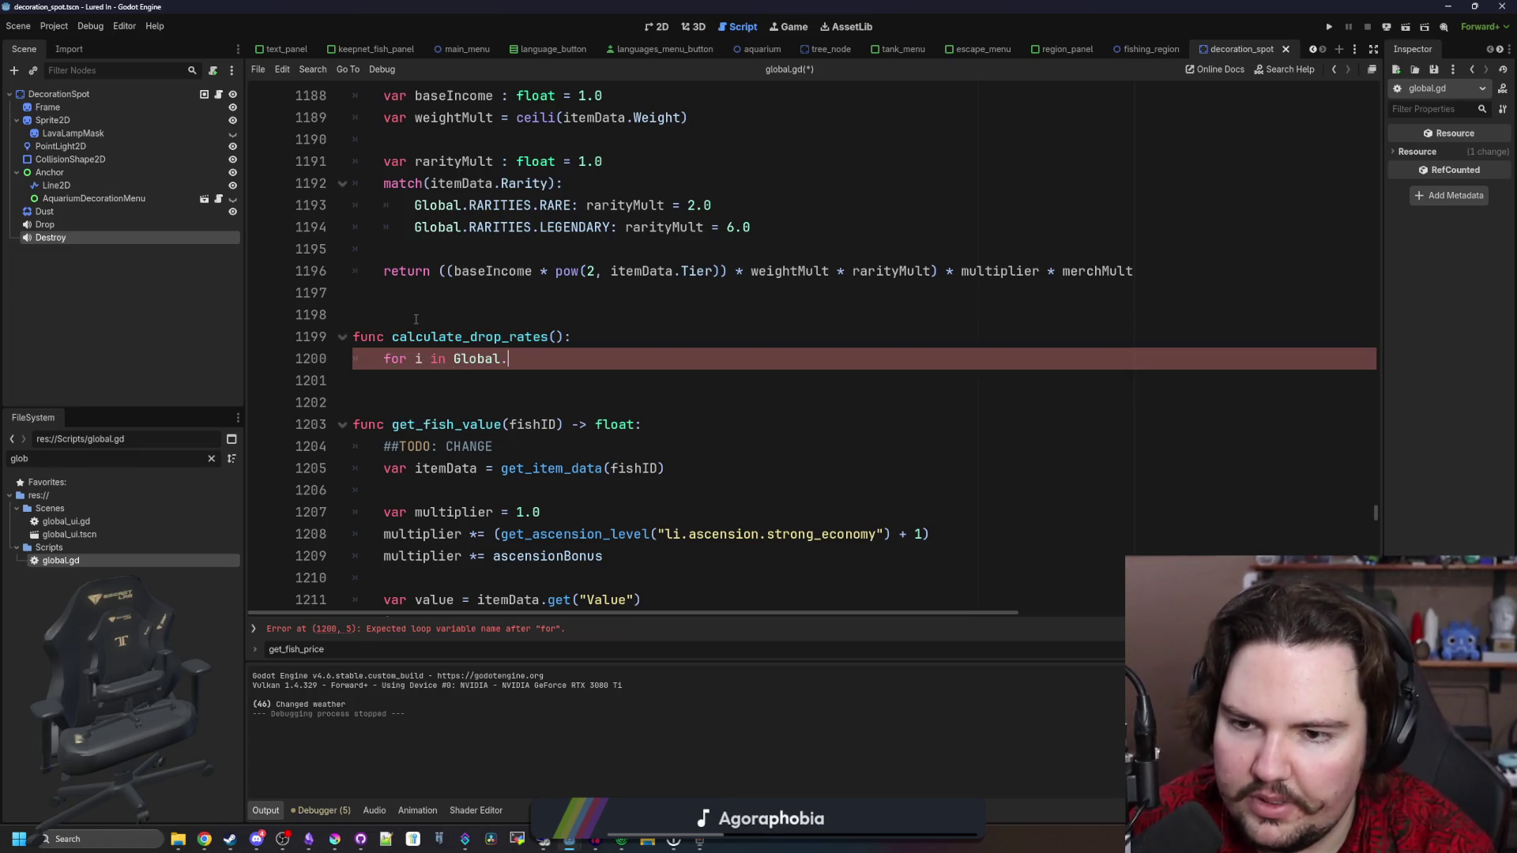
{"action": "type", "text": "item"}
{"action": "key", "text": "Return"}
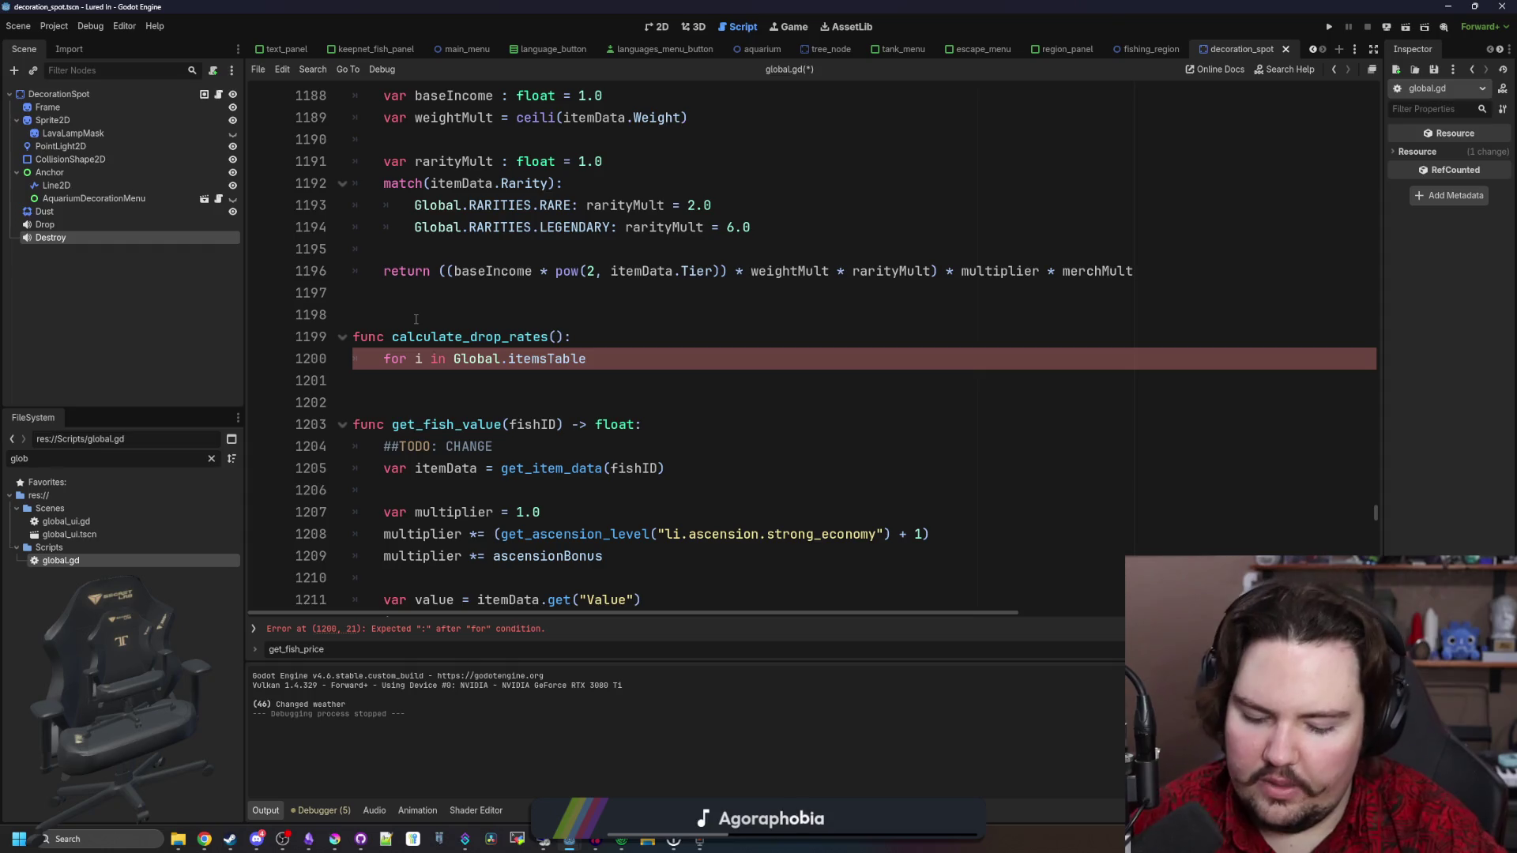
{"action": "type", "text": ":"}
{"action": "key", "text": "Return"}
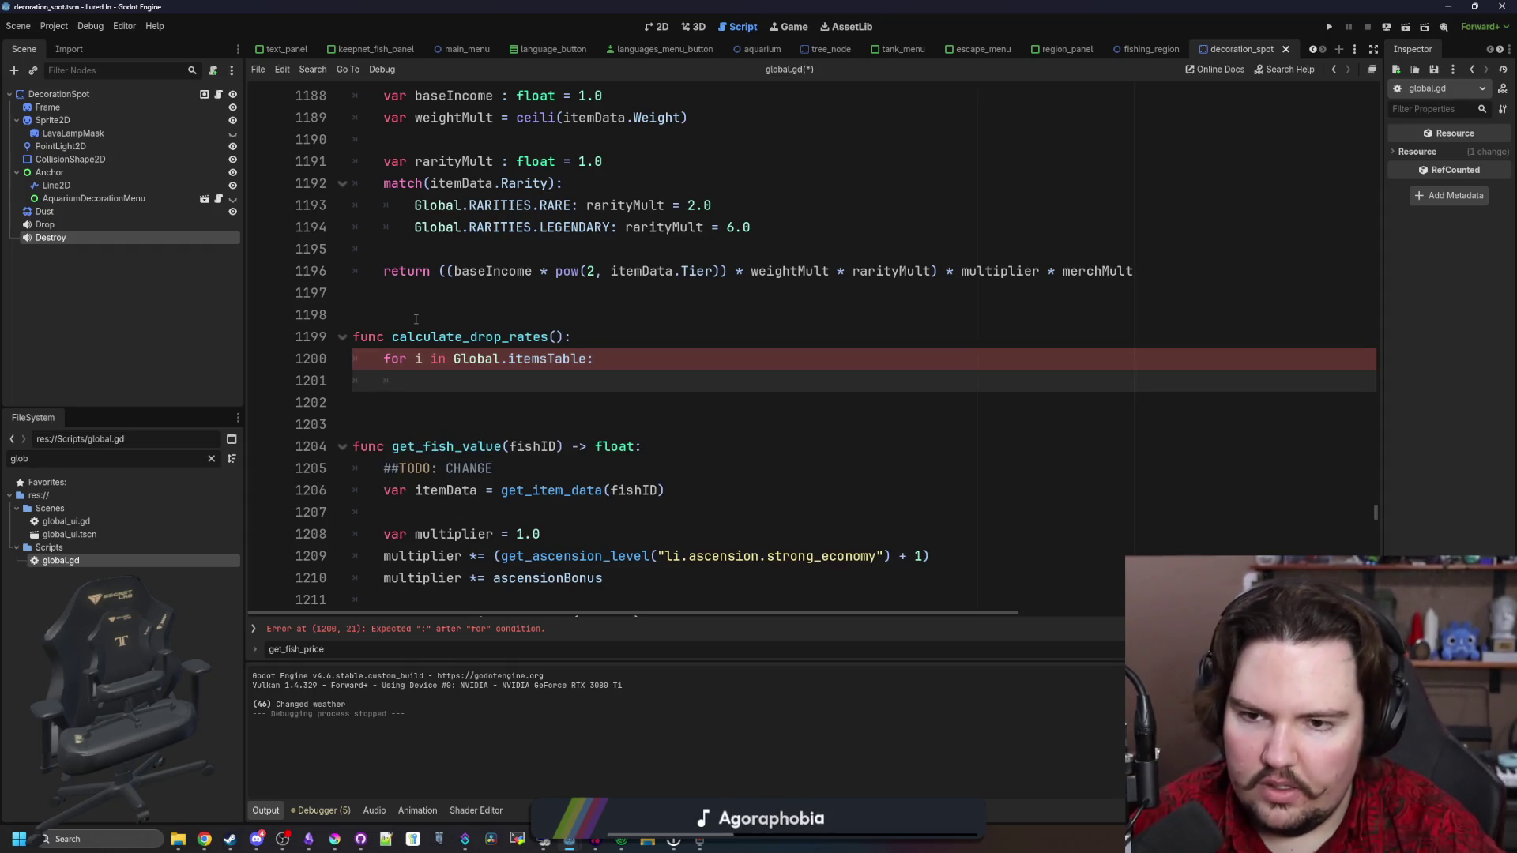
{"action": "type", "text": "var fishData = "}
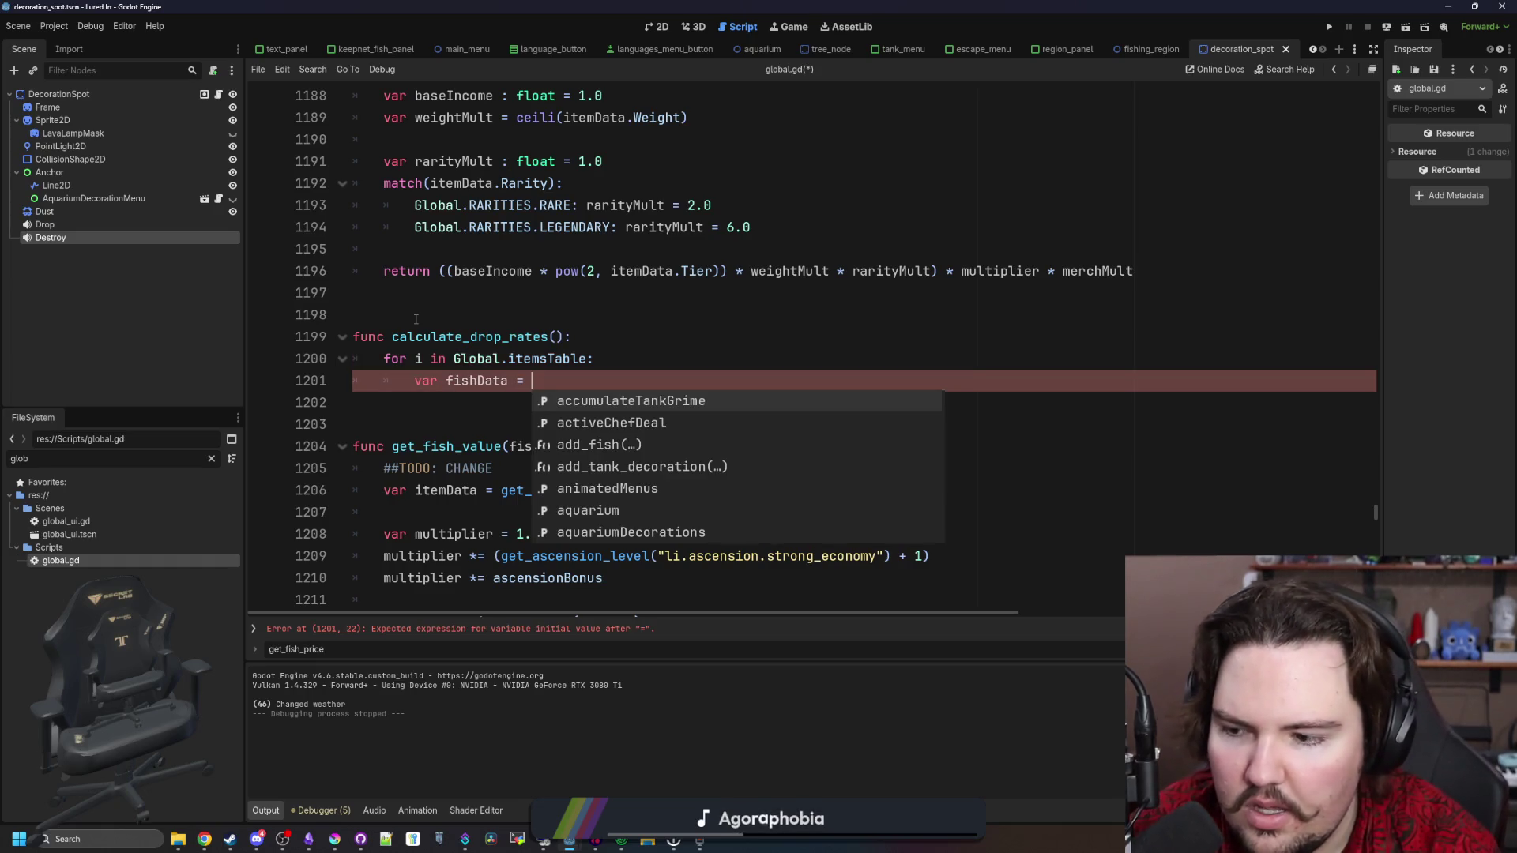
{"action": "type", "text": "Global"}
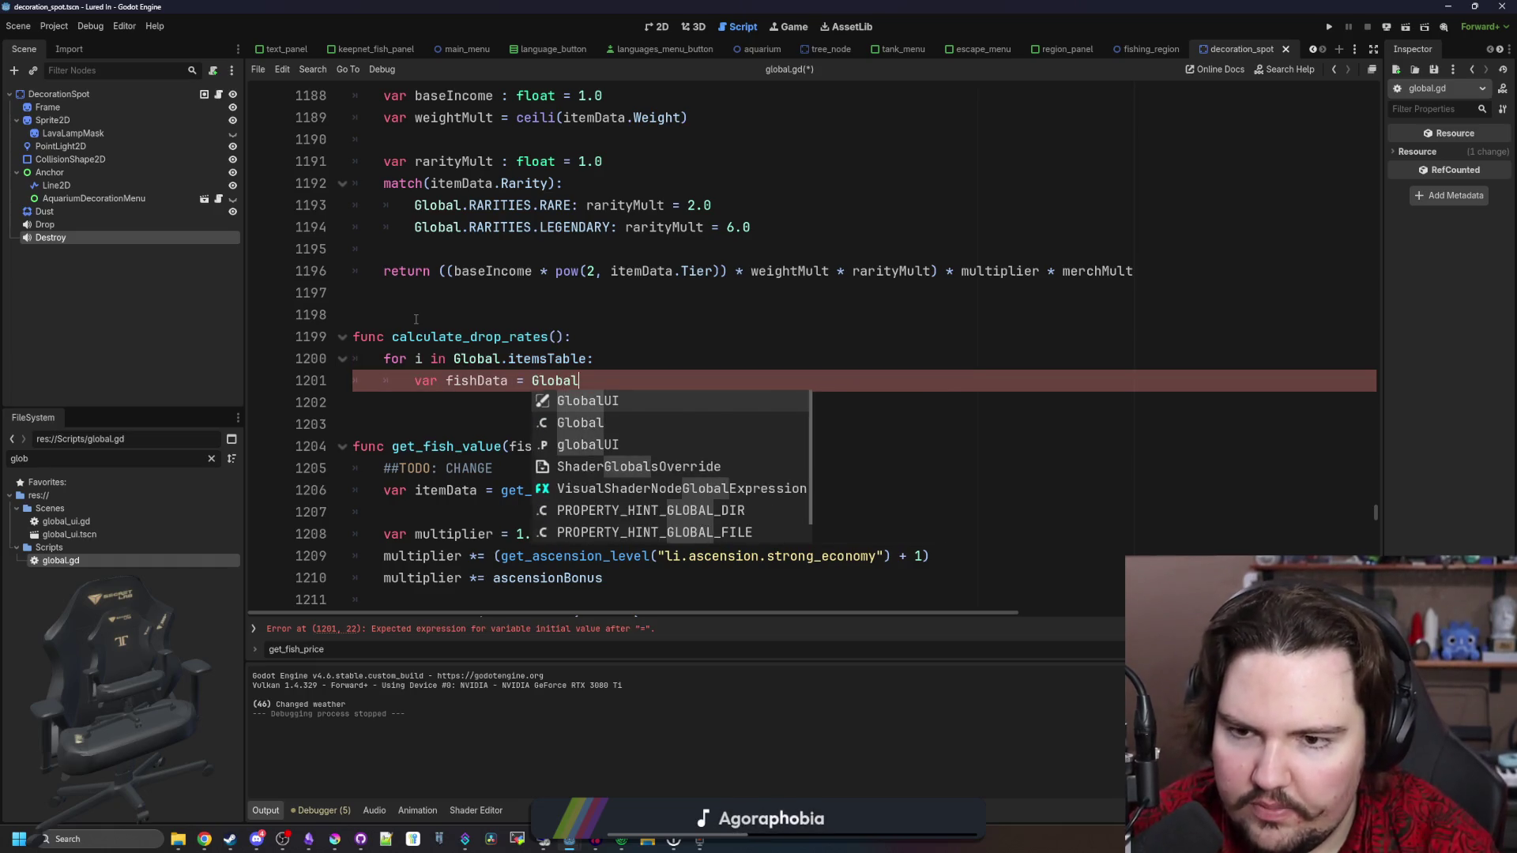
{"action": "type", "text": ".itemsTable.get()"}
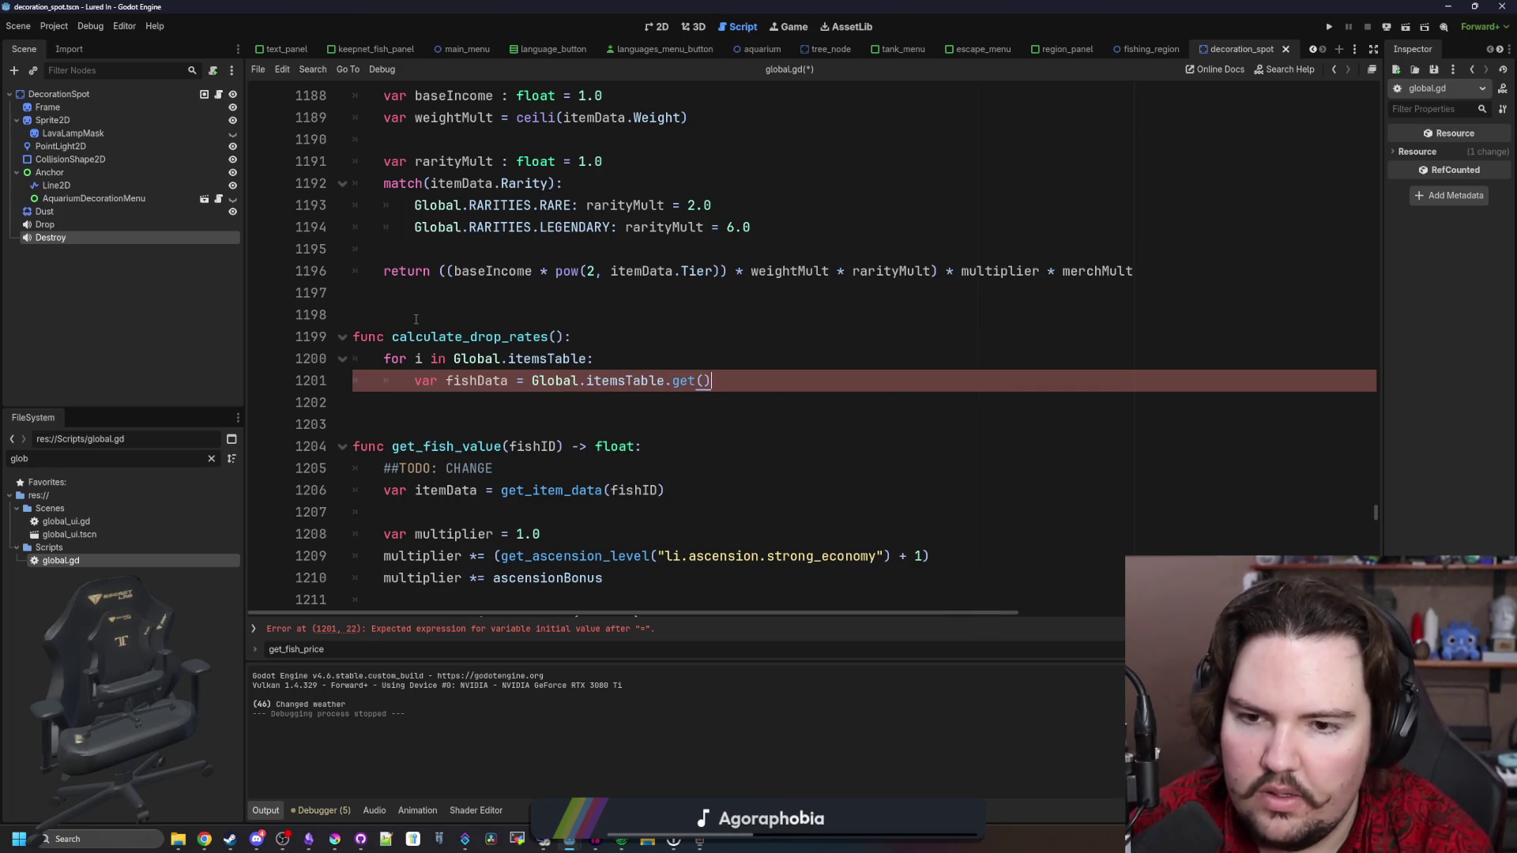
{"action": "key", "text": "Left"}
{"action": "type", "text": "i"}
{"action": "key", "text": "Right"}
{"action": "key", "text": "Return"}
{"action": "key", "text": "Return"}
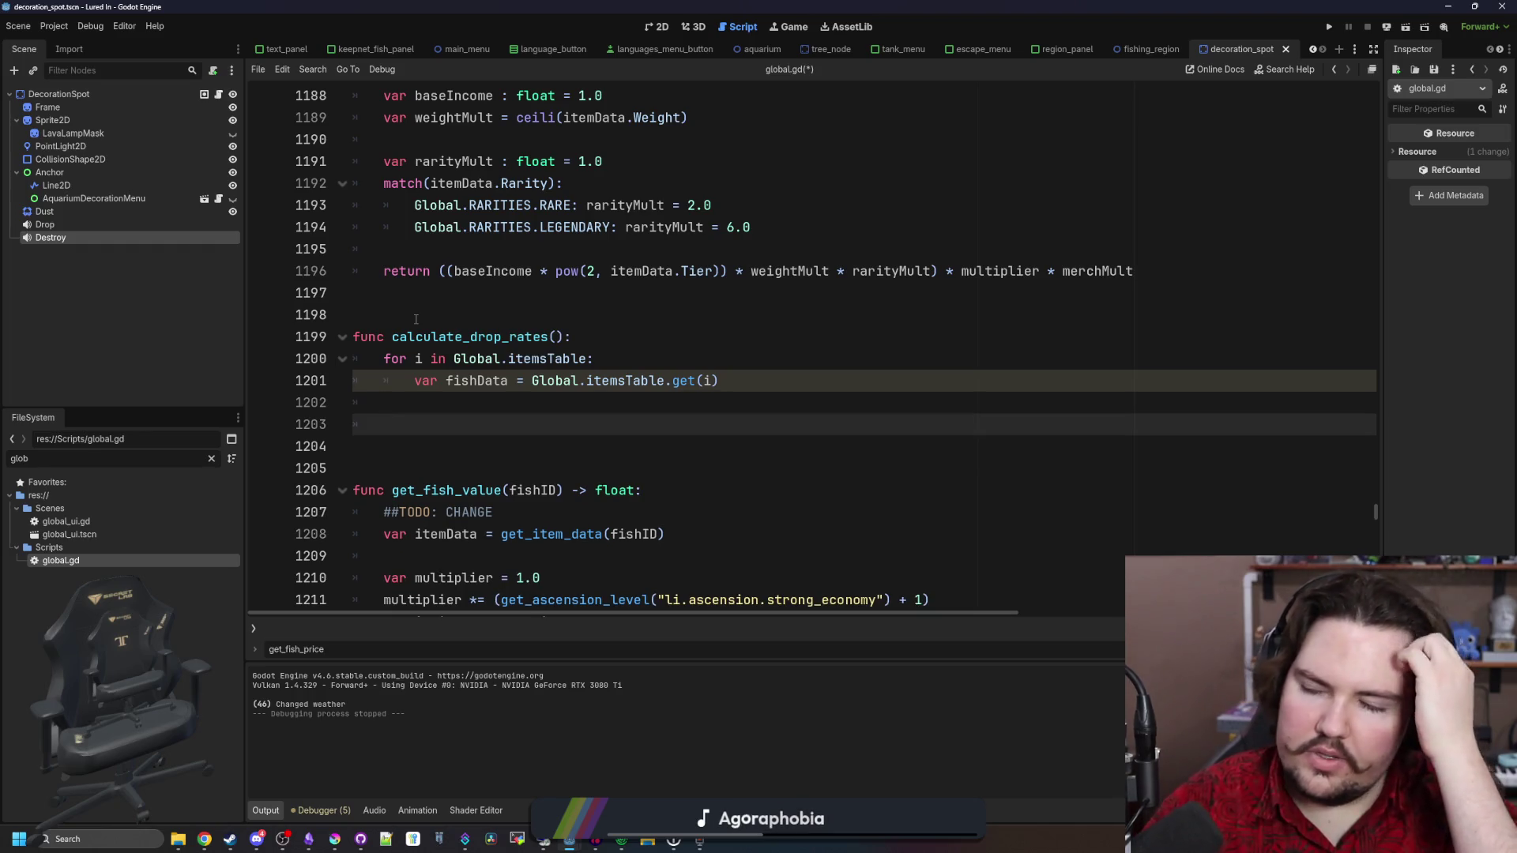
{"action": "left_click", "coordinate": [588, 339]}
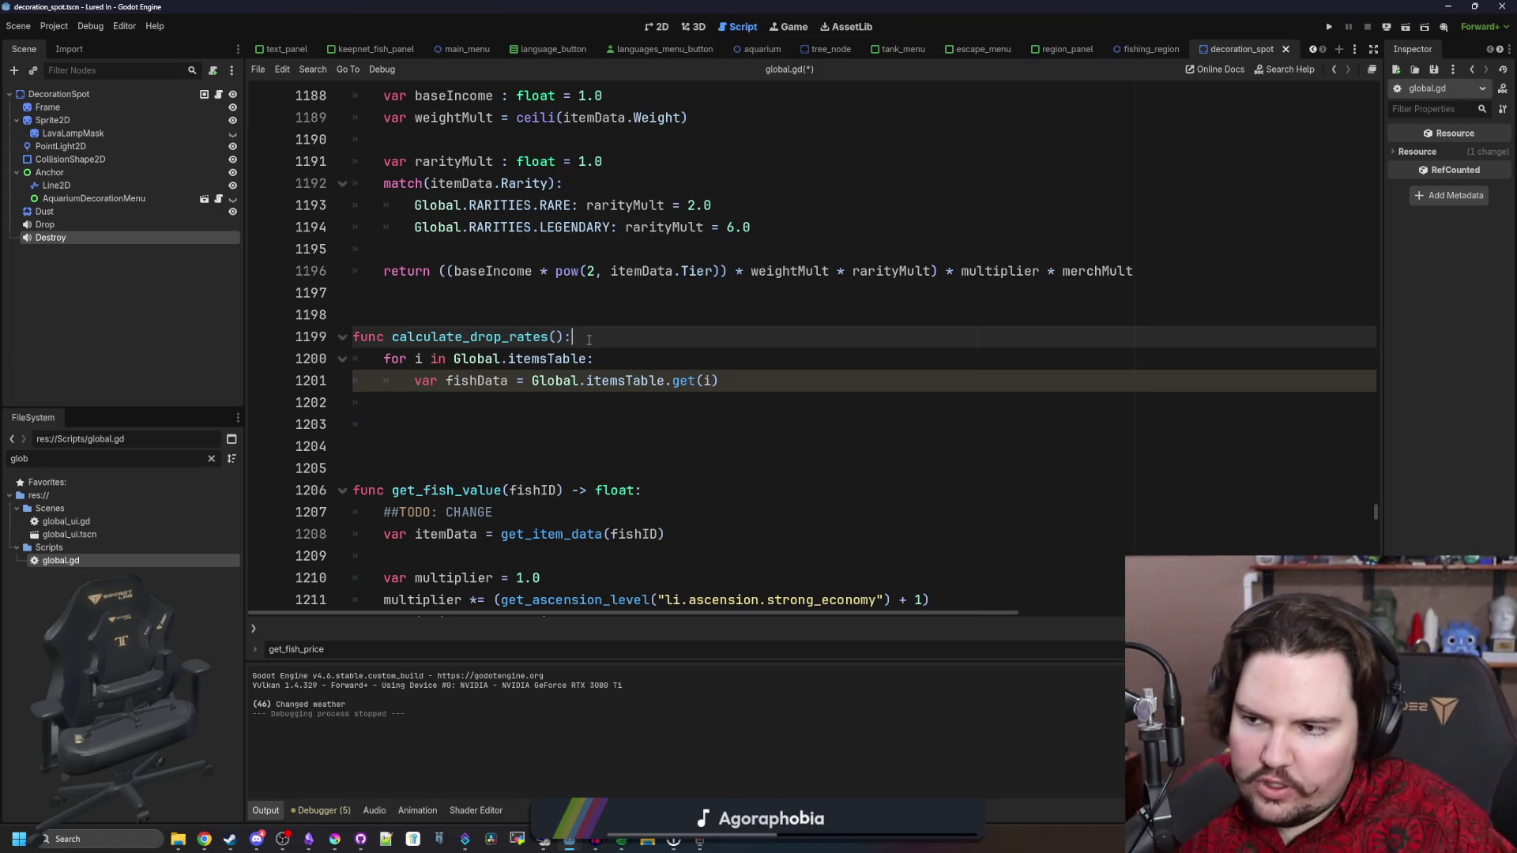
{"action": "left_click", "coordinate": [209, 458]}
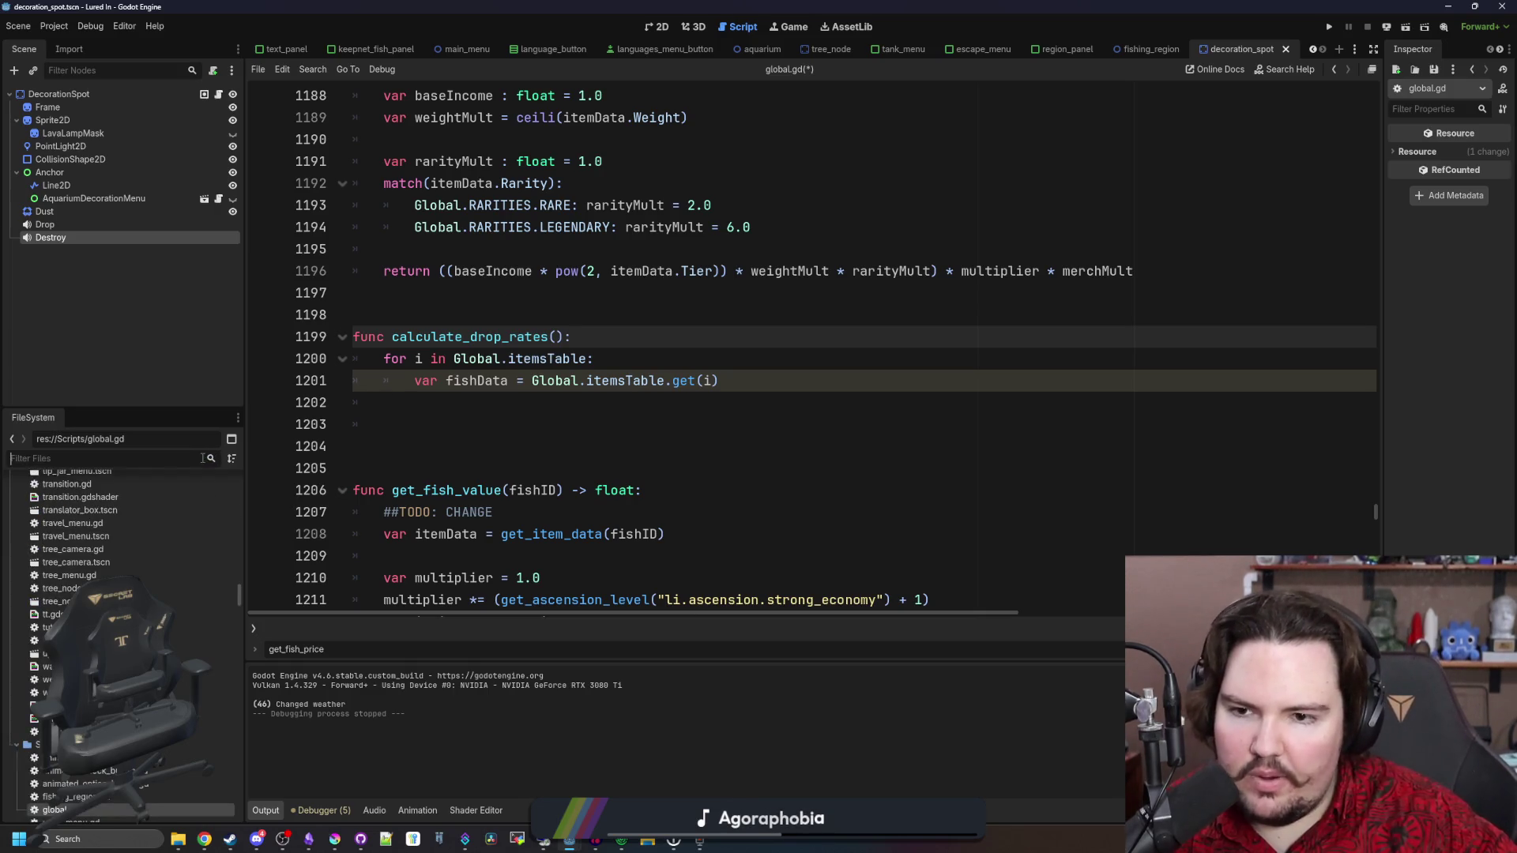
Filter the FileSystem by 'region' and open regions_table.gd
{"action": "left_click", "coordinate": [608, 426]}
{"action": "left_click", "coordinate": [603, 408]}
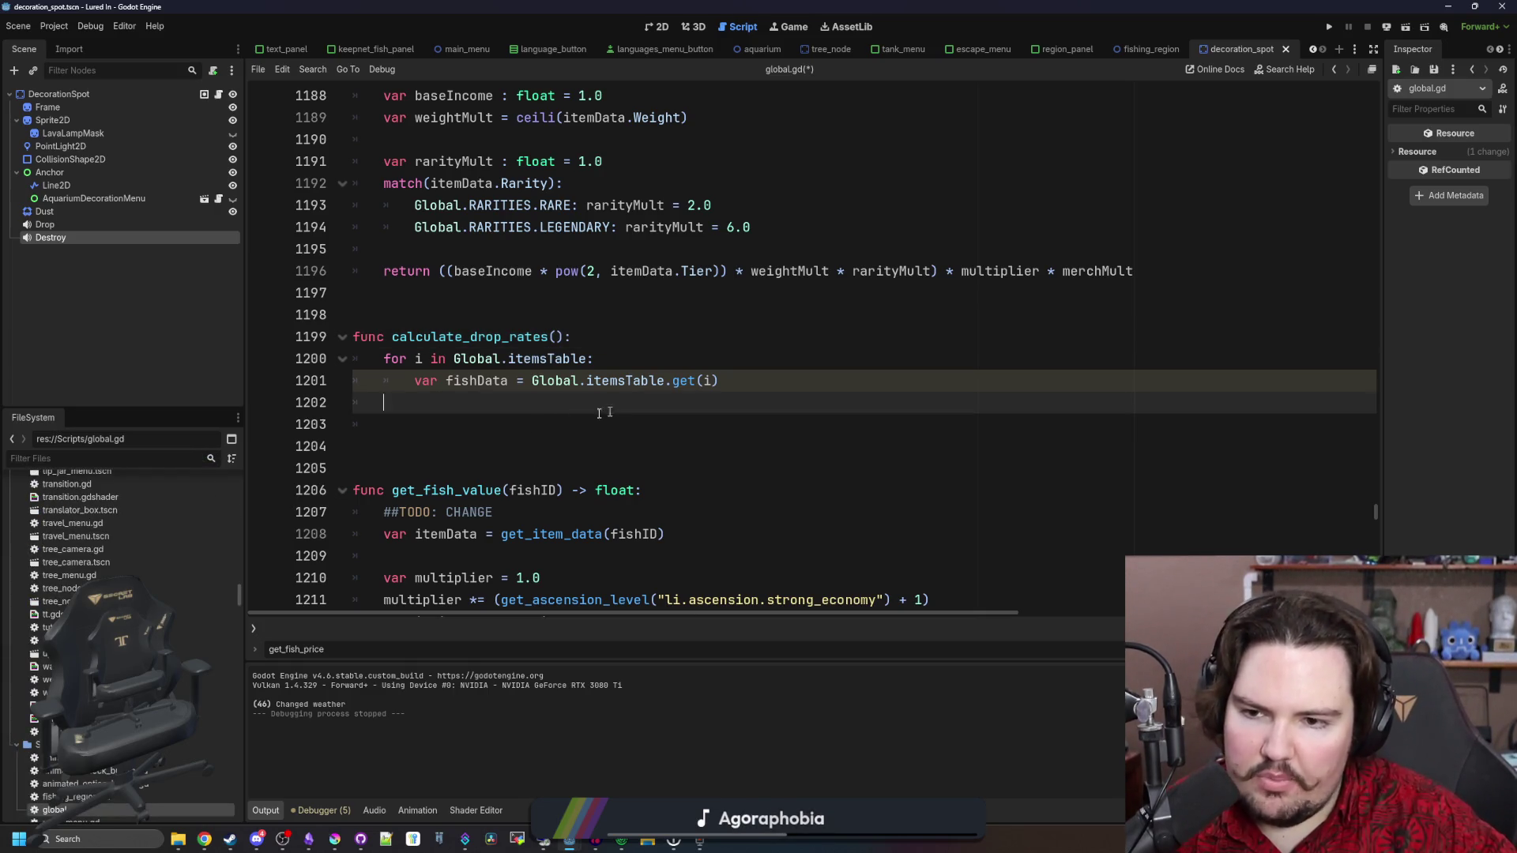
{"action": "type", "text": "region"}
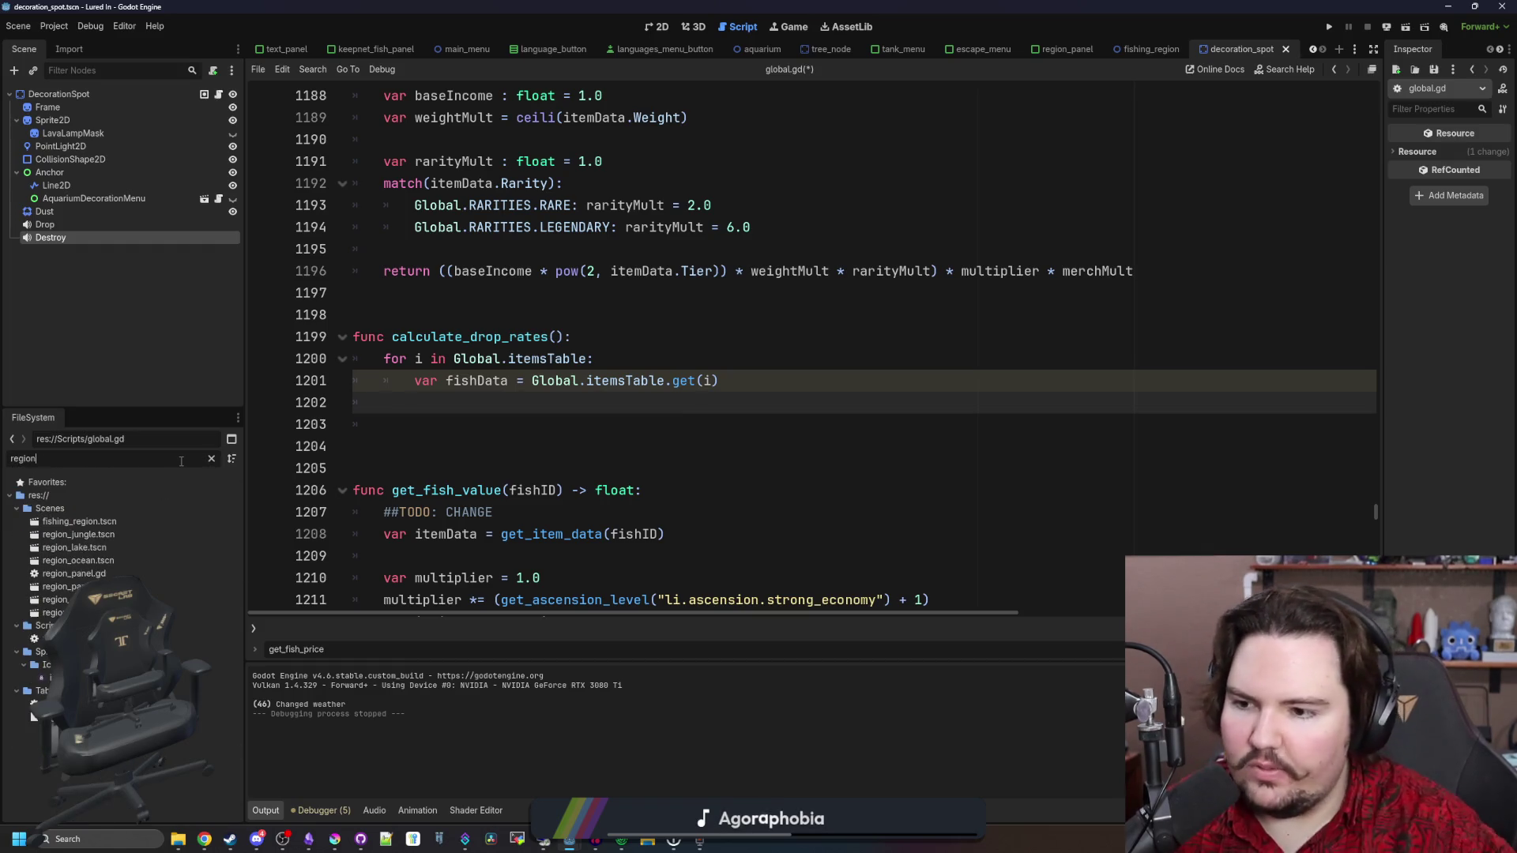
{"action": "double_click", "coordinate": [32, 705]}
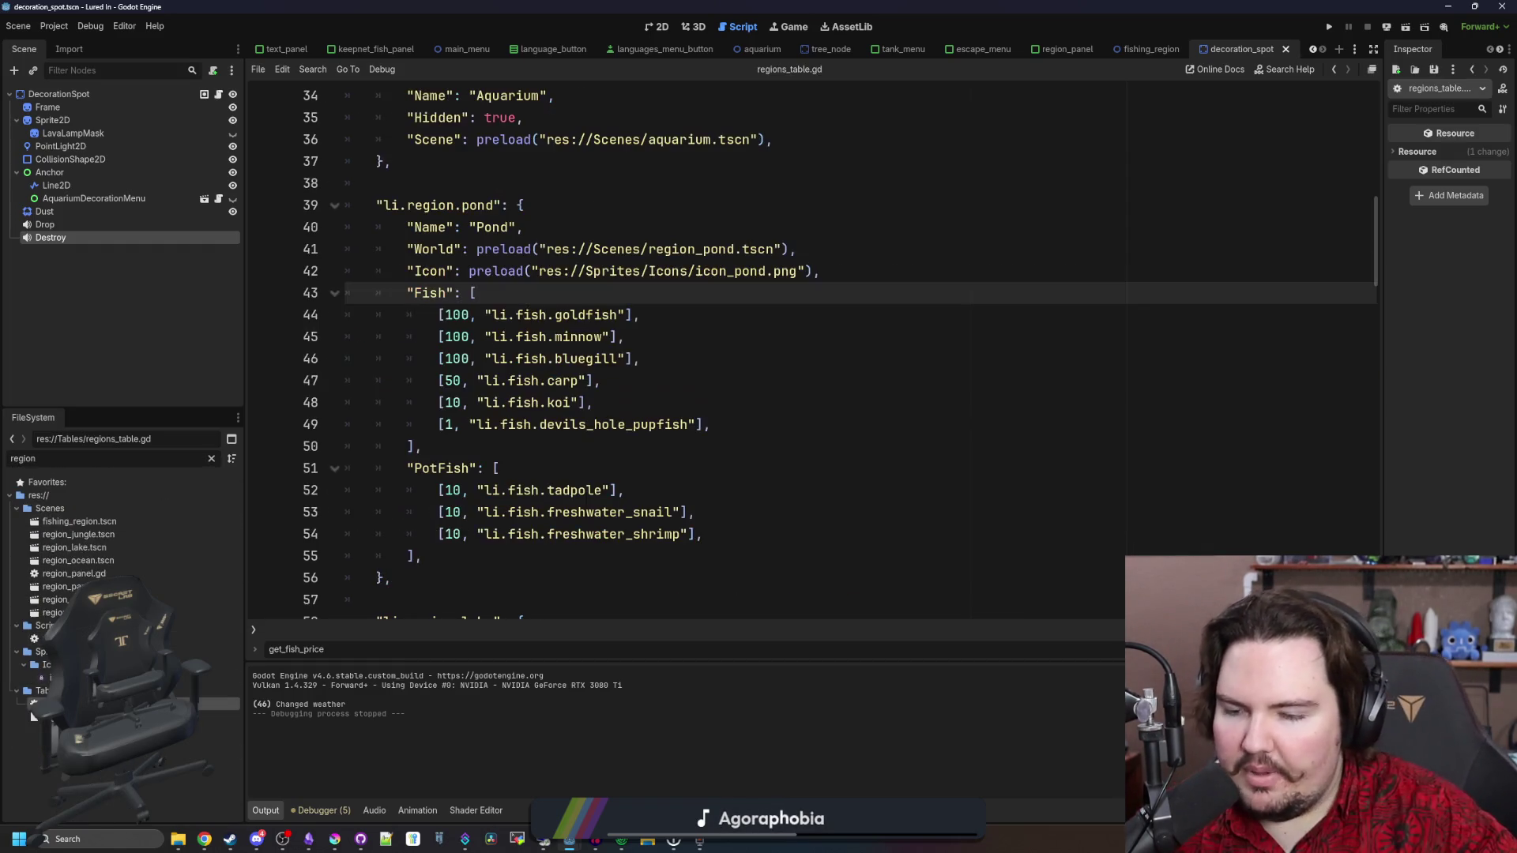
Review the pond's Fish list from goldfish to devils_hole_pupfish, then save
{"action": "left_click", "coordinate": [700, 358]}
{"action": "mouse_move", "coordinate": [700, 359]}
{"action": "left_mouse_down"}
{"action": "mouse_move", "coordinate": [406, 359]}
{"action": "mouse_move", "coordinate": [447, 356]}
{"action": "left_mouse_up"}
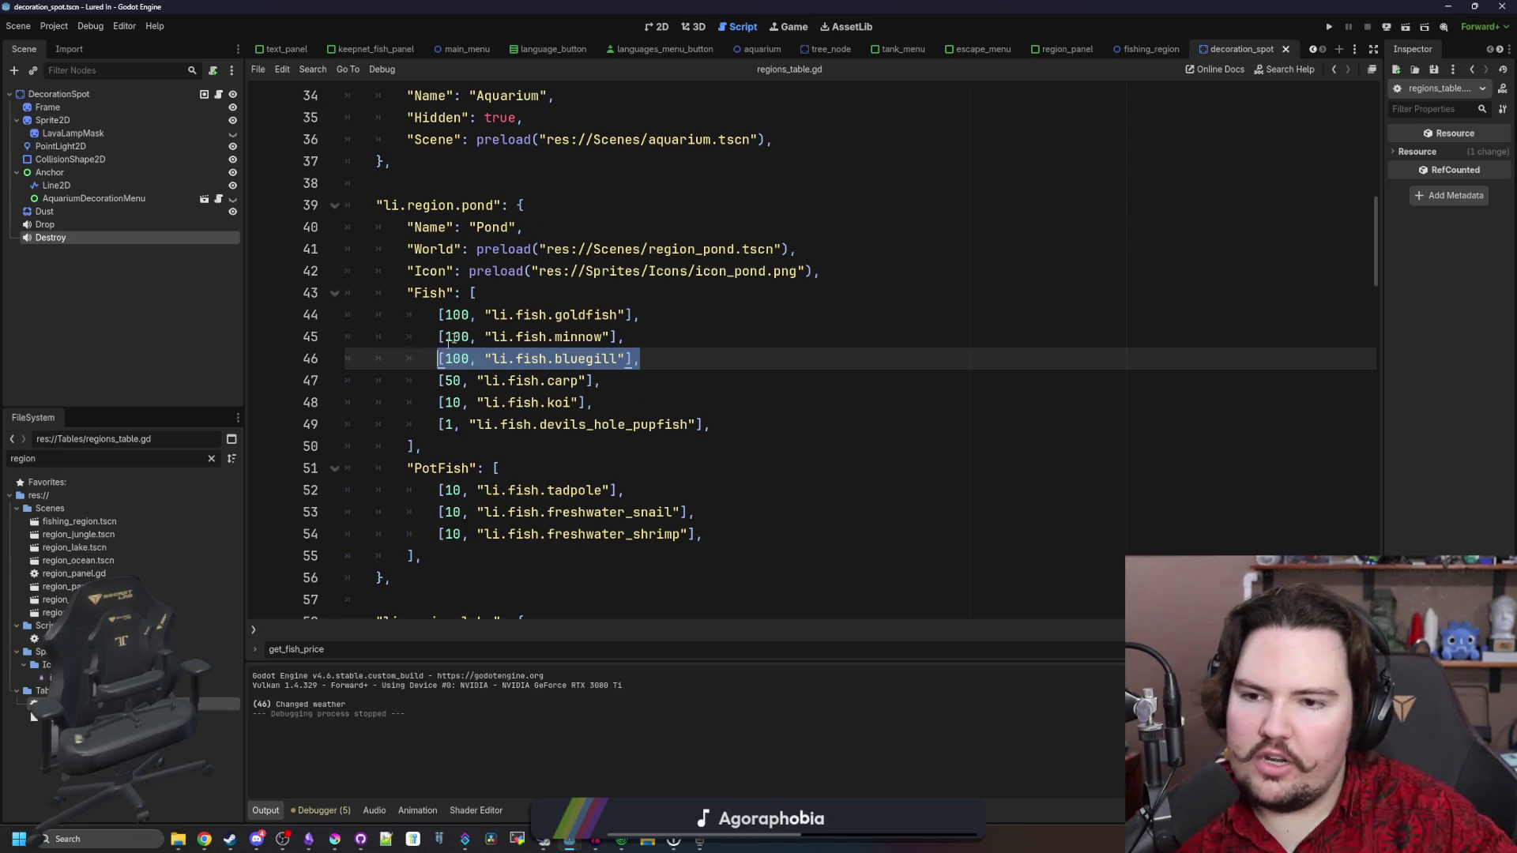
{"action": "left_click", "coordinate": [525, 290]}
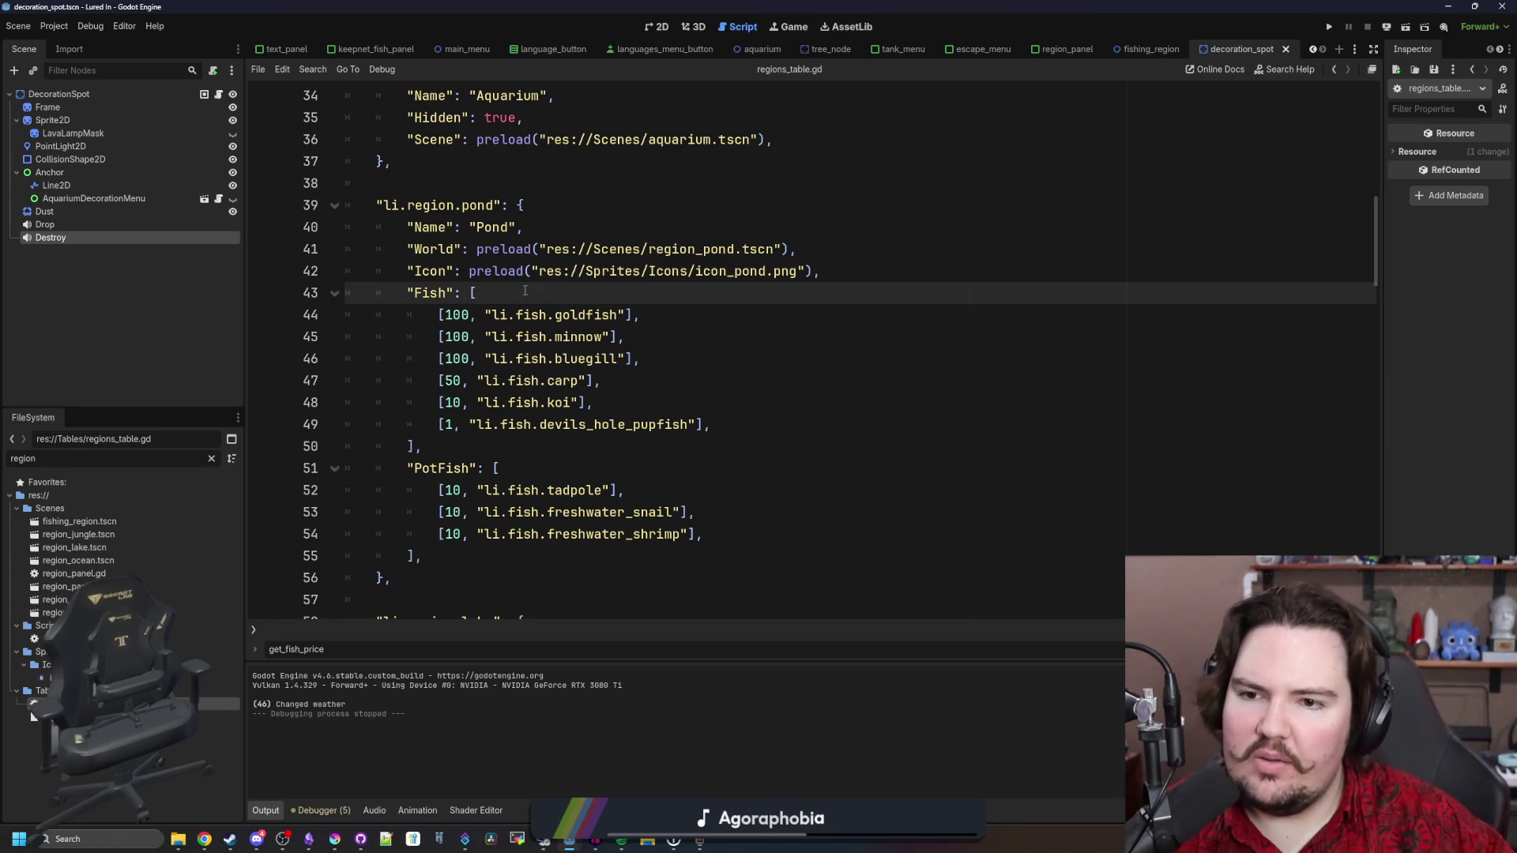
{"action": "mouse_move", "coordinate": [376, 205]}
{"action": "left_mouse_down"}
{"action": "mouse_move", "coordinate": [647, 403]}
{"action": "mouse_move", "coordinate": [458, 402]}
{"action": "mouse_move", "coordinate": [308, 318]}
{"action": "left_mouse_up"}
{"action": "left_click", "coordinate": [535, 291]}
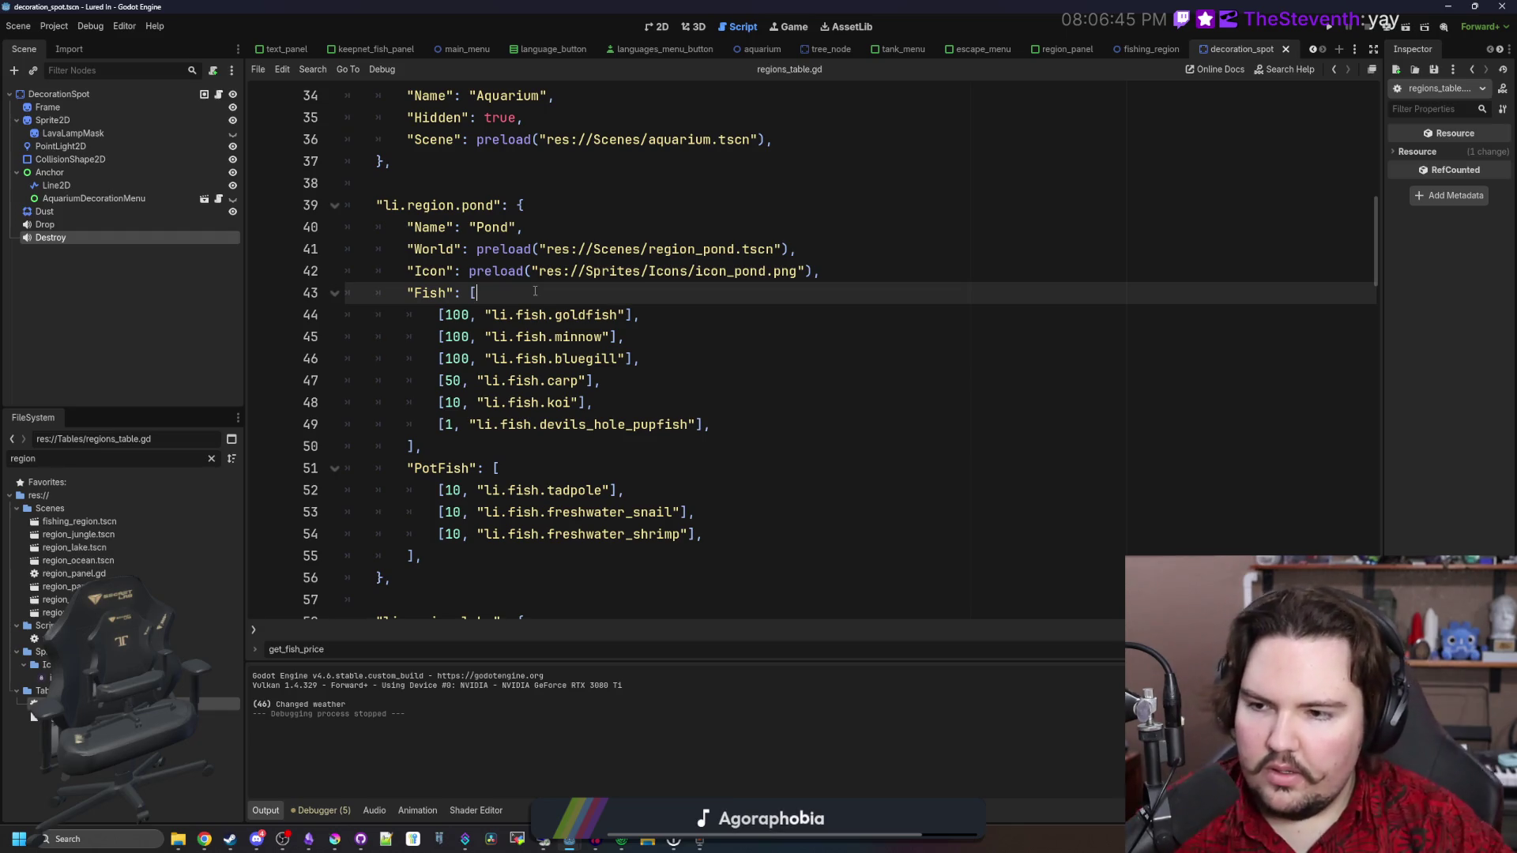
{"action": "left_click", "coordinate": [870, 424]}
{"action": "key", "text": "ctrl+s"}
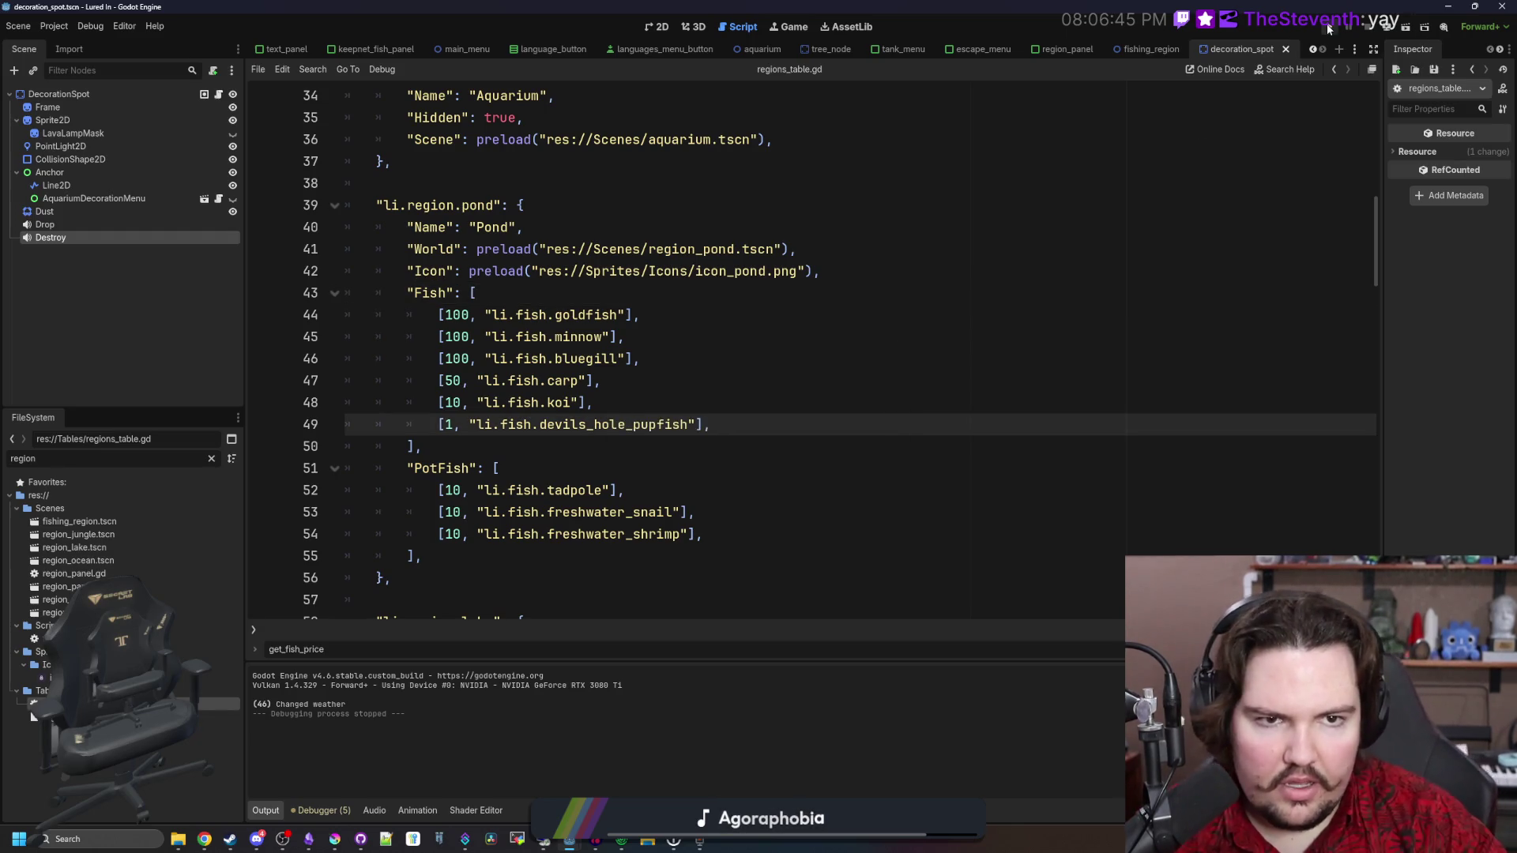
Run the game, start playing, visit Research, then open the inventory's Fishpedia tab
{"action": "left_click", "coordinate": [1325, 24]}
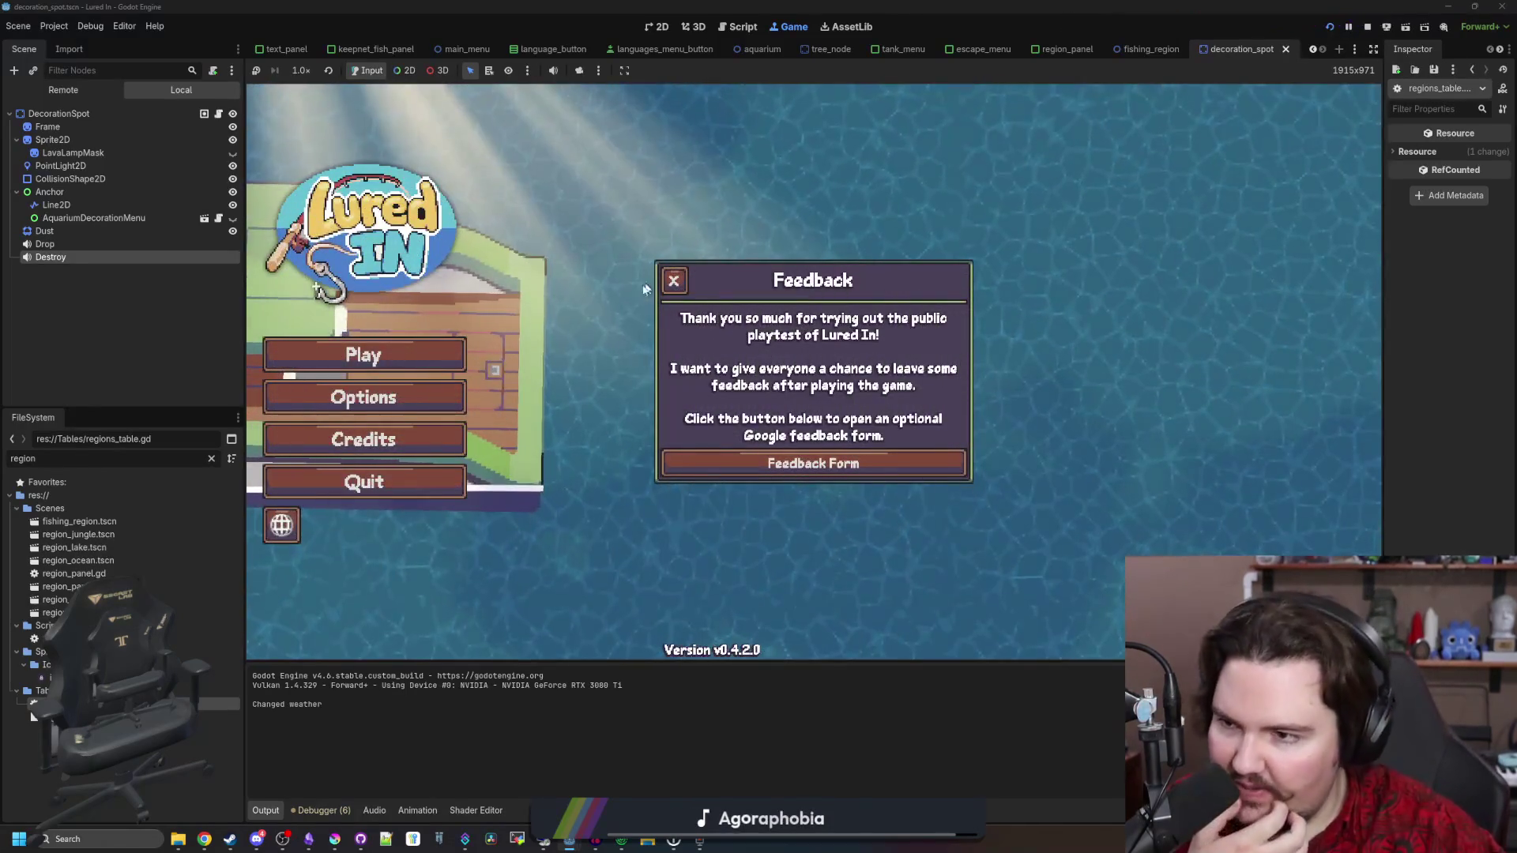
{"action": "left_click", "coordinate": [674, 281]}
{"action": "left_click", "coordinate": [405, 348]}
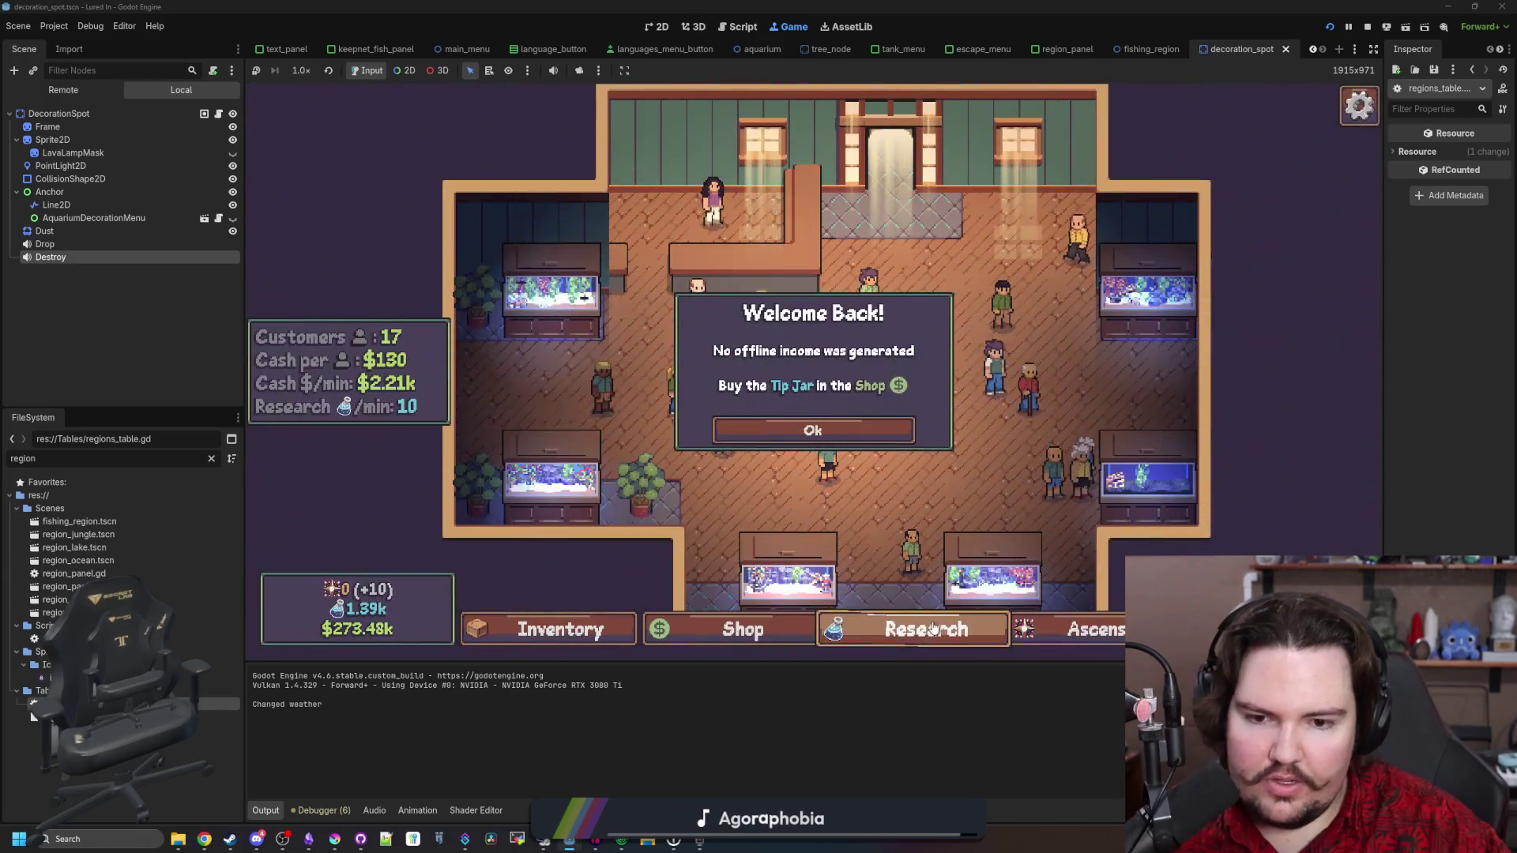
{"action": "left_click", "coordinate": [933, 628]}
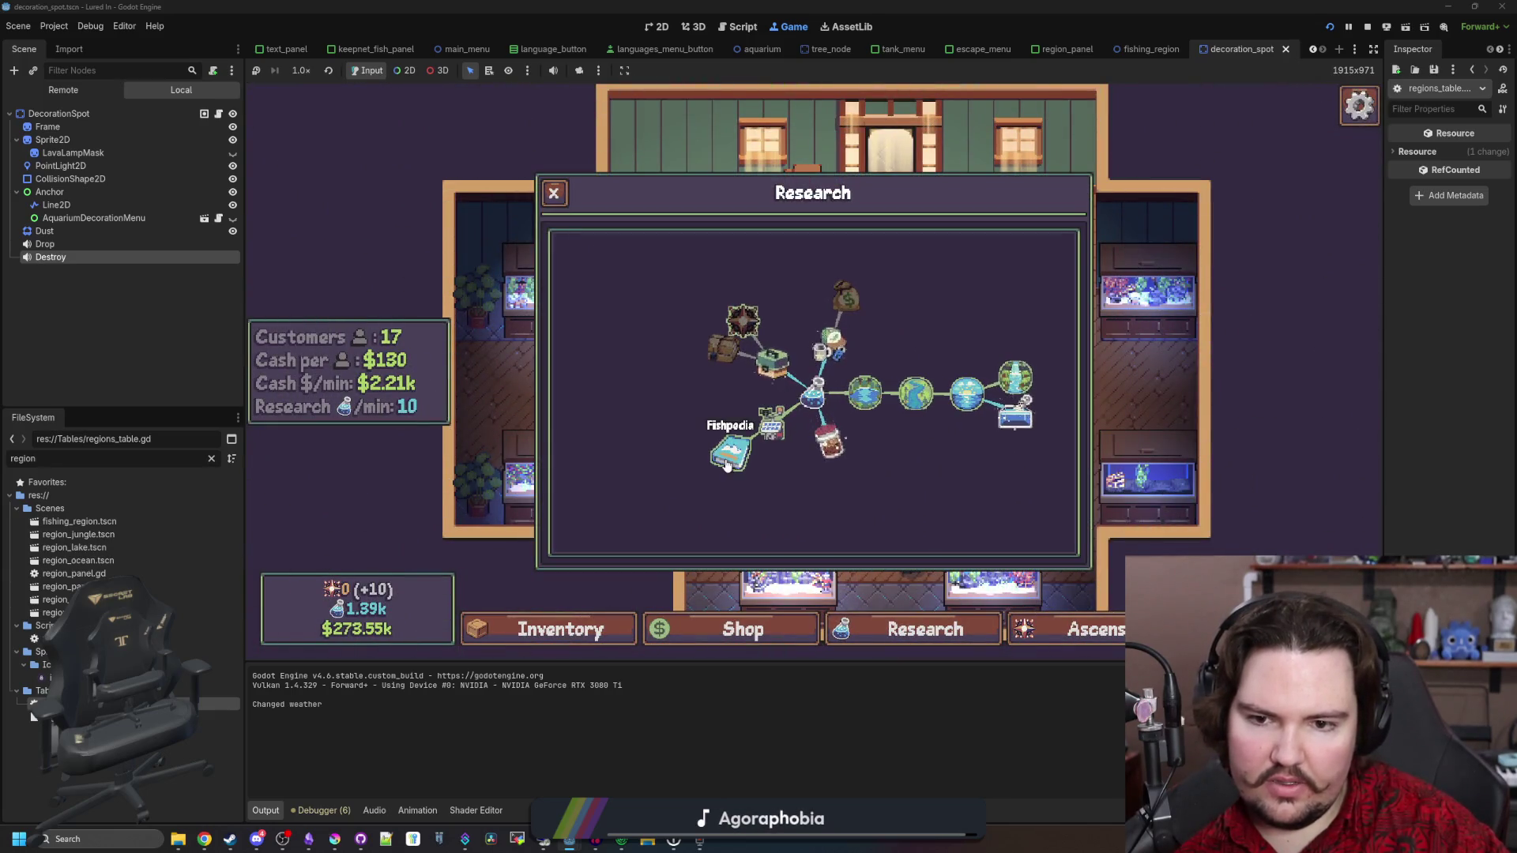
{"action": "key", "text": "Escape"}
{"action": "left_click", "coordinate": [576, 630]}
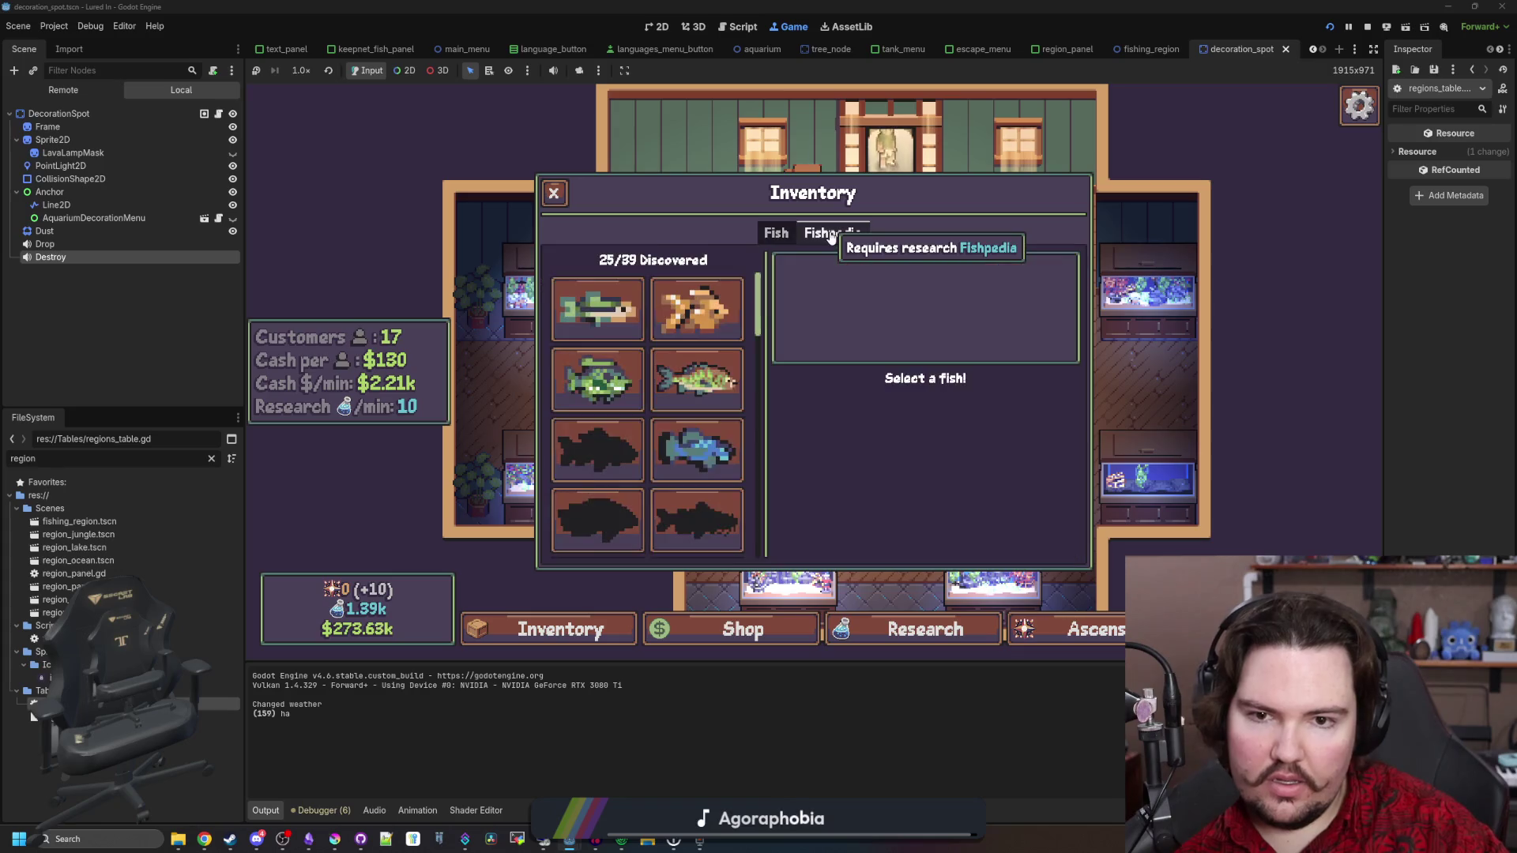
{"action": "left_click", "coordinate": [211, 458]}
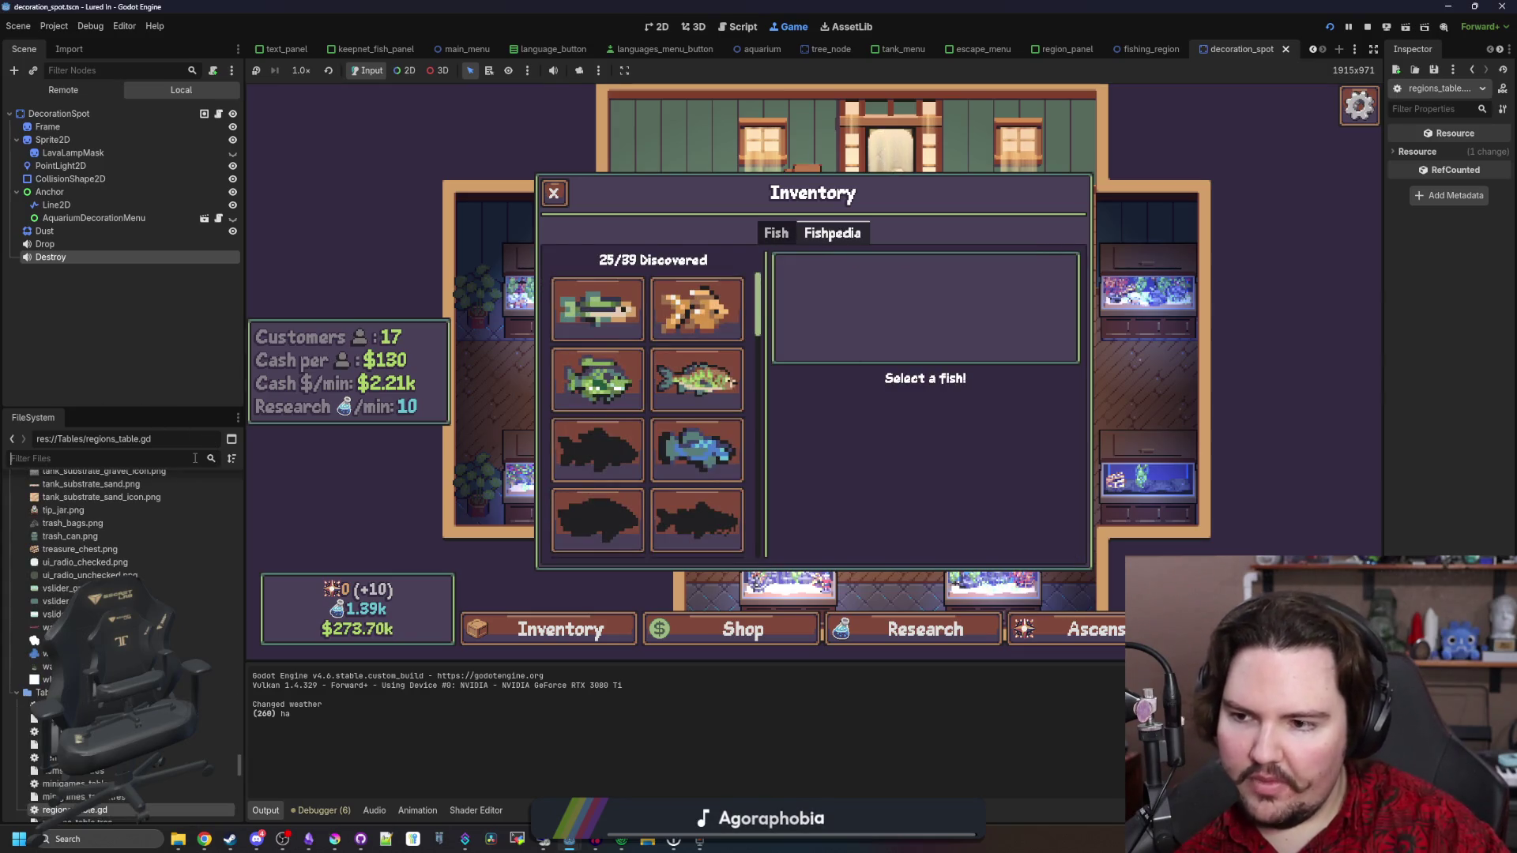
Open inventory_menu.gd via the 'invent' filter and find its _process function
{"action": "type", "text": "invent"}
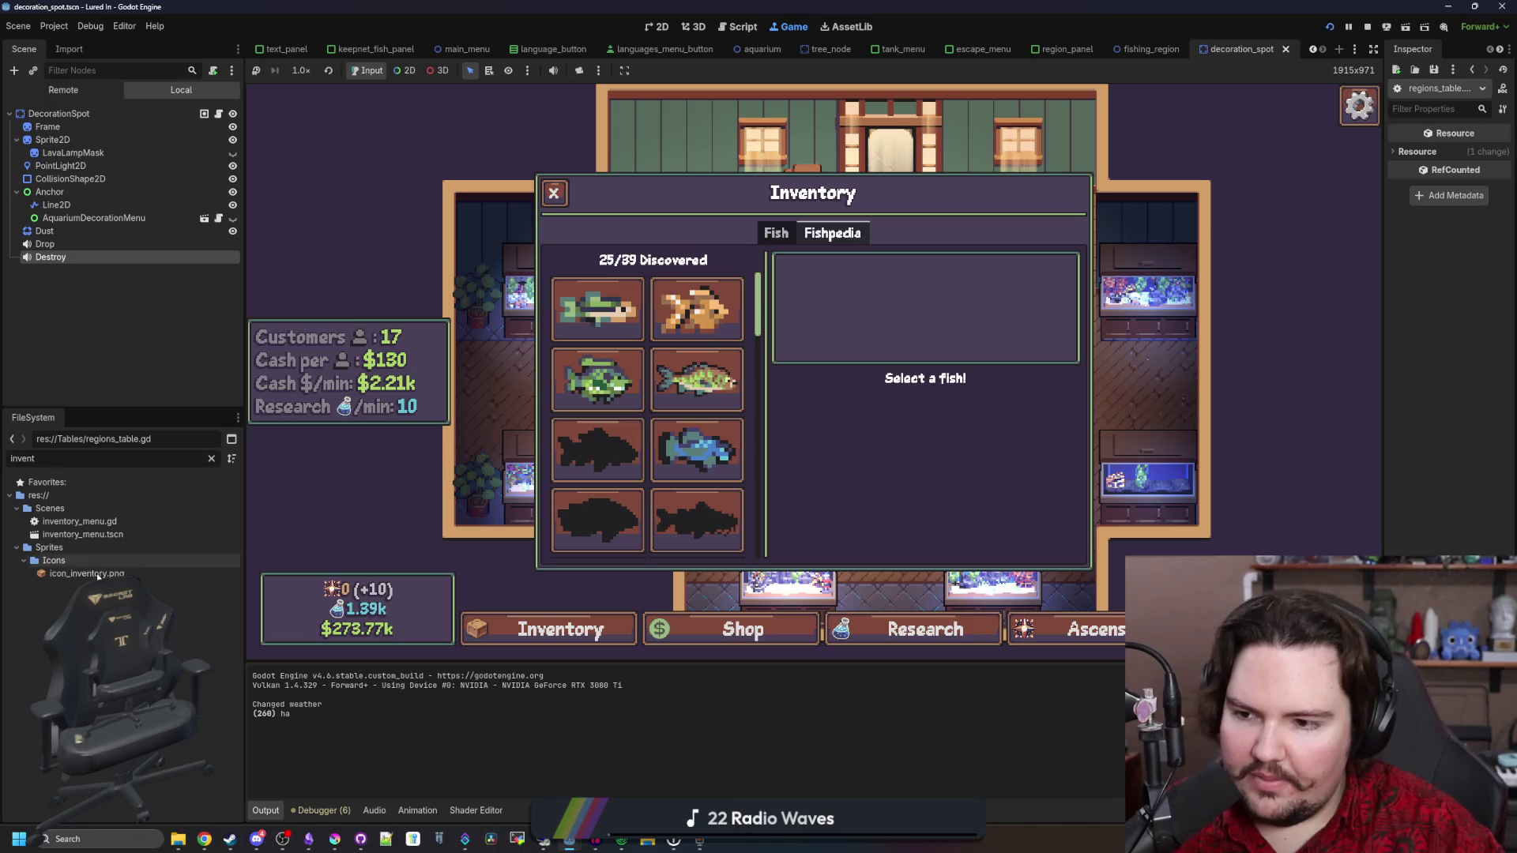
{"action": "double_click", "coordinate": [150, 519]}
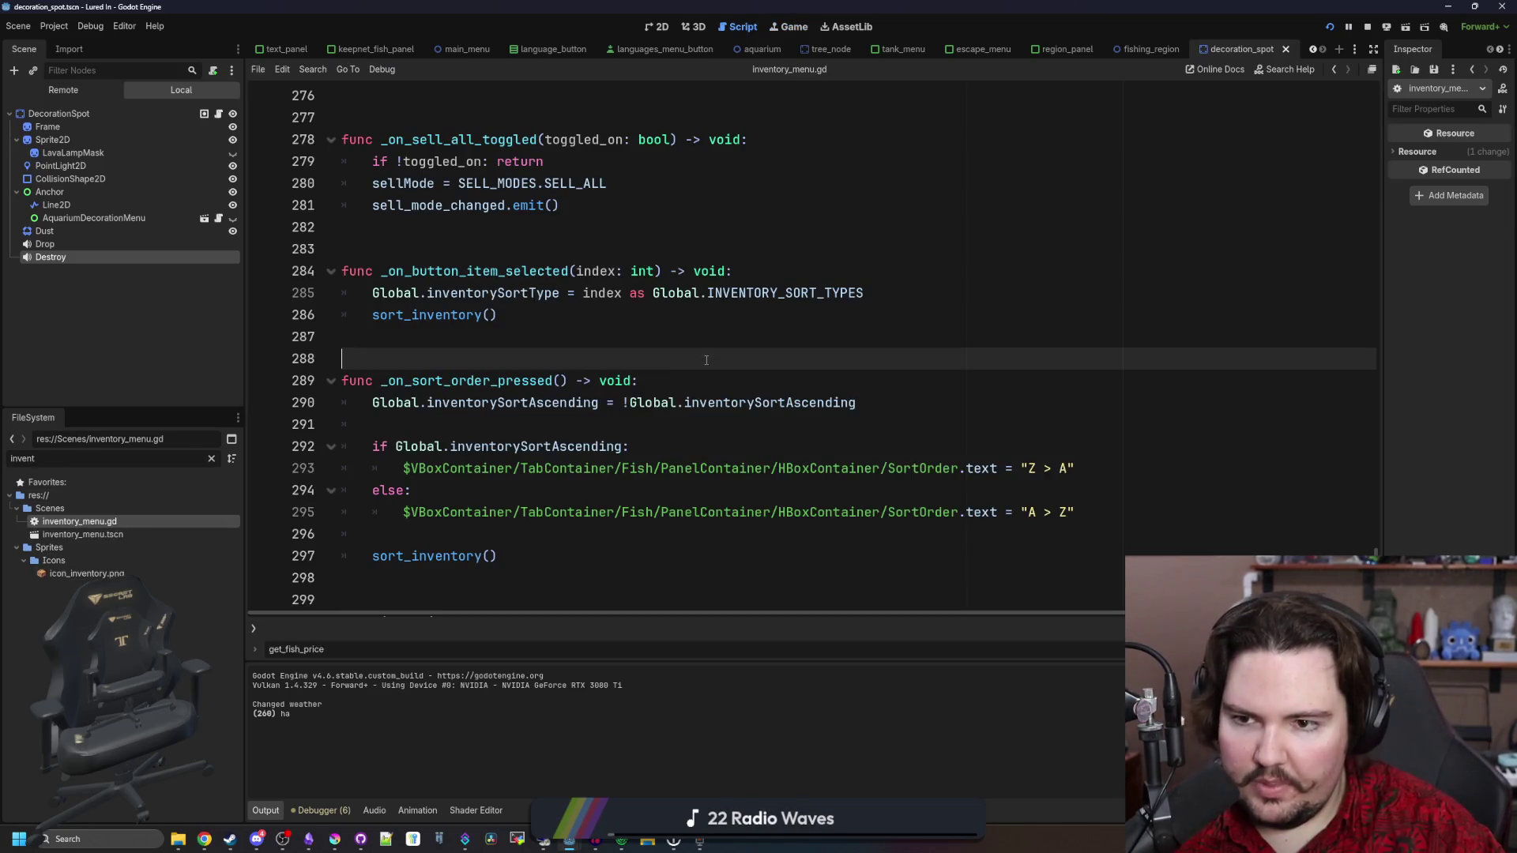
{"action": "scroll", "coordinate": [695, 340], "scroll_direction": "up", "scroll_amount": 6}
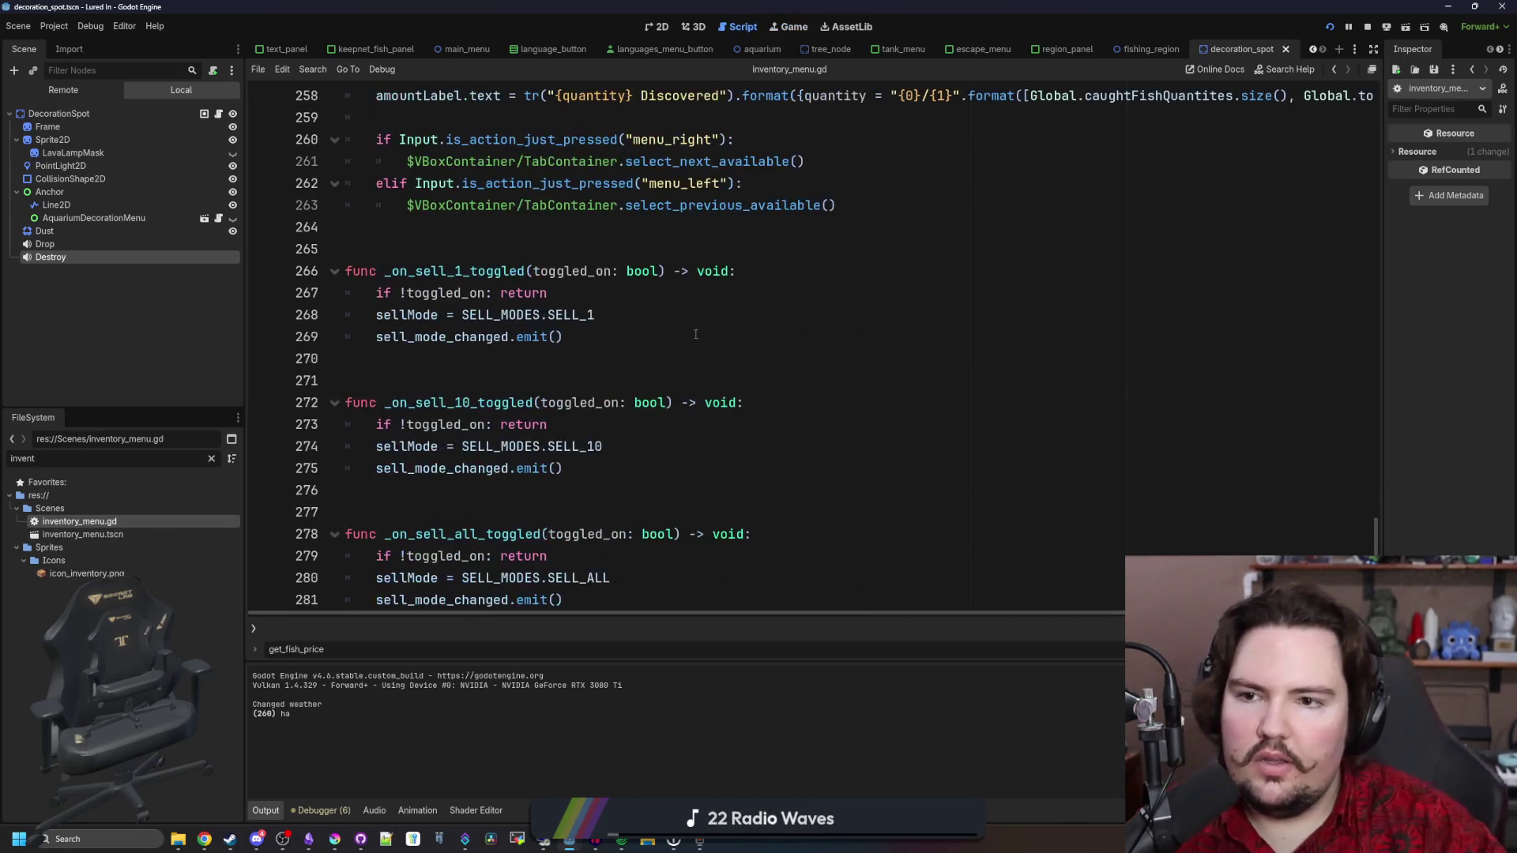
{"action": "key", "text": "ctrl+f"}
{"action": "type", "text": "_process"}
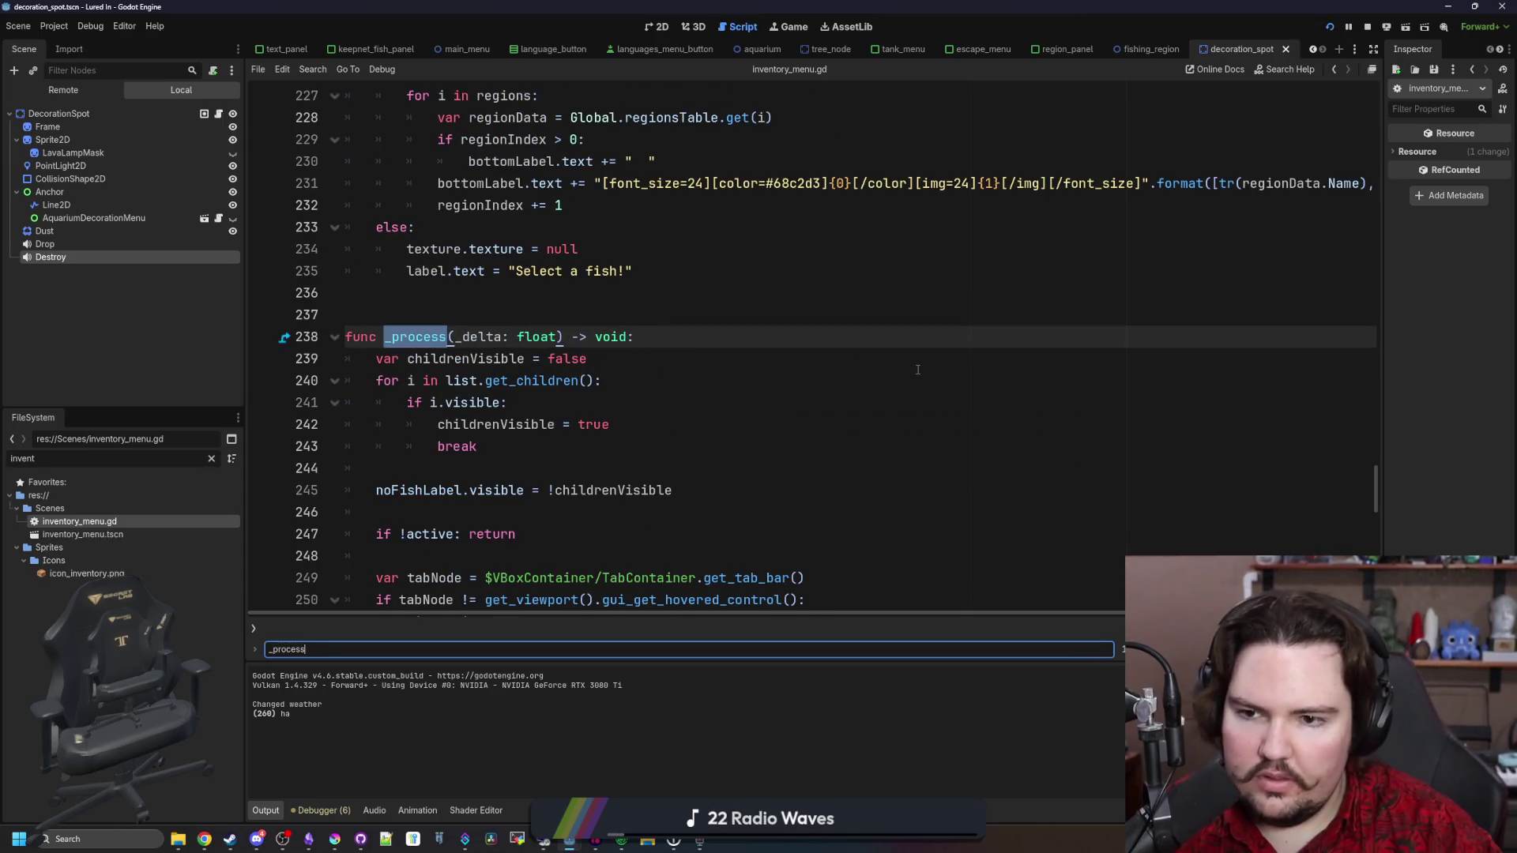
{"action": "scroll", "coordinate": [917, 369], "scroll_direction": "down", "scroll_amount": 3}
{"action": "mouse_move", "coordinate": [308, 839]}
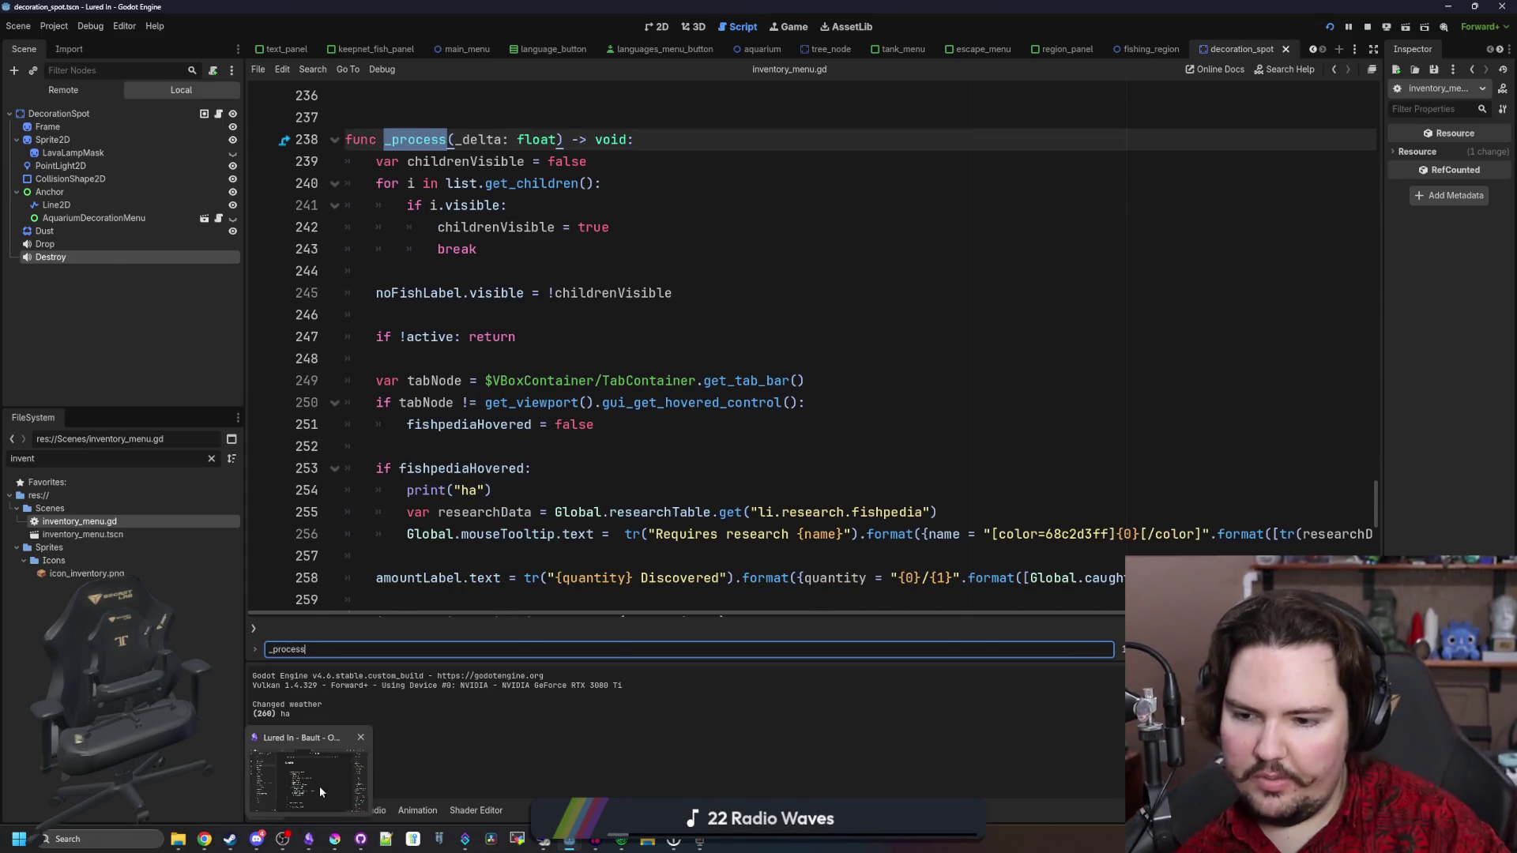
{"action": "left_click", "coordinate": [320, 791]}
Add Smallmouth Bass and Rudd bullets to the Lured In changelog after the decorations entries
{"action": "scroll", "coordinate": [704, 533], "scroll_direction": "down", "scroll_amount": 10}
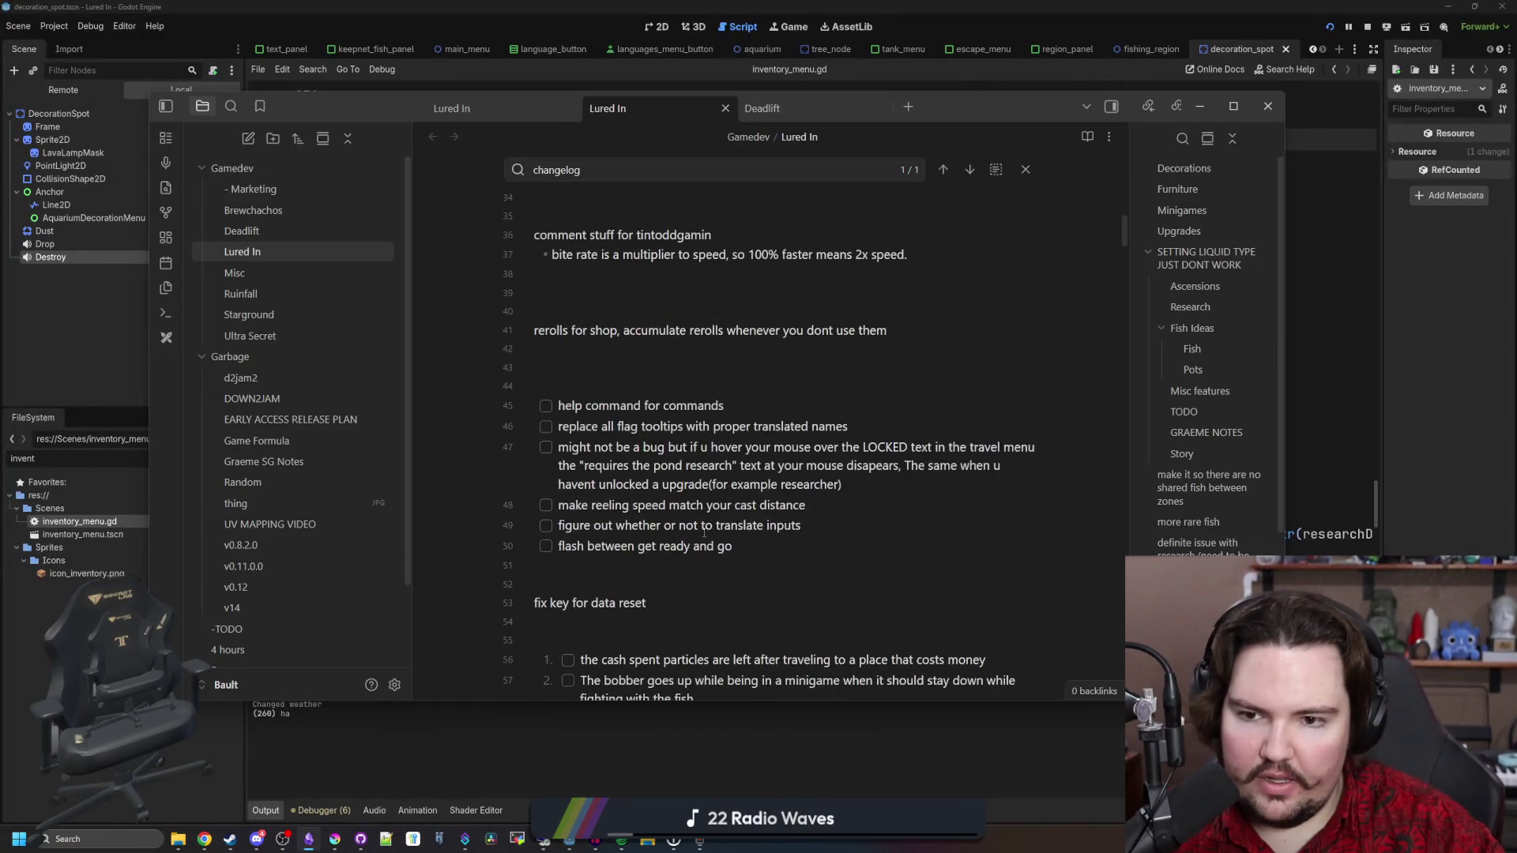
{"action": "scroll", "coordinate": [704, 533], "scroll_direction": "down", "scroll_amount": 20}
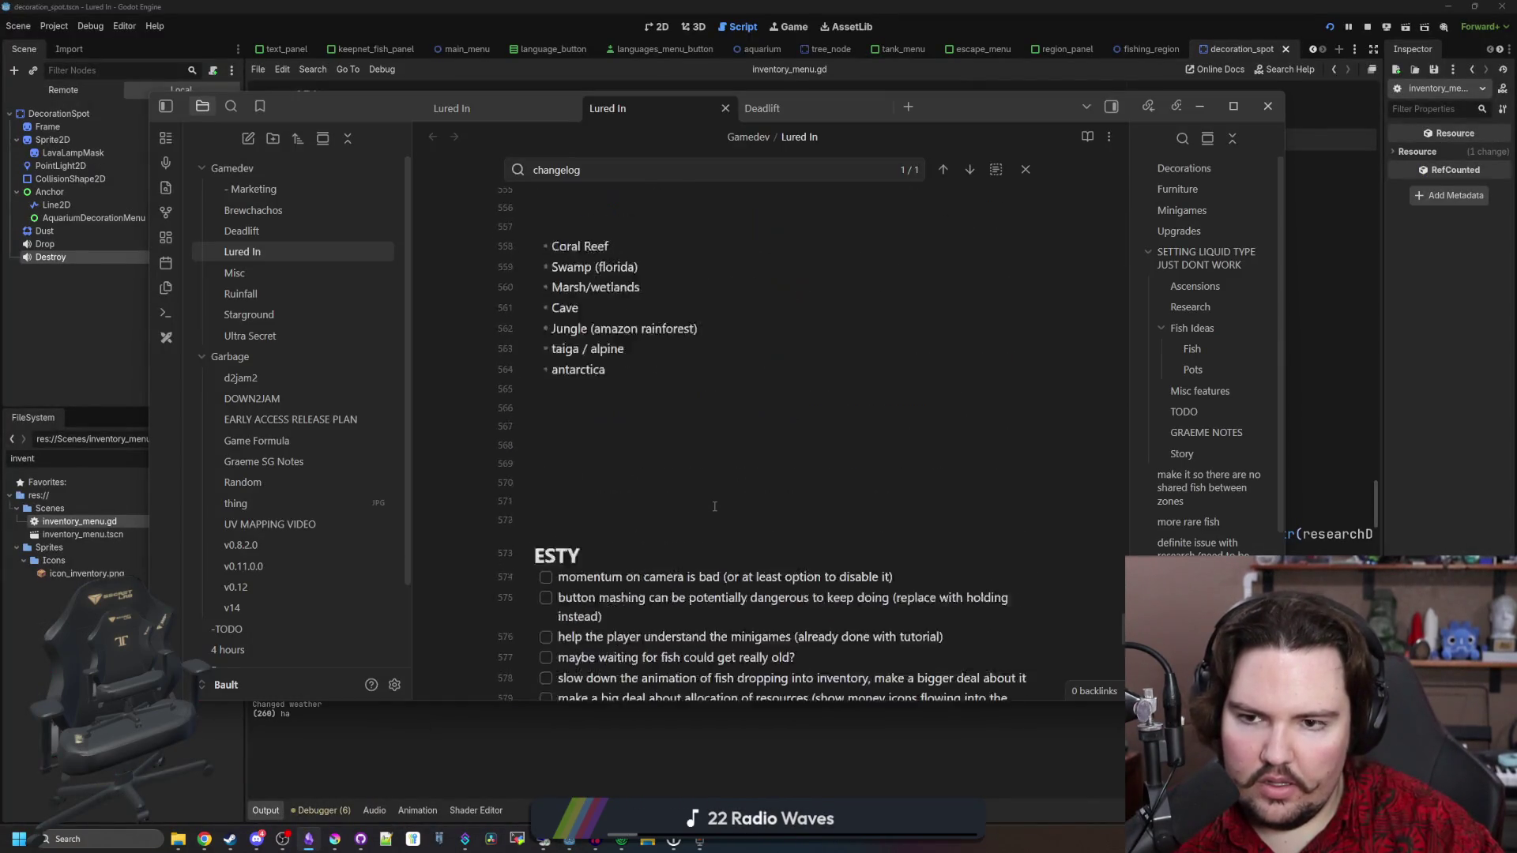
{"action": "scroll", "coordinate": [714, 506], "scroll_direction": "up", "scroll_amount": 5}
{"action": "key", "text": "Return"}
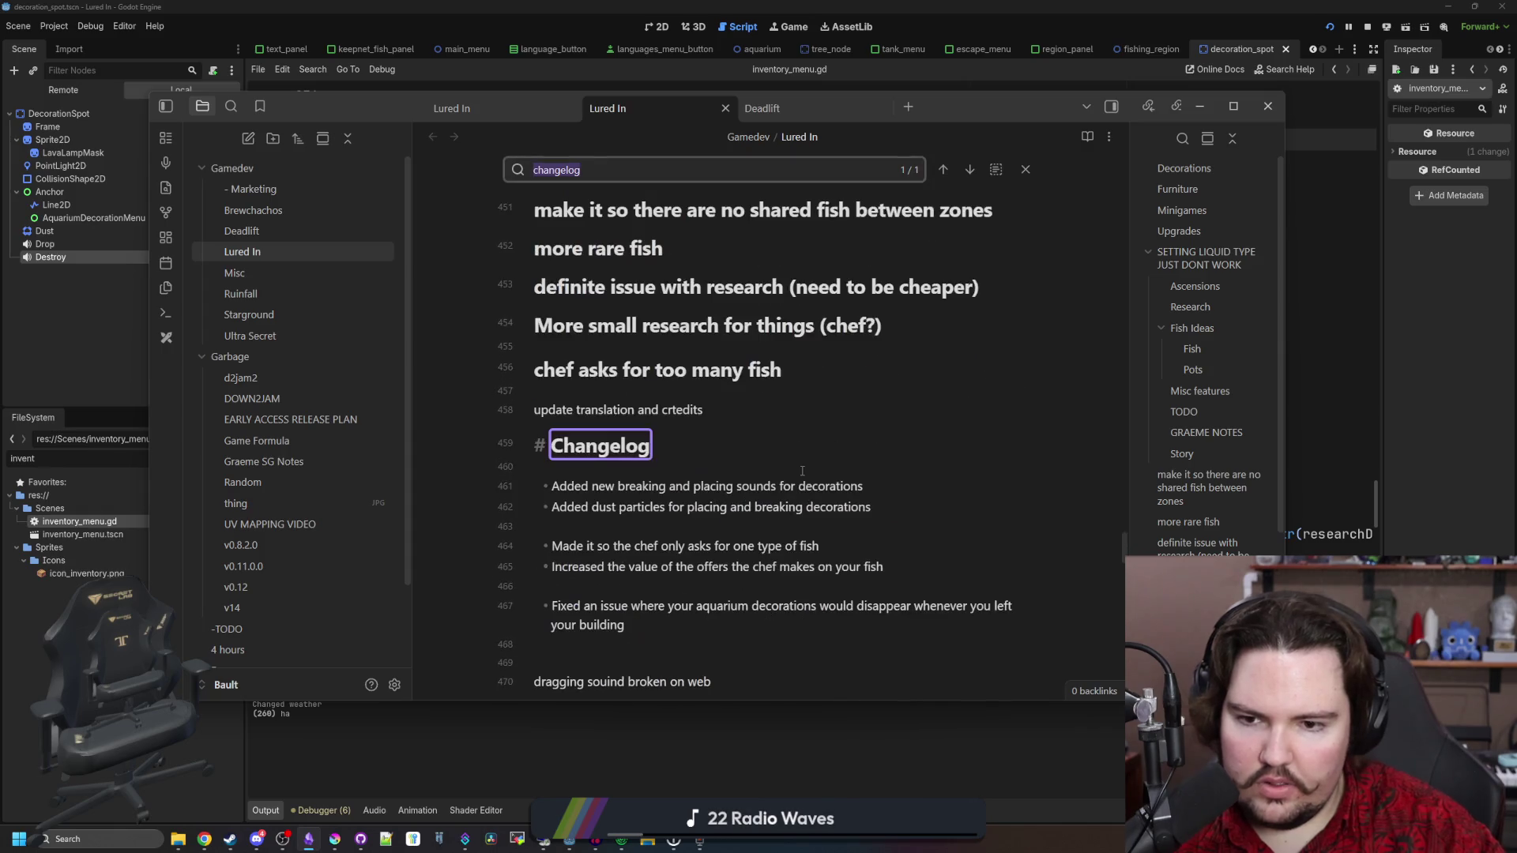
{"action": "left_click", "coordinate": [715, 387]}
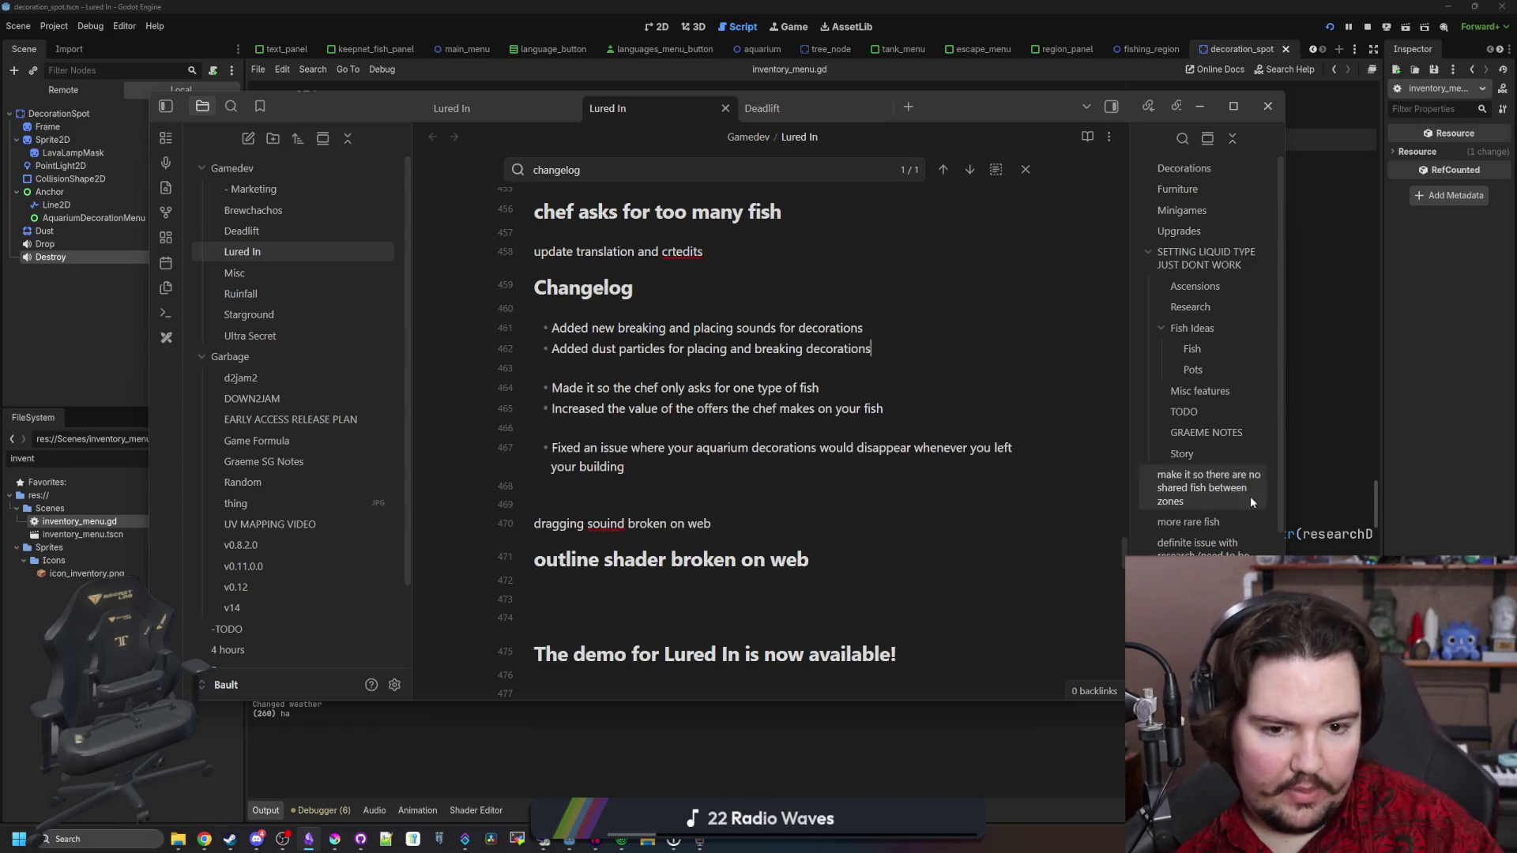
{"action": "key", "text": "Return"}
{"action": "type", "text": "Added the smallmouth b"}
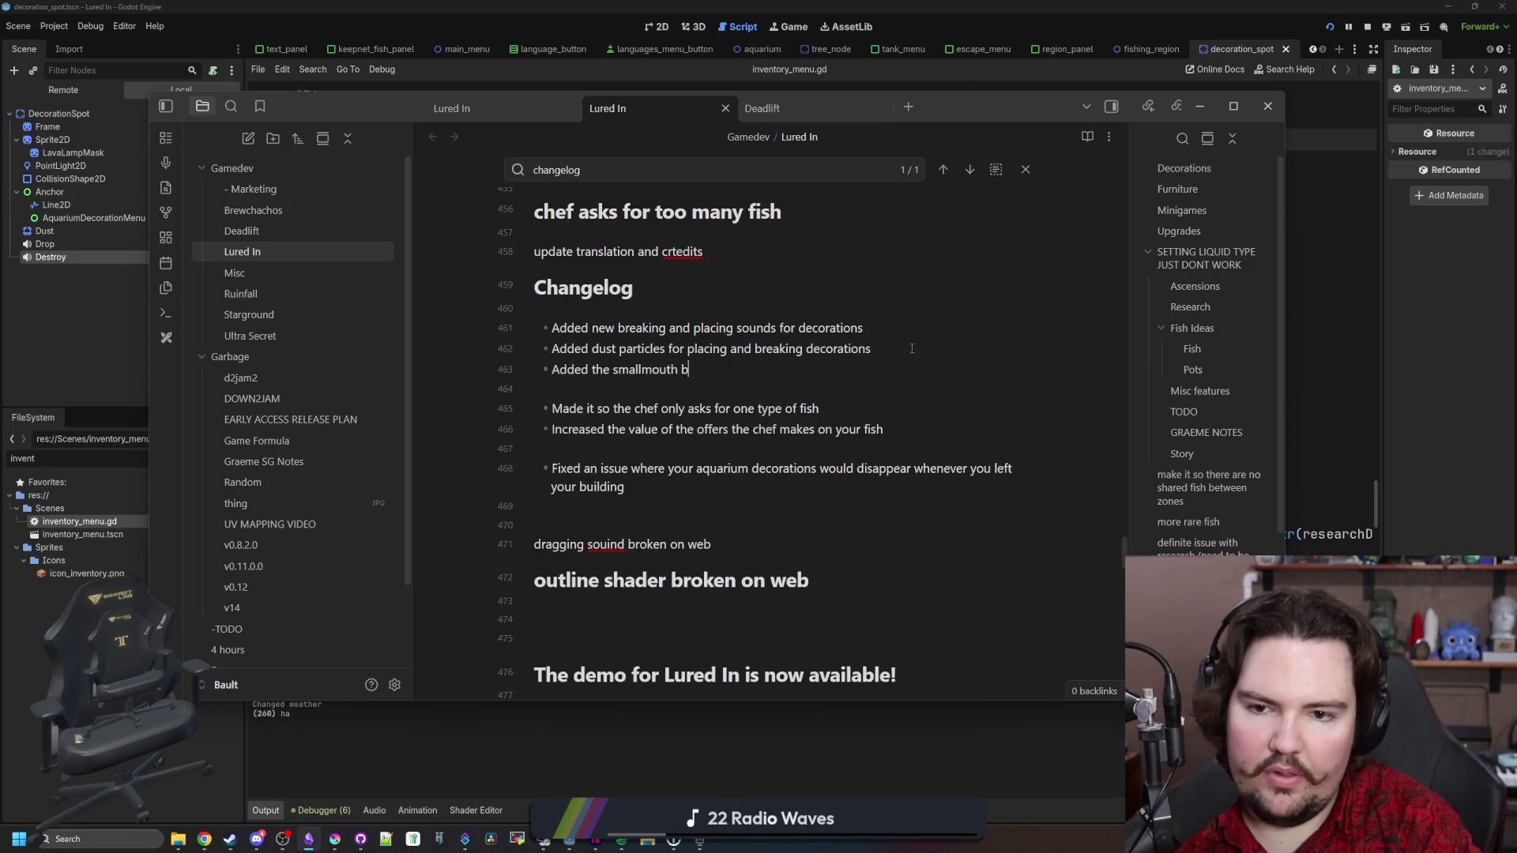
{"action": "type", "text": "ke"}
{"action": "key", "text": "Return"}
{"action": "type", "text": "Added the Rudd to the lake"}
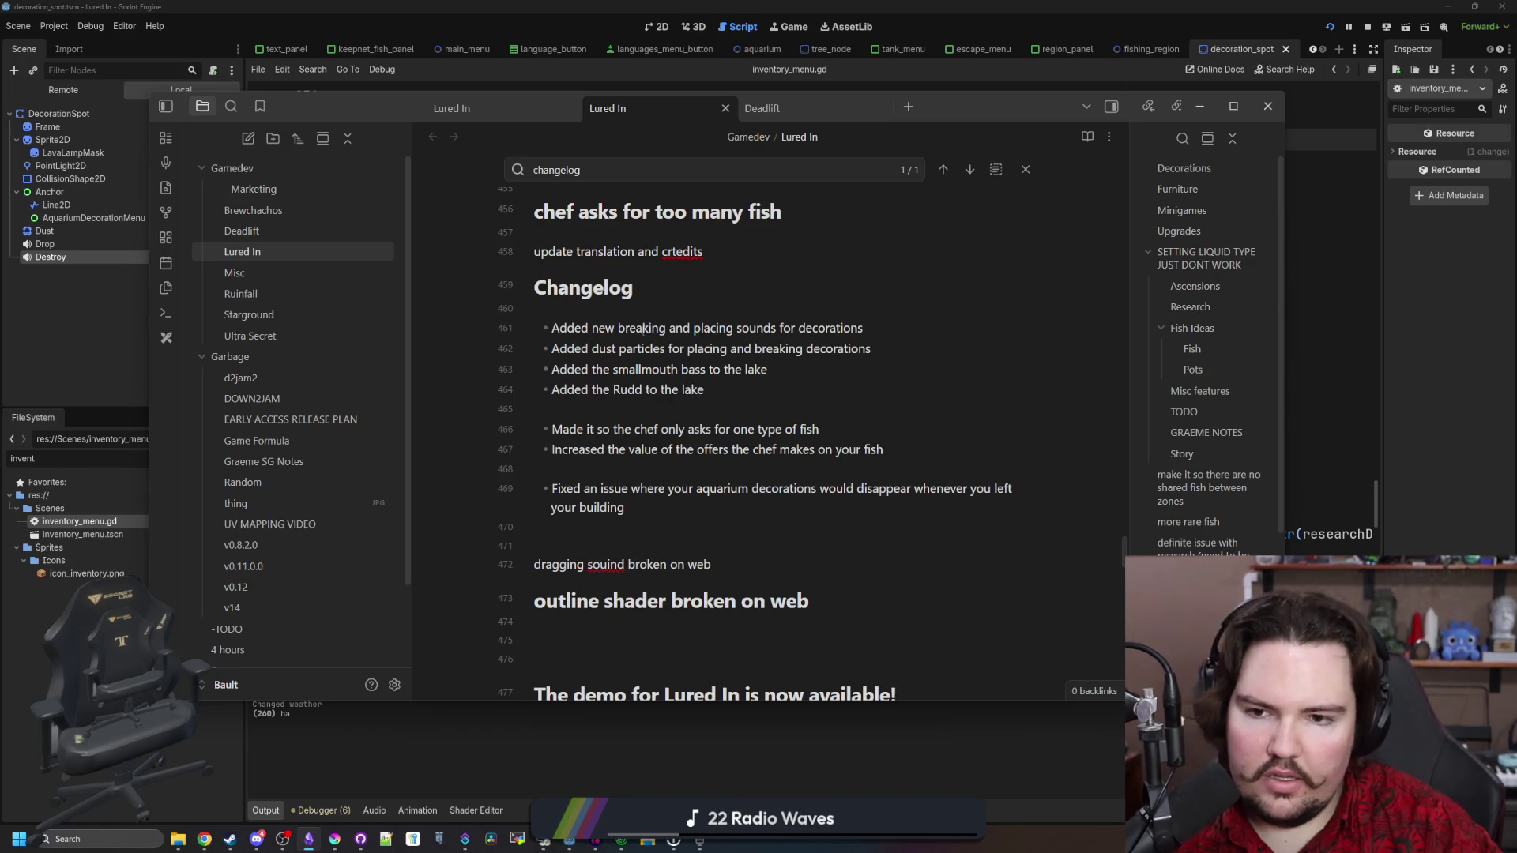
{"action": "key", "text": "Delete"}
{"action": "type", "text": "S"}
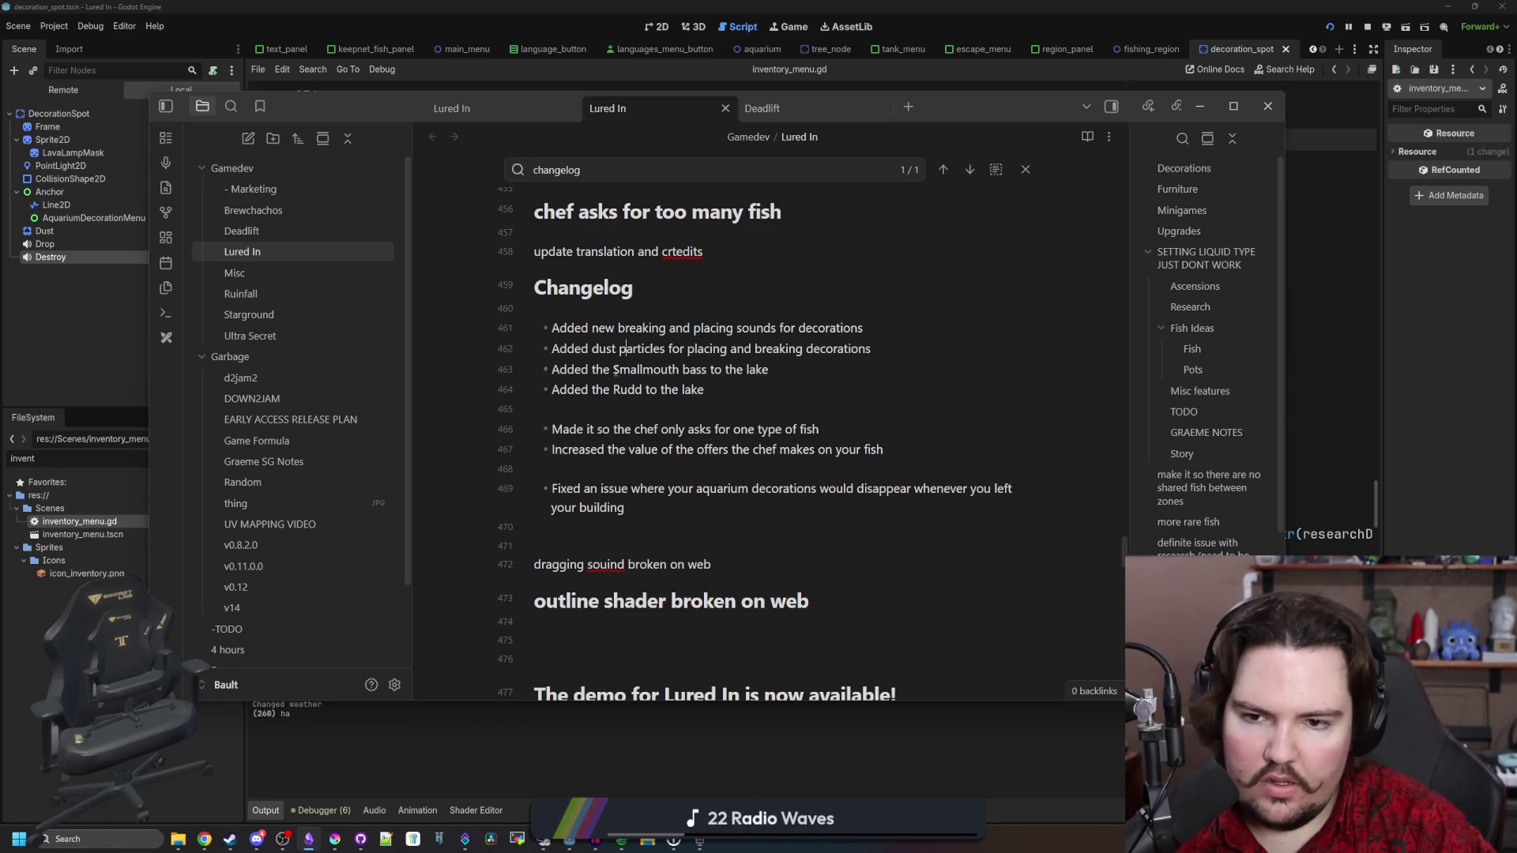
{"action": "key", "text": "Delete"}
{"action": "type", "text": "B"}
Delete the translation-and-credits, too-many-fish and no-shared-fish-between-zones headings above Changelog
{"action": "key", "text": "Up"}
{"action": "key", "text": "Up"}
{"action": "key", "text": "Up"}
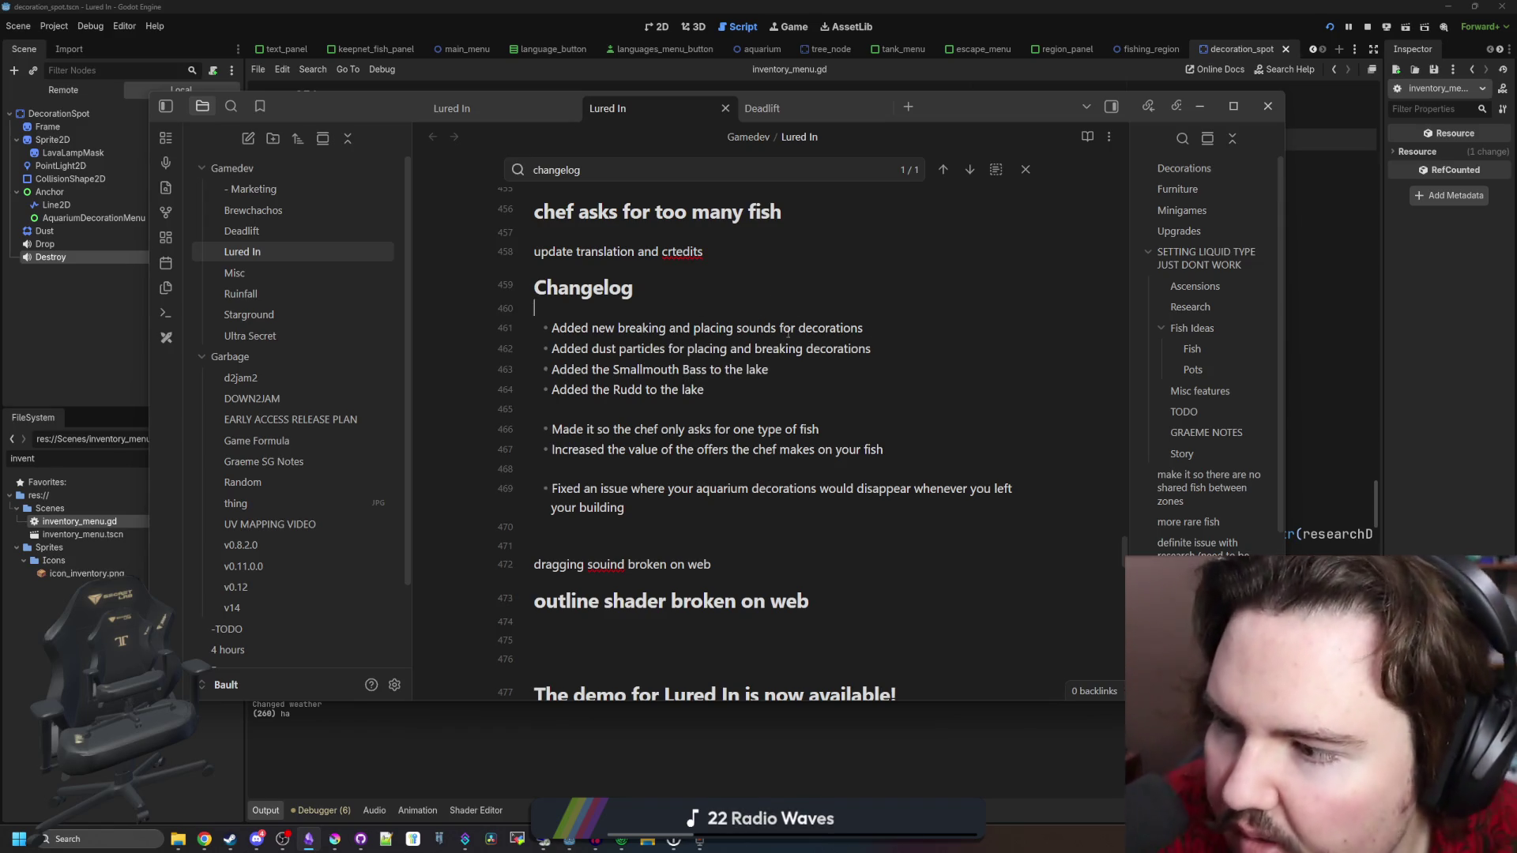
{"action": "left_click", "coordinate": [726, 252]}
{"action": "triple_click", "coordinate": [726, 251]}
{"action": "key", "text": "Delete"}
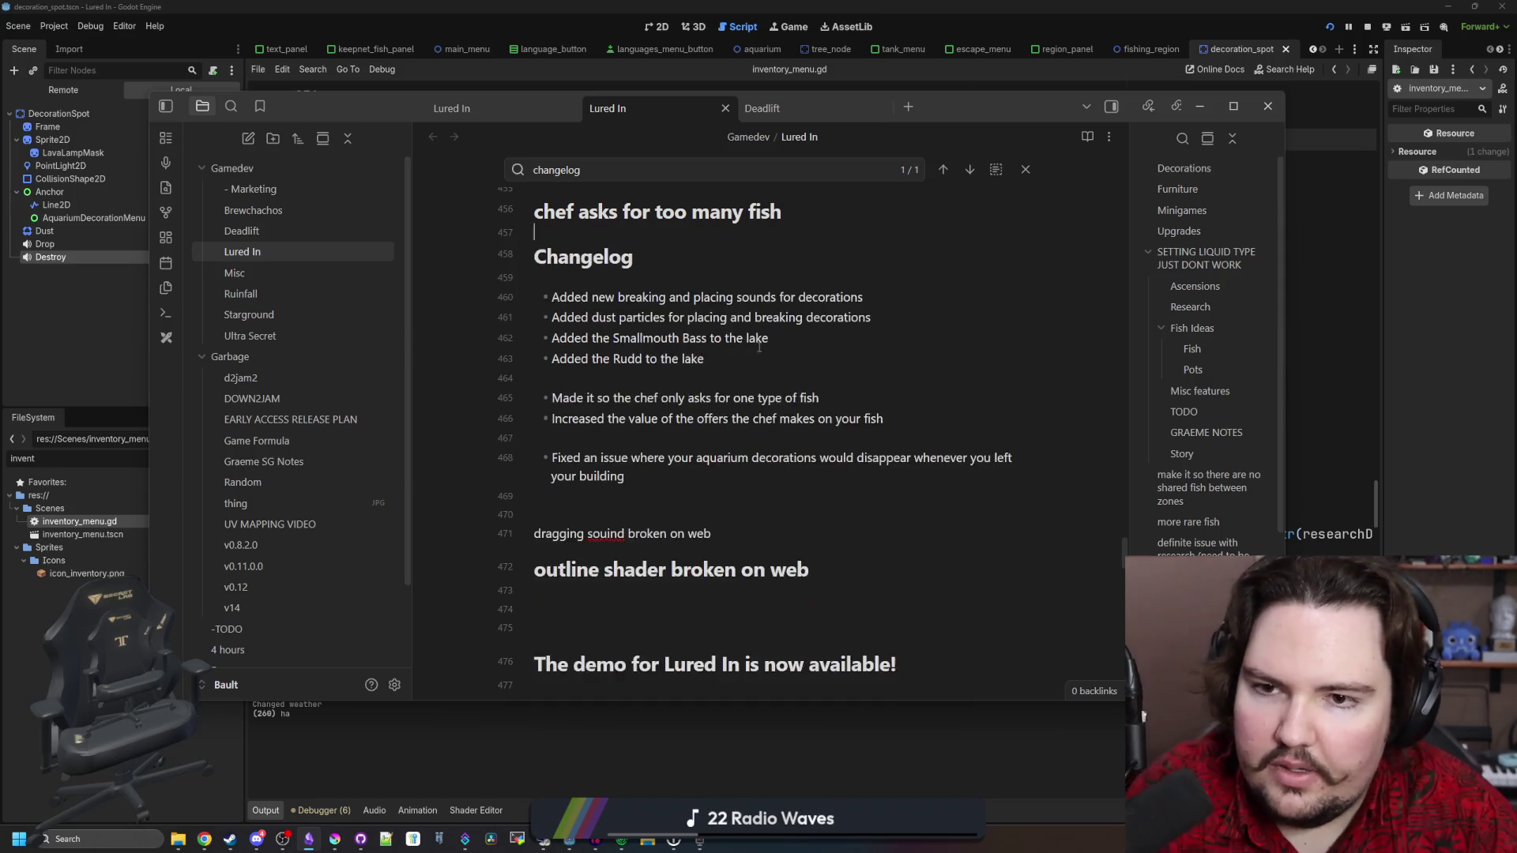
{"action": "scroll", "coordinate": [726, 251], "scroll_direction": "up", "scroll_amount": 2}
{"action": "left_click_drag", "start_coordinate": [782, 370], "coordinate": [551, 363]}
{"action": "key", "text": "BackSpace"}
{"action": "key", "text": "BackSpace"}
{"action": "key", "text": "BackSpace"}
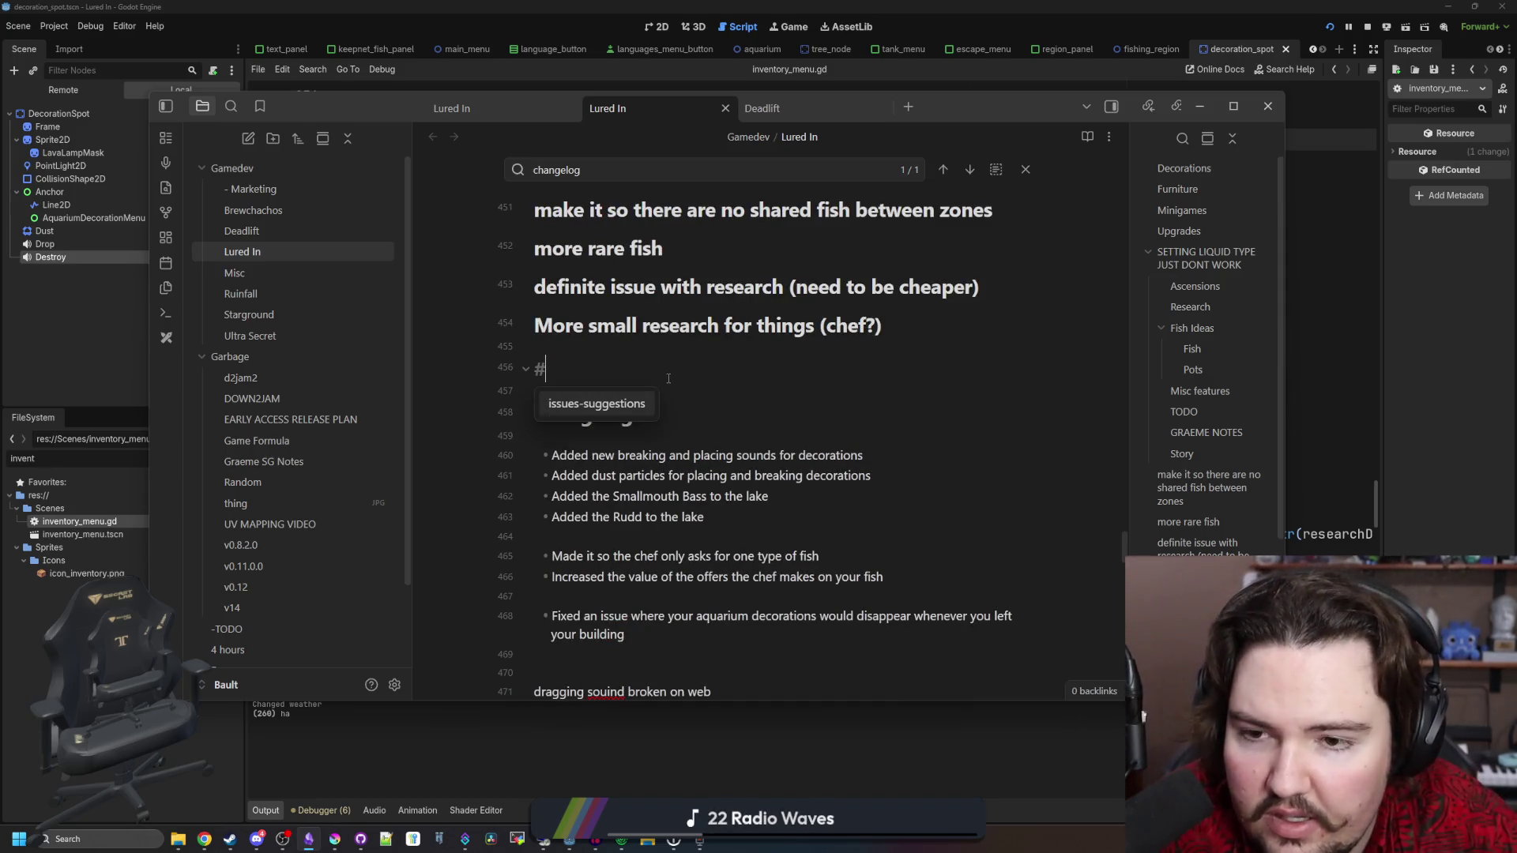
{"action": "scroll", "coordinate": [668, 378], "scroll_direction": "up", "scroll_amount": 2}
{"action": "key", "text": "BackSpace"}
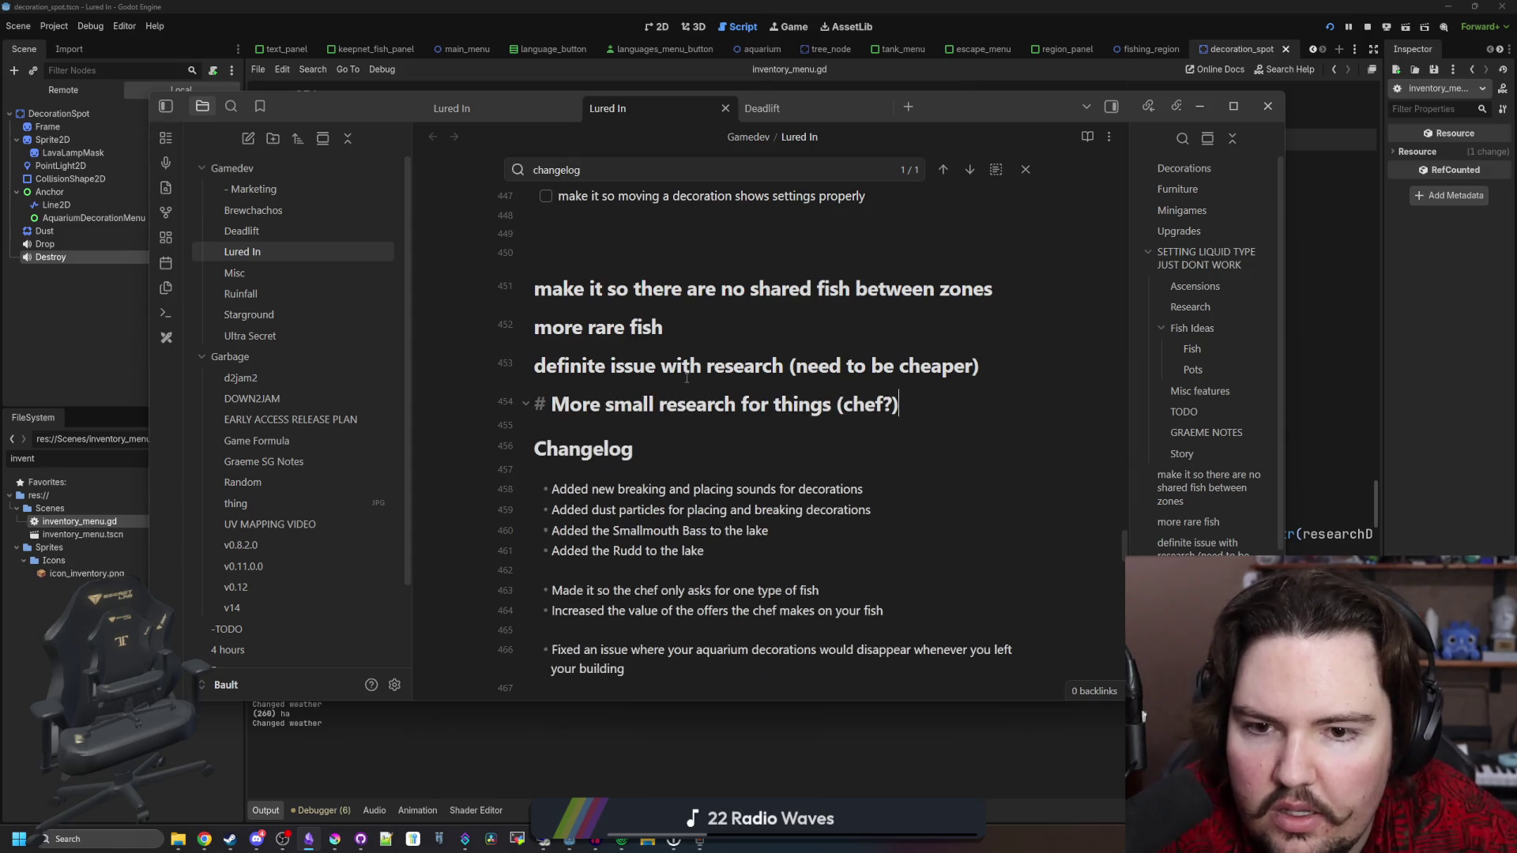
{"action": "left_click", "coordinate": [681, 326]}
{"action": "scroll", "coordinate": [671, 340], "scroll_direction": "up", "scroll_amount": 1}
{"action": "key", "text": "Up"}
{"action": "key", "text": "Up"}
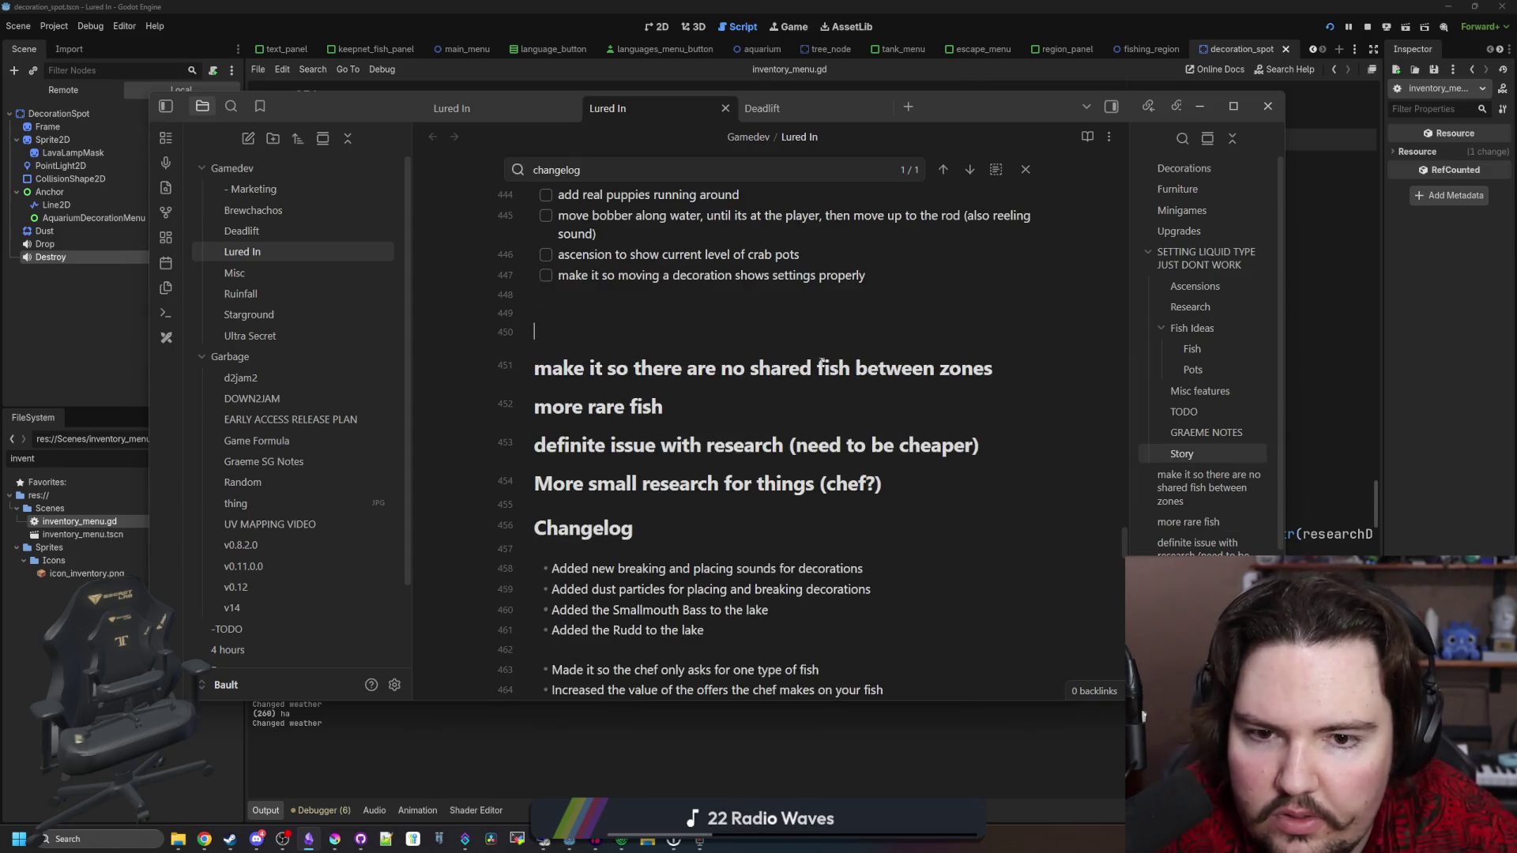
{"action": "left_click_drag", "start_coordinate": [1029, 368], "coordinate": [534, 369]}
{"action": "key", "text": "BackSpace"}
{"action": "key", "text": "BackSpace"}
{"action": "key", "text": "BackSpace"}
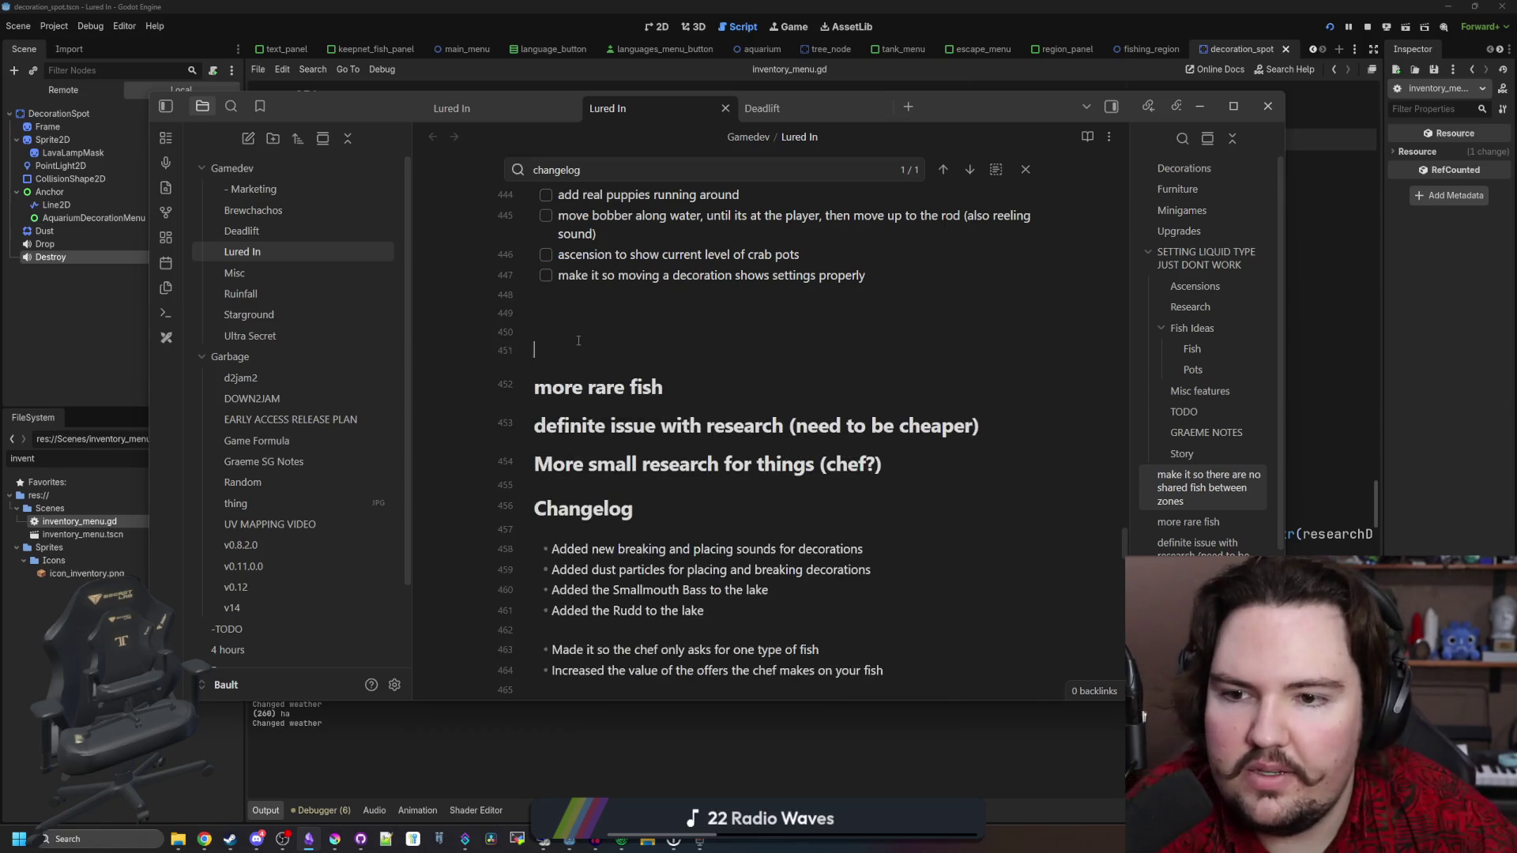
Add a bullet below the chef offers entry noting the carp and bluegill removal
{"action": "scroll", "coordinate": [599, 369], "scroll_direction": "down", "scroll_amount": 1}
{"action": "scroll", "coordinate": [672, 411], "scroll_direction": "up", "scroll_amount": 3}
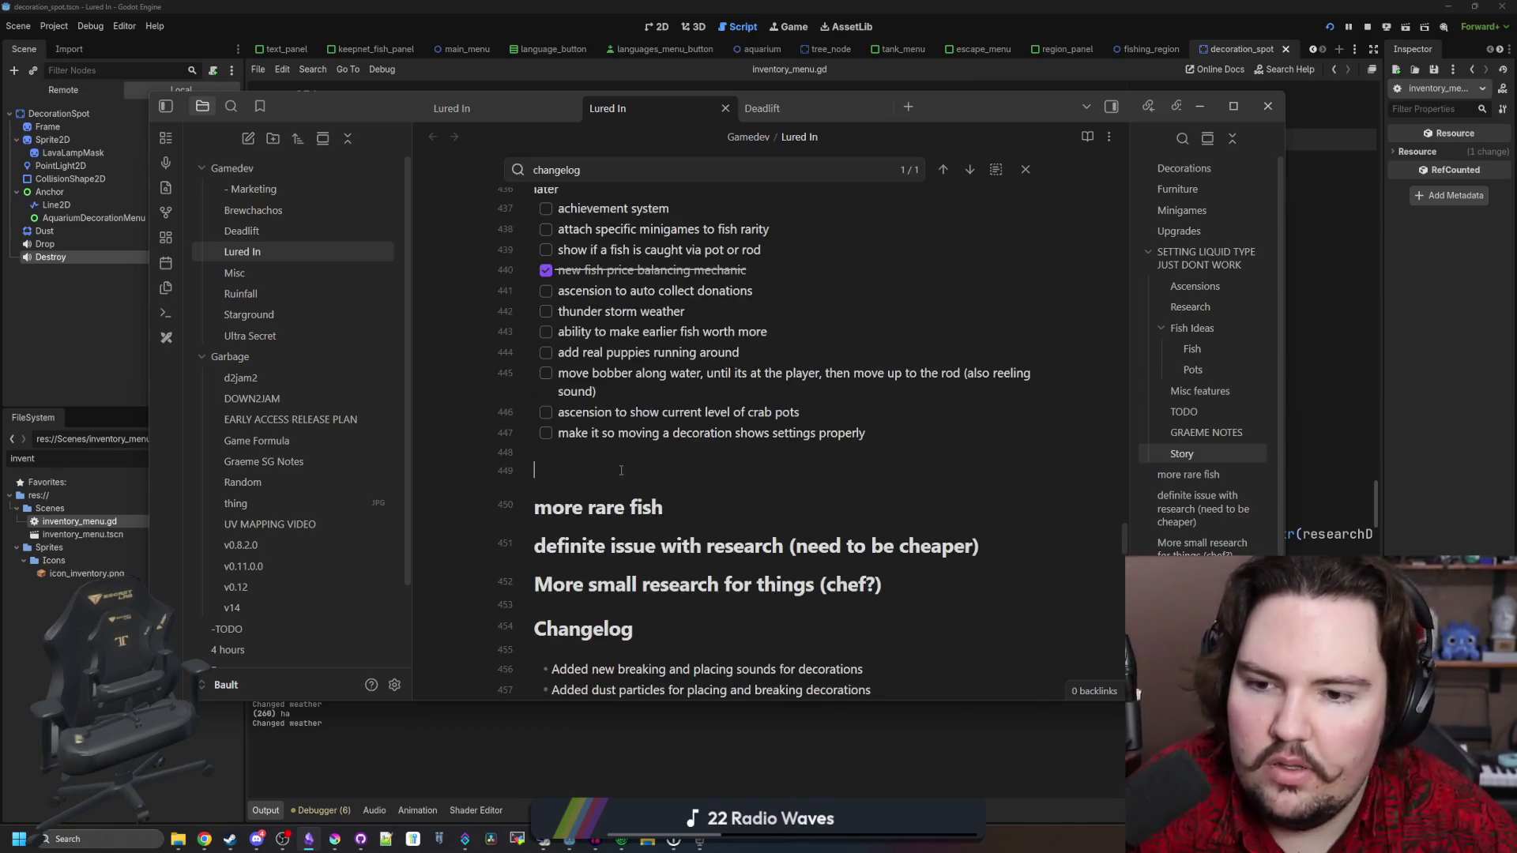
{"action": "scroll", "coordinate": [744, 456], "scroll_direction": "down", "scroll_amount": 4}
{"action": "left_click", "coordinate": [902, 476]}
{"action": "key", "text": "Return"}
{"action": "type", "text": "R"}
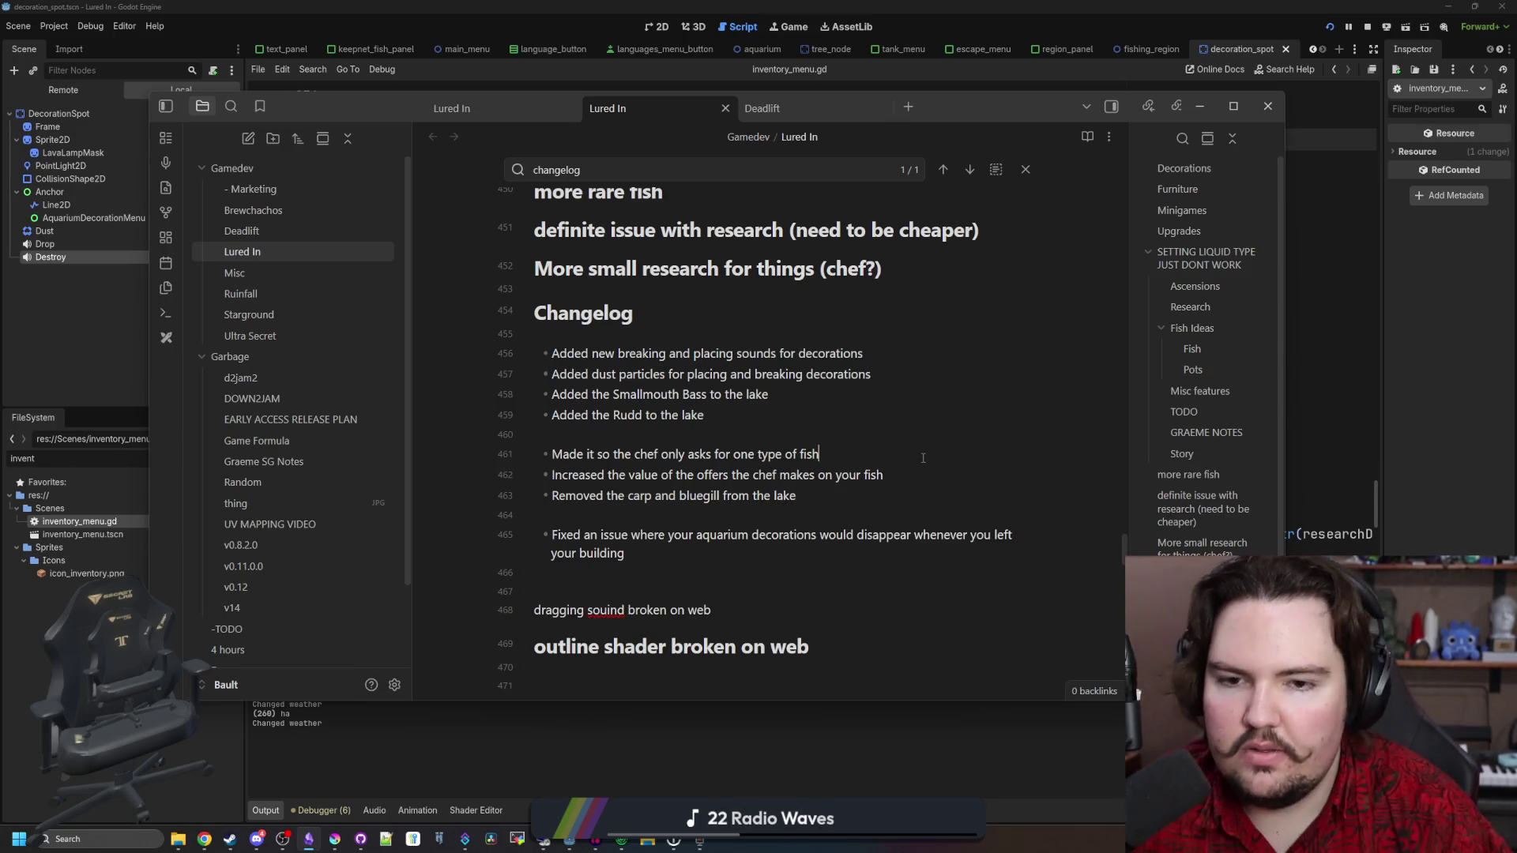
{"action": "key", "text": "alt+Tab"}
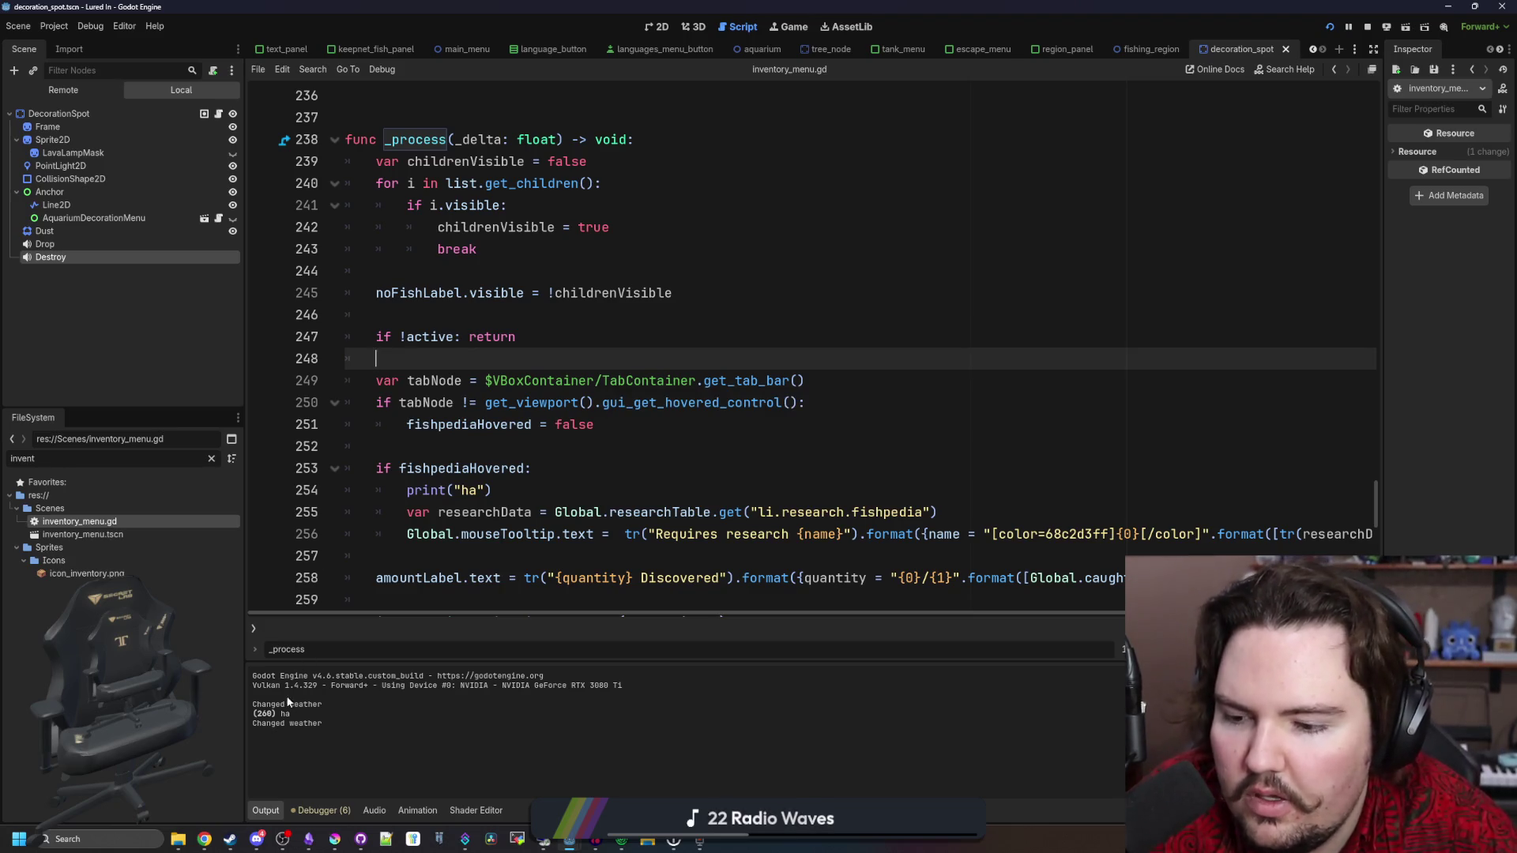
Narrow the left dock and delete the print("ha") line from the fishpediaHovered block
{"action": "left_click", "coordinate": [523, 455]}
{"action": "left_click", "coordinate": [518, 320]}
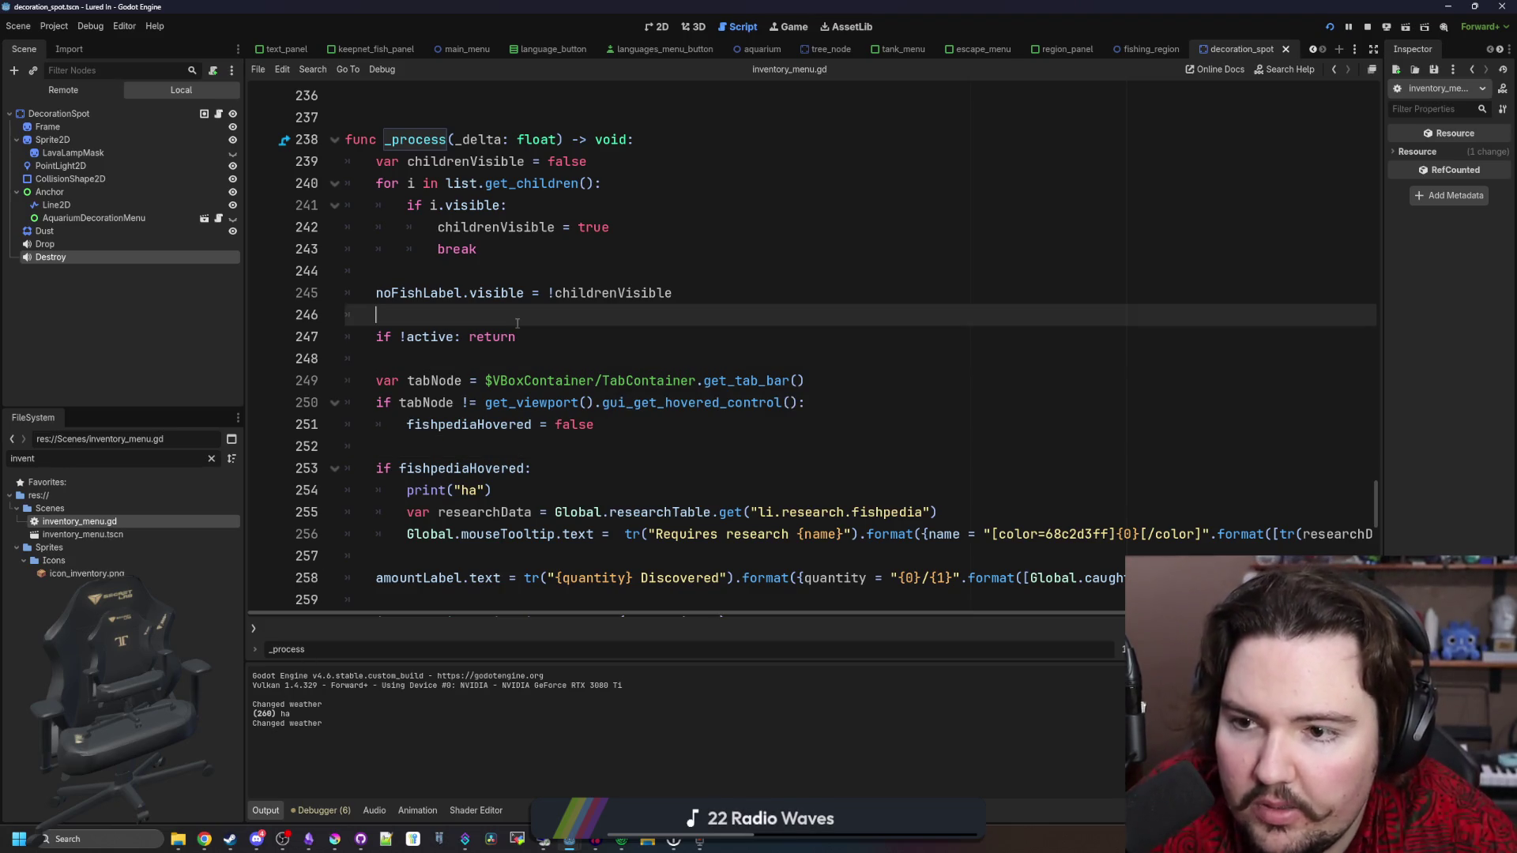
{"action": "scroll", "coordinate": [518, 323], "scroll_direction": "down", "scroll_amount": 2}
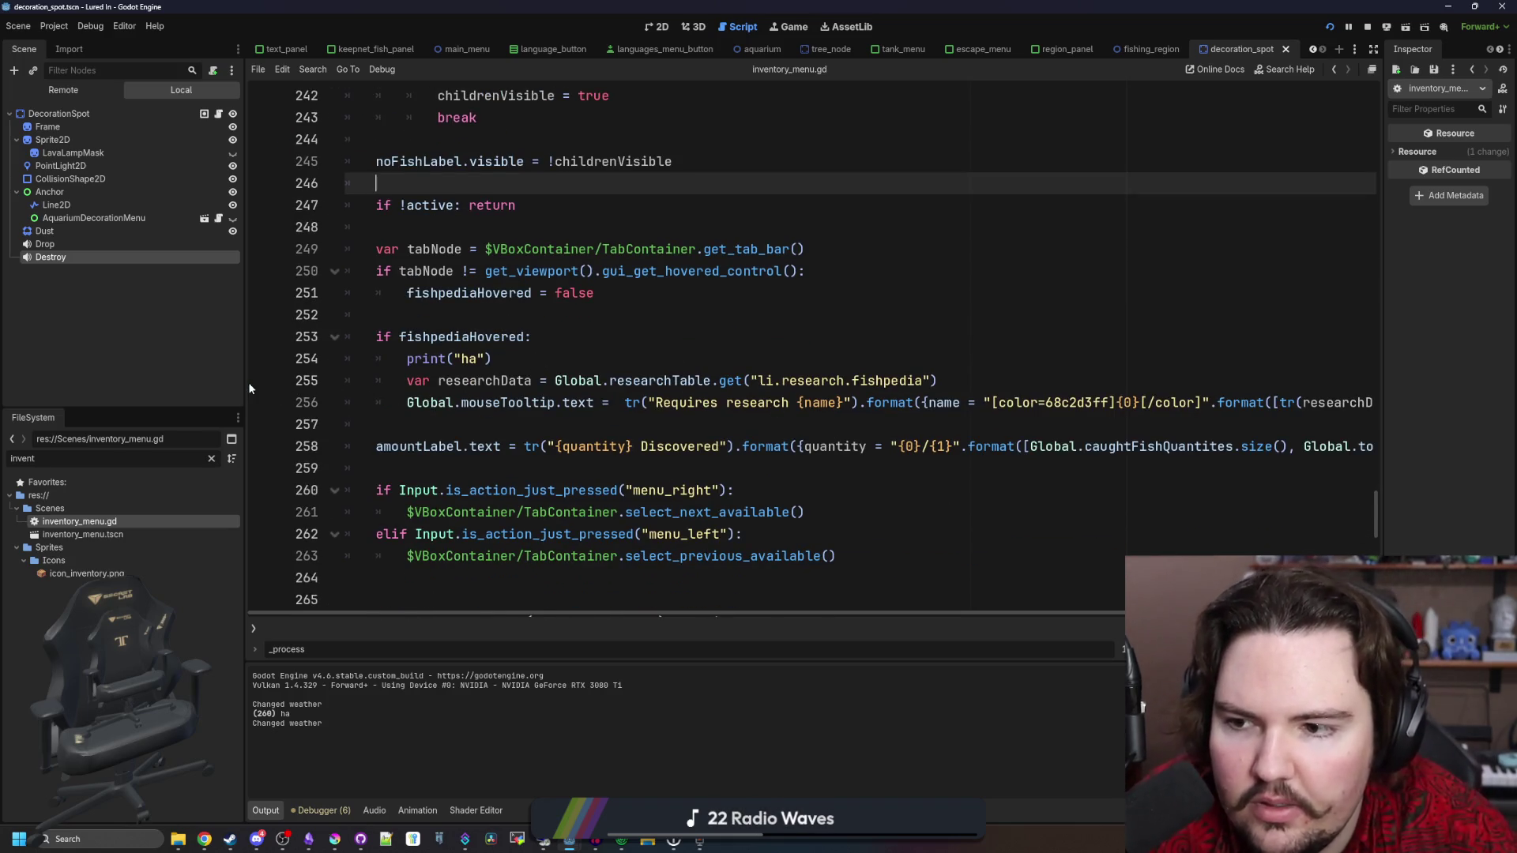
{"action": "left_click_drag", "start_coordinate": [248, 387], "coordinate": [157, 394]}
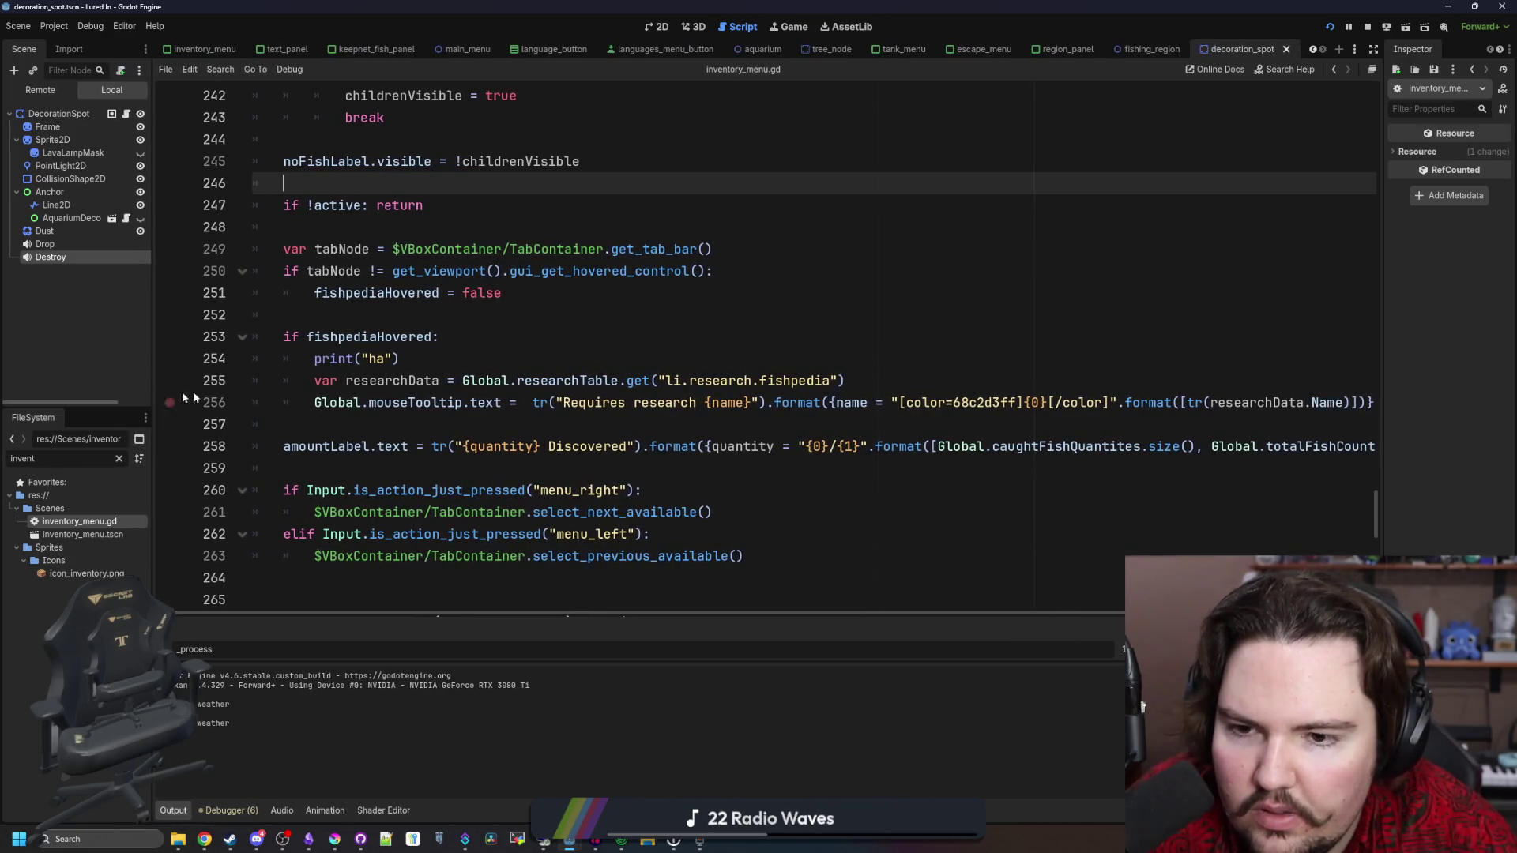
{"action": "left_click_drag", "start_coordinate": [418, 361], "coordinate": [250, 359]}
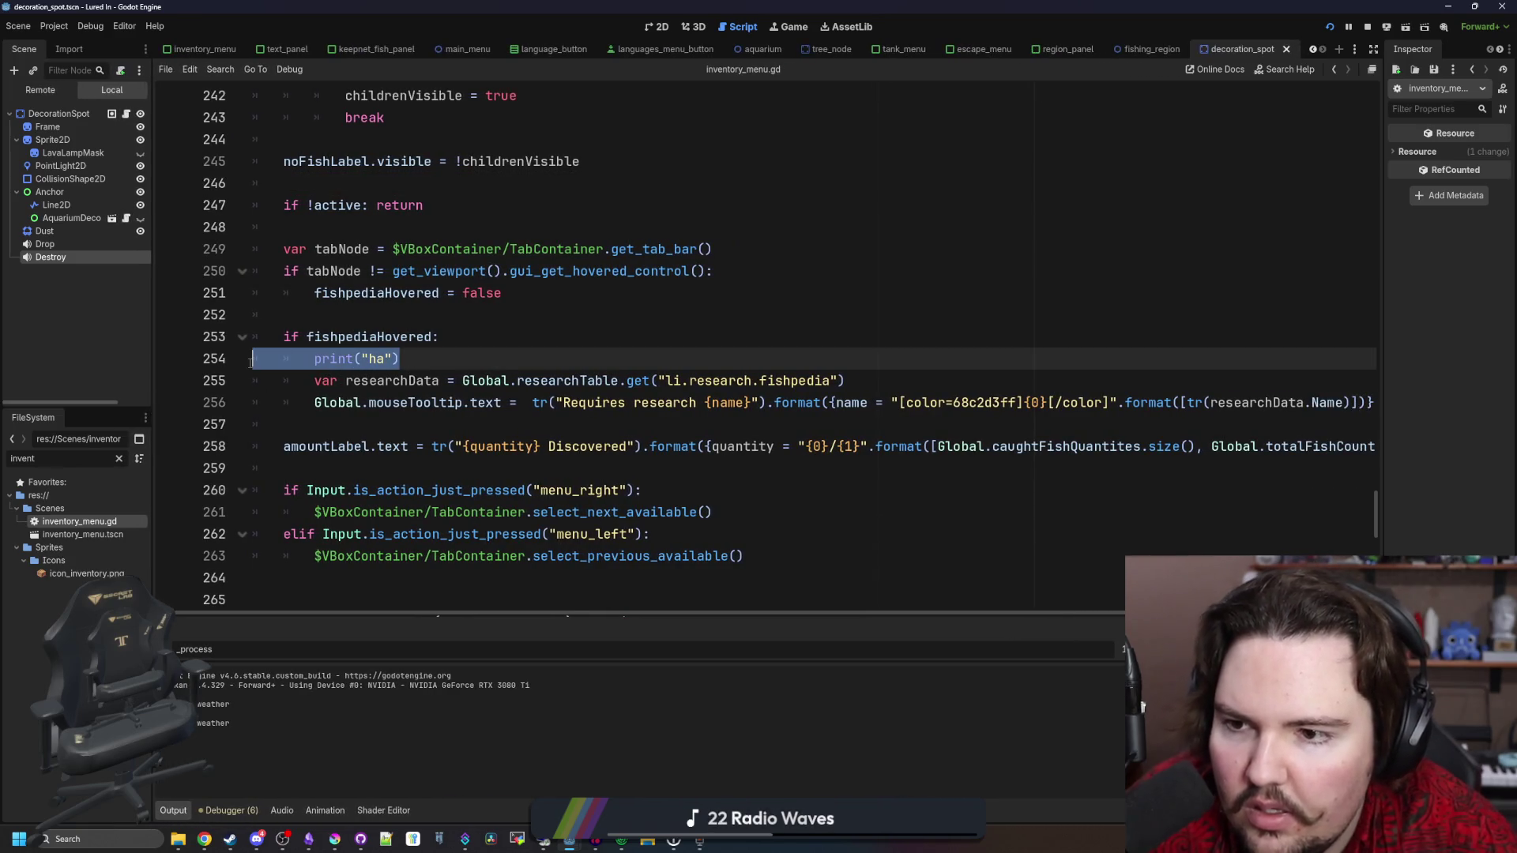
{"action": "key", "text": "BackSpace"}
{"action": "key", "text": "BackSpace"}
{"action": "left_click", "coordinate": [387, 303]}
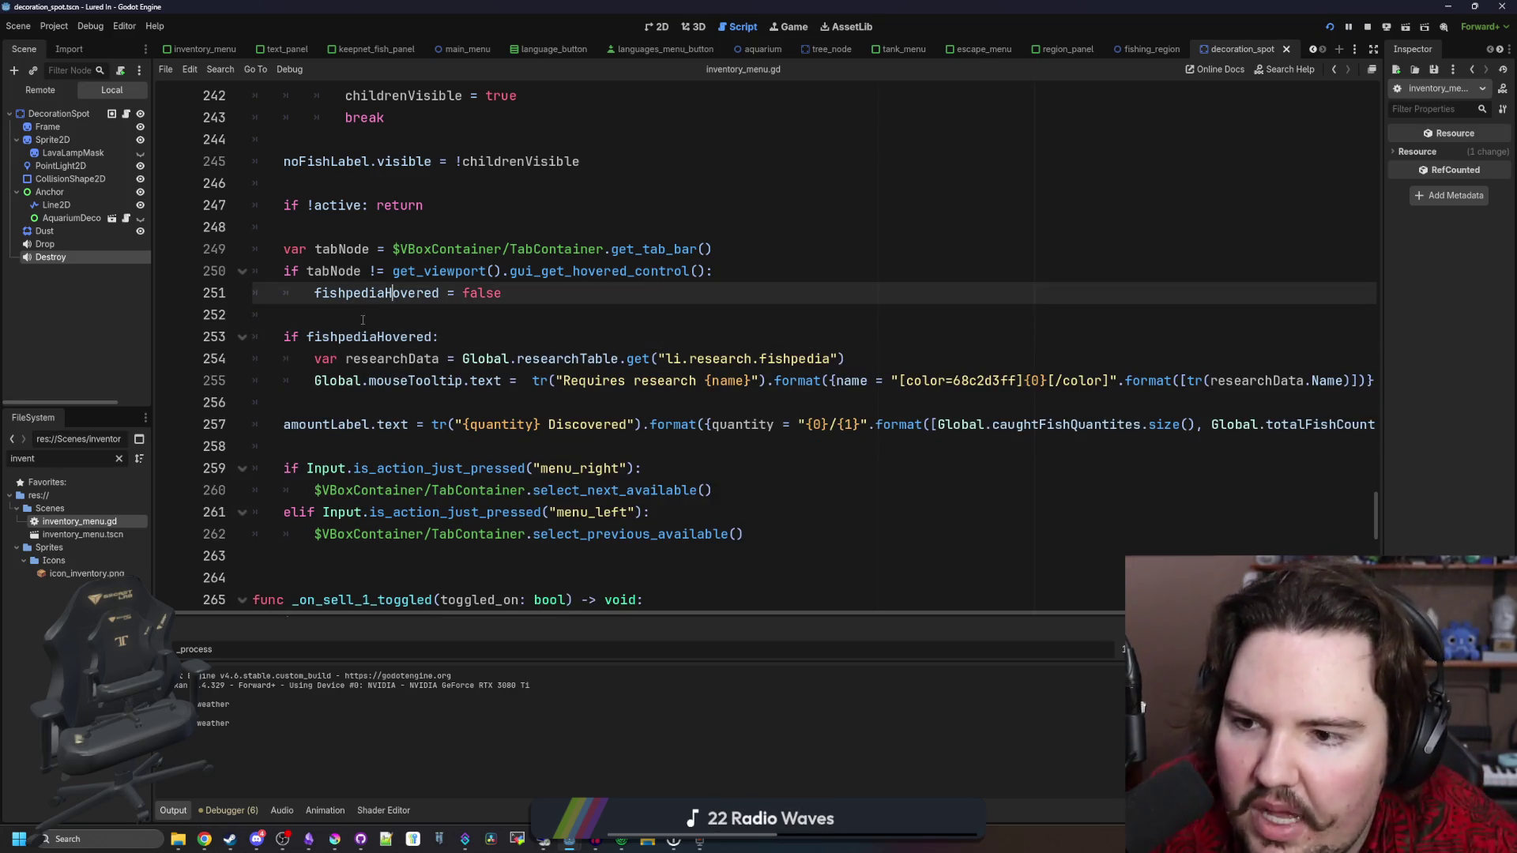
{"action": "left_click", "coordinate": [421, 312]}
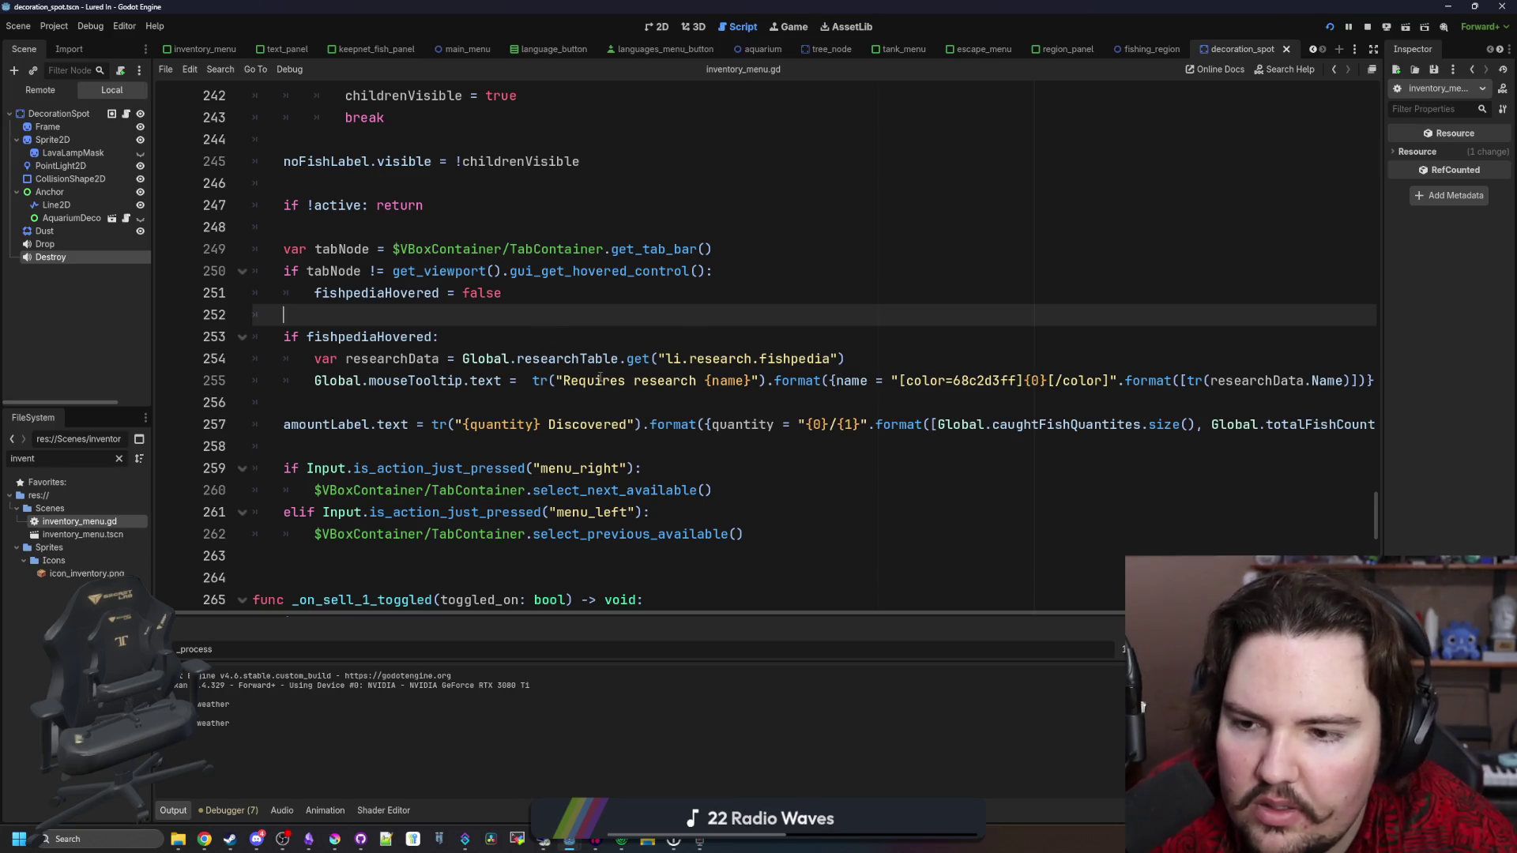
Select the get_research_level condition on line 144 to copy it
{"action": "scroll", "coordinate": [601, 378], "scroll_direction": "down", "scroll_amount": 13}
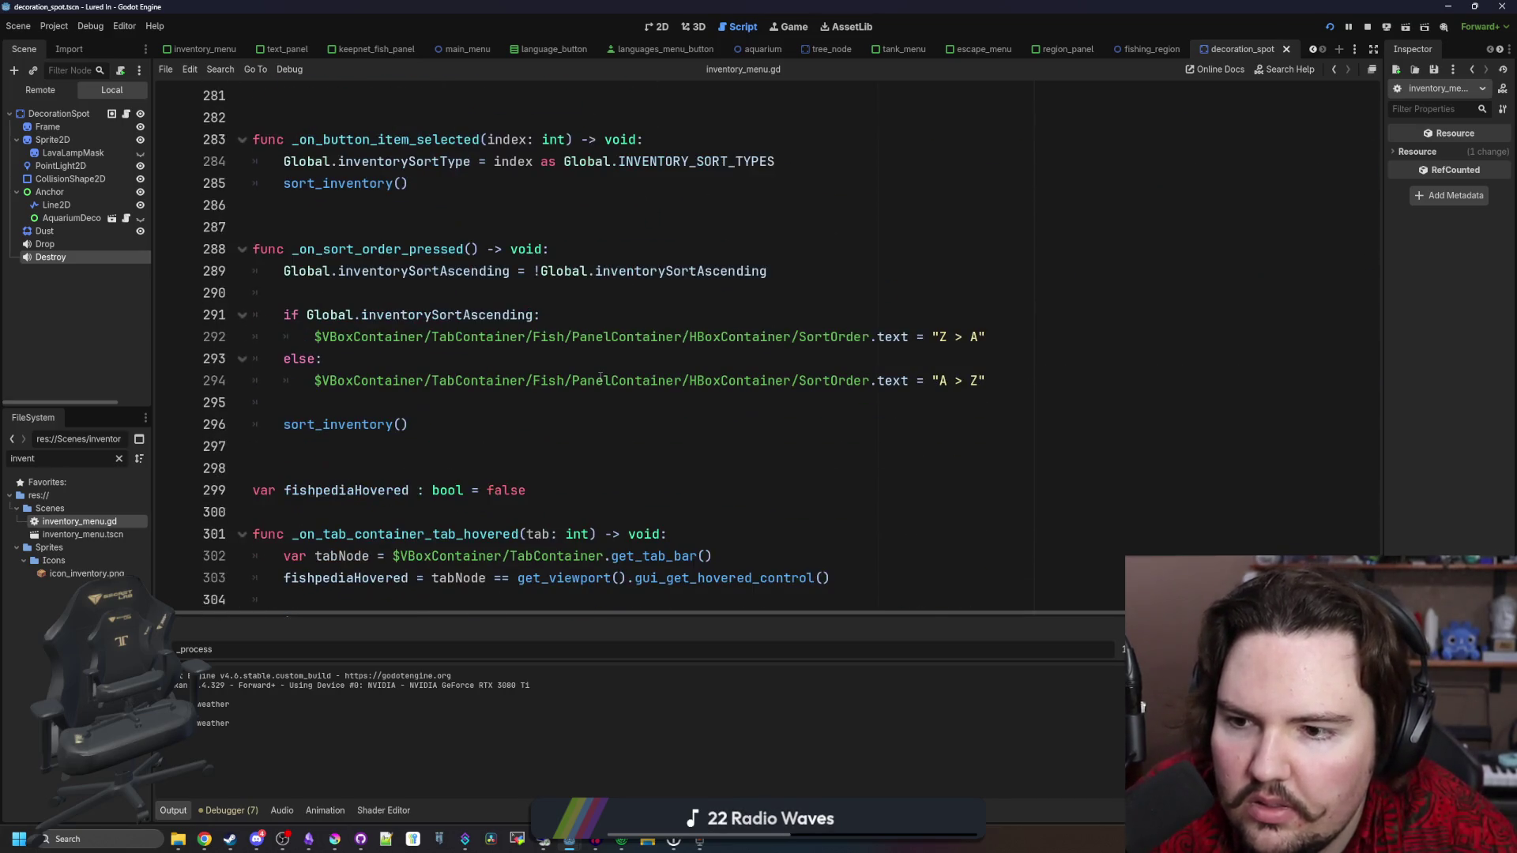
{"action": "scroll", "coordinate": [600, 378], "scroll_direction": "down", "scroll_amount": 1}
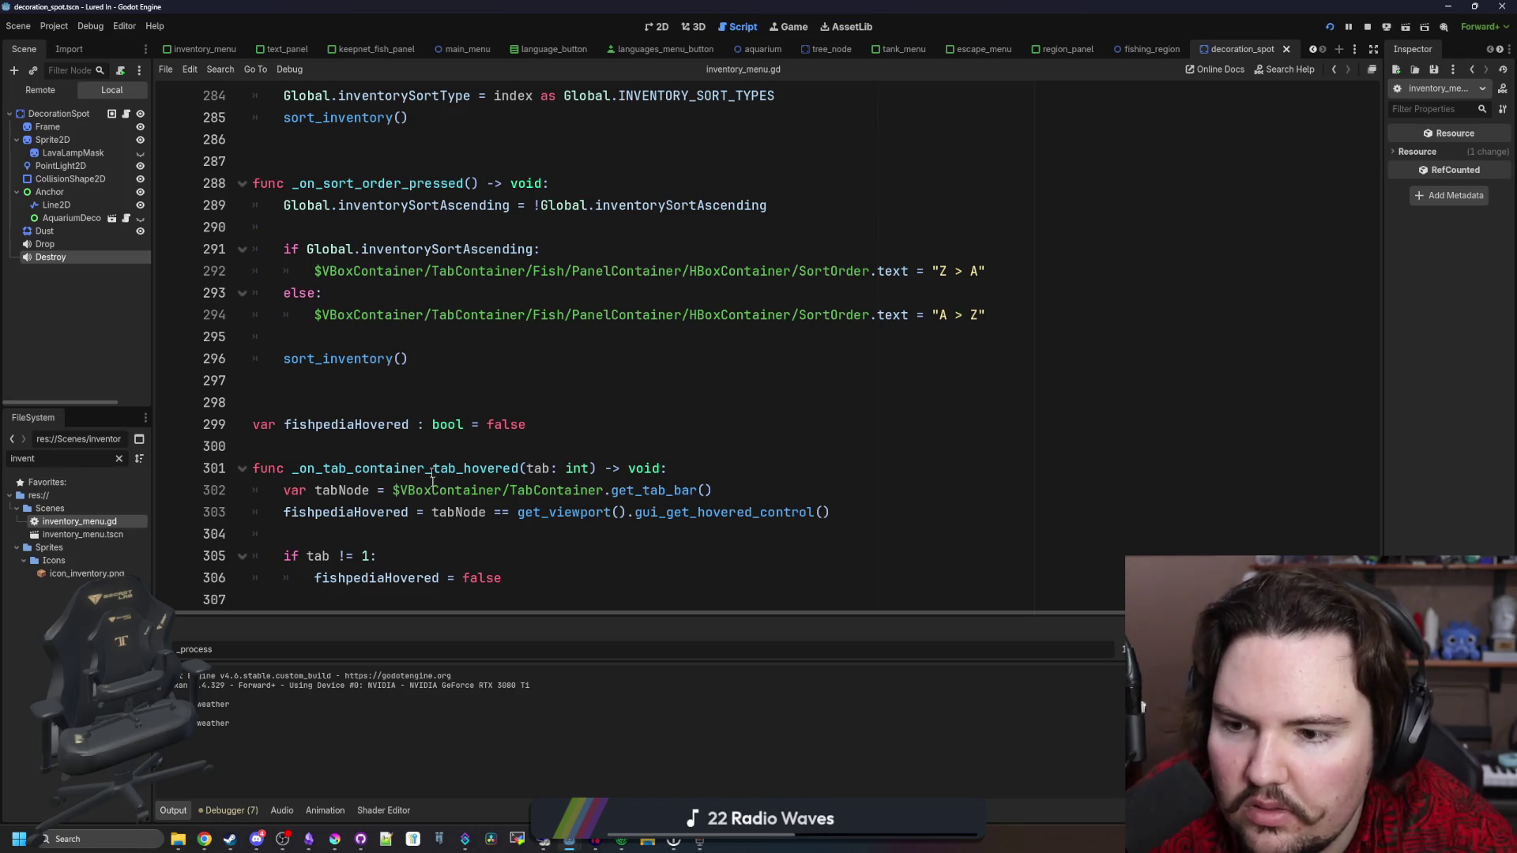
{"action": "left_click", "coordinate": [417, 527]}
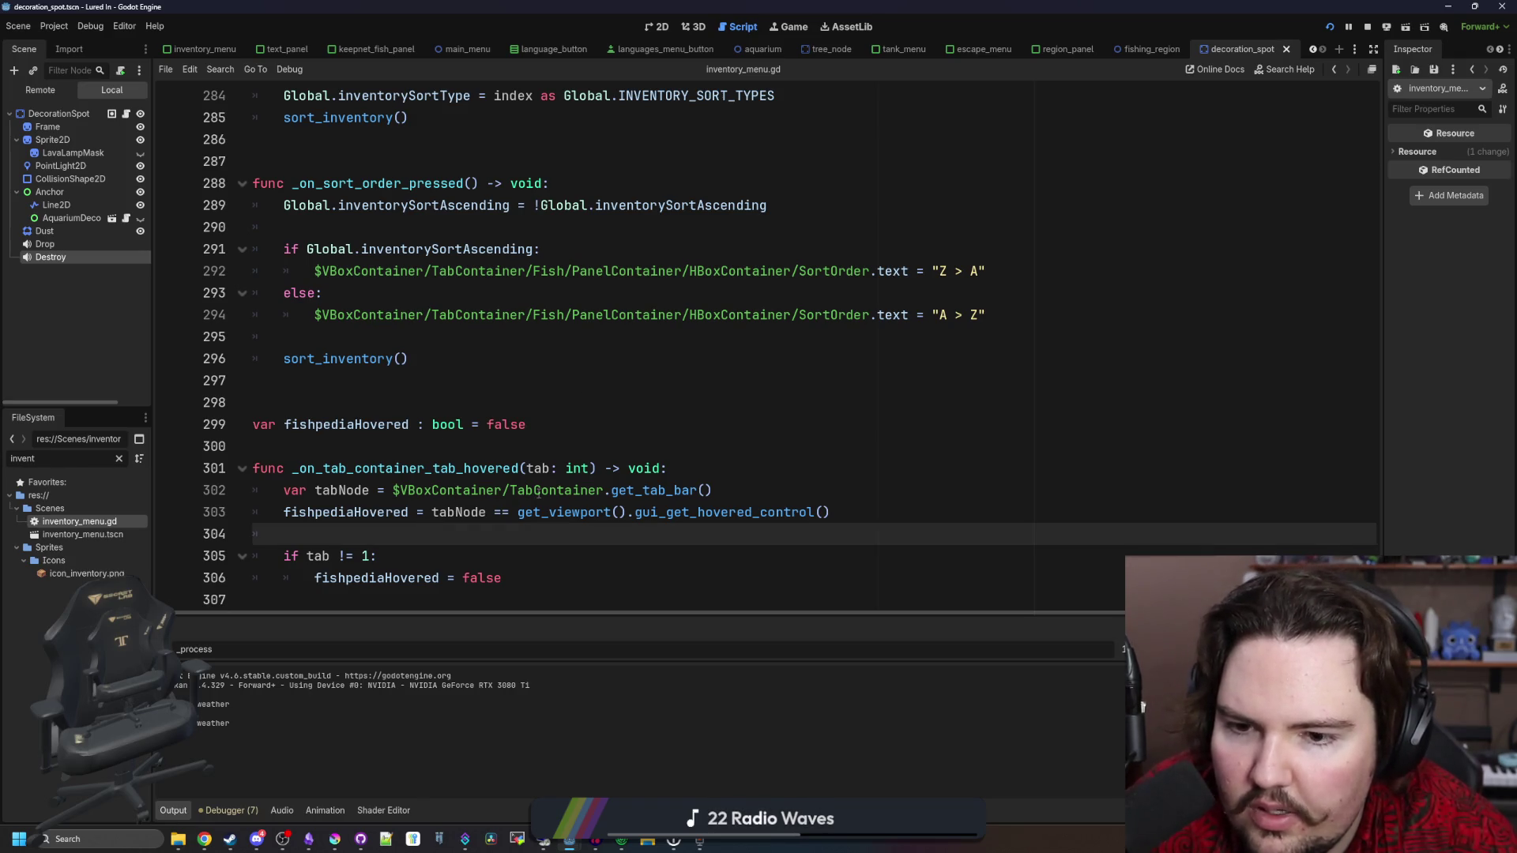
{"action": "scroll", "coordinate": [538, 493], "scroll_direction": "up", "scroll_amount": 13}
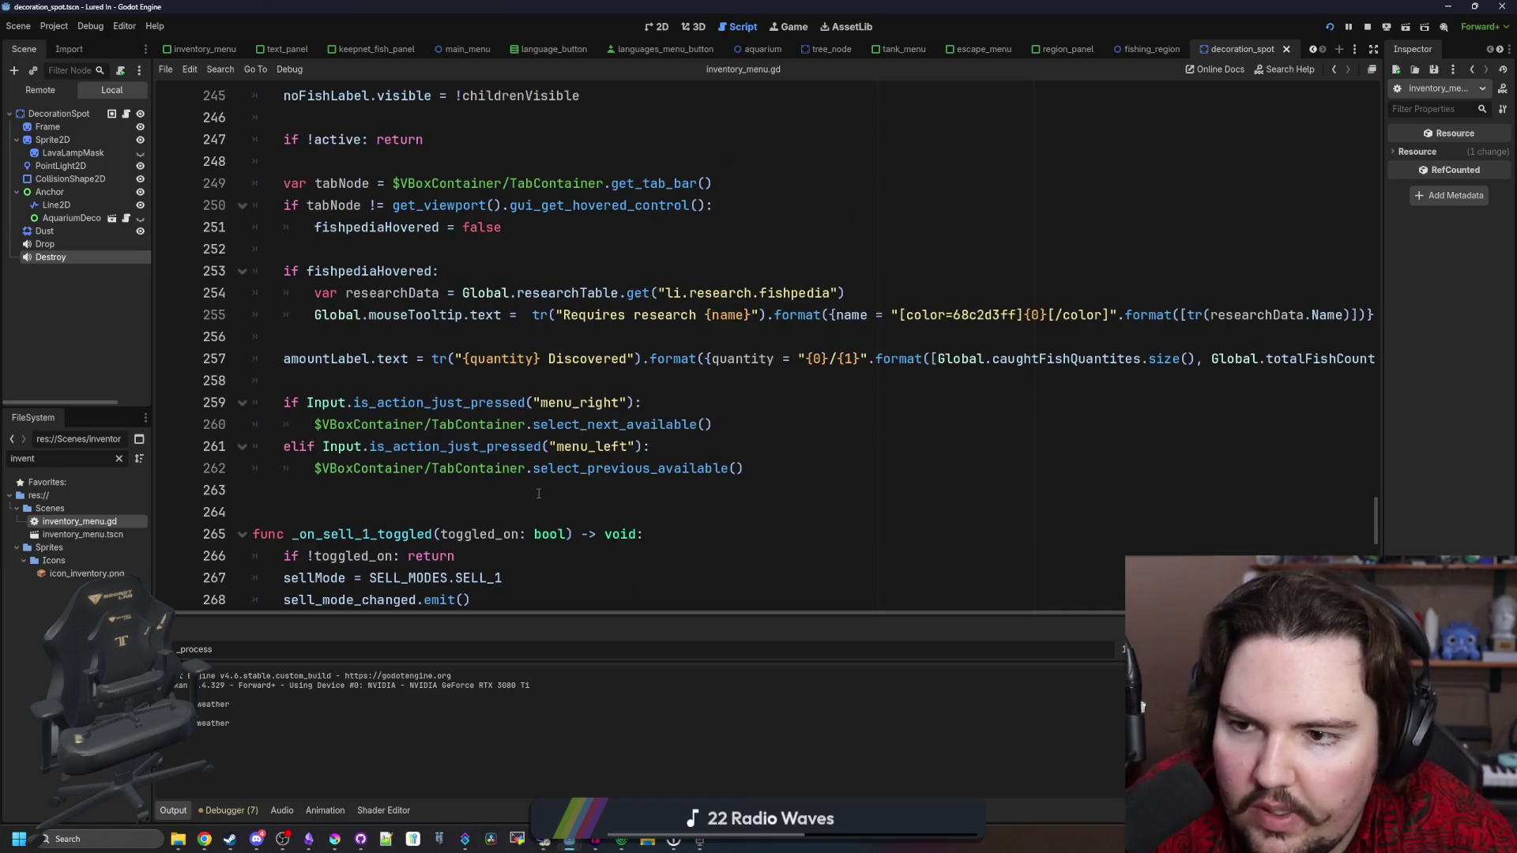
{"action": "scroll", "coordinate": [538, 493], "scroll_direction": "up", "scroll_amount": 3}
{"action": "left_click", "coordinate": [416, 447]}
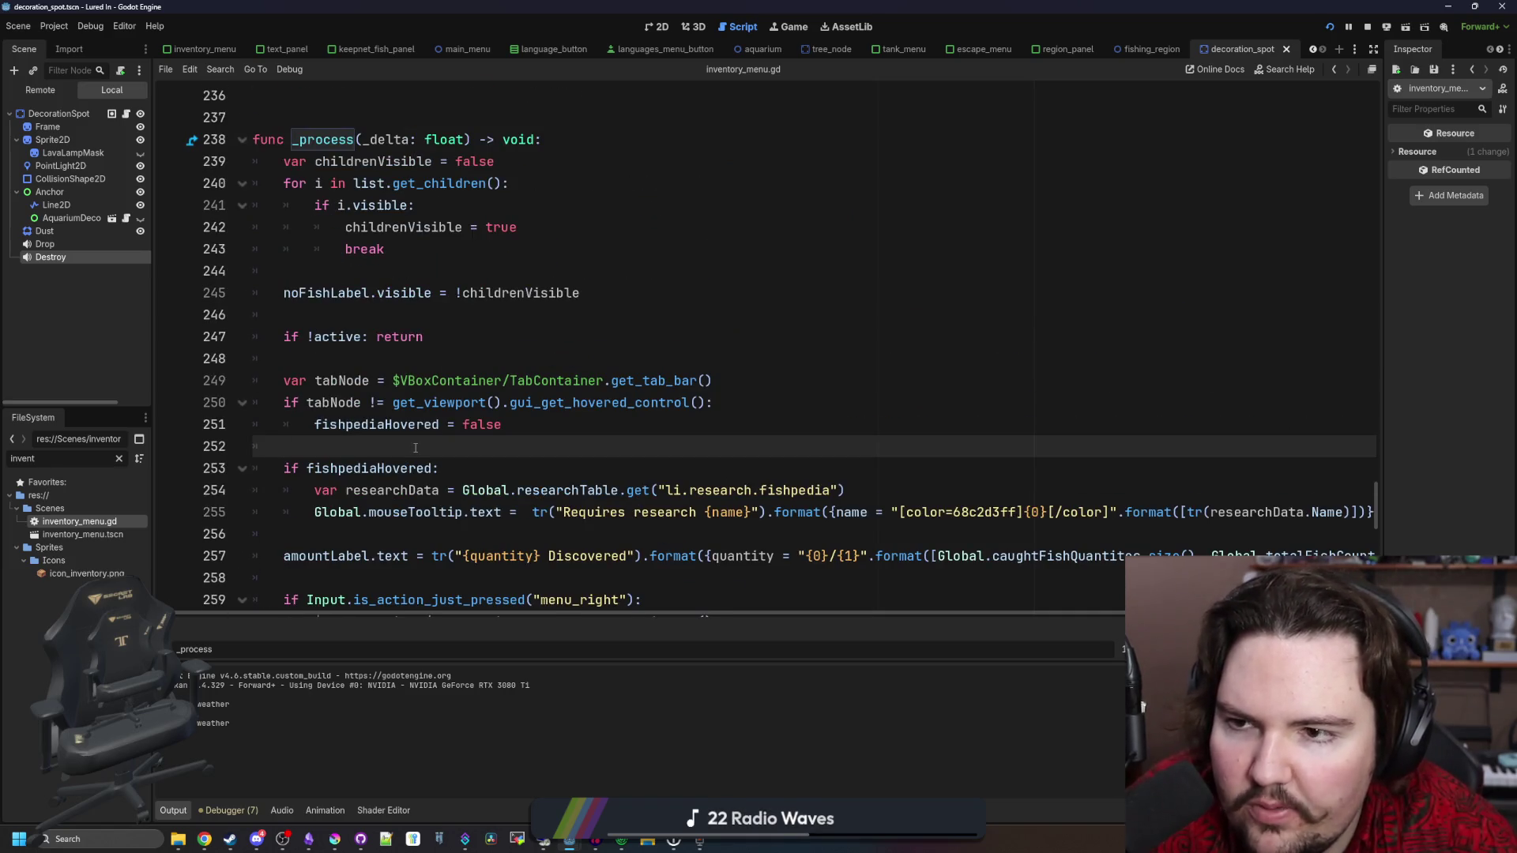
{"action": "scroll", "coordinate": [416, 447], "scroll_direction": "up", "scroll_amount": 18}
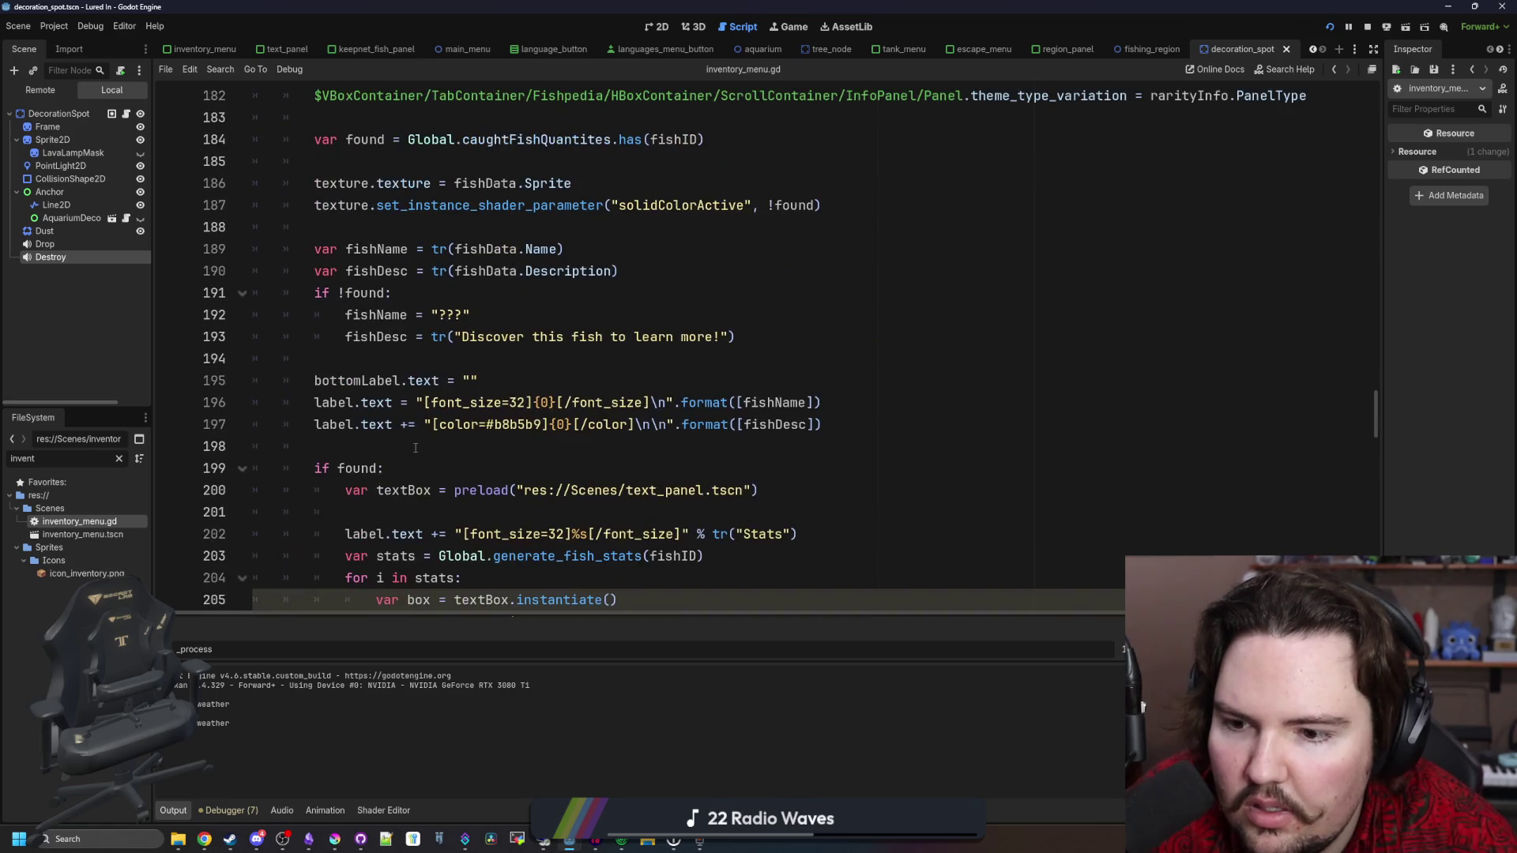
{"action": "scroll", "coordinate": [415, 447], "scroll_direction": "down", "scroll_amount": 2}
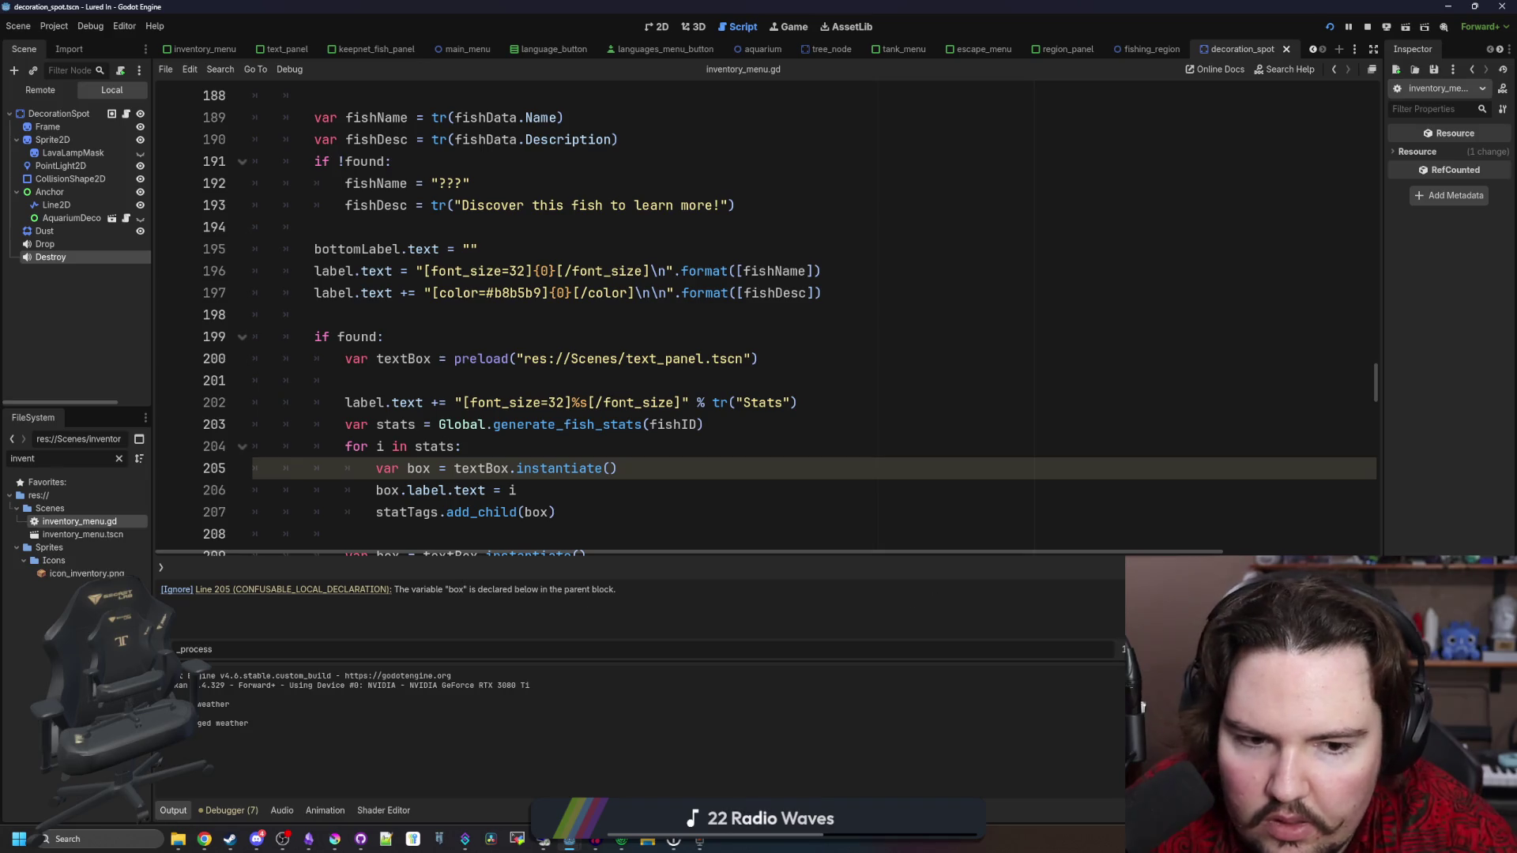
{"action": "scroll", "coordinate": [681, 445], "scroll_direction": "up", "scroll_amount": 16}
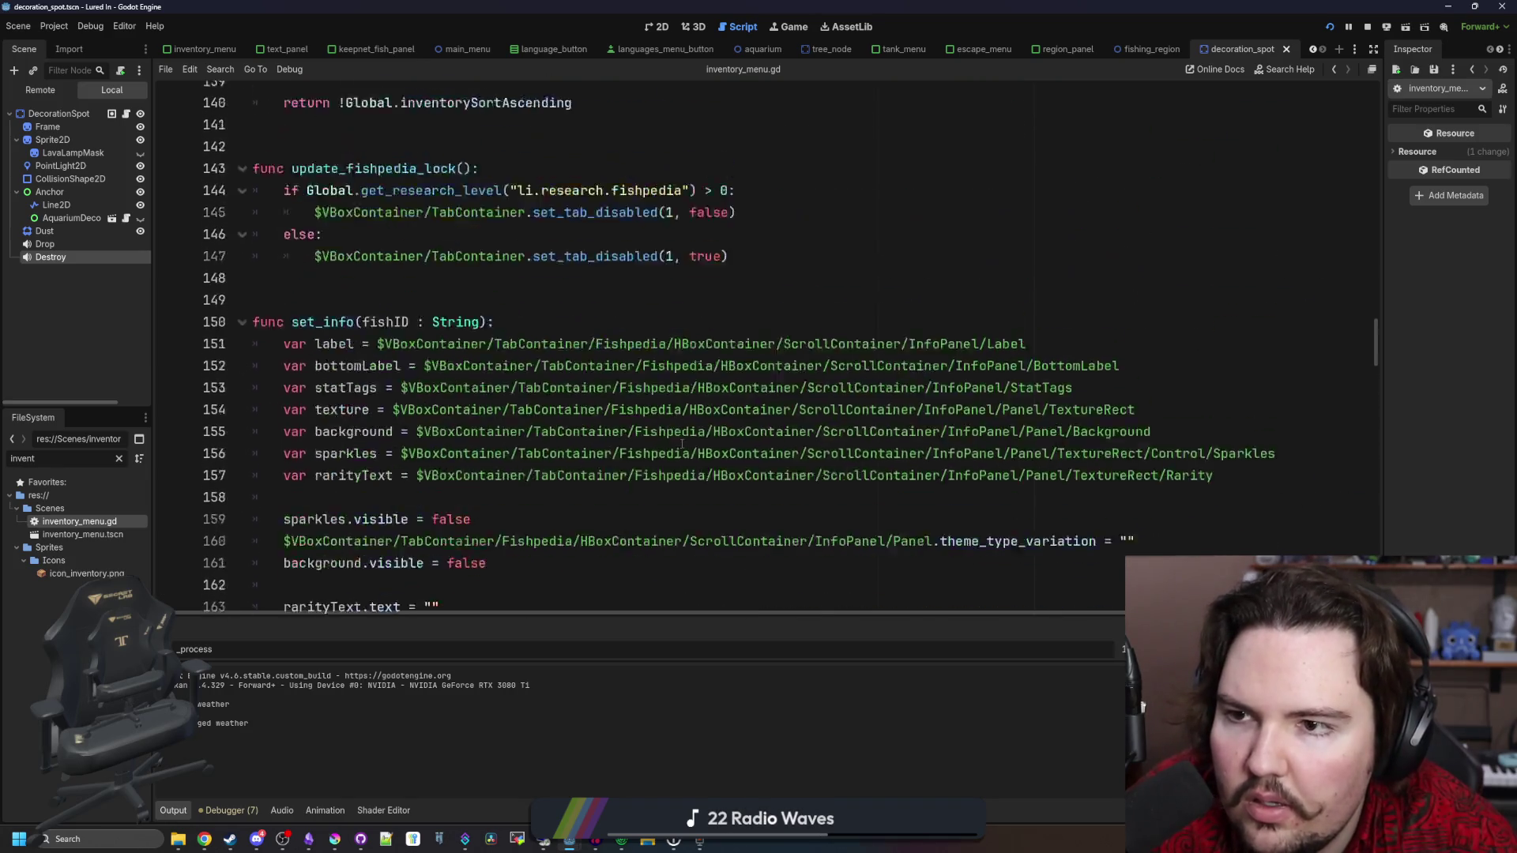
{"action": "scroll", "coordinate": [682, 444], "scroll_direction": "up", "scroll_amount": 7}
{"action": "scroll", "coordinate": [528, 421], "scroll_direction": "down", "scroll_amount": 3}
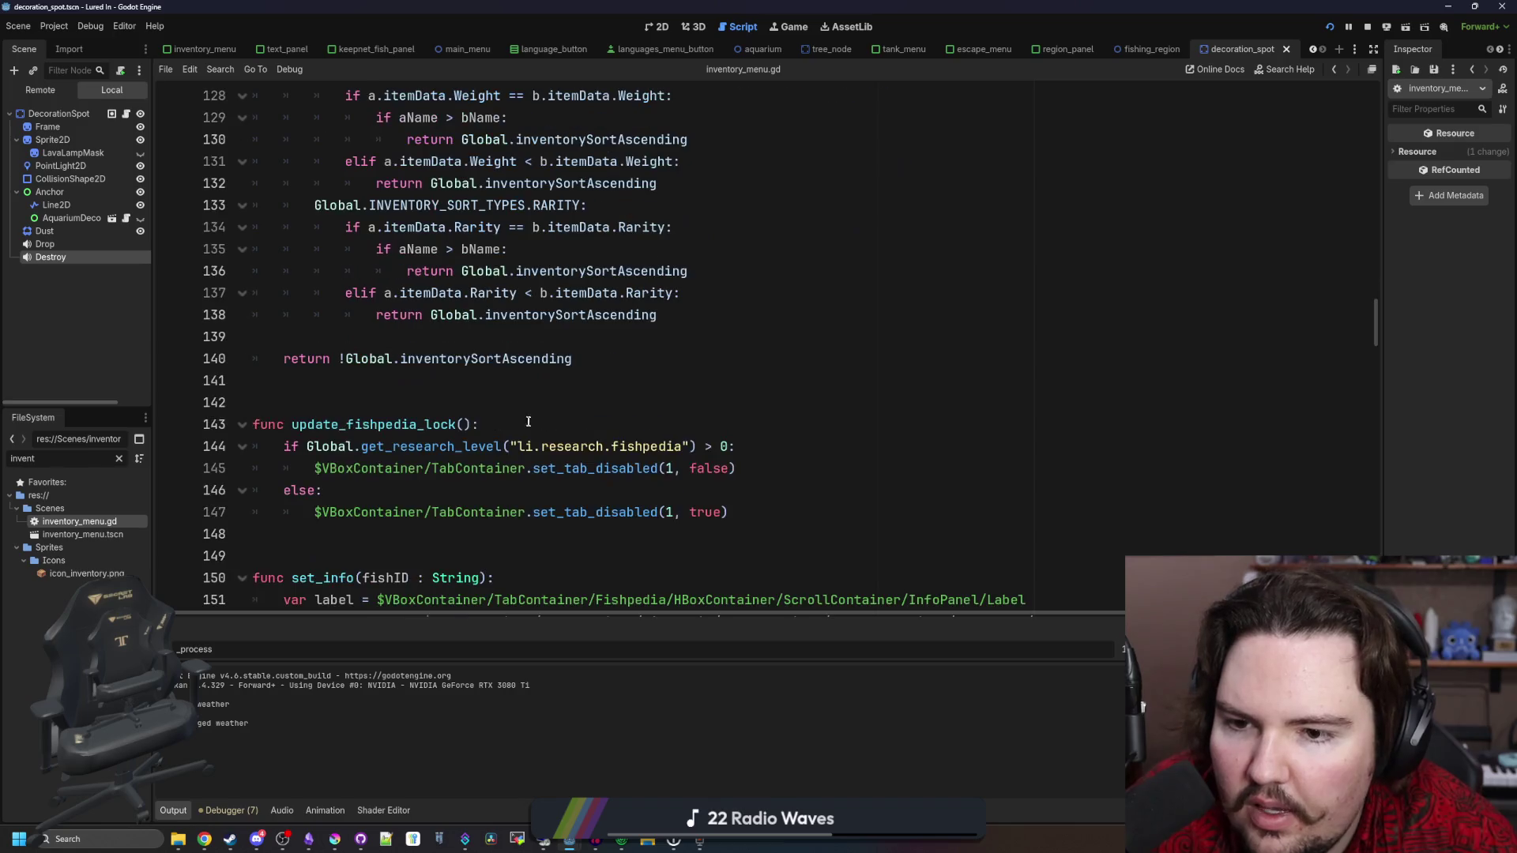
{"action": "scroll", "coordinate": [529, 421], "scroll_direction": "down", "scroll_amount": 1}
{"action": "scroll", "coordinate": [589, 380], "scroll_direction": "up", "scroll_amount": 7}
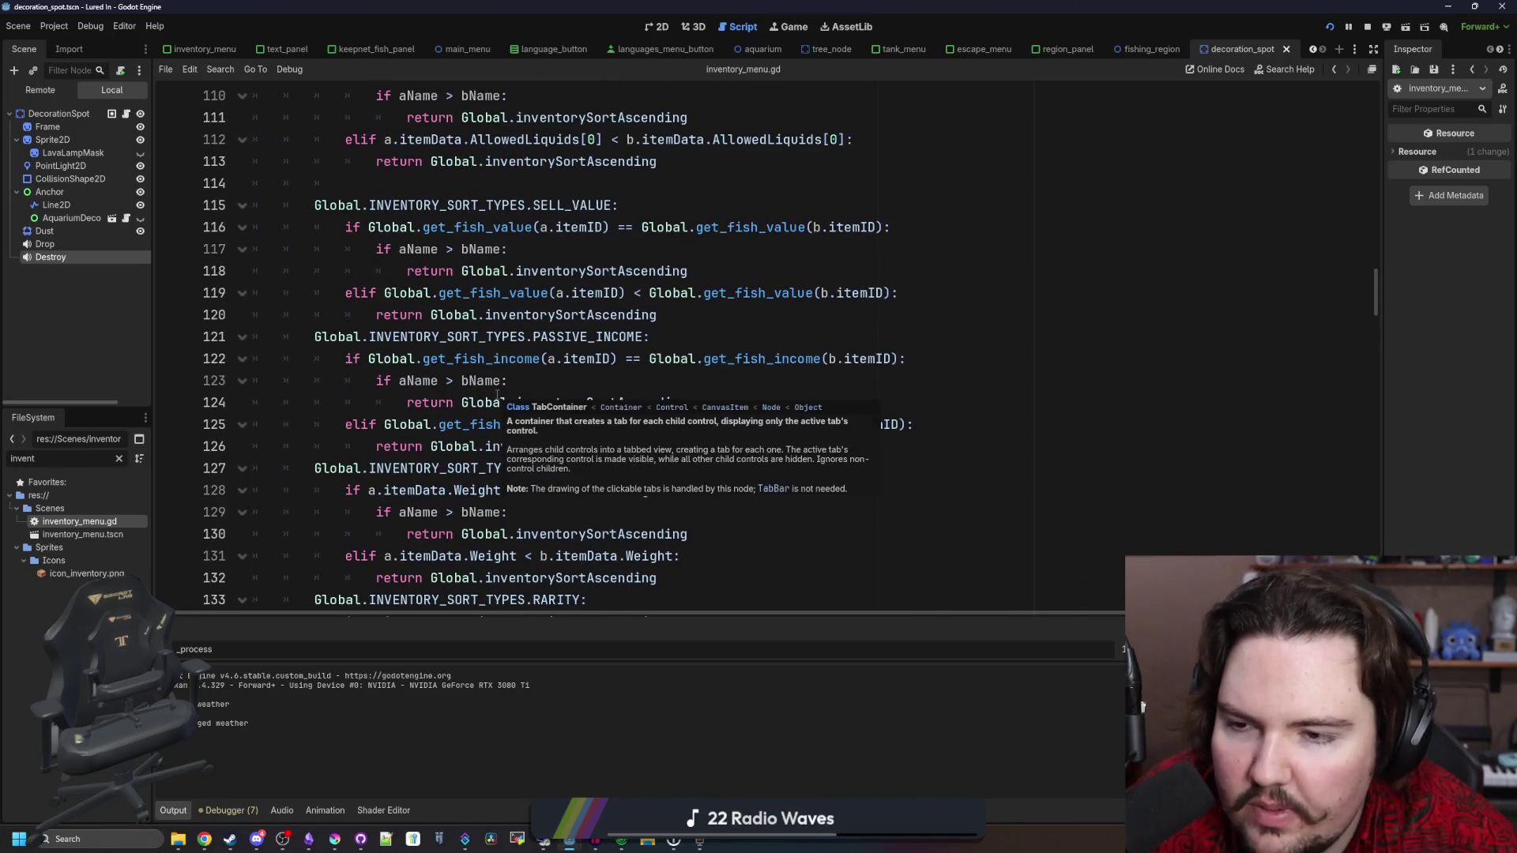
{"action": "scroll", "coordinate": [754, 479], "scroll_direction": "down", "scroll_amount": 6}
{"action": "left_click_drag", "start_coordinate": [735, 447], "coordinate": [285, 446]}
{"action": "key", "text": "ctrl+c"}
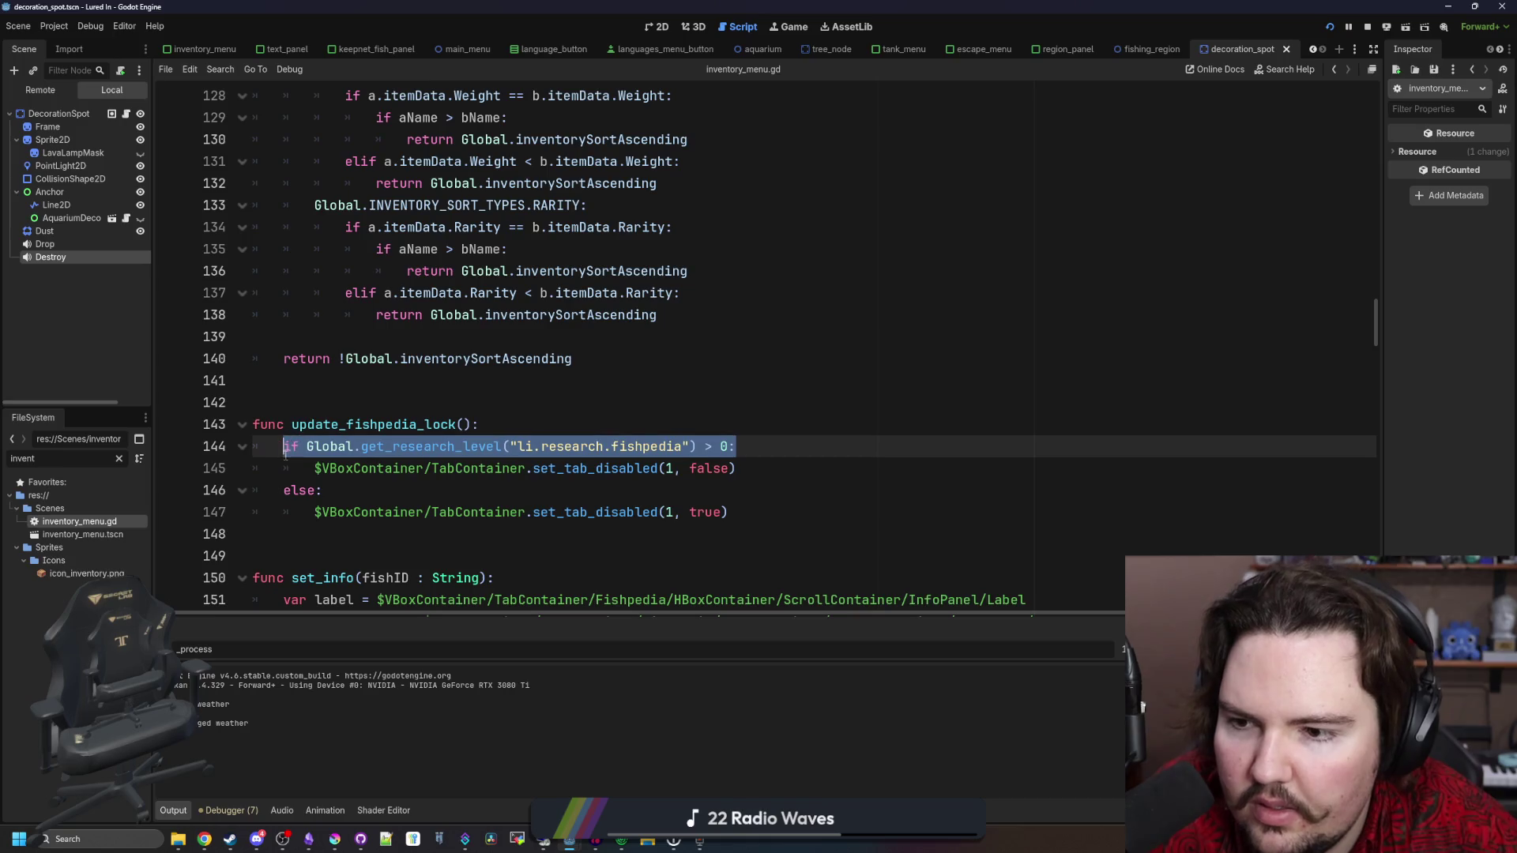
Paste the research-level check after && on line 253, drop the extra if, and save
{"action": "scroll", "coordinate": [601, 432], "scroll_direction": "down", "scroll_amount": 15}
{"action": "scroll", "coordinate": [601, 432], "scroll_direction": "down", "scroll_amount": 20}
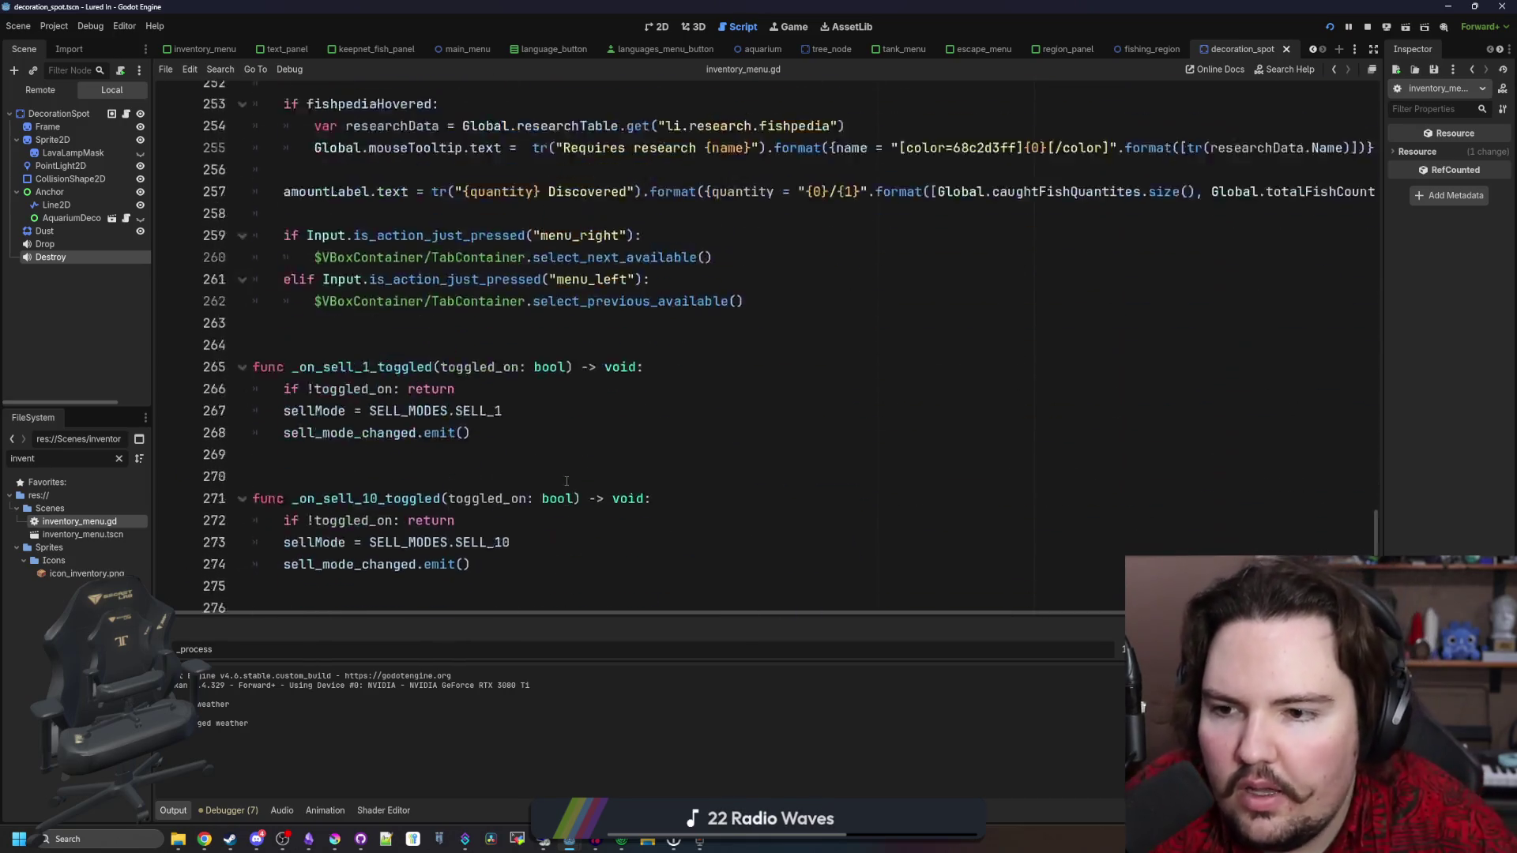
{"action": "scroll", "coordinate": [567, 481], "scroll_direction": "up", "scroll_amount": 6}
{"action": "scroll", "coordinate": [437, 392], "scroll_direction": "down", "scroll_amount": 1}
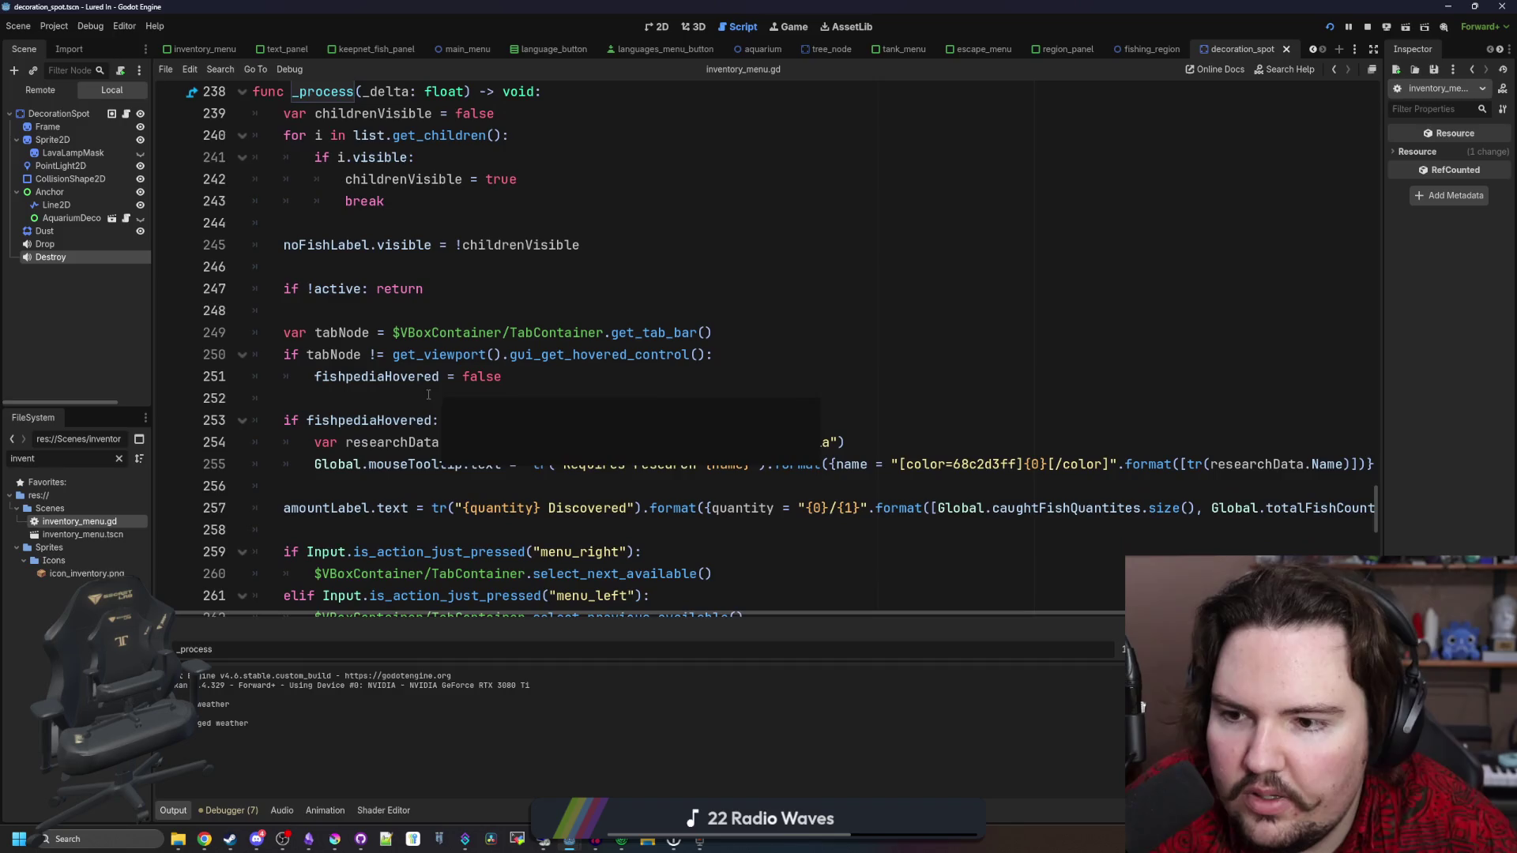
{"action": "left_click", "coordinate": [409, 420]}
{"action": "type", "text": "&&"}
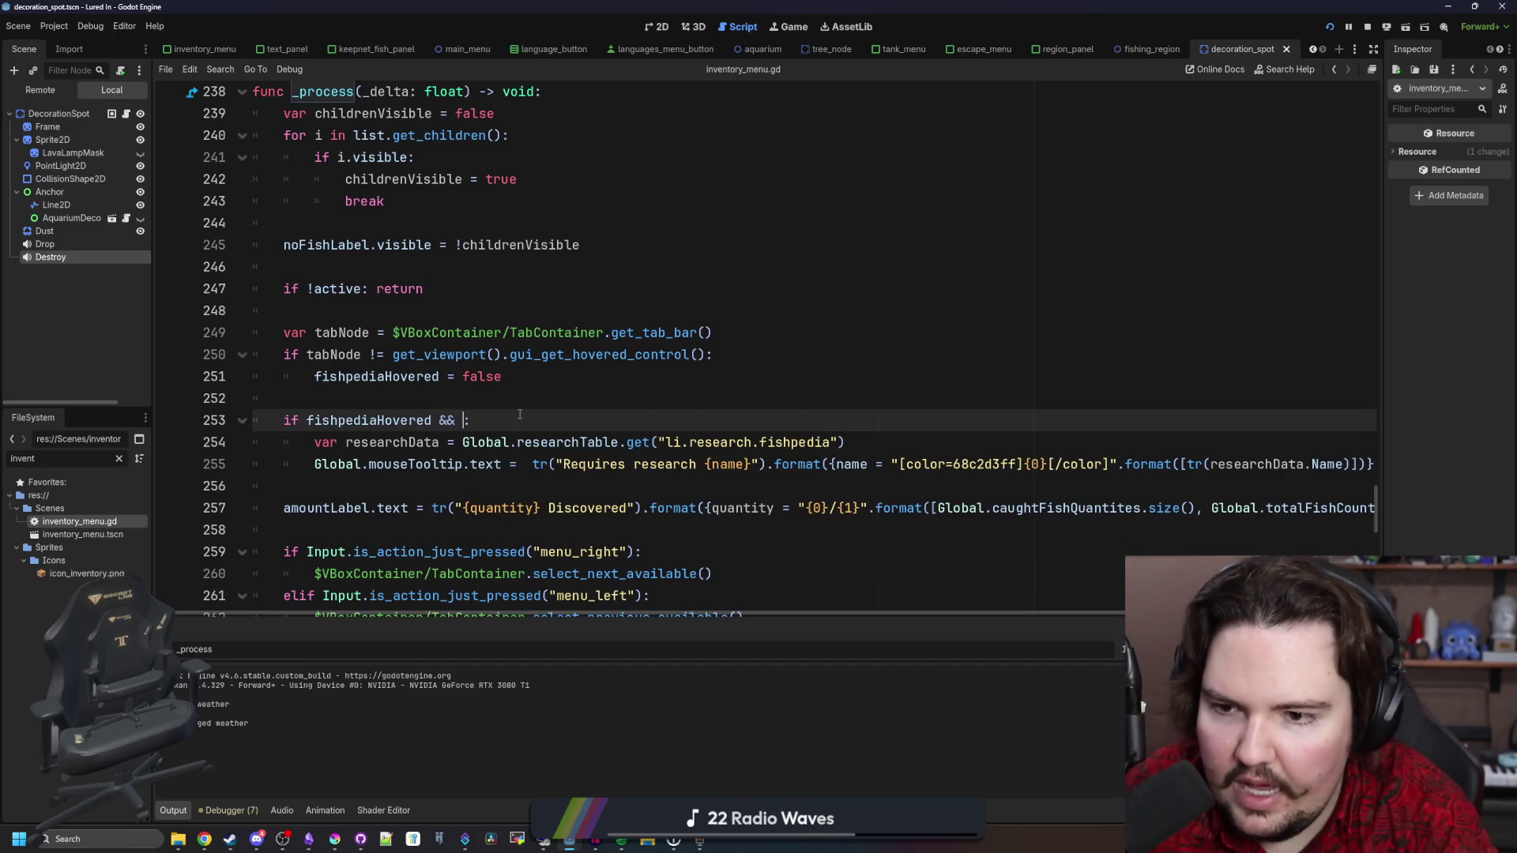
{"action": "key", "text": "ctrl+v"}
{"action": "key", "text": "BackSpace"}
{"action": "key", "text": "BackSpace"}
{"action": "key", "text": "BackSpace"}
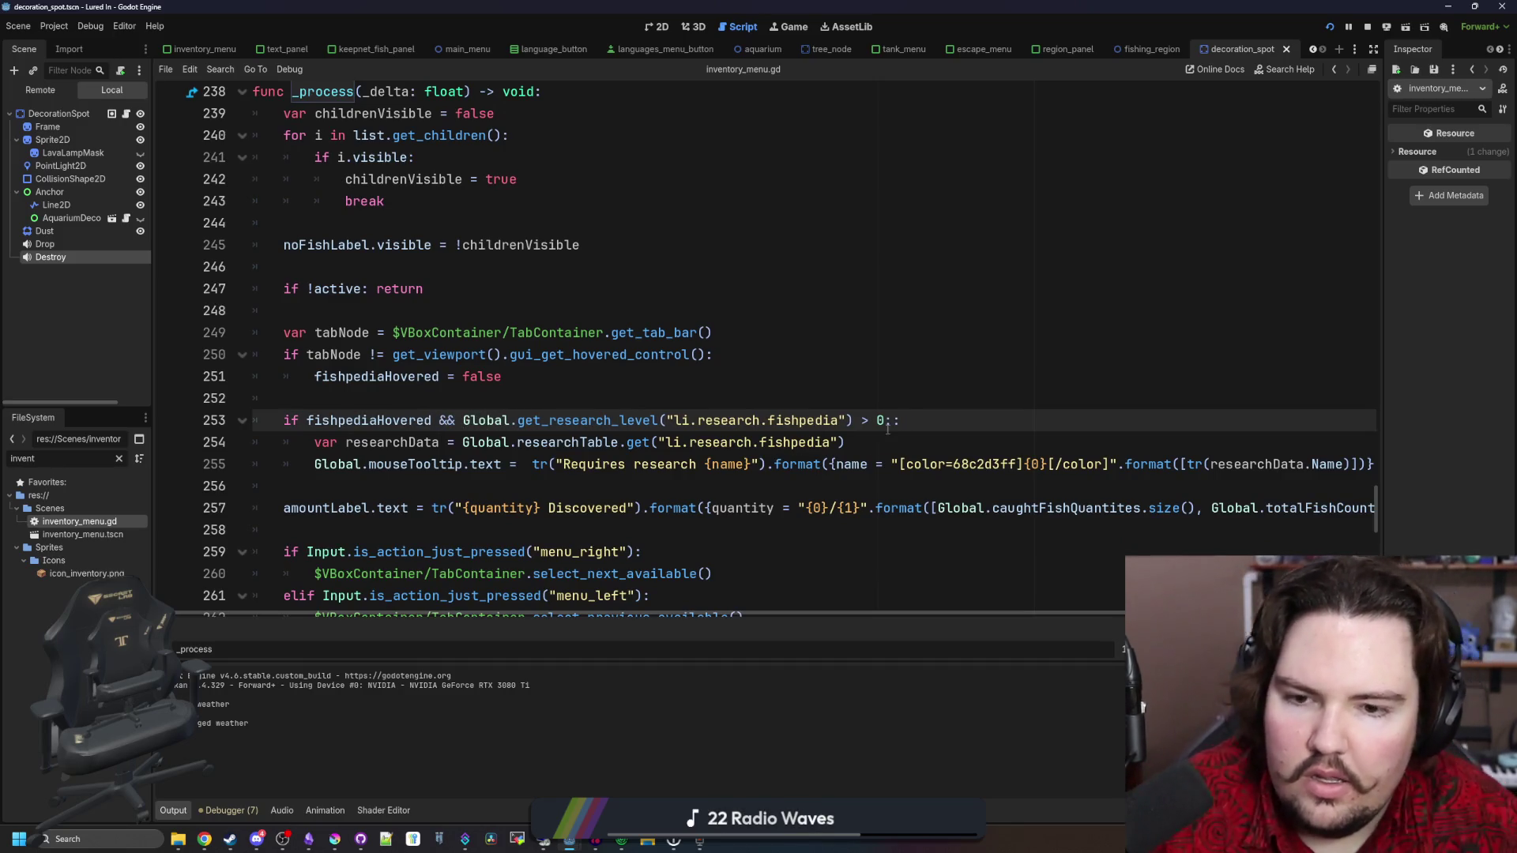
{"action": "left_click", "coordinate": [883, 420]}
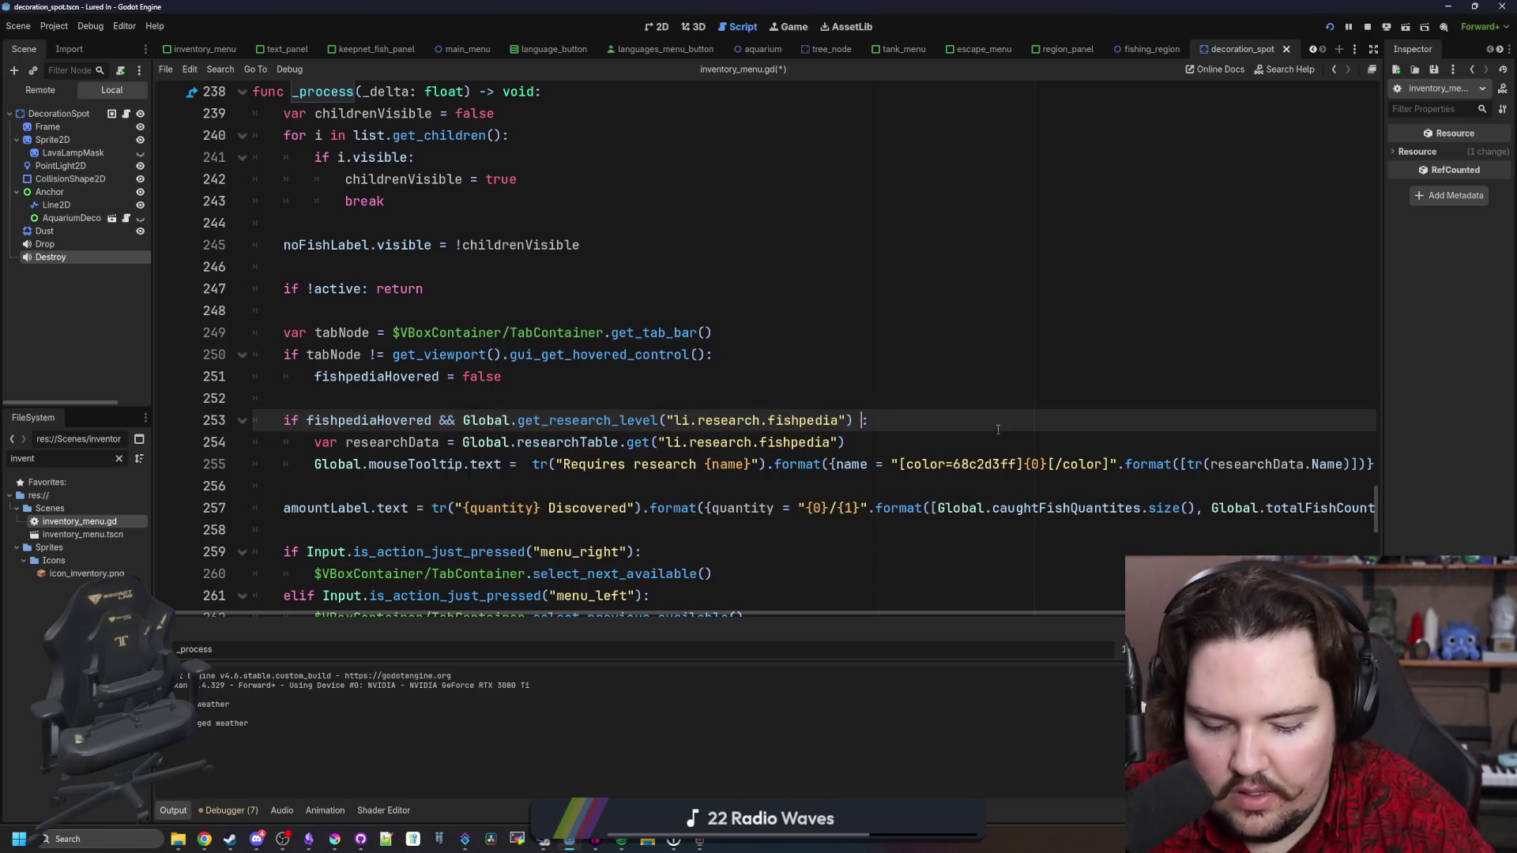
{"action": "type", "text": "<= 0:"}
{"action": "left_click", "coordinate": [1002, 386]}
{"action": "key", "text": "ctrl+s"}
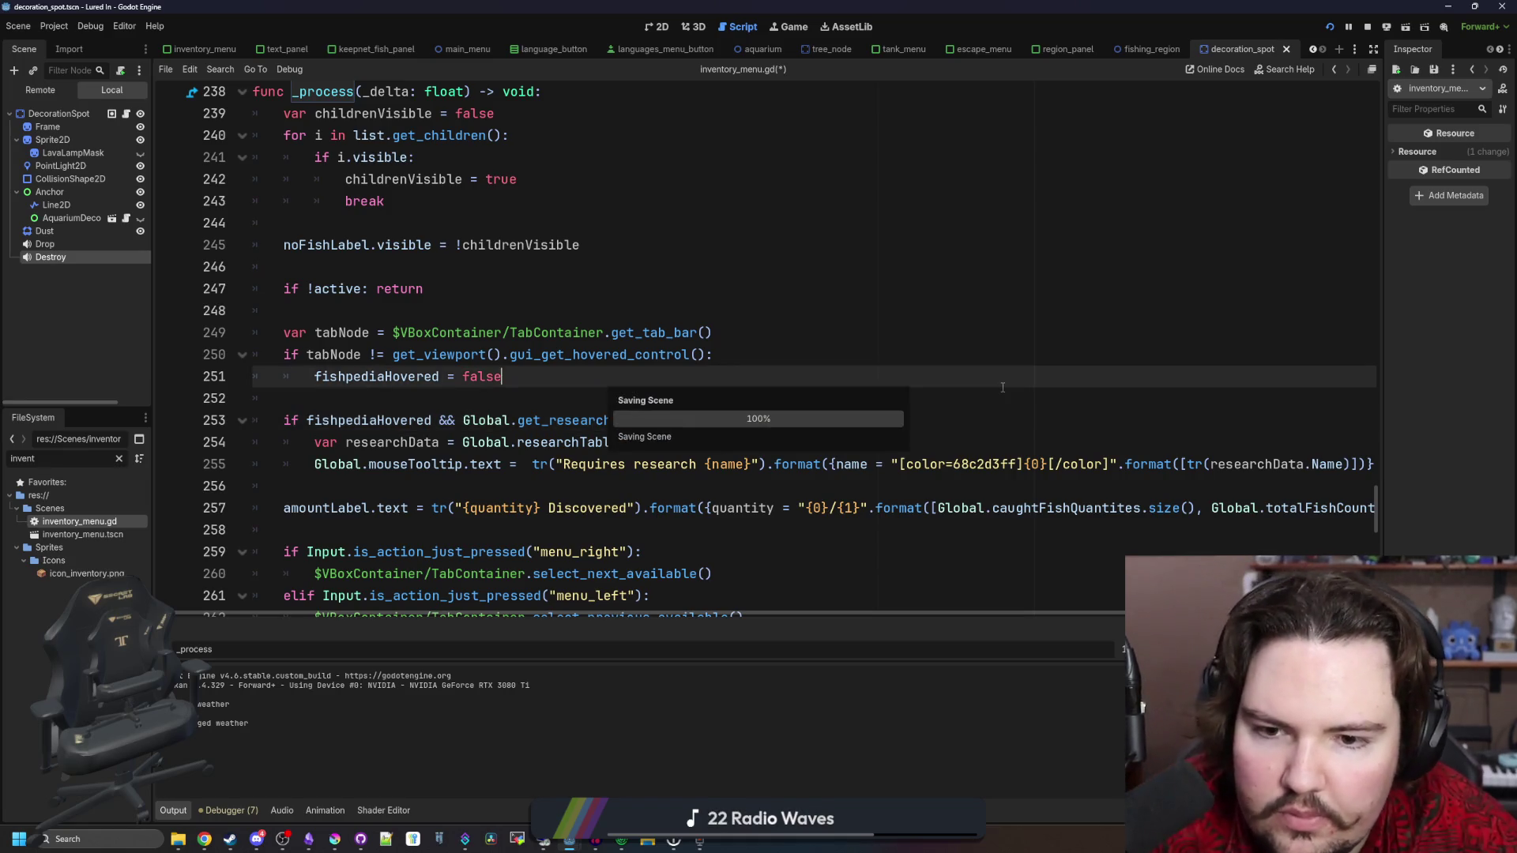
In the running game, toggle between the Fish and Fishpedia inventory lists to verify
{"action": "left_click", "coordinate": [787, 28]}
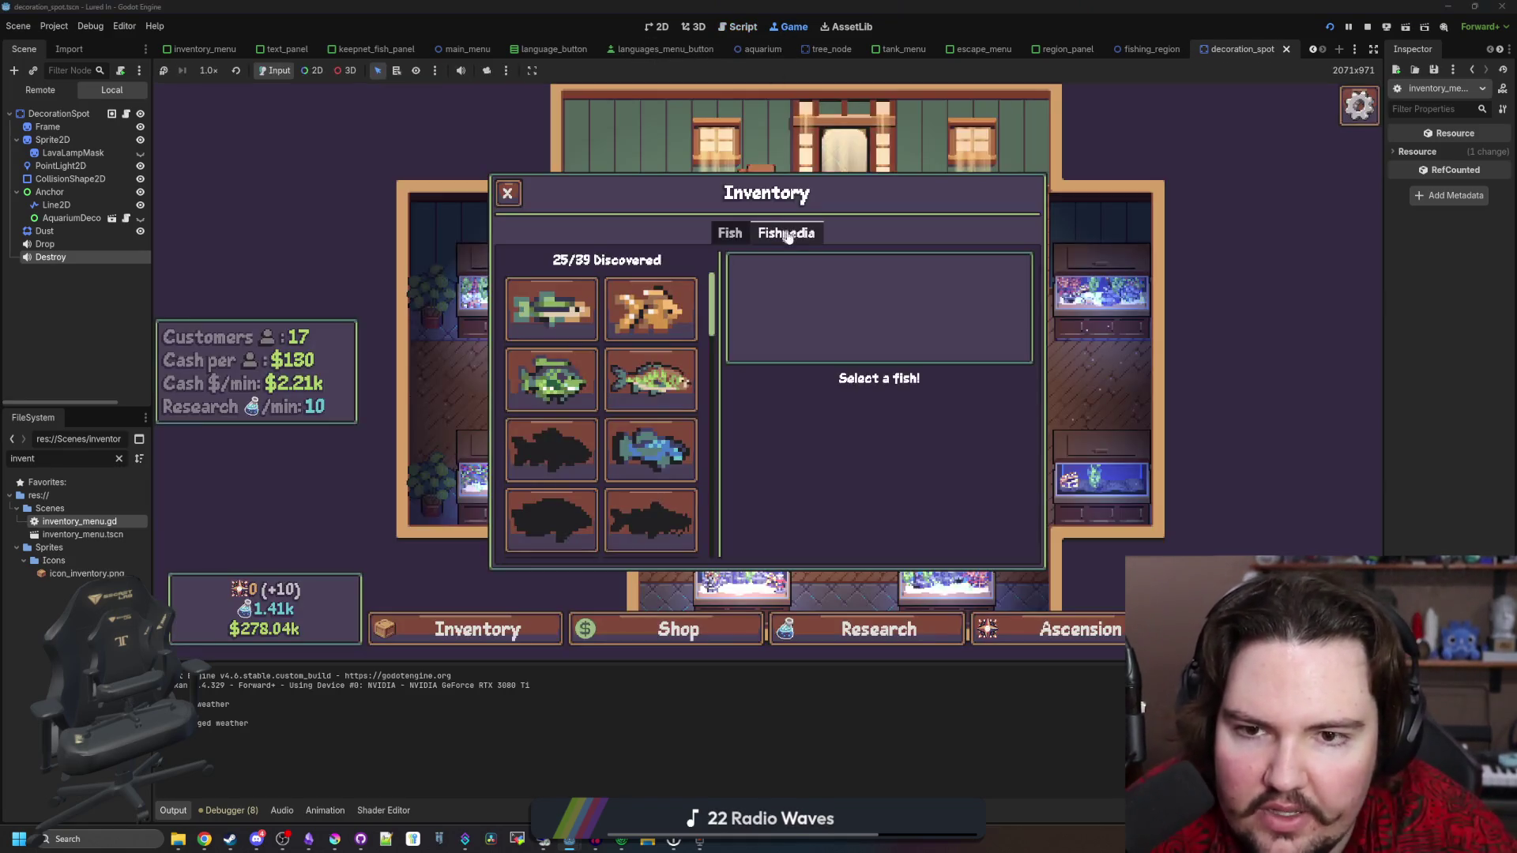
{"action": "left_click", "coordinate": [730, 232]}
{"action": "left_click", "coordinate": [786, 232]}
{"action": "scroll", "coordinate": [714, 372], "scroll_direction": "down", "scroll_amount": 10}
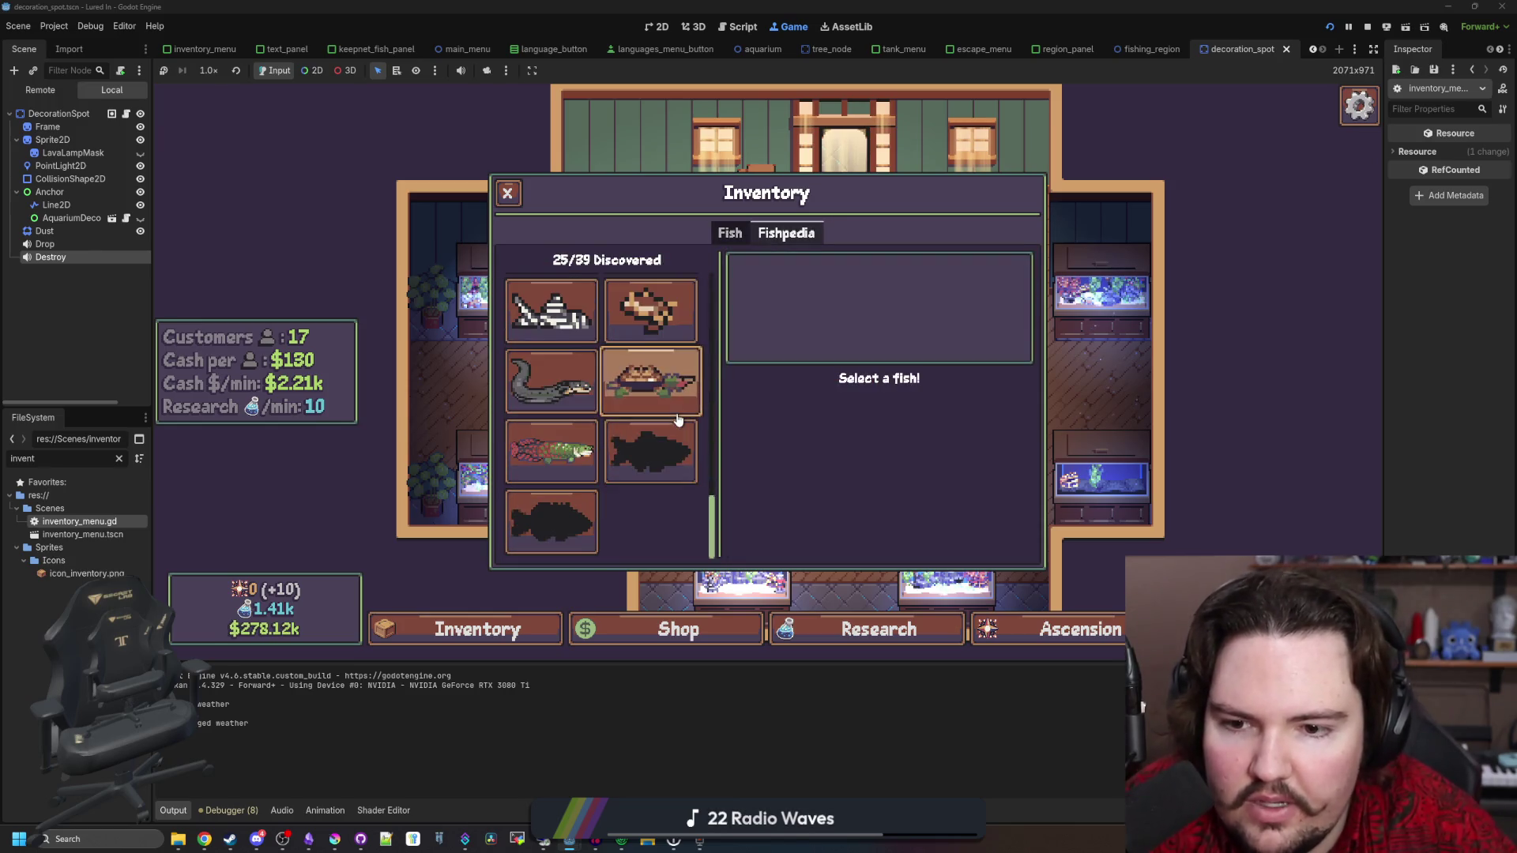
{"action": "left_click", "coordinate": [308, 839]}
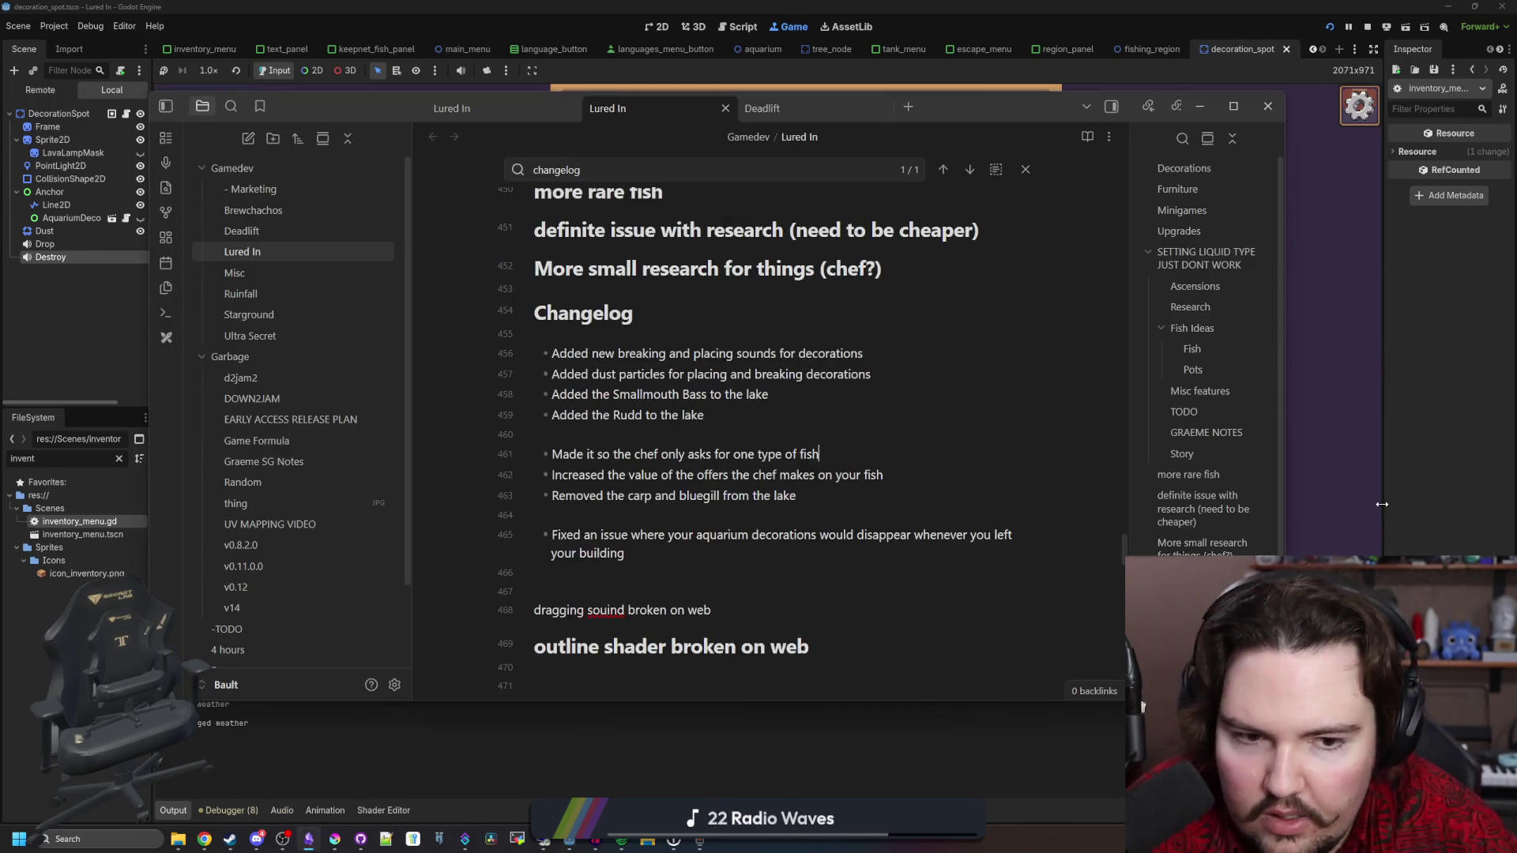
Add a Changelog fix saying hovering over the fishpedia button no longer shows it needing research once unlocked
{"action": "key", "text": "Return"}
{"action": "scroll", "coordinate": [725, 486], "scroll_direction": "down", "scroll_amount": 2}
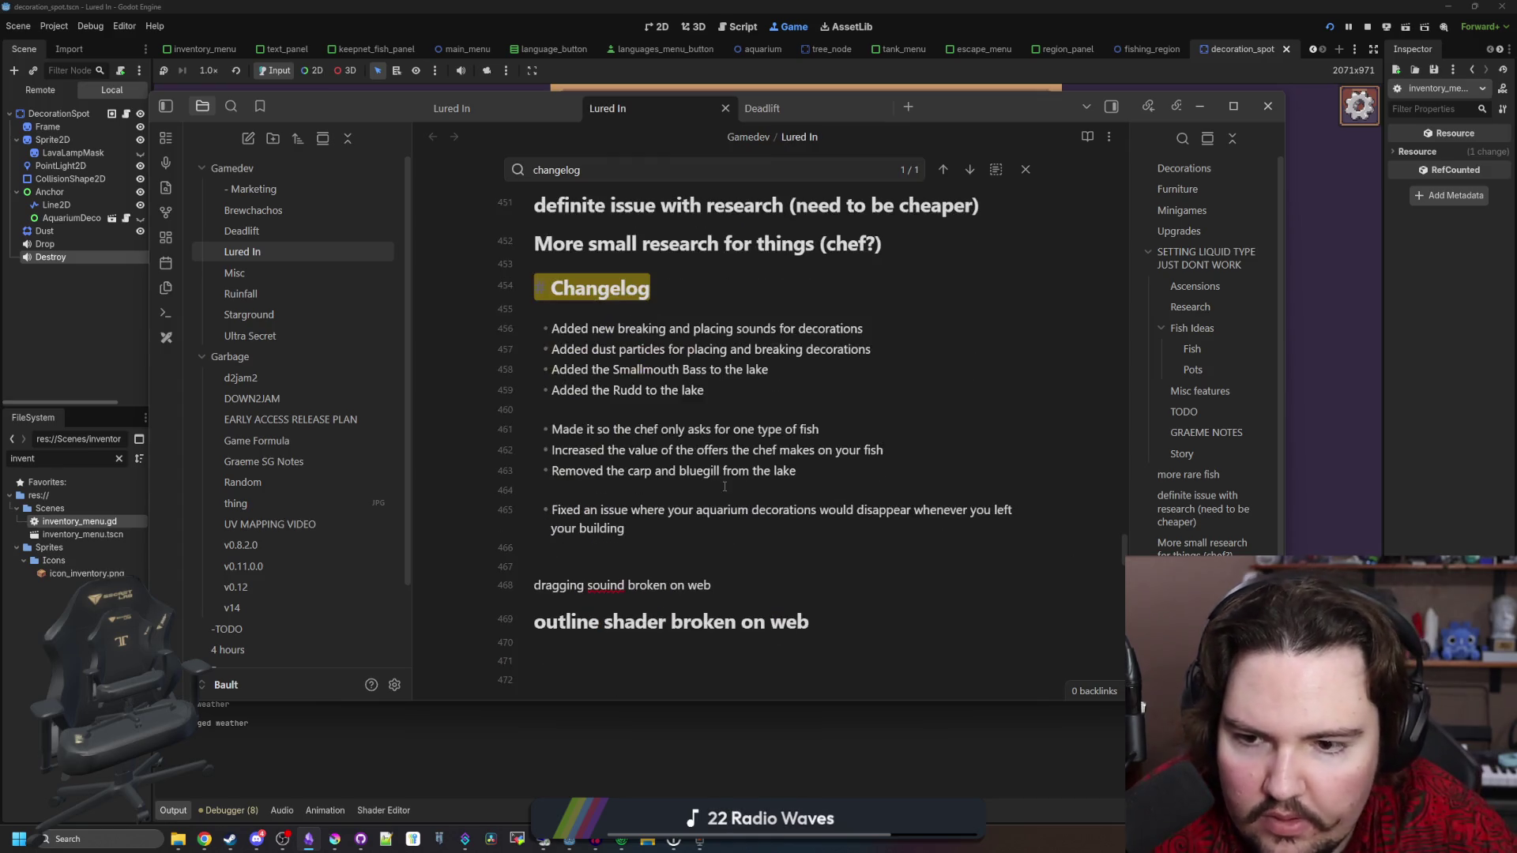
{"action": "left_click", "coordinate": [812, 531]}
{"action": "key", "text": "Return"}
{"action": "type", "text": "Fix"}
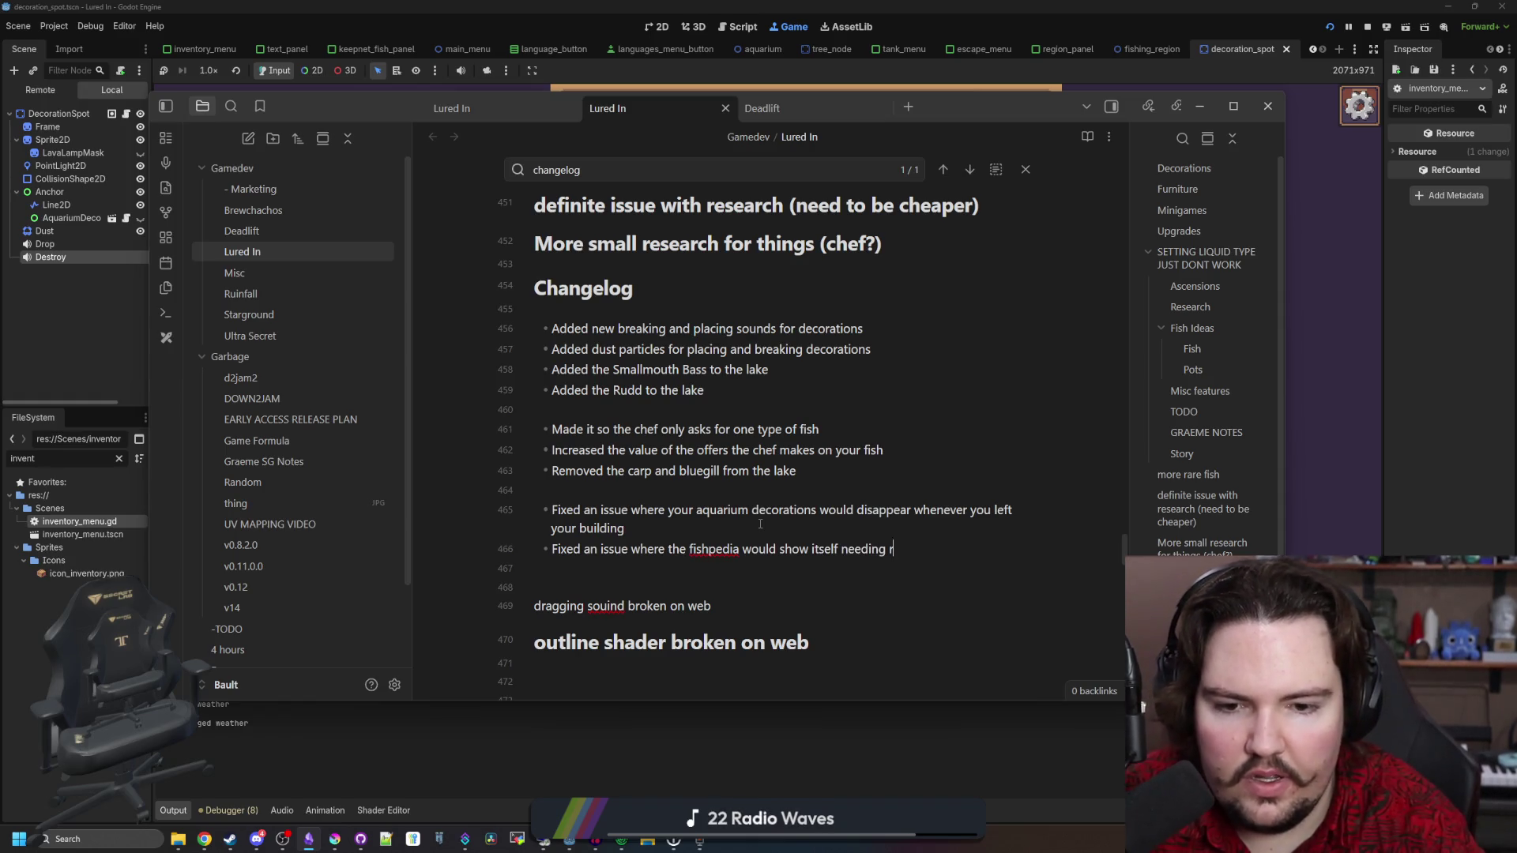
{"action": "type", "text": "esearch even when you "}
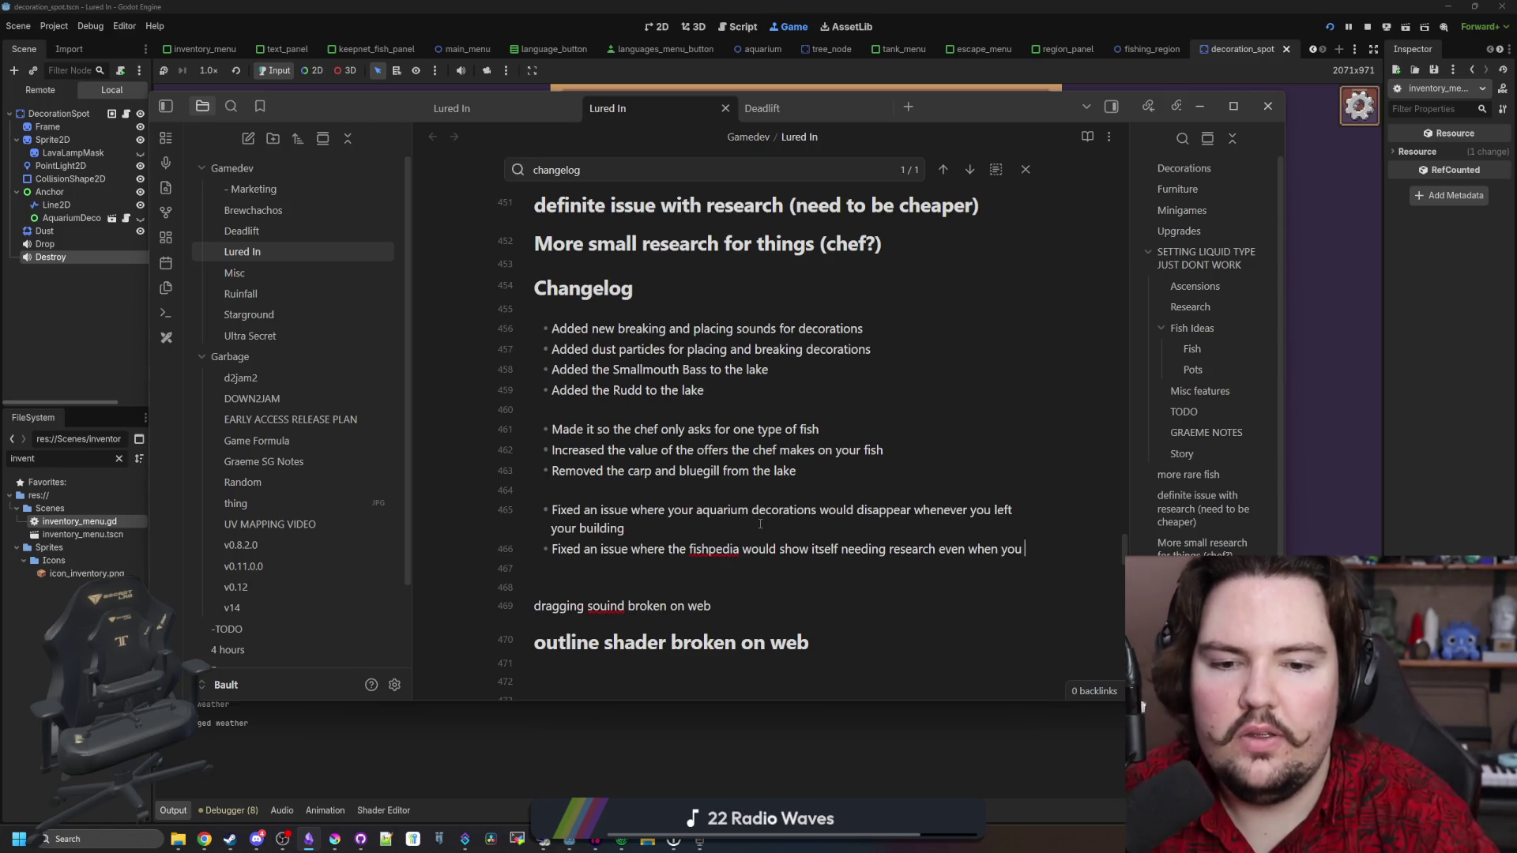
{"action": "type", "text": "already had it unl"}
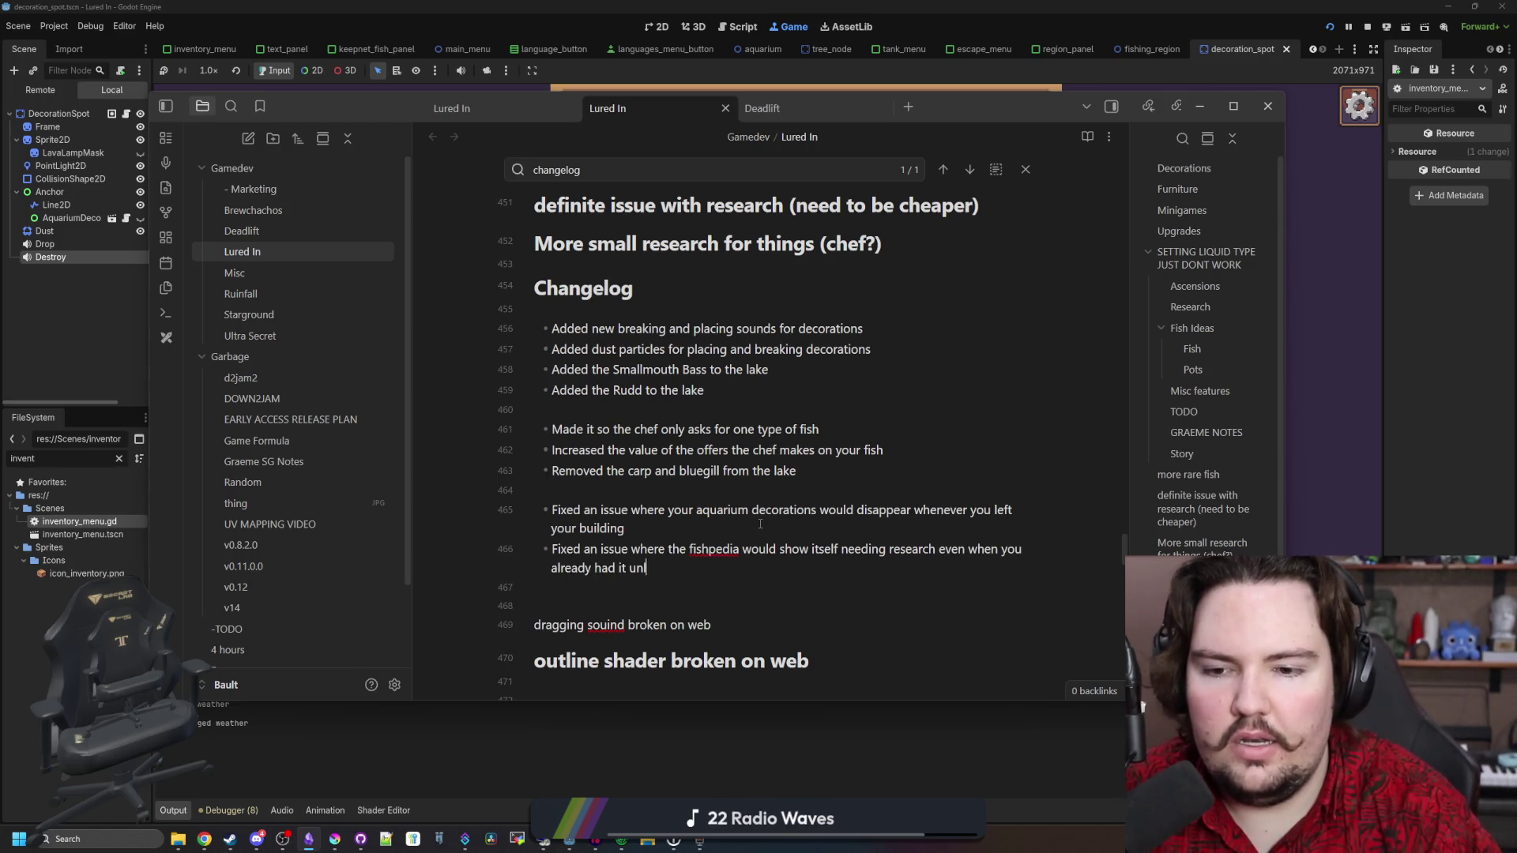
{"action": "key", "text": "BackSpace"}
{"action": "key", "text": "BackSpace"}
{"action": "key", "text": "BackSpace"}
{"action": "type", "text": "hovering ov"}
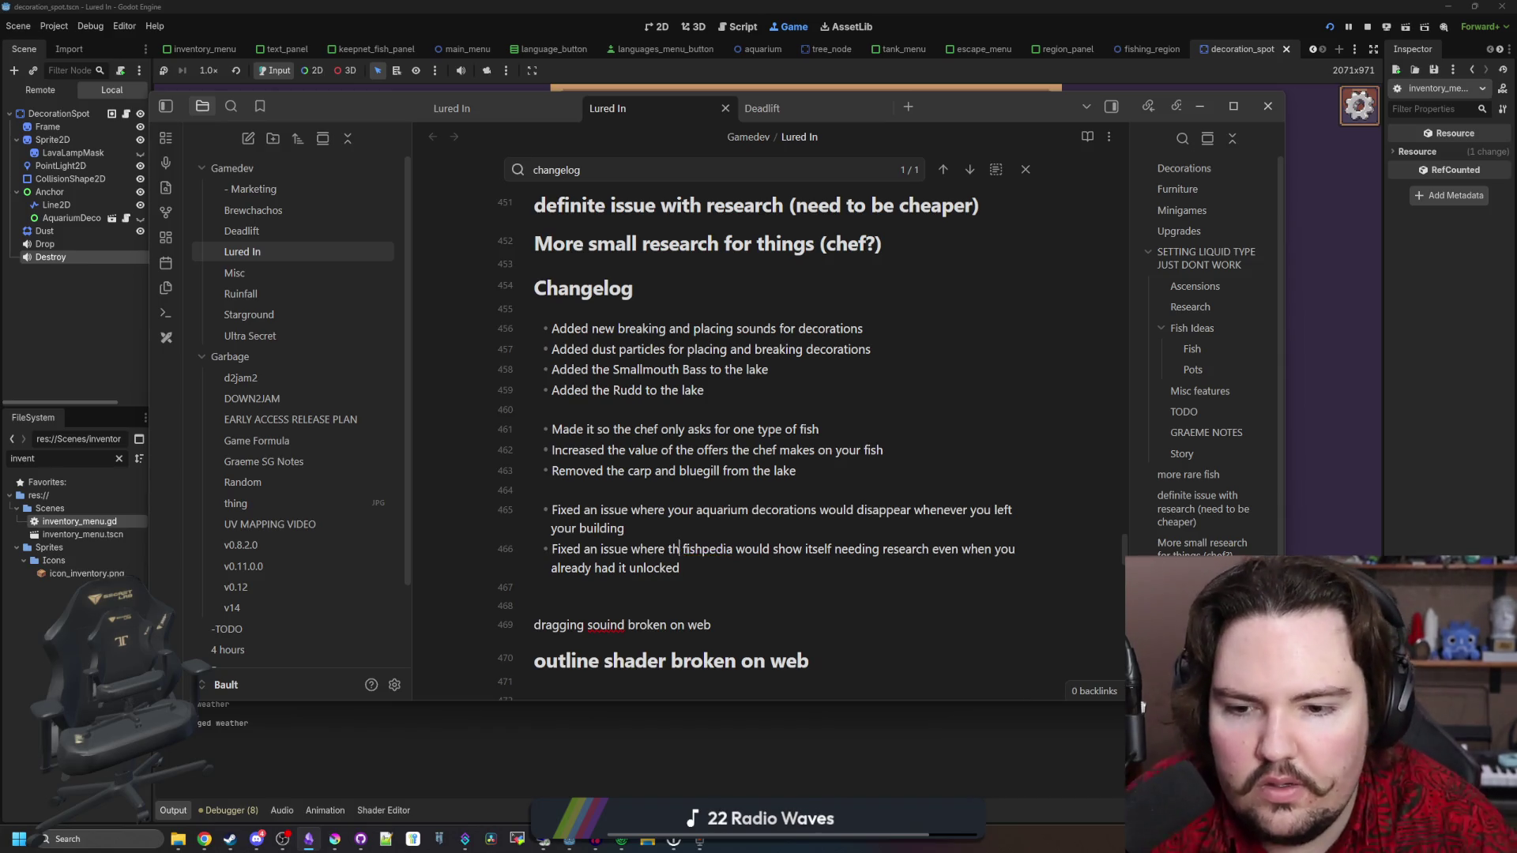
{"action": "type", "text": "er the fishpedia "}
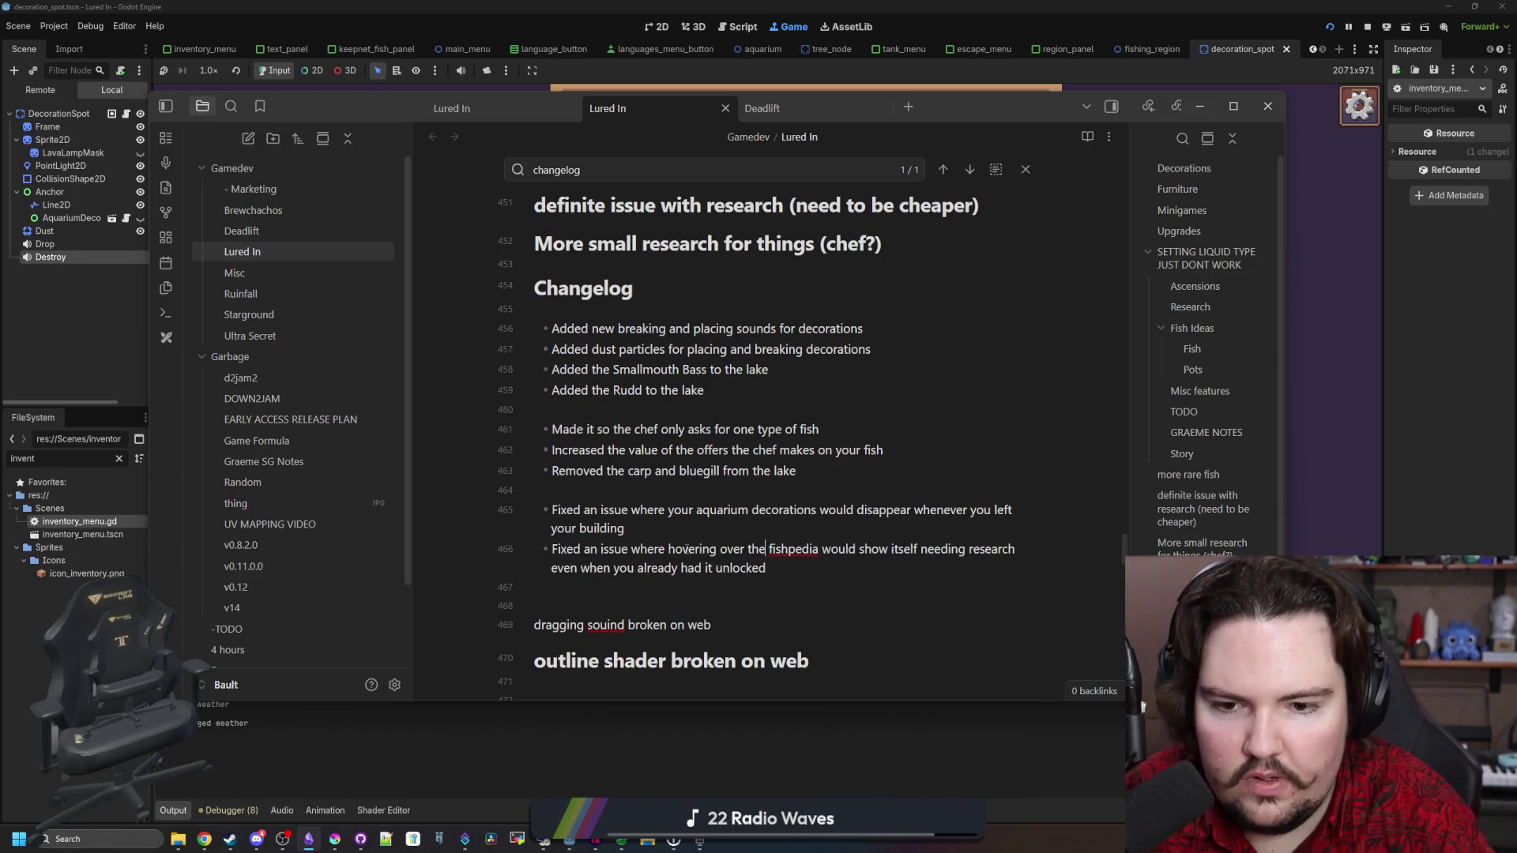
{"action": "type", "text": "button"}
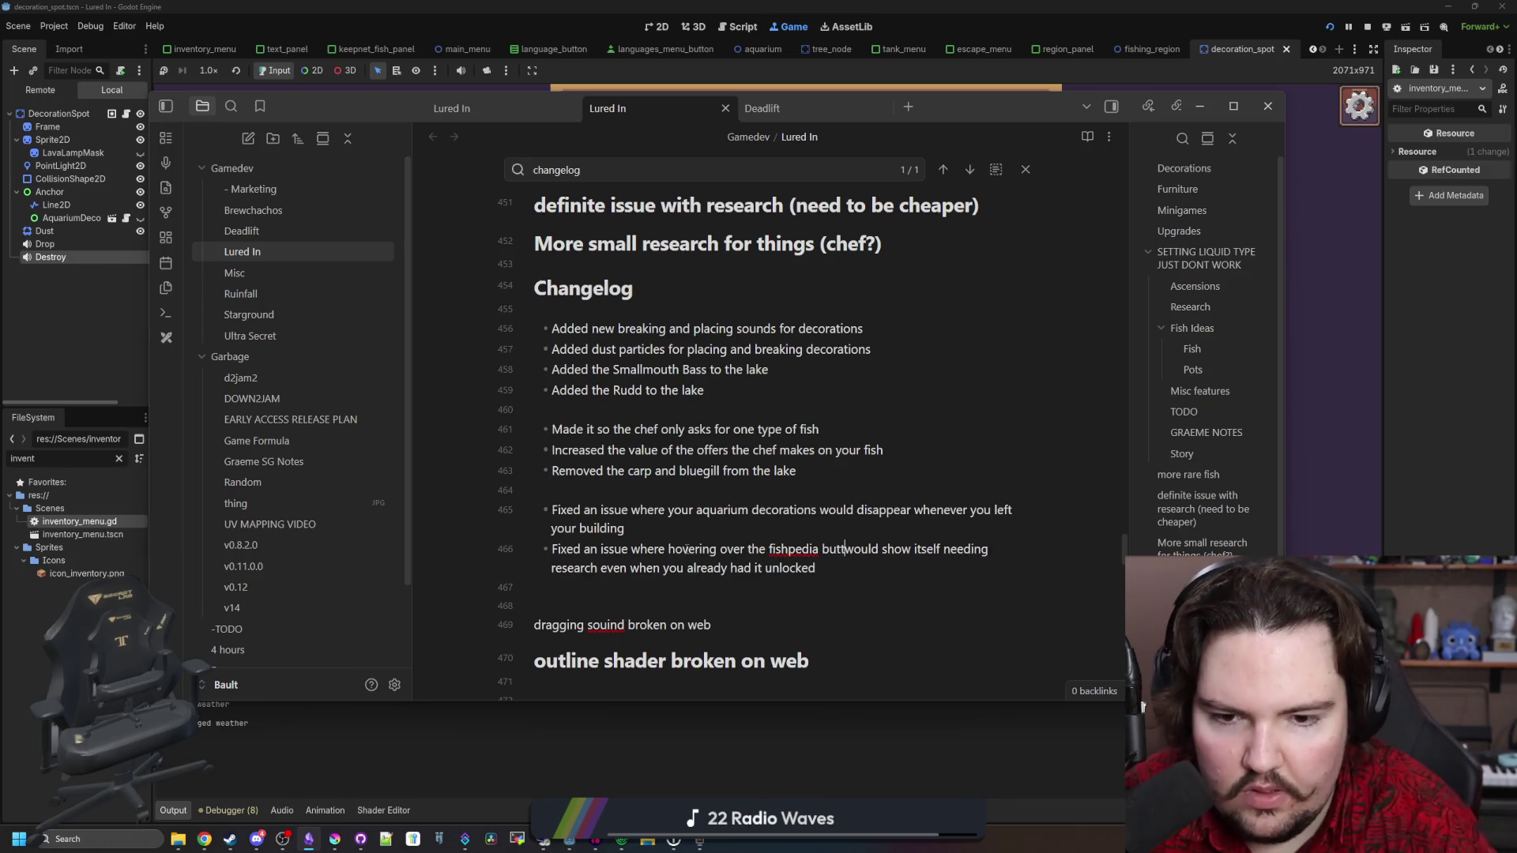
{"action": "left_click", "coordinate": [826, 732]}
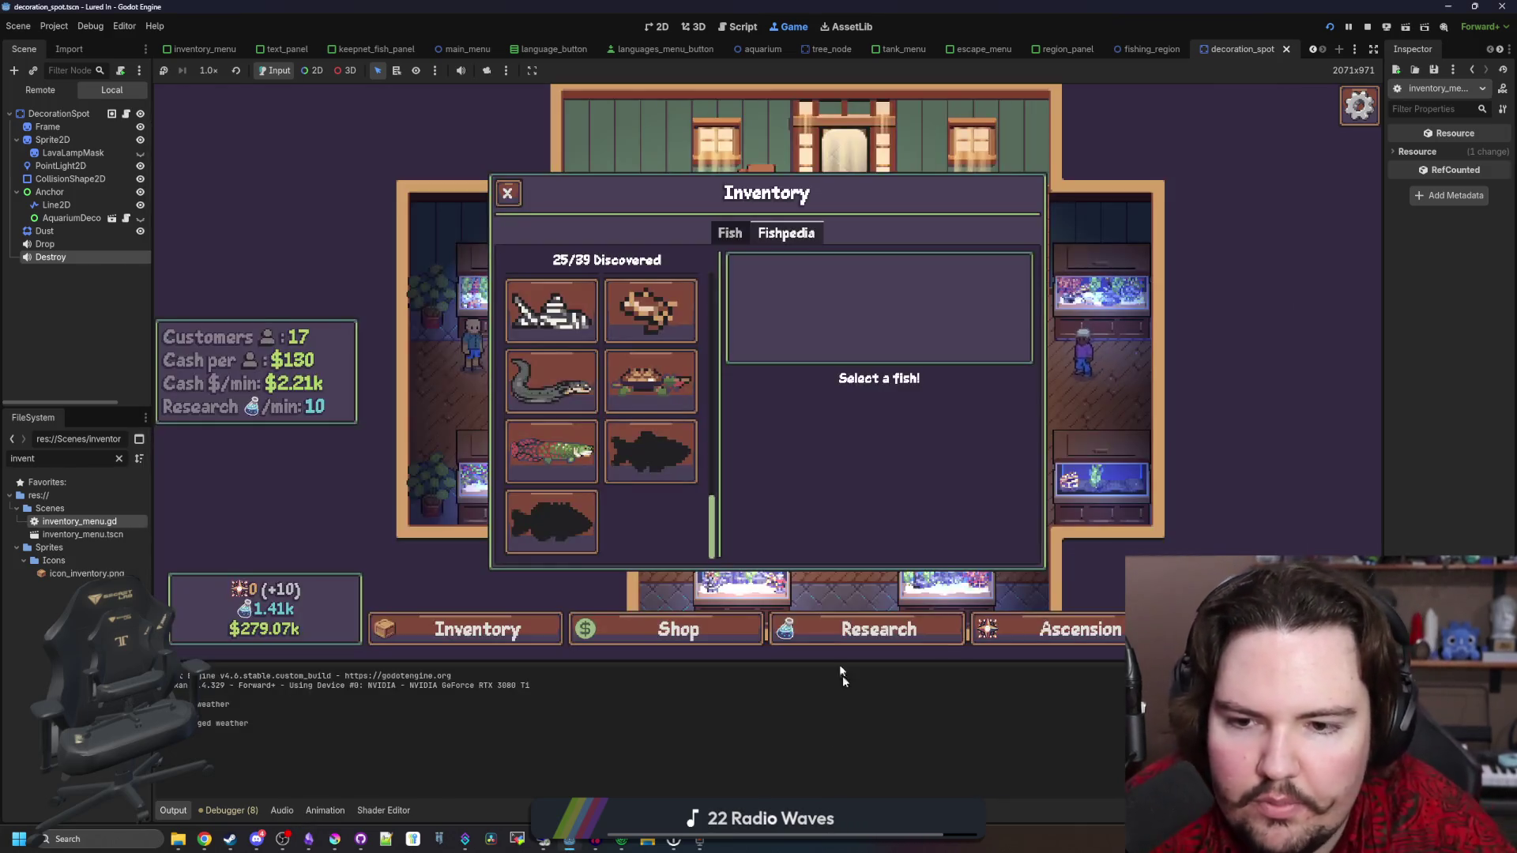
Check the Arapaima and the last undiscovered fish entries in the Fishpedia
{"action": "left_click", "coordinate": [664, 449]}
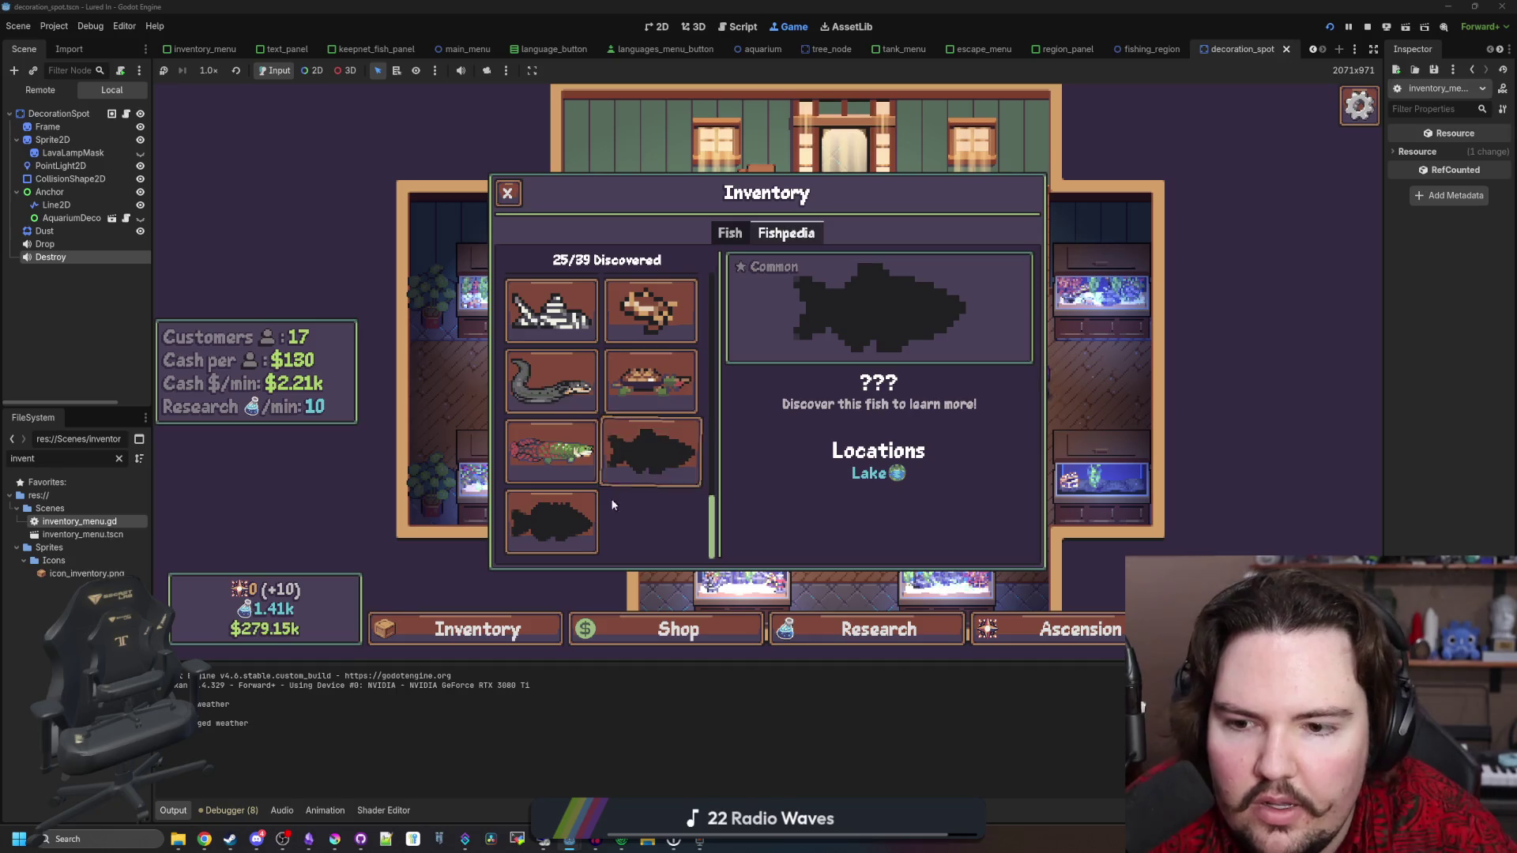
{"action": "left_click", "coordinate": [550, 449]}
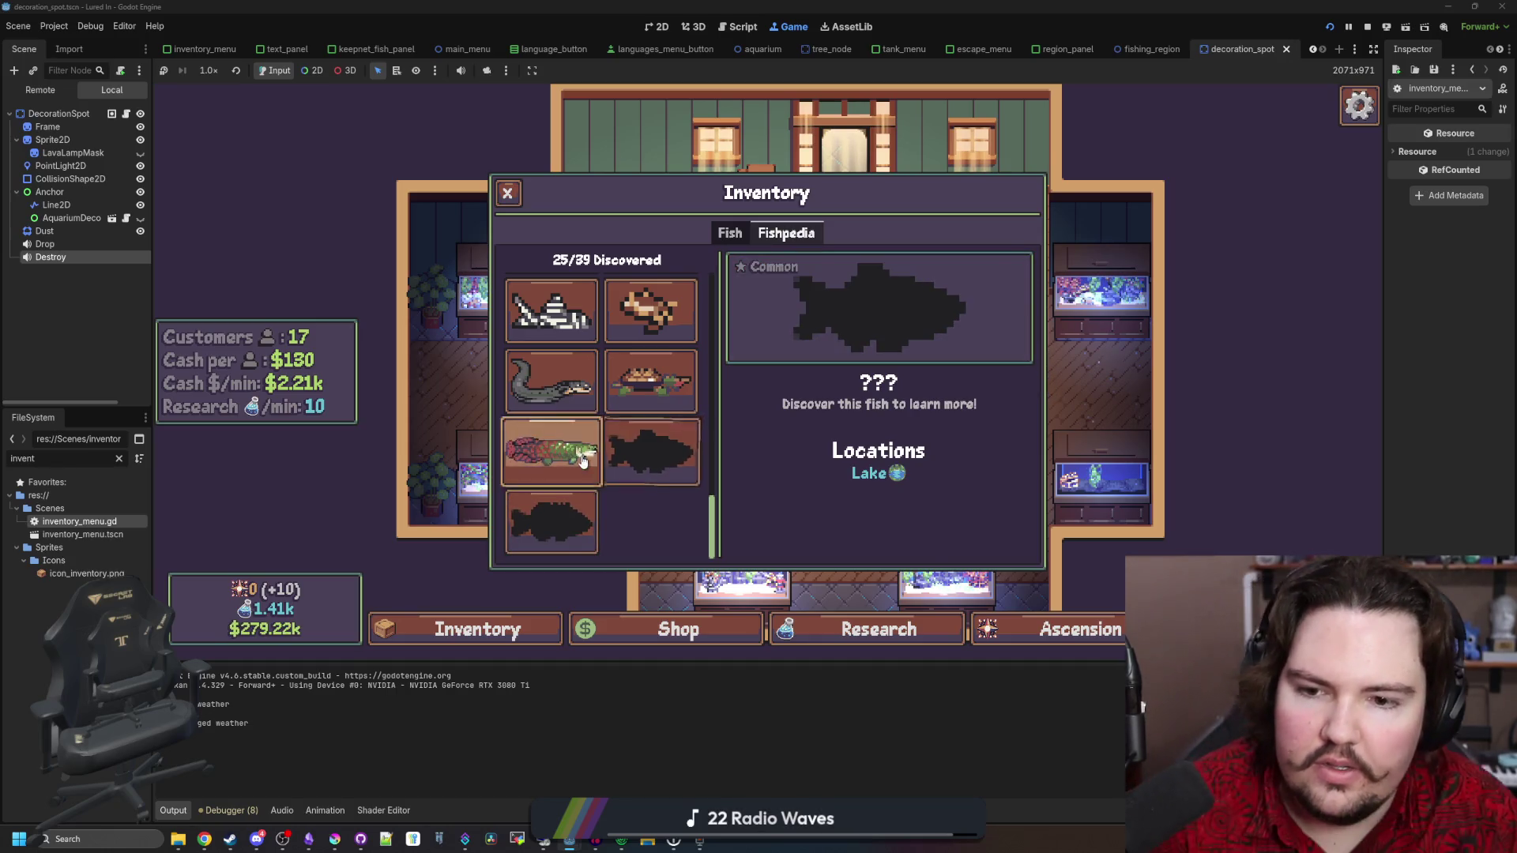
{"action": "scroll", "coordinate": [601, 442], "scroll_direction": "up", "scroll_amount": 10}
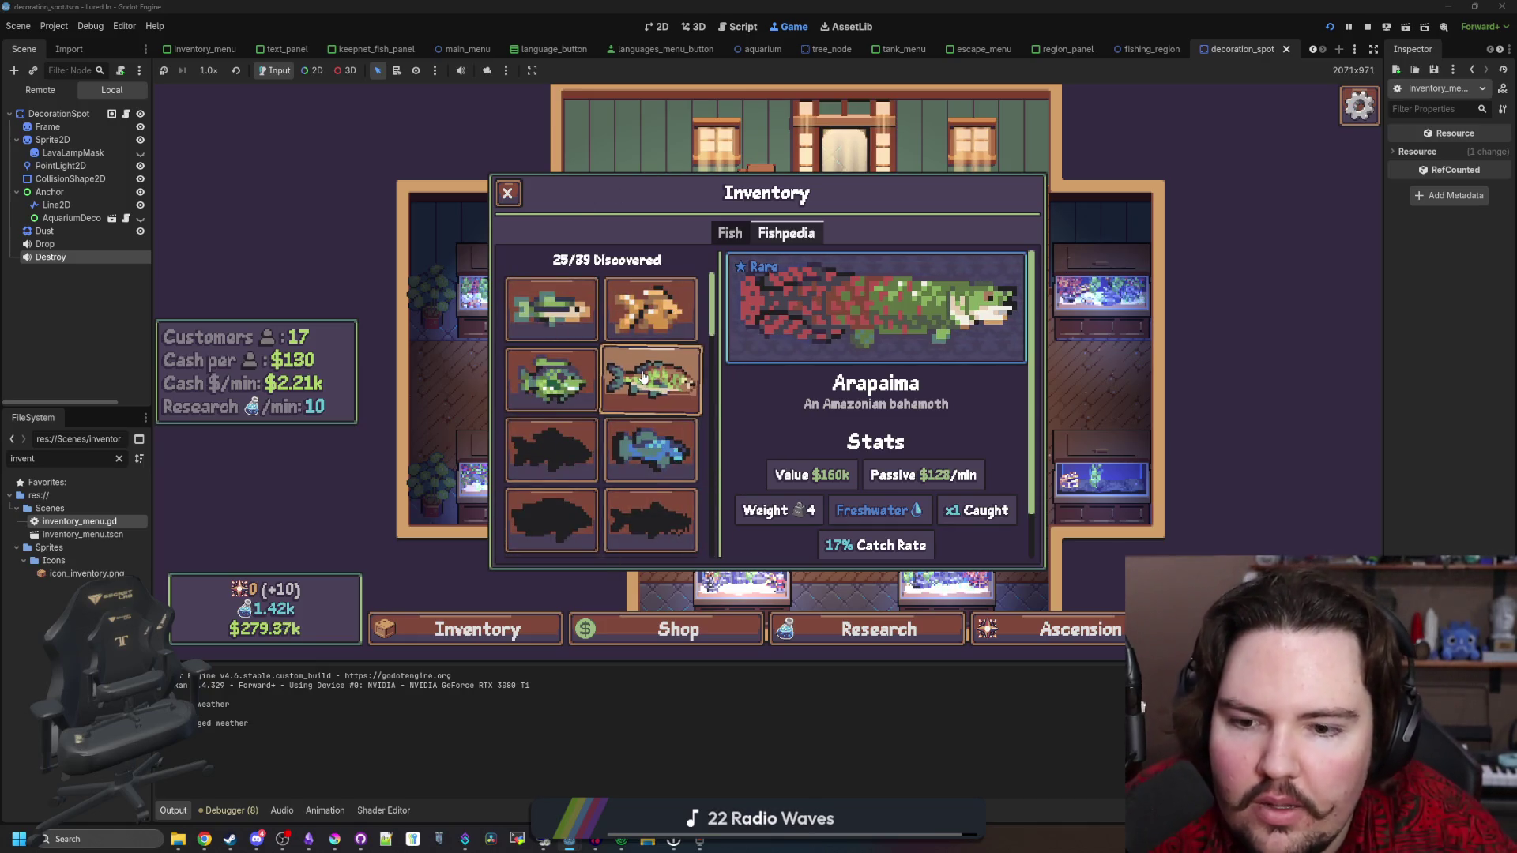
{"action": "scroll", "coordinate": [643, 378], "scroll_direction": "down", "scroll_amount": 10}
{"action": "left_click", "coordinate": [586, 536]}
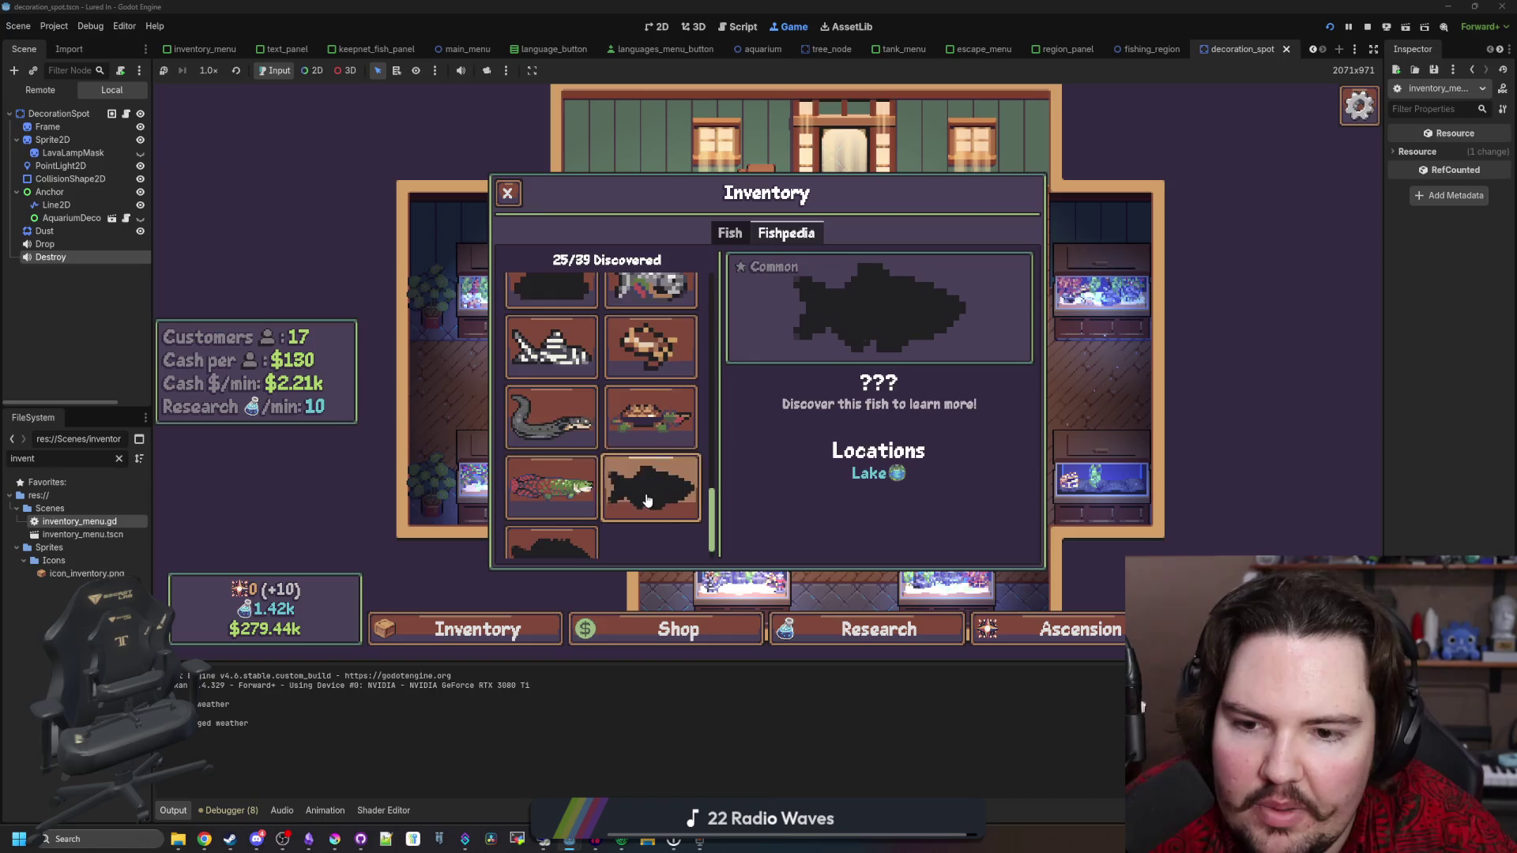
{"action": "key", "text": "Up"}
{"action": "key", "text": "Down"}
{"action": "key", "text": "Up"}
{"action": "key", "text": "Down"}
{"action": "key", "text": "Up"}
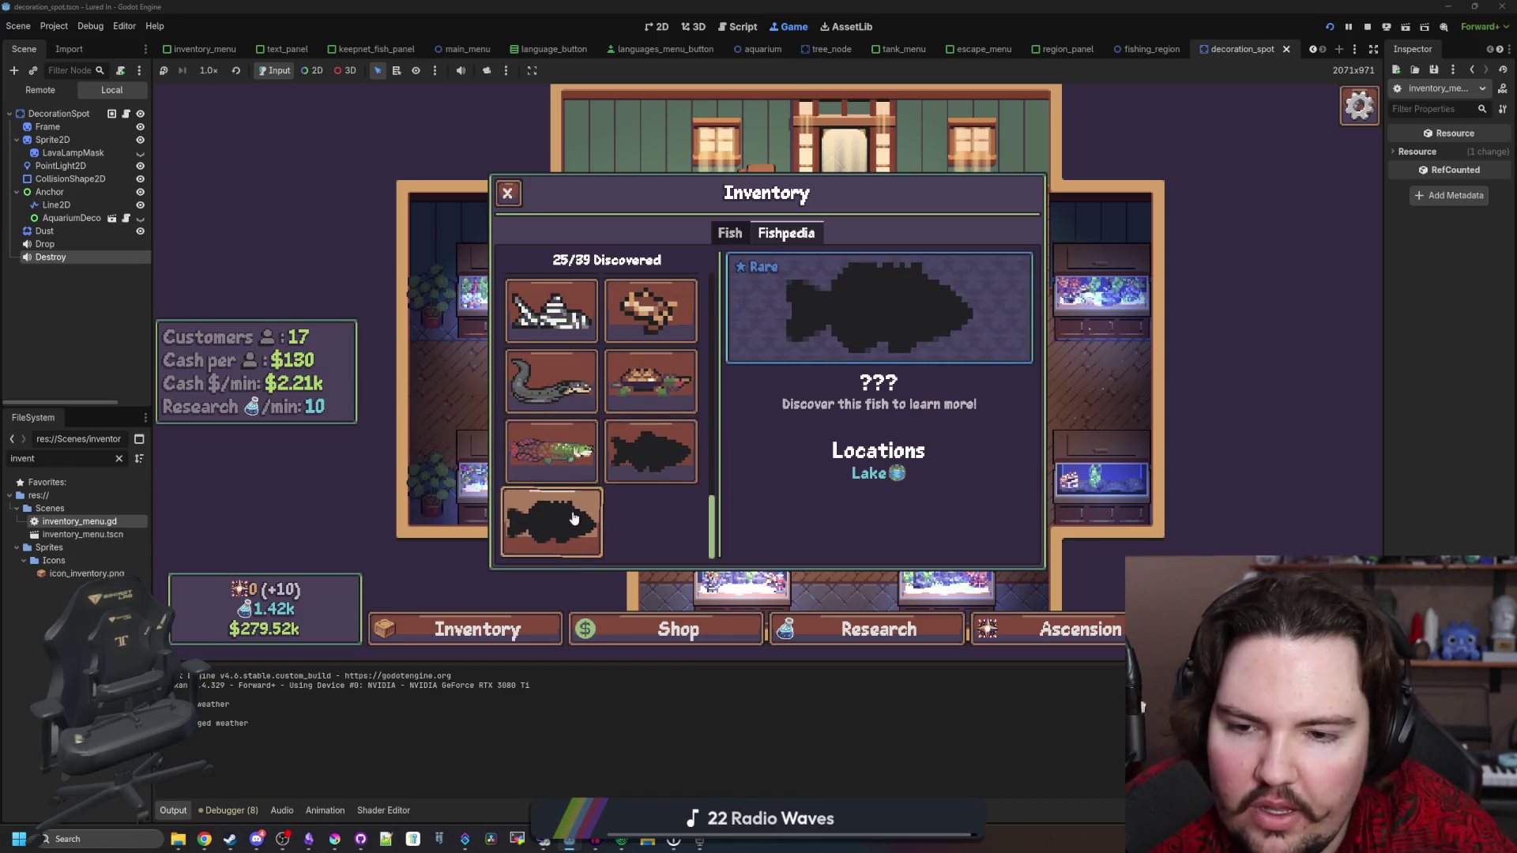
{"action": "key", "text": "Down"}
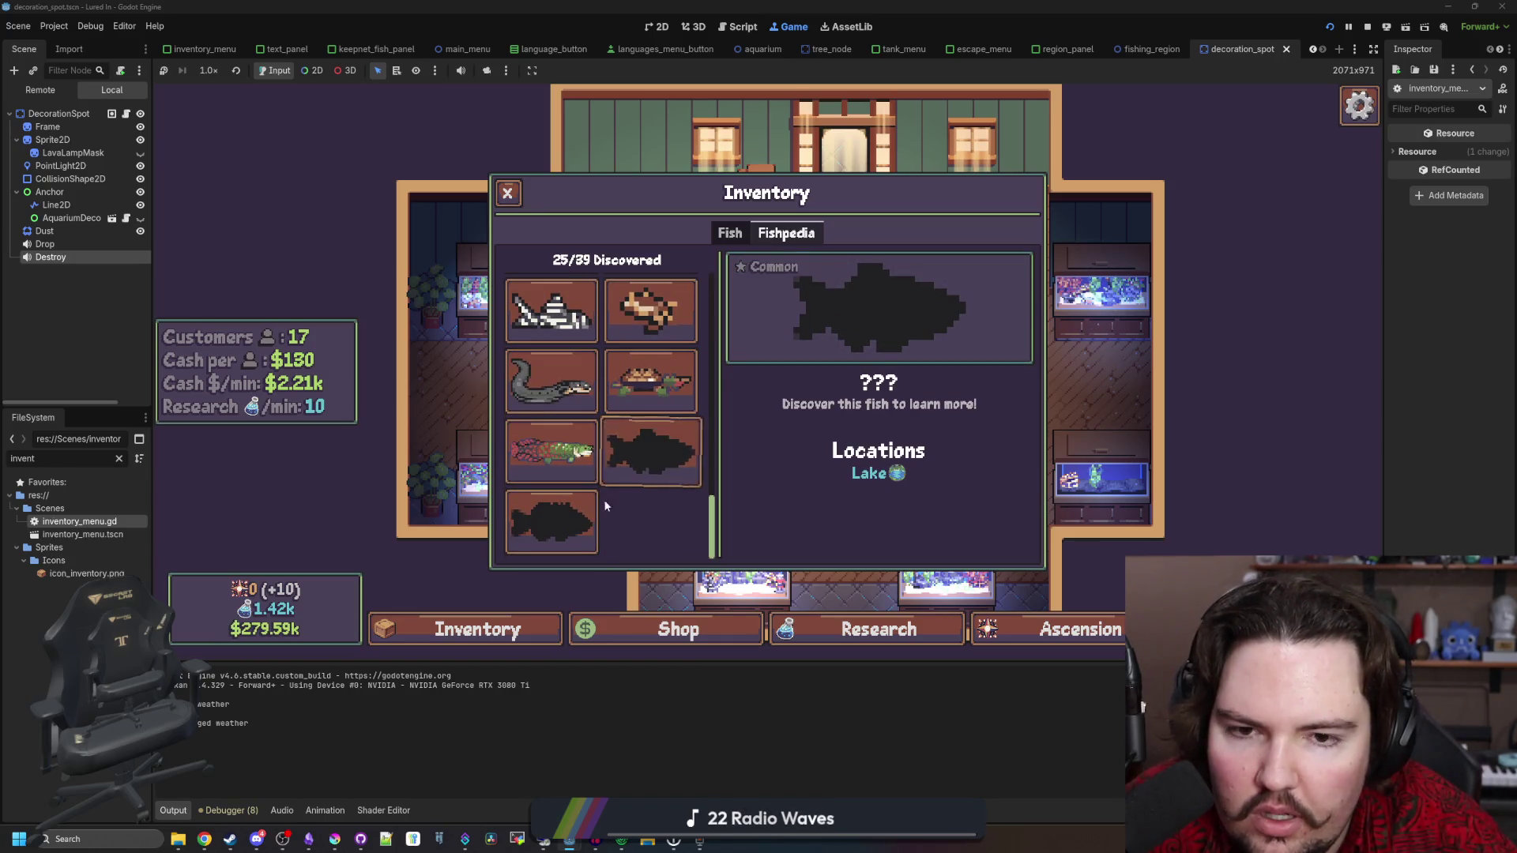
Browse the undiscovered Common Lake fish, Bluegill and Devils Hole Pupfish entries
{"action": "left_click", "coordinate": [644, 453]}
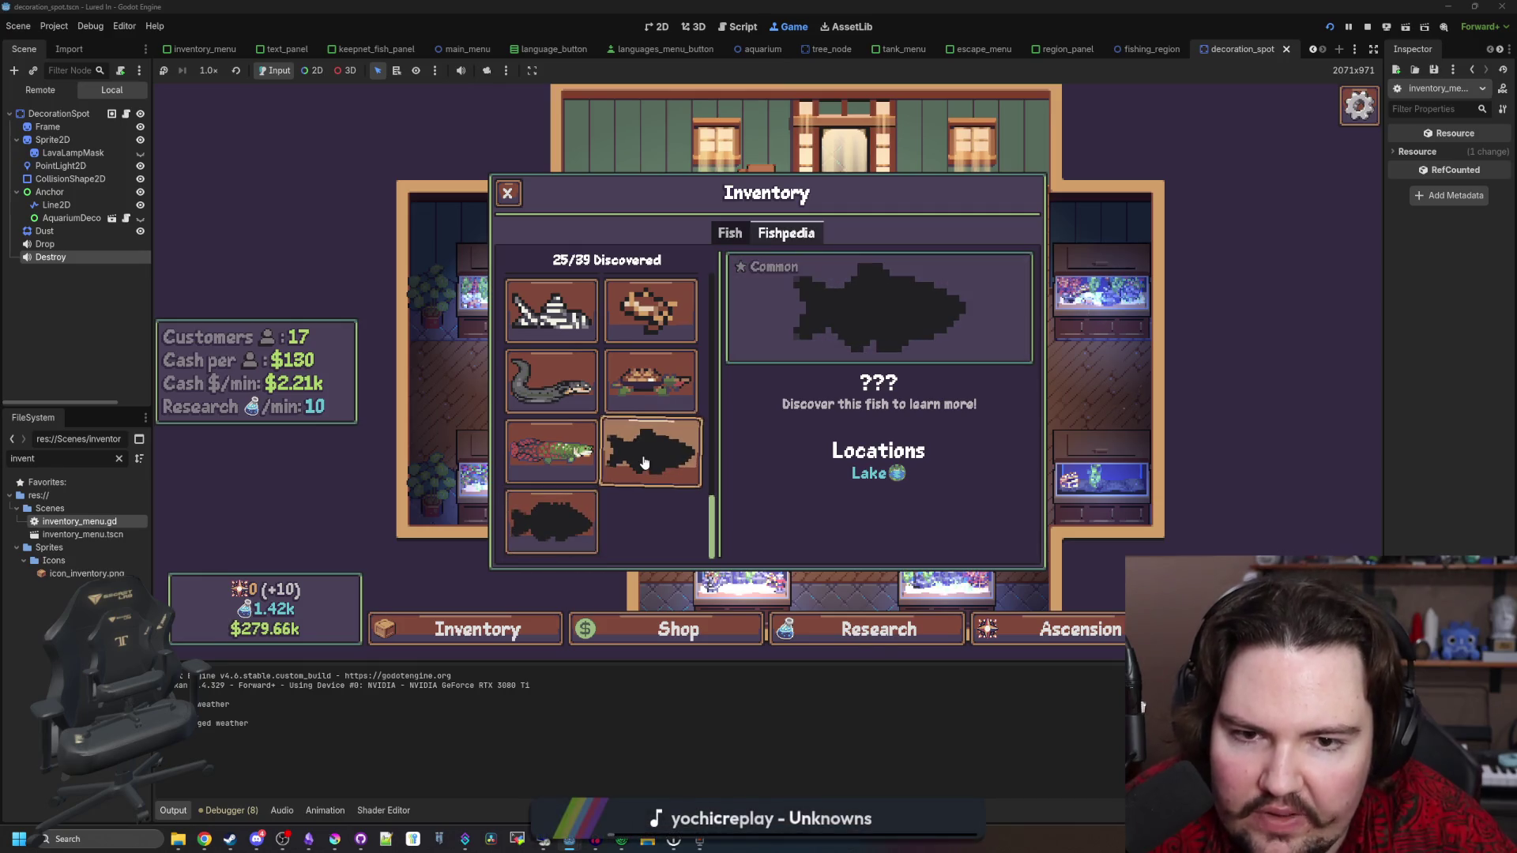
{"action": "scroll", "coordinate": [644, 452], "scroll_direction": "up", "scroll_amount": 8}
{"action": "key", "text": "Up"}
{"action": "key", "text": "Up"}
{"action": "key", "text": "Left"}
{"action": "key", "text": "Right"}
{"action": "key", "text": "Down"}
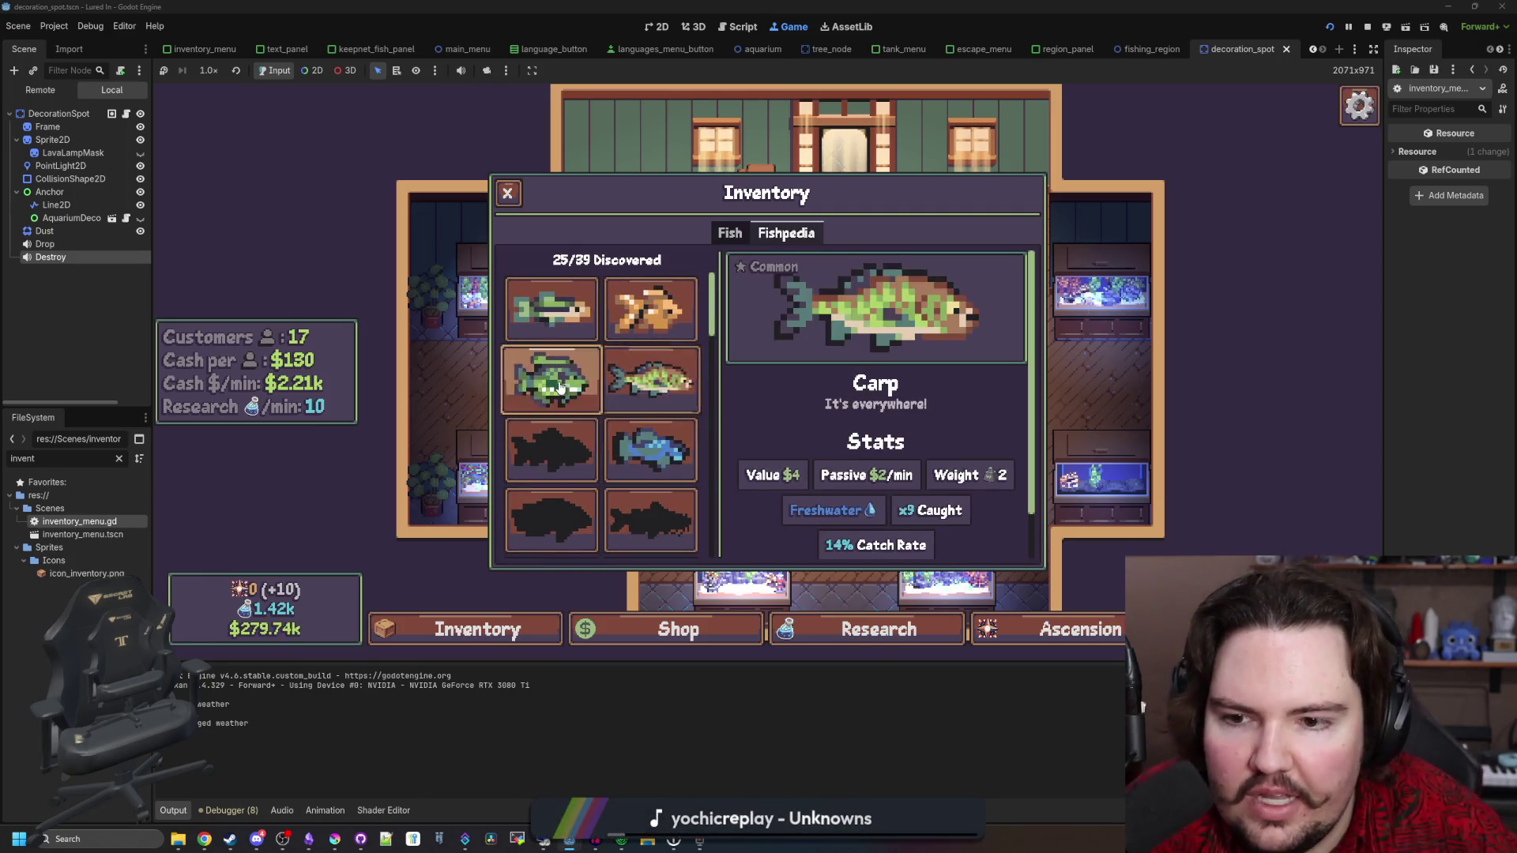
{"action": "key", "text": "Left"}
{"action": "left_click", "coordinate": [632, 444]}
{"action": "scroll", "coordinate": [603, 403], "scroll_direction": "down", "scroll_amount": 1}
Review the Lake and River fish, Piranha, Zebra Pleco, Mata Mata and Diving Beetle entries
{"action": "left_click", "coordinate": [627, 436]}
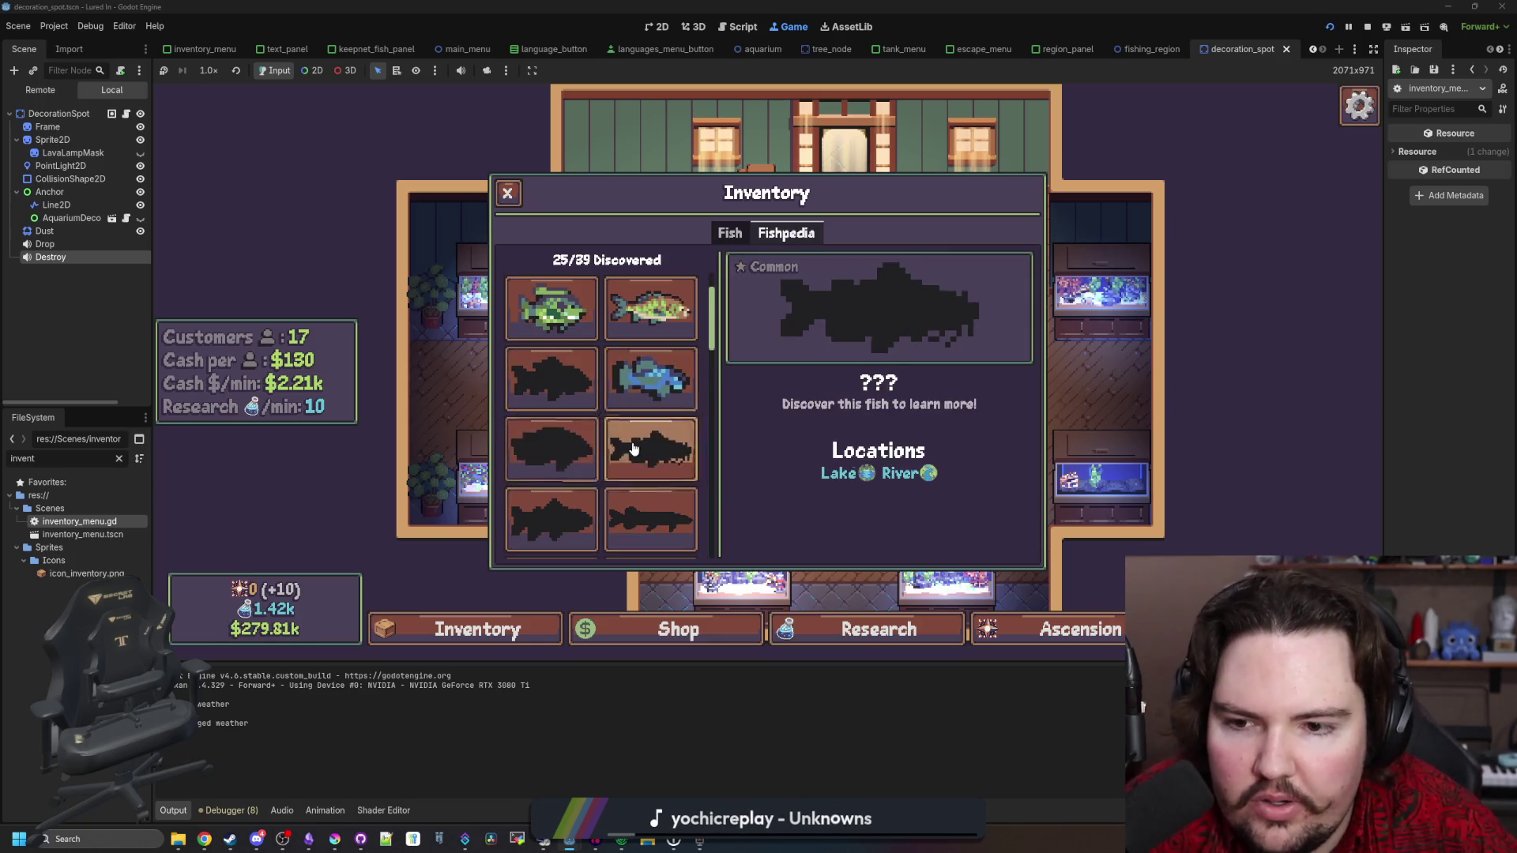
{"action": "scroll", "coordinate": [579, 414], "scroll_direction": "down", "scroll_amount": 2}
{"action": "scroll", "coordinate": [579, 414], "scroll_direction": "down", "scroll_amount": 3}
{"action": "left_click", "coordinate": [659, 328]}
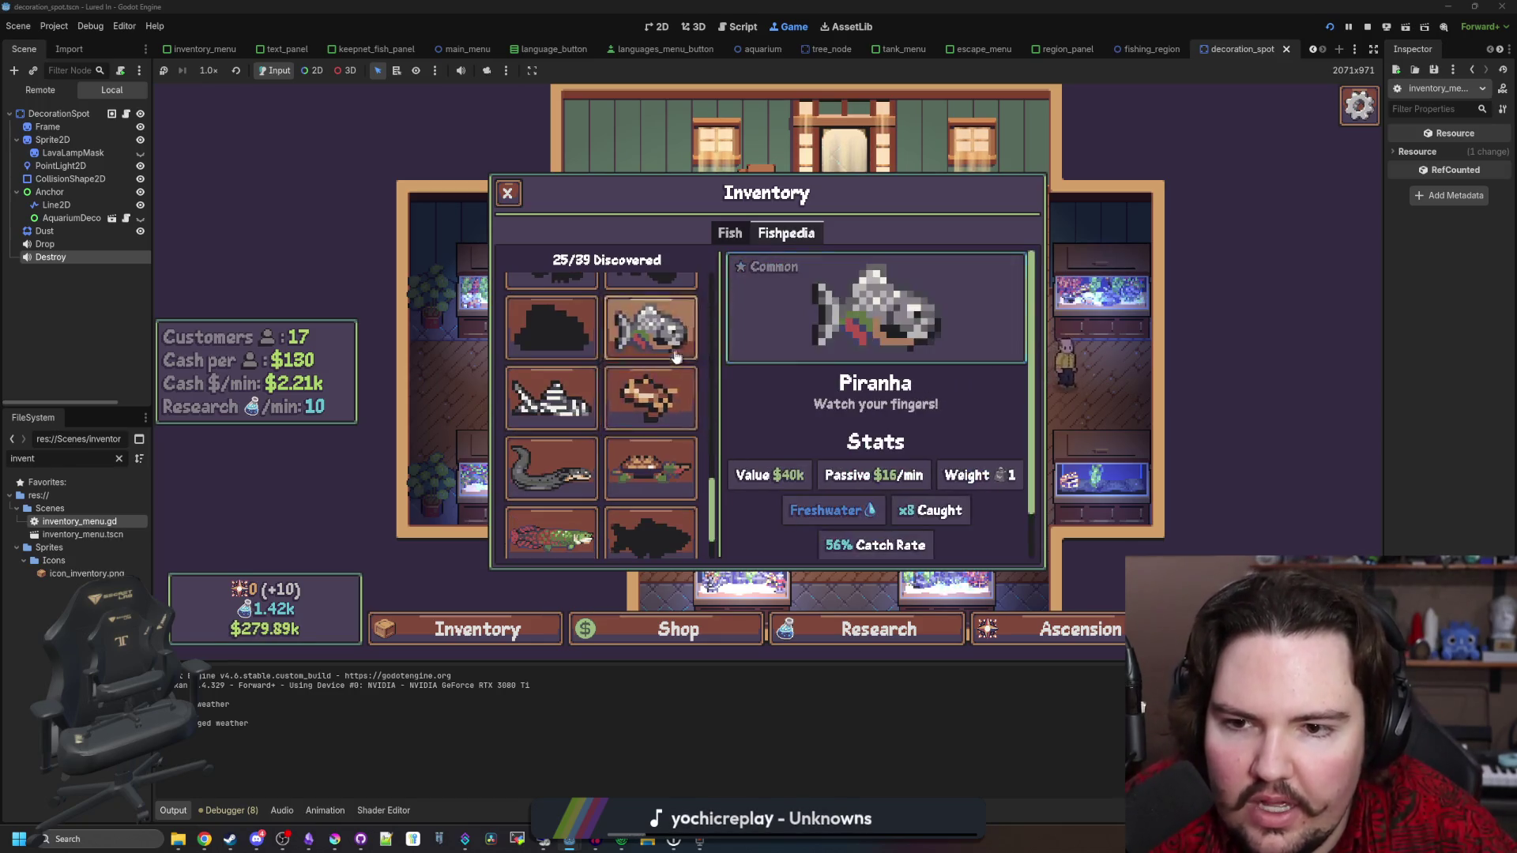
{"action": "left_click", "coordinate": [580, 399]}
{"action": "left_click", "coordinate": [638, 399]}
{"action": "left_click", "coordinate": [649, 459]}
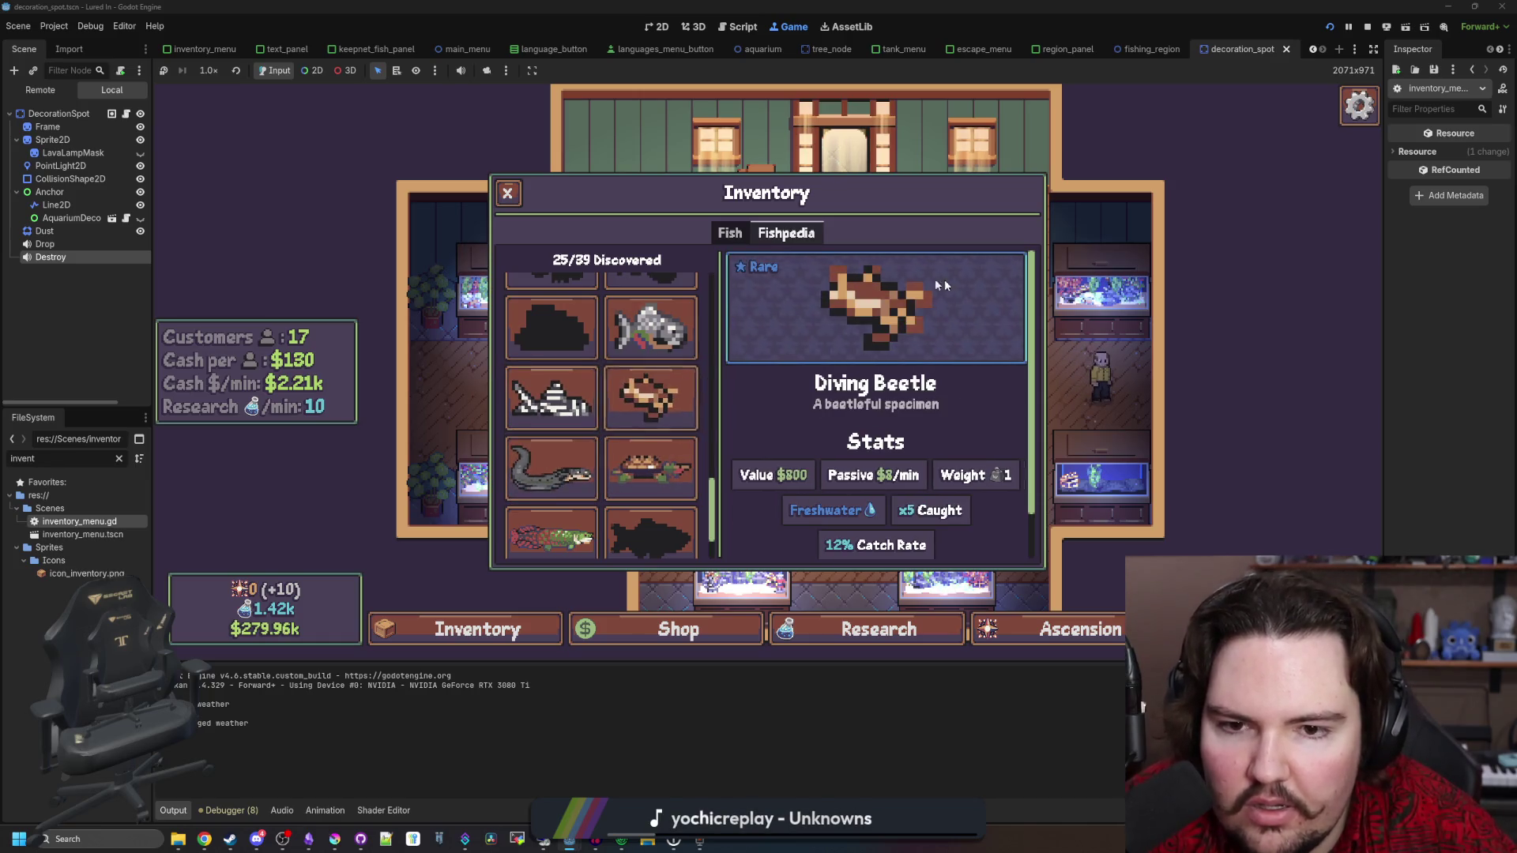
{"action": "scroll", "coordinate": [644, 462], "scroll_direction": "down", "scroll_amount": 1}
{"action": "left_click", "coordinate": [550, 506]}
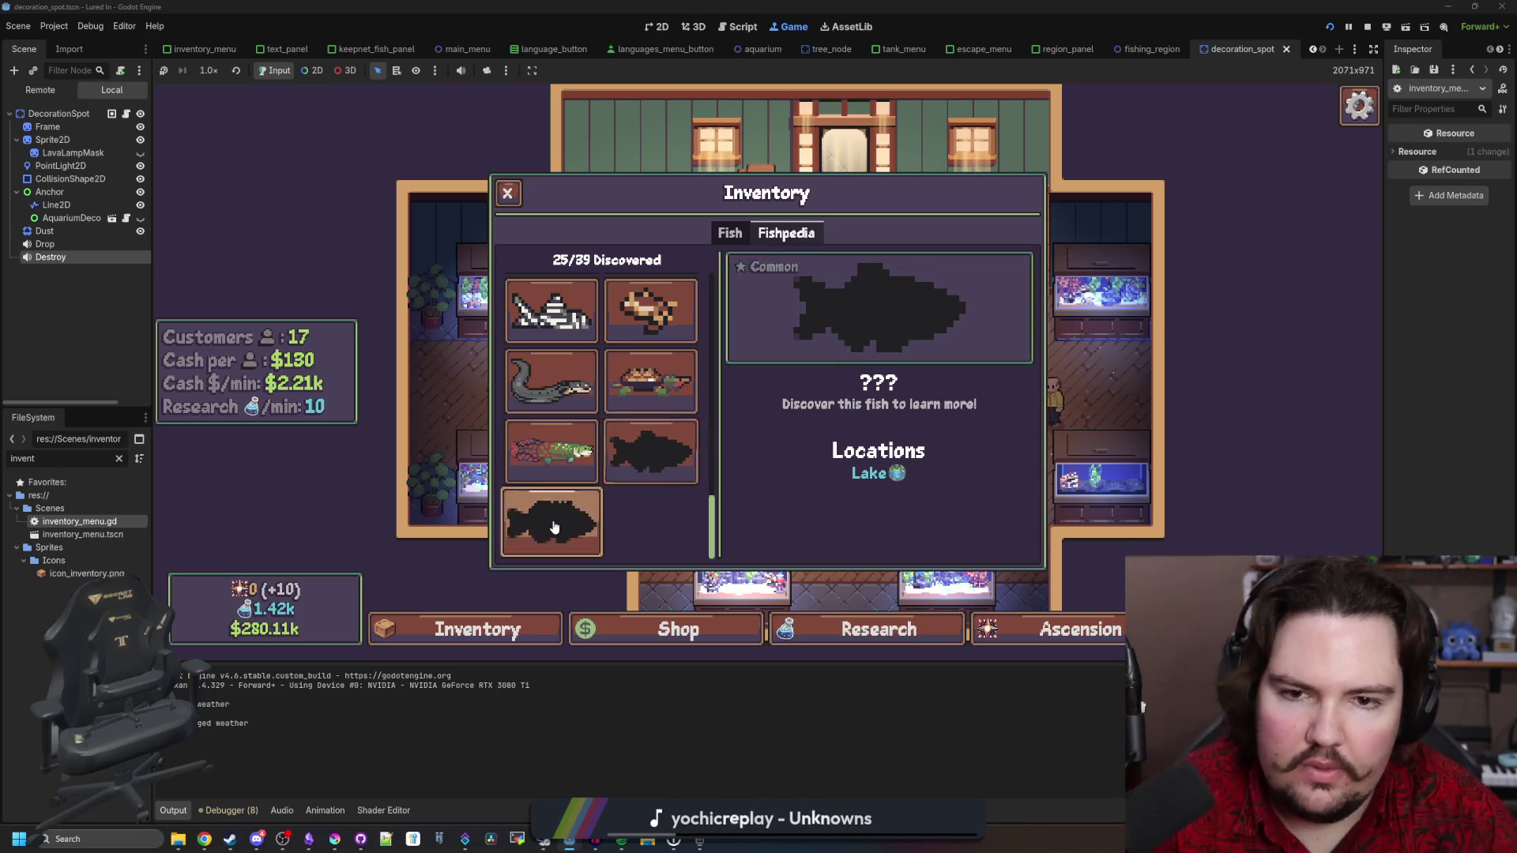
Compare the undiscovered Rare fish with the Arapaima, Mata Mata and Common Ocean entries
{"action": "left_click", "coordinate": [653, 451]}
{"action": "left_click", "coordinate": [551, 523]}
{"action": "left_click", "coordinate": [619, 474]}
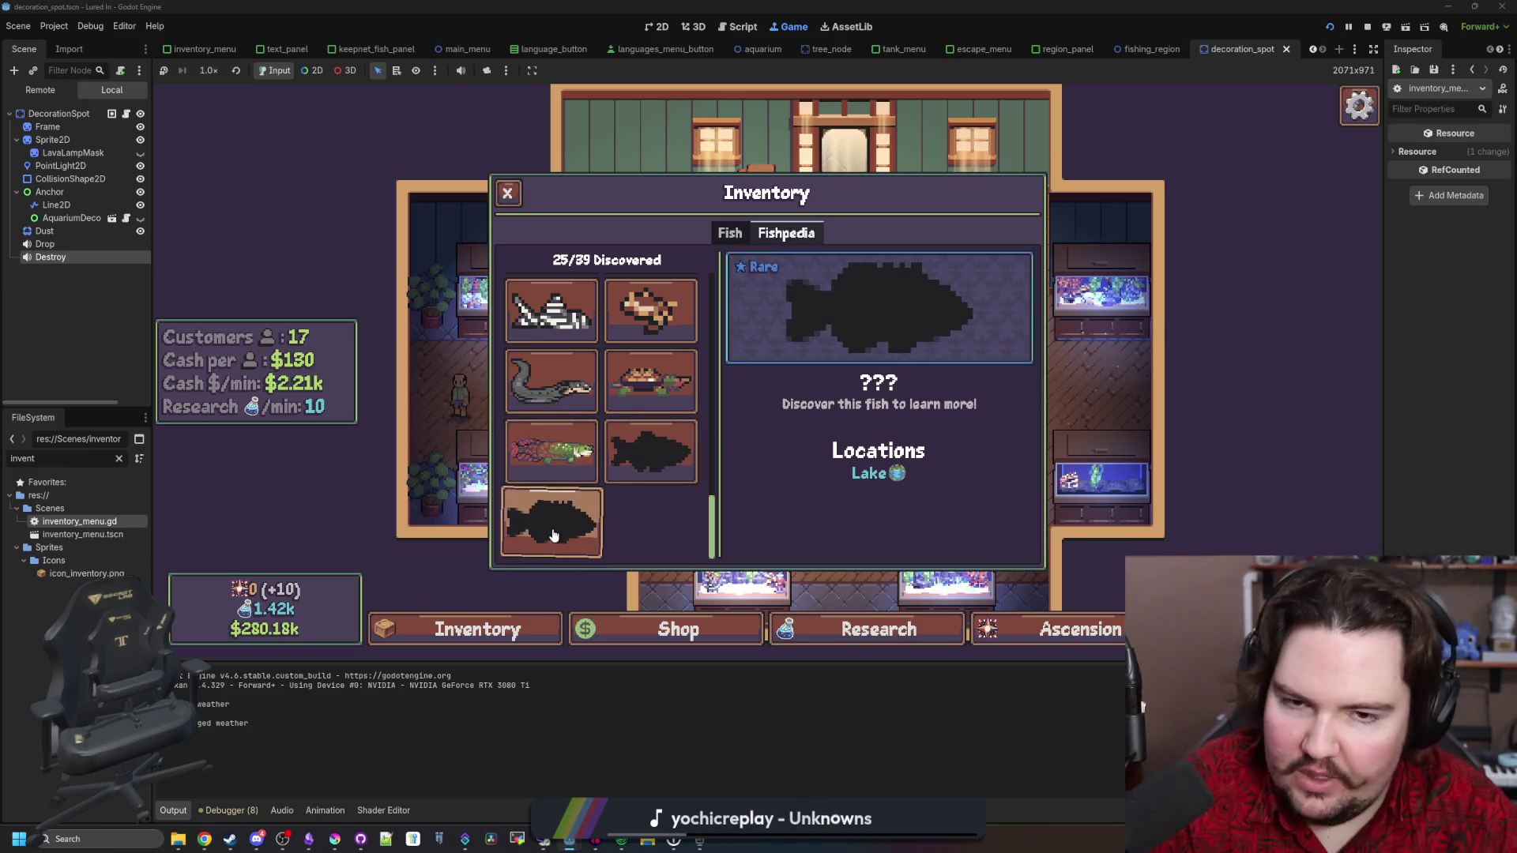
{"action": "left_click", "coordinate": [594, 473]}
{"action": "scroll", "coordinate": [632, 477], "scroll_direction": "up", "scroll_amount": 2}
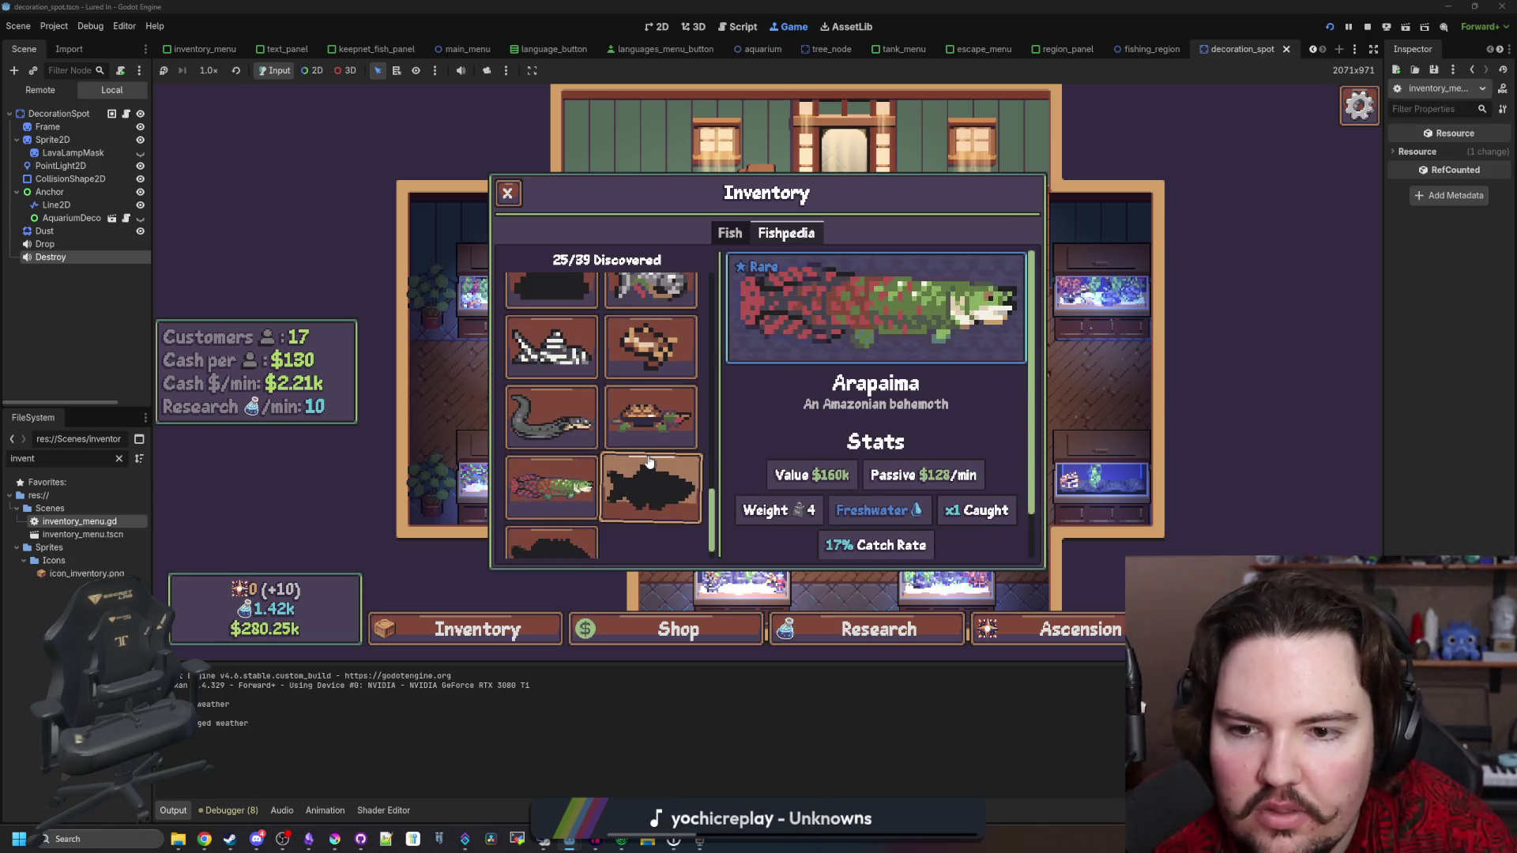
{"action": "left_click", "coordinate": [653, 438]}
{"action": "scroll", "coordinate": [652, 439], "scroll_direction": "up", "scroll_amount": 2}
{"action": "left_click", "coordinate": [660, 395]}
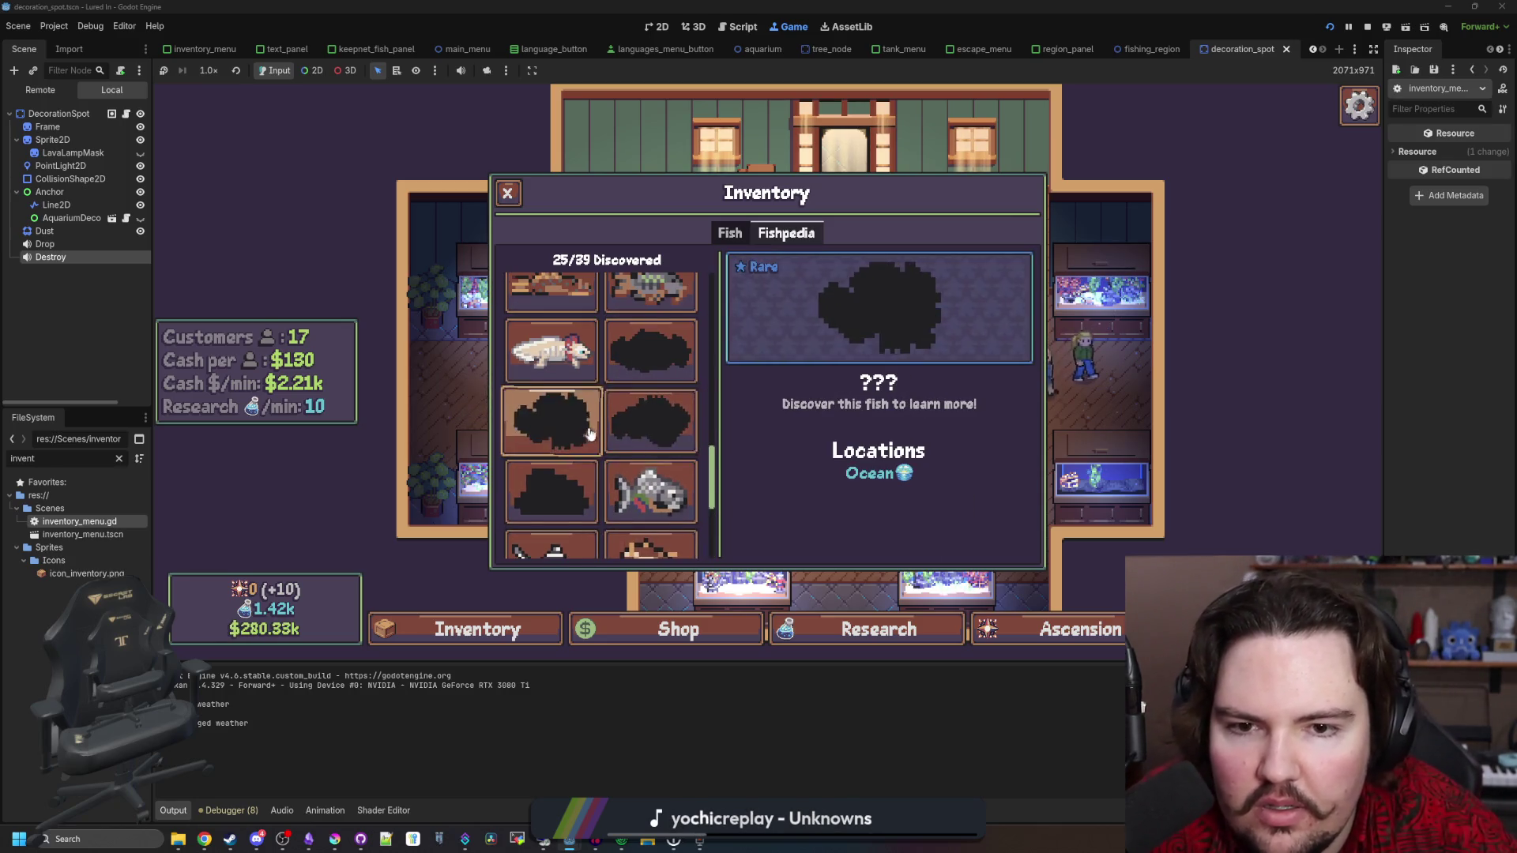
Inspect the undiscovered Rare Lake, Rare River eel and Rare Pond entries, then close the inventory
{"action": "scroll", "coordinate": [666, 387], "scroll_direction": "up", "scroll_amount": 2}
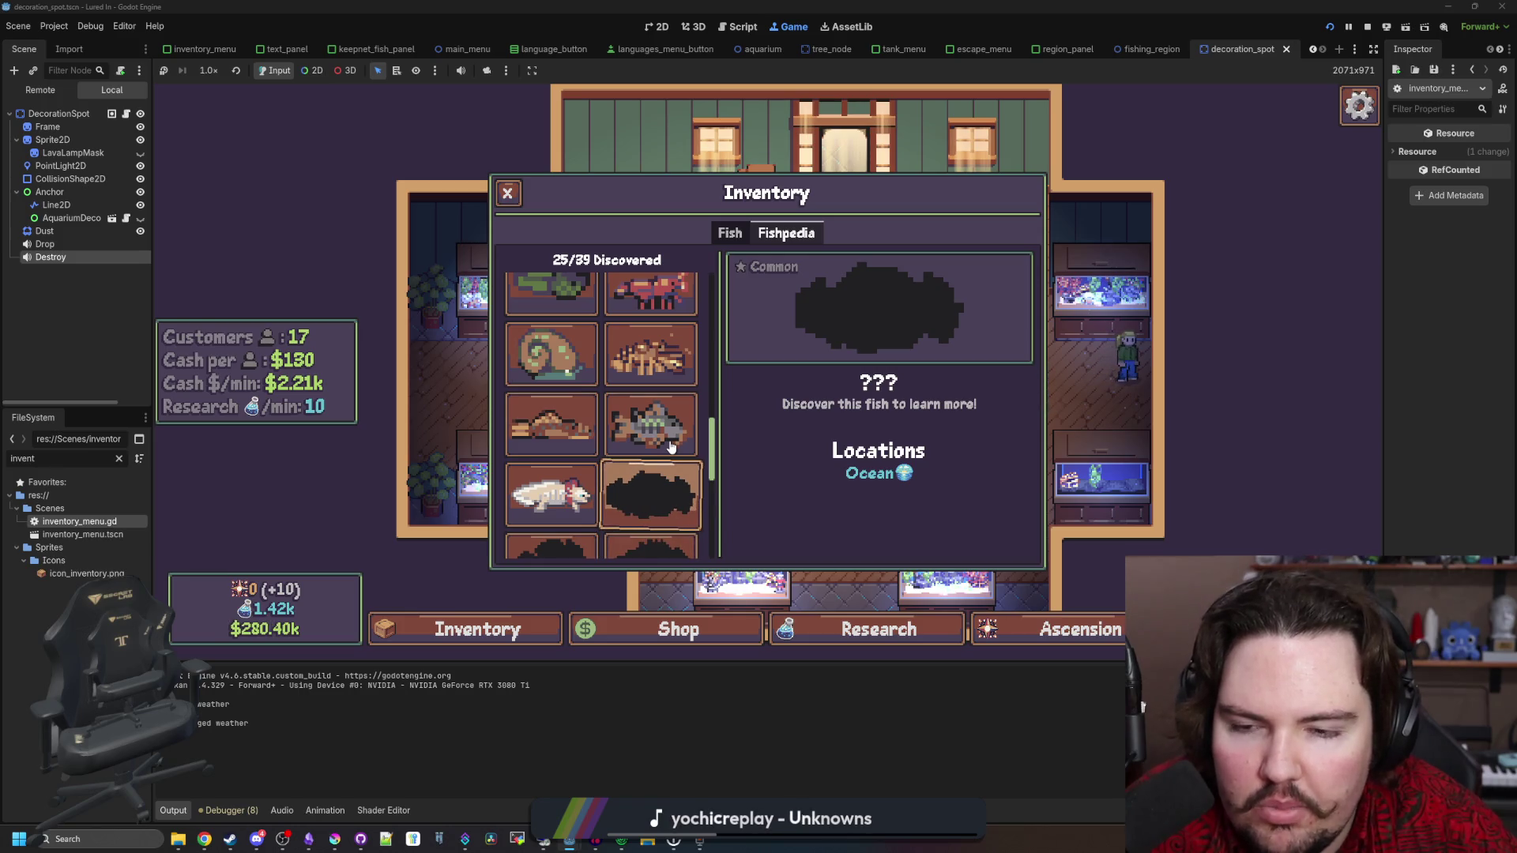
{"action": "scroll", "coordinate": [671, 447], "scroll_direction": "up", "scroll_amount": 3}
{"action": "scroll", "coordinate": [671, 447], "scroll_direction": "up", "scroll_amount": 3}
{"action": "left_click", "coordinate": [667, 471]}
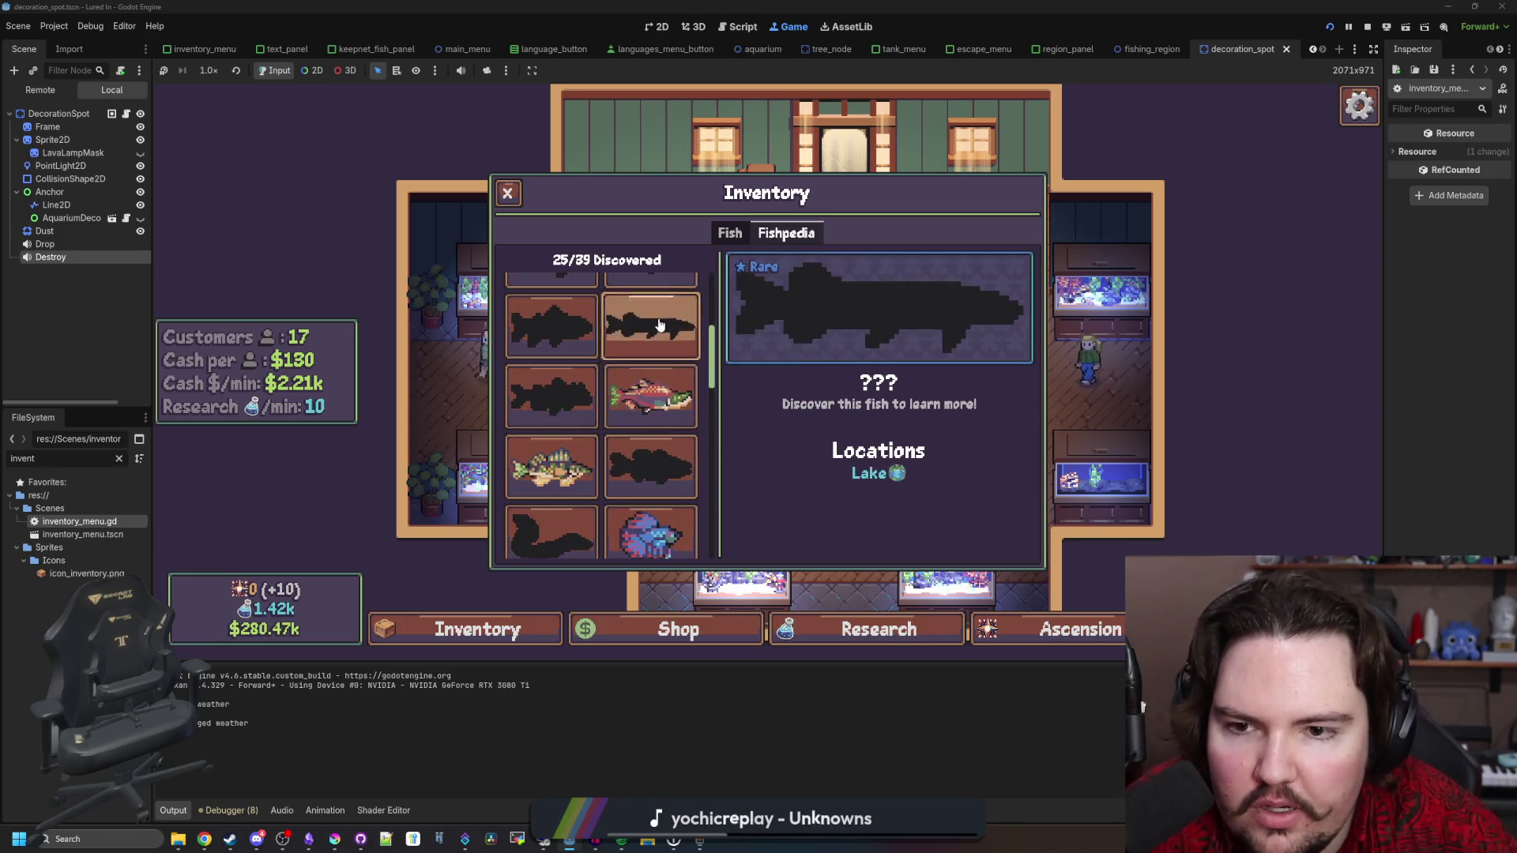
{"action": "left_click", "coordinate": [551, 531]}
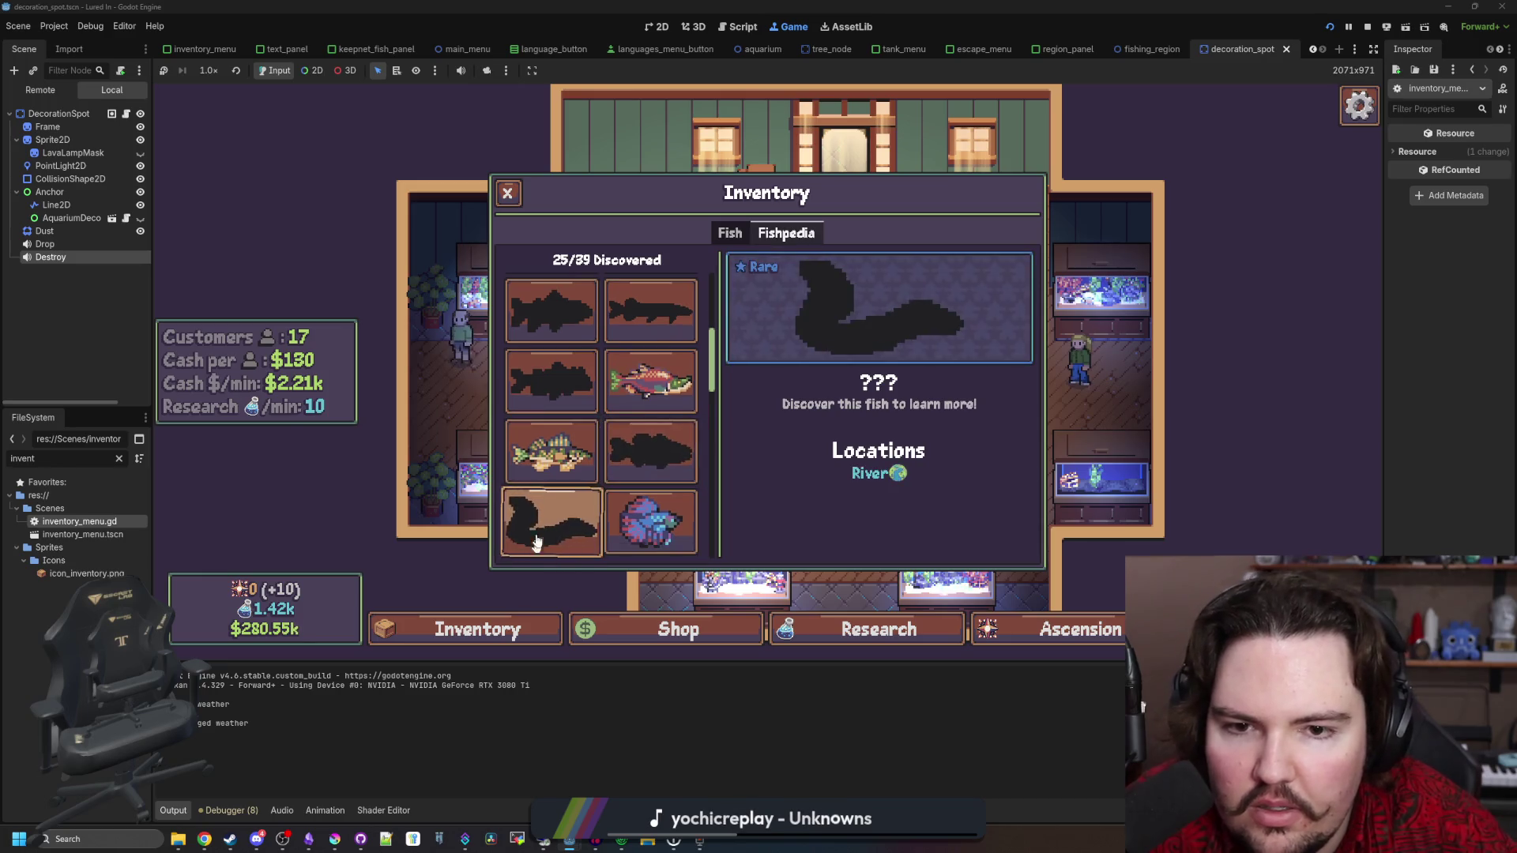
{"action": "scroll", "coordinate": [545, 474], "scroll_direction": "up", "scroll_amount": 1}
{"action": "left_click", "coordinate": [545, 457]}
{"action": "scroll", "coordinate": [553, 411], "scroll_direction": "up", "scroll_amount": 3}
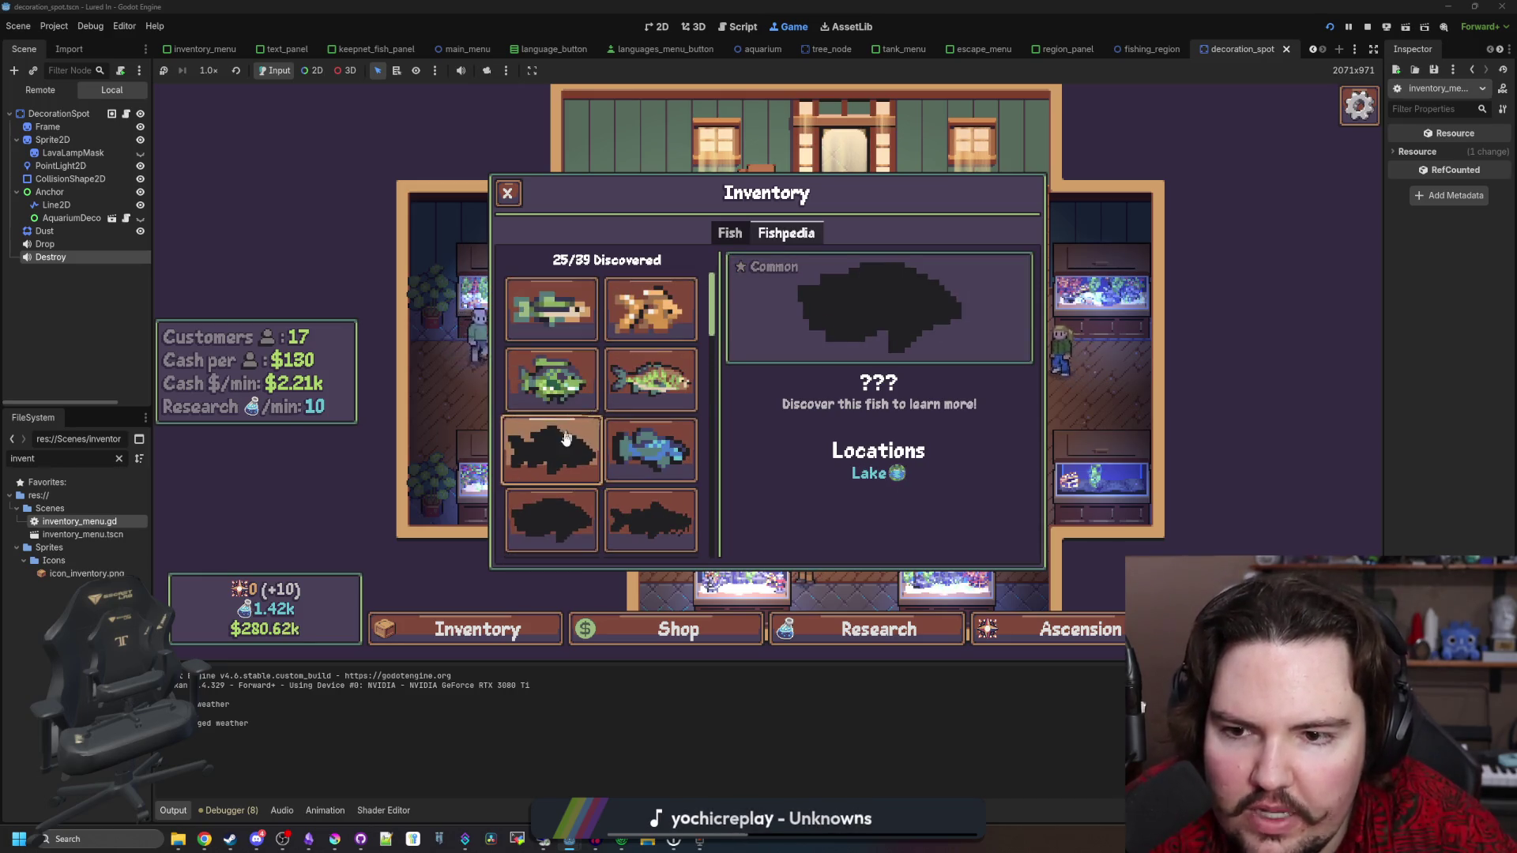
{"action": "left_click", "coordinate": [551, 449]}
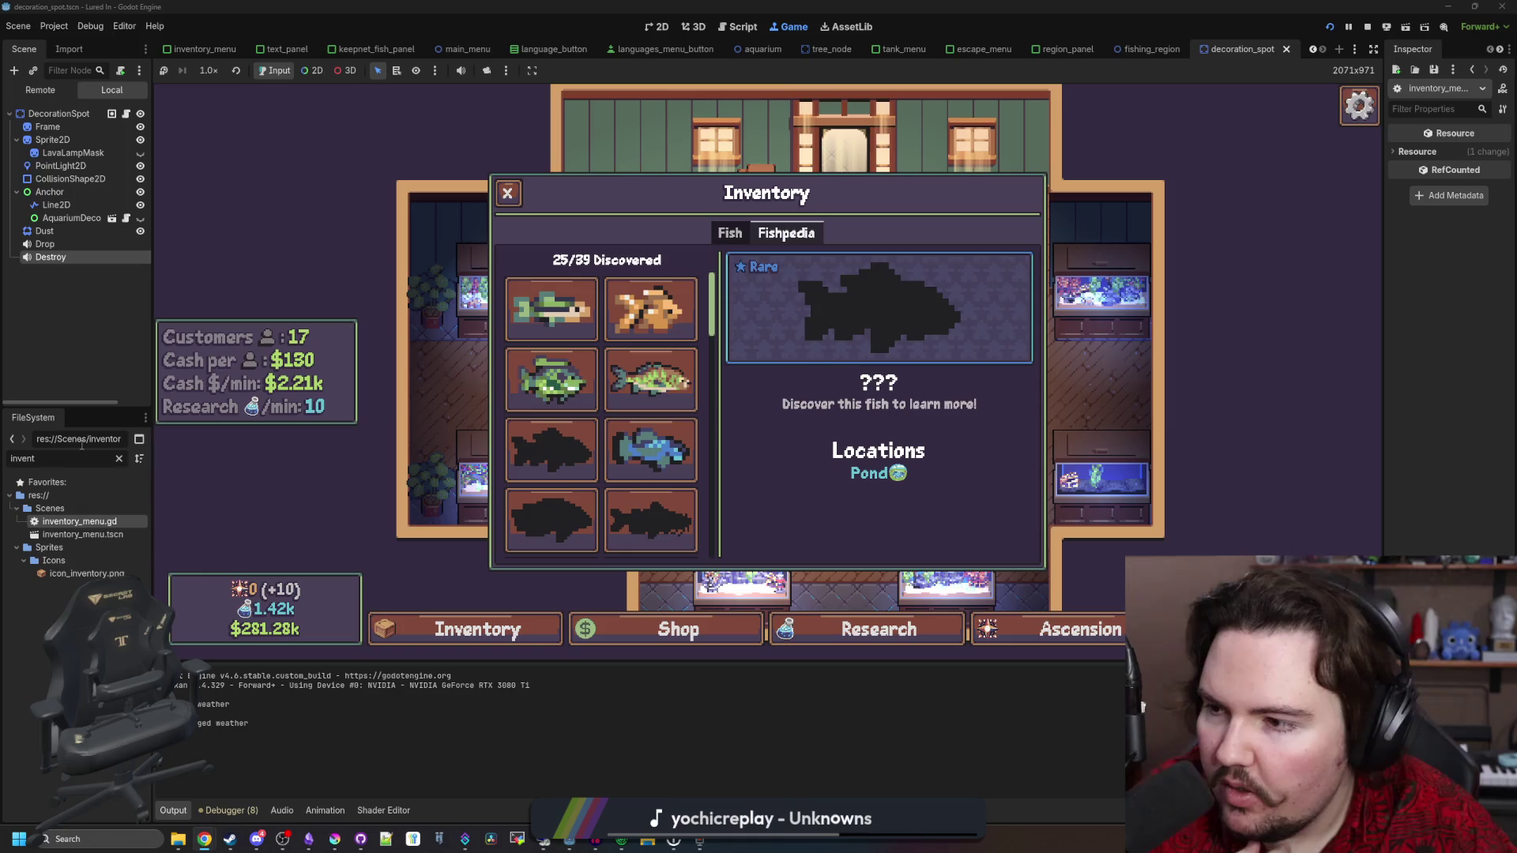
{"action": "key", "text": "Escape"}
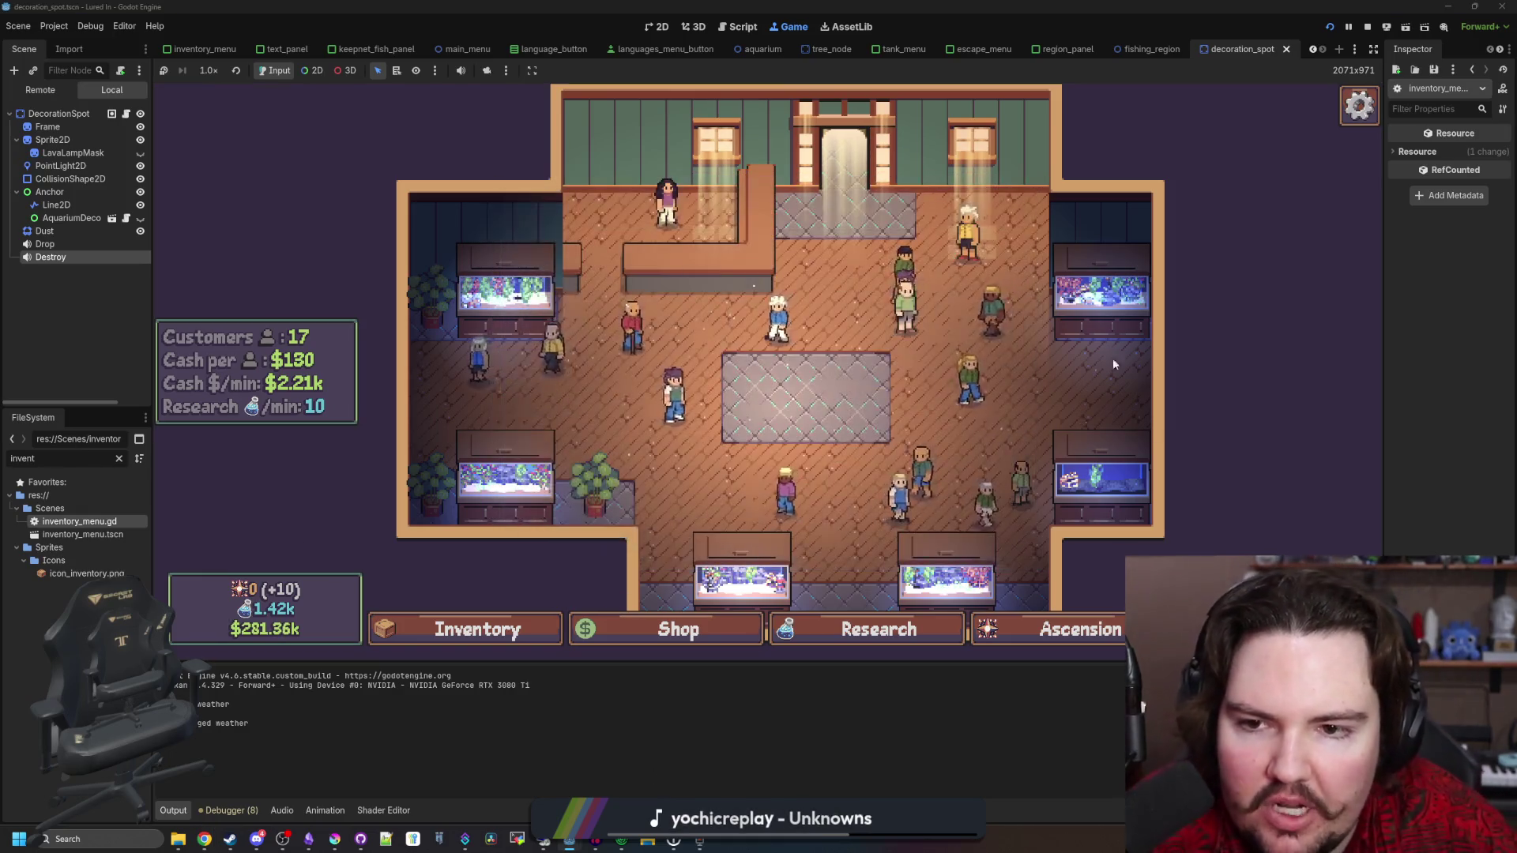
Stop the running game and save the scene from the script editor
{"action": "key", "text": "F8"}
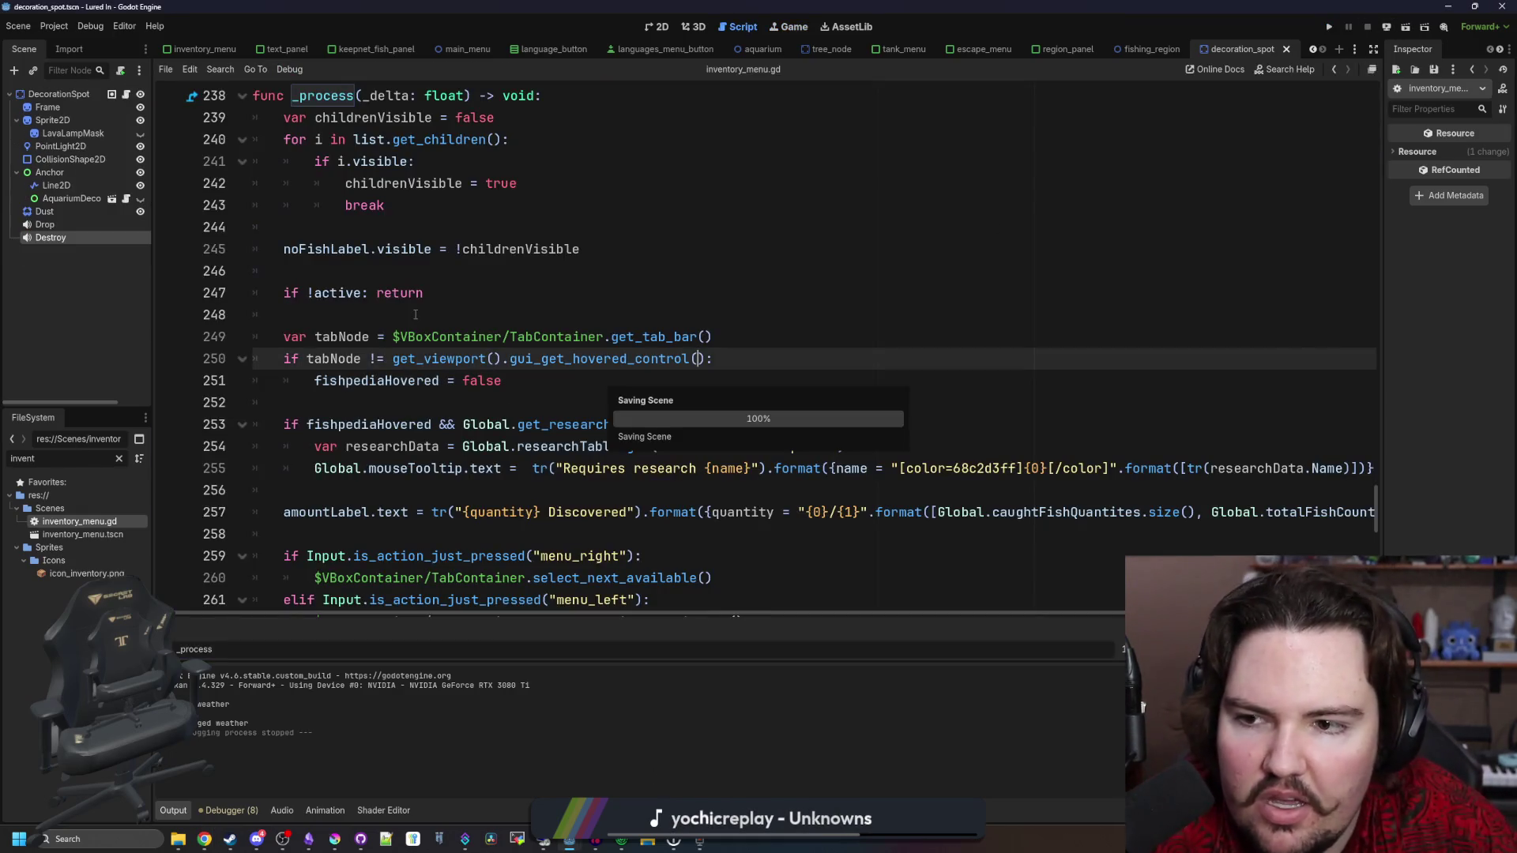
{"action": "left_click", "coordinate": [416, 315]}
{"action": "key", "text": "ctrl+s"}
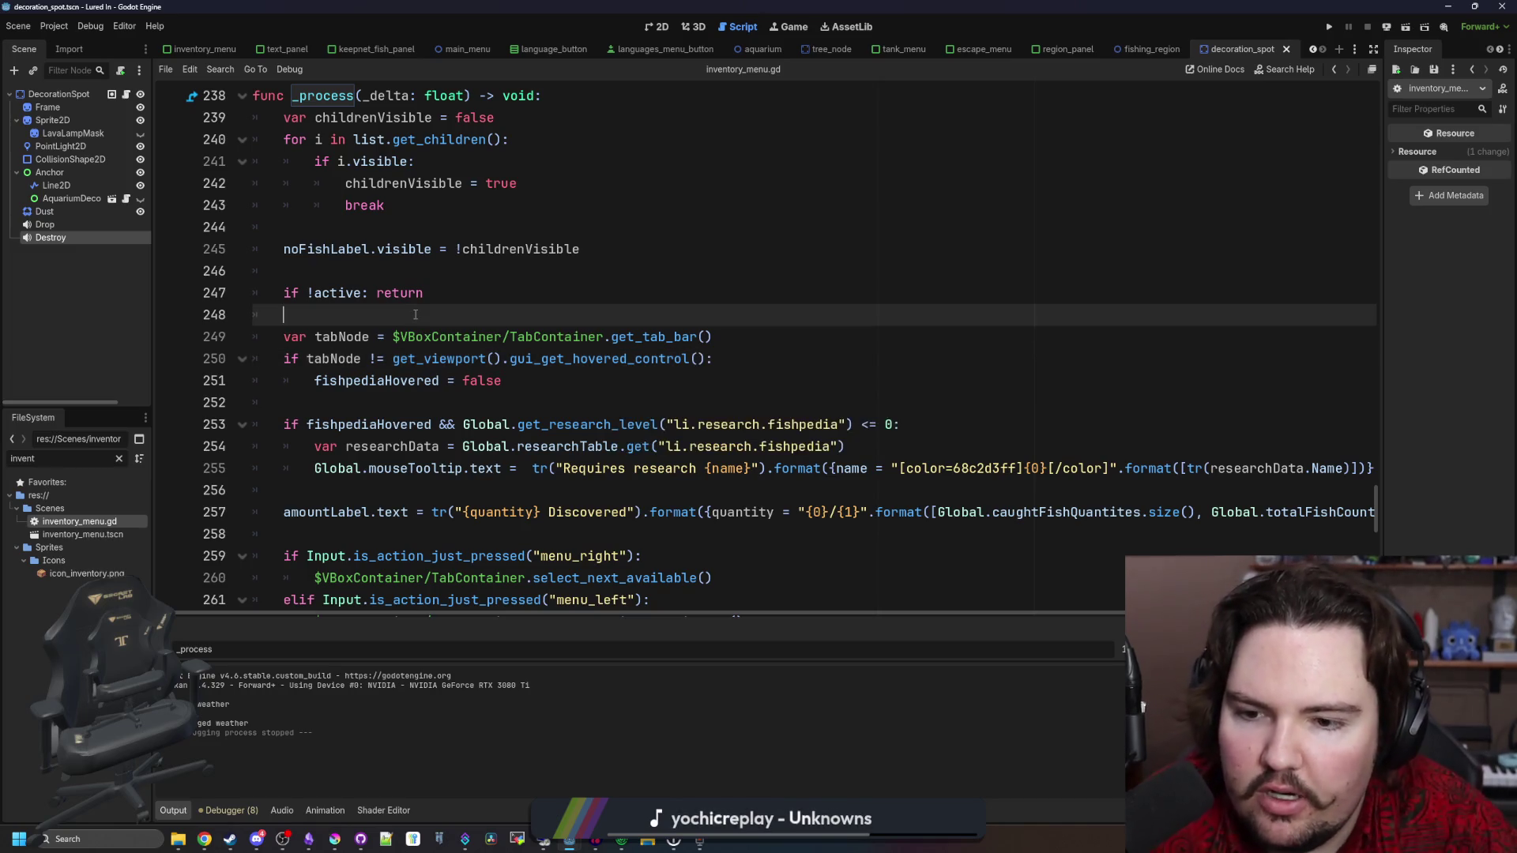
{"action": "key", "text": "ctrl+s"}
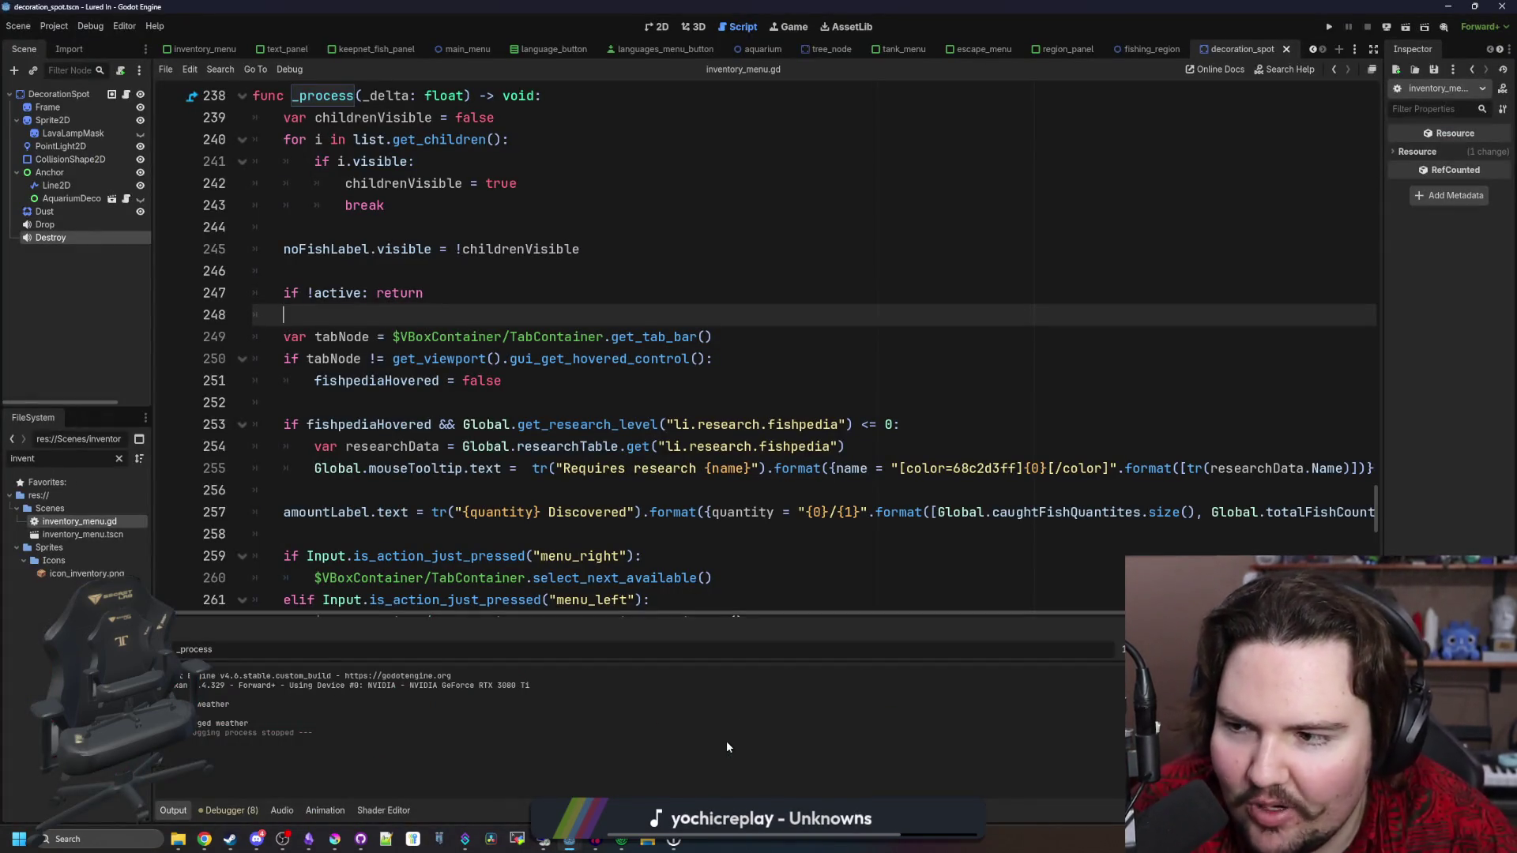
Dismiss the remote desktop preview and place the caret at empty line 252 of inventory_menu.gd
{"action": "mouse_move", "coordinate": [678, 846]}
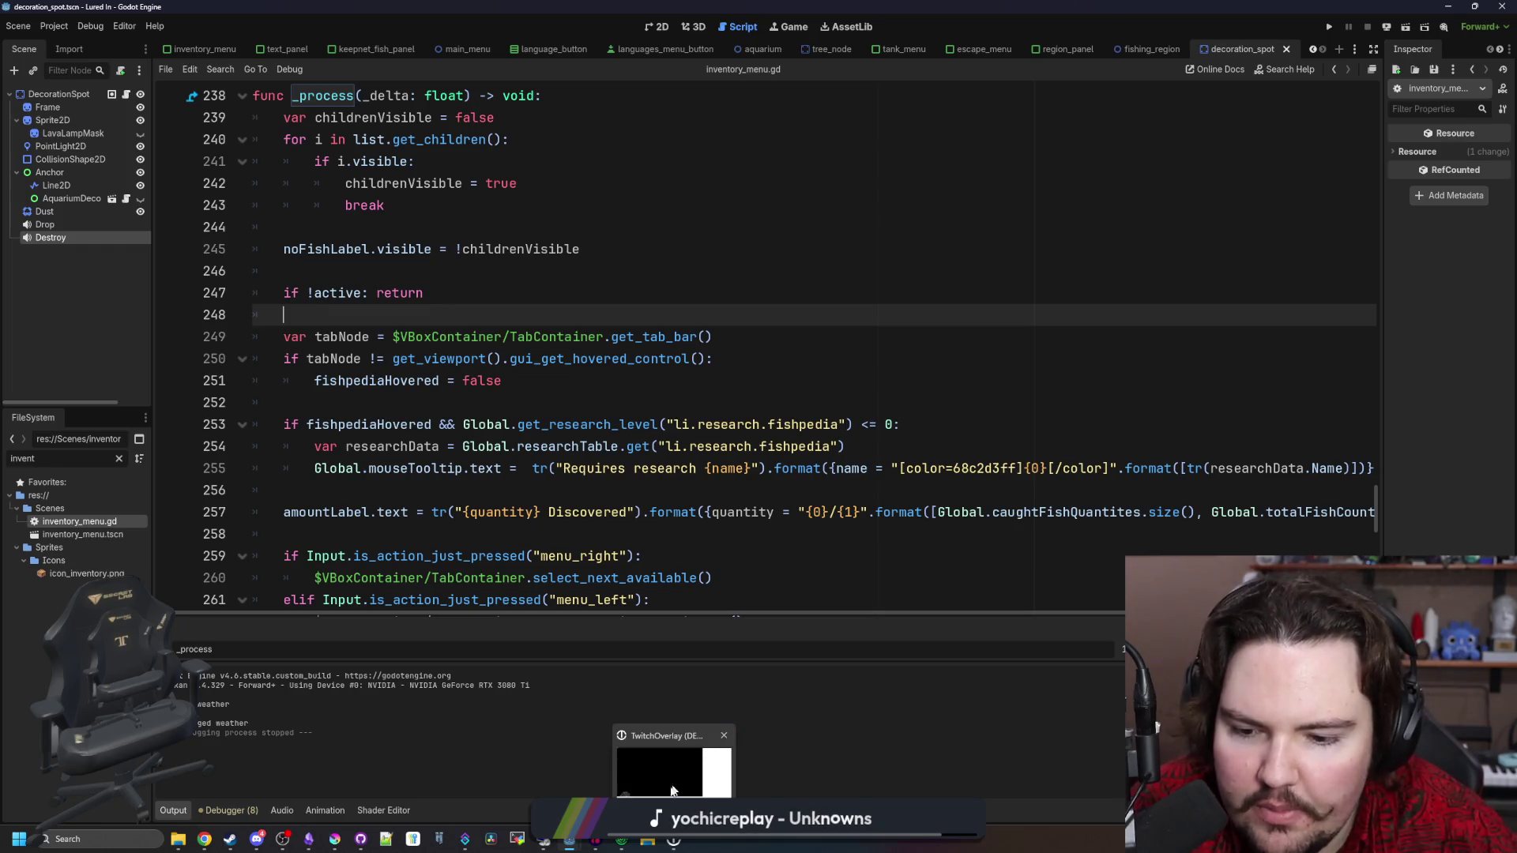
{"action": "mouse_move", "coordinate": [543, 839]}
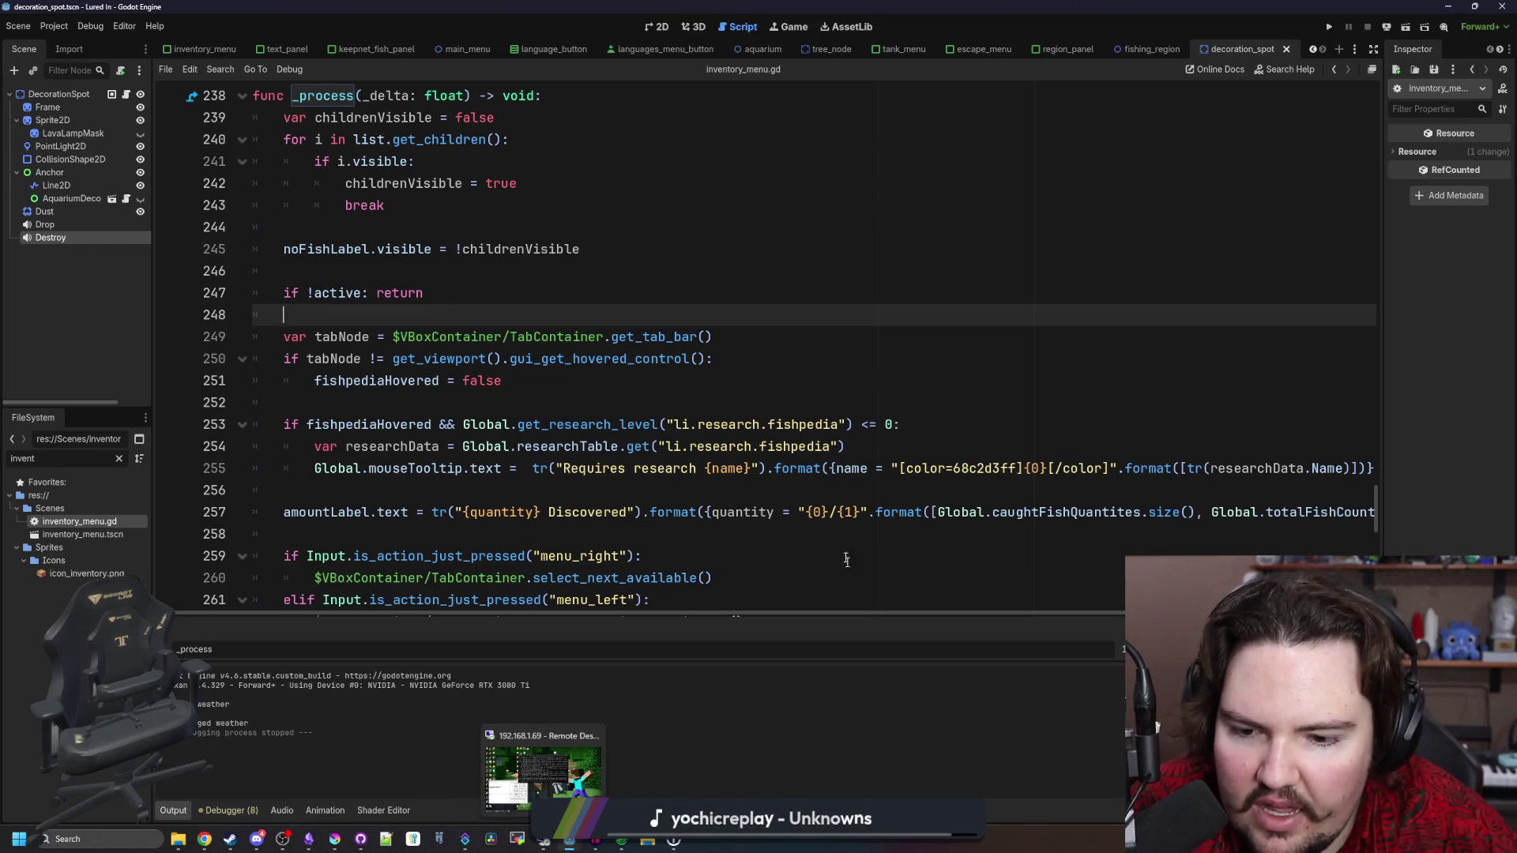
{"action": "left_click", "coordinate": [569, 534]}
{"action": "left_click", "coordinate": [579, 400]}
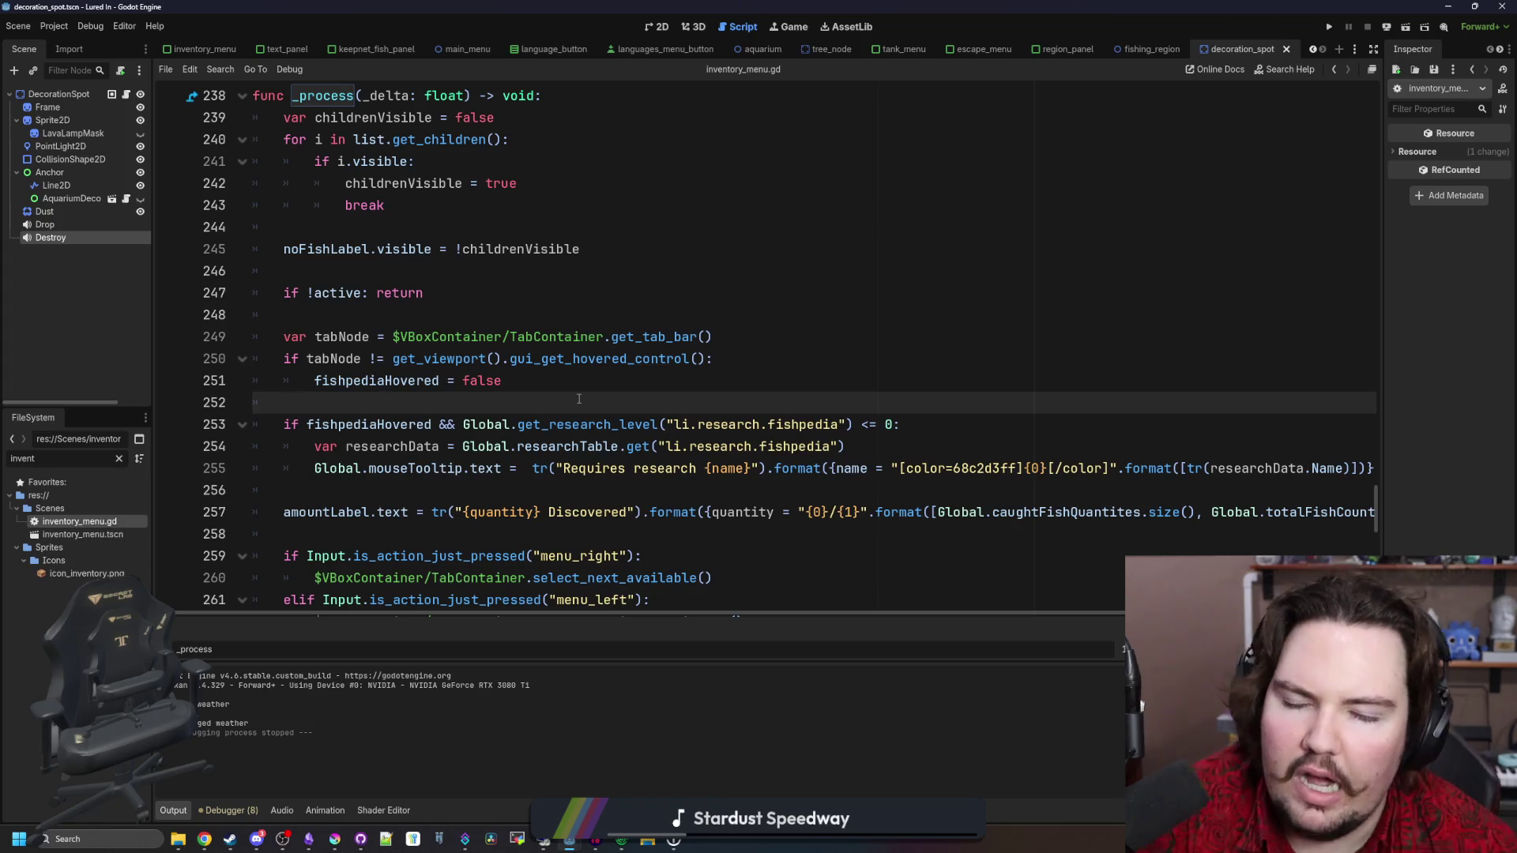
{"action": "left_click", "coordinate": [130, 836]}
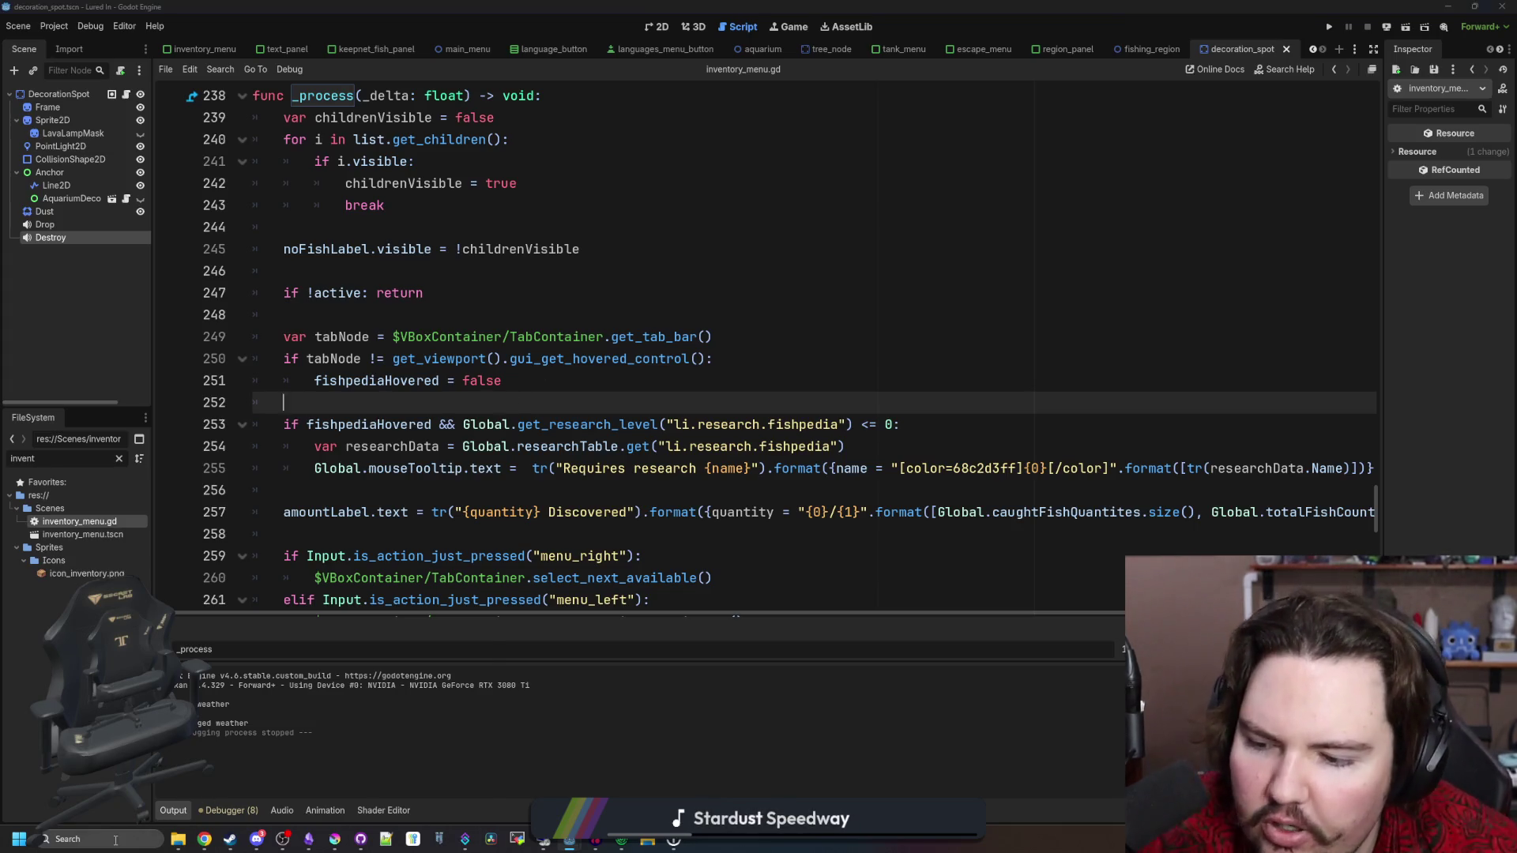
{"action": "type", "text": "ca"}
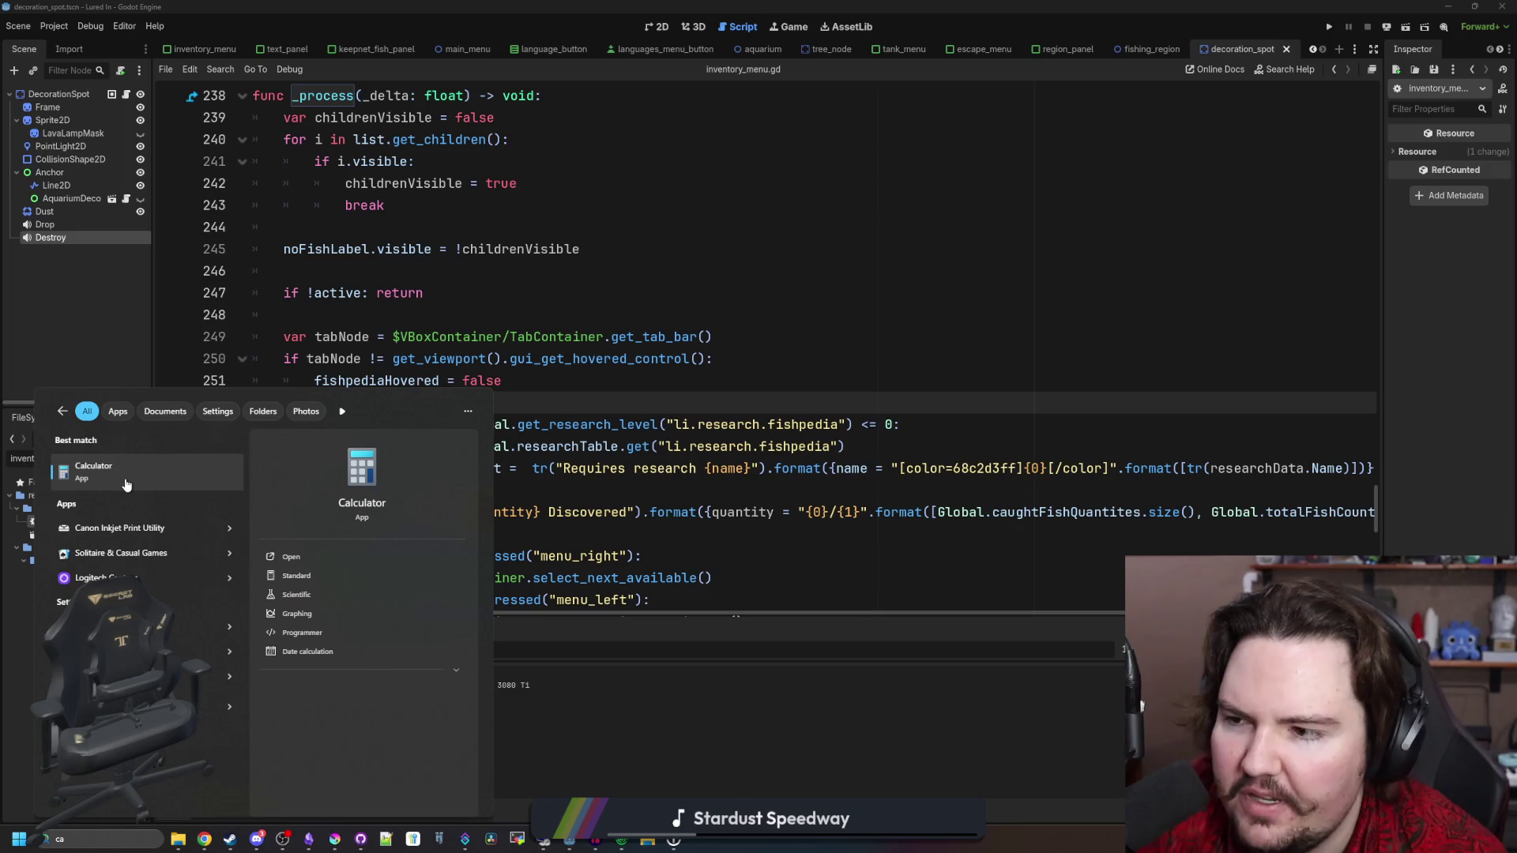
{"action": "left_click", "coordinate": [125, 478]}
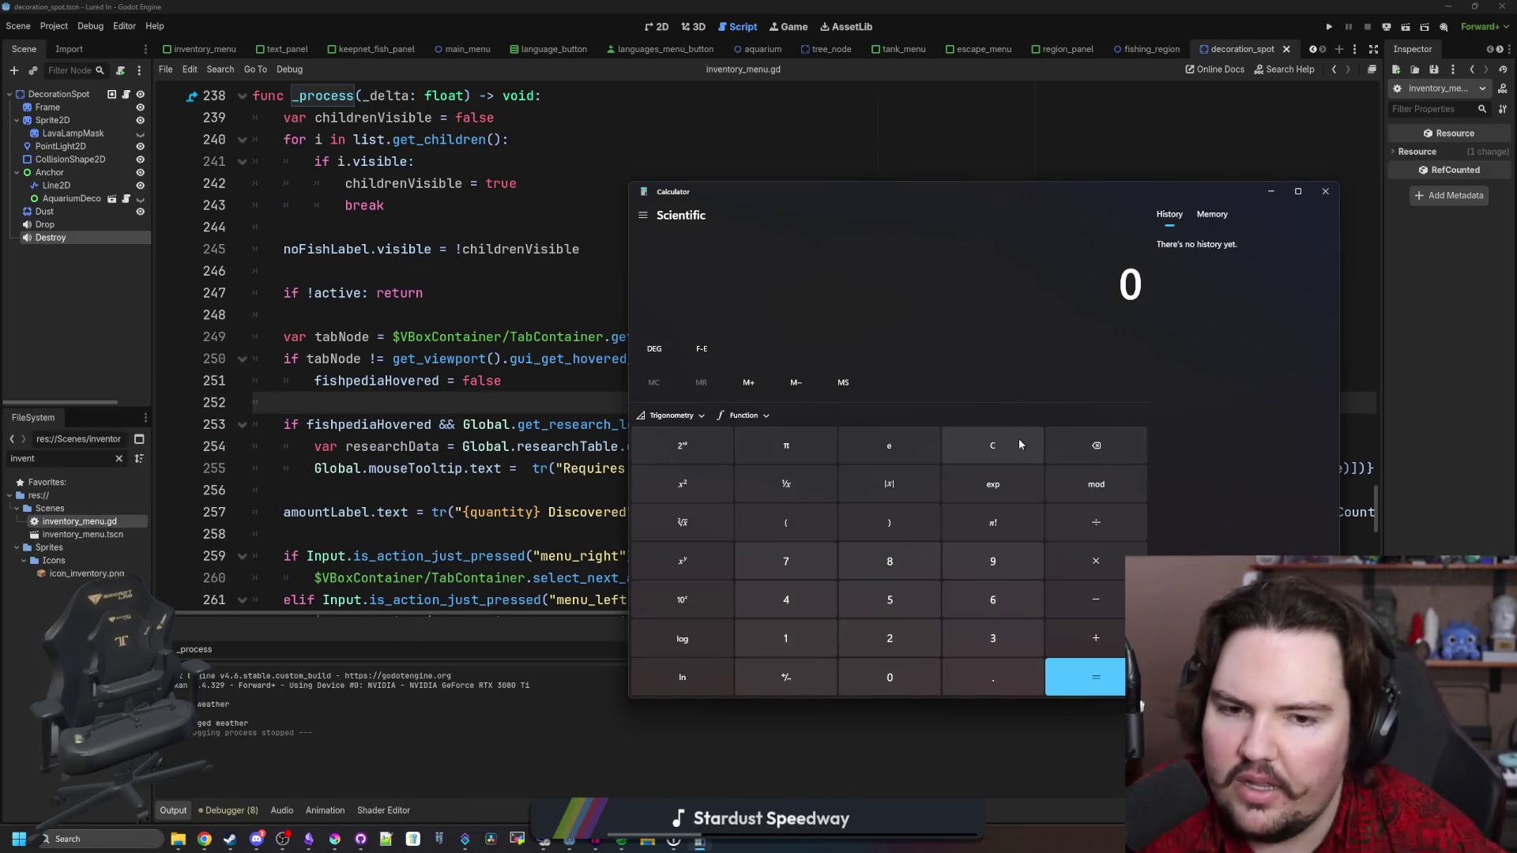
{"action": "type", "text": "50+30+20"}
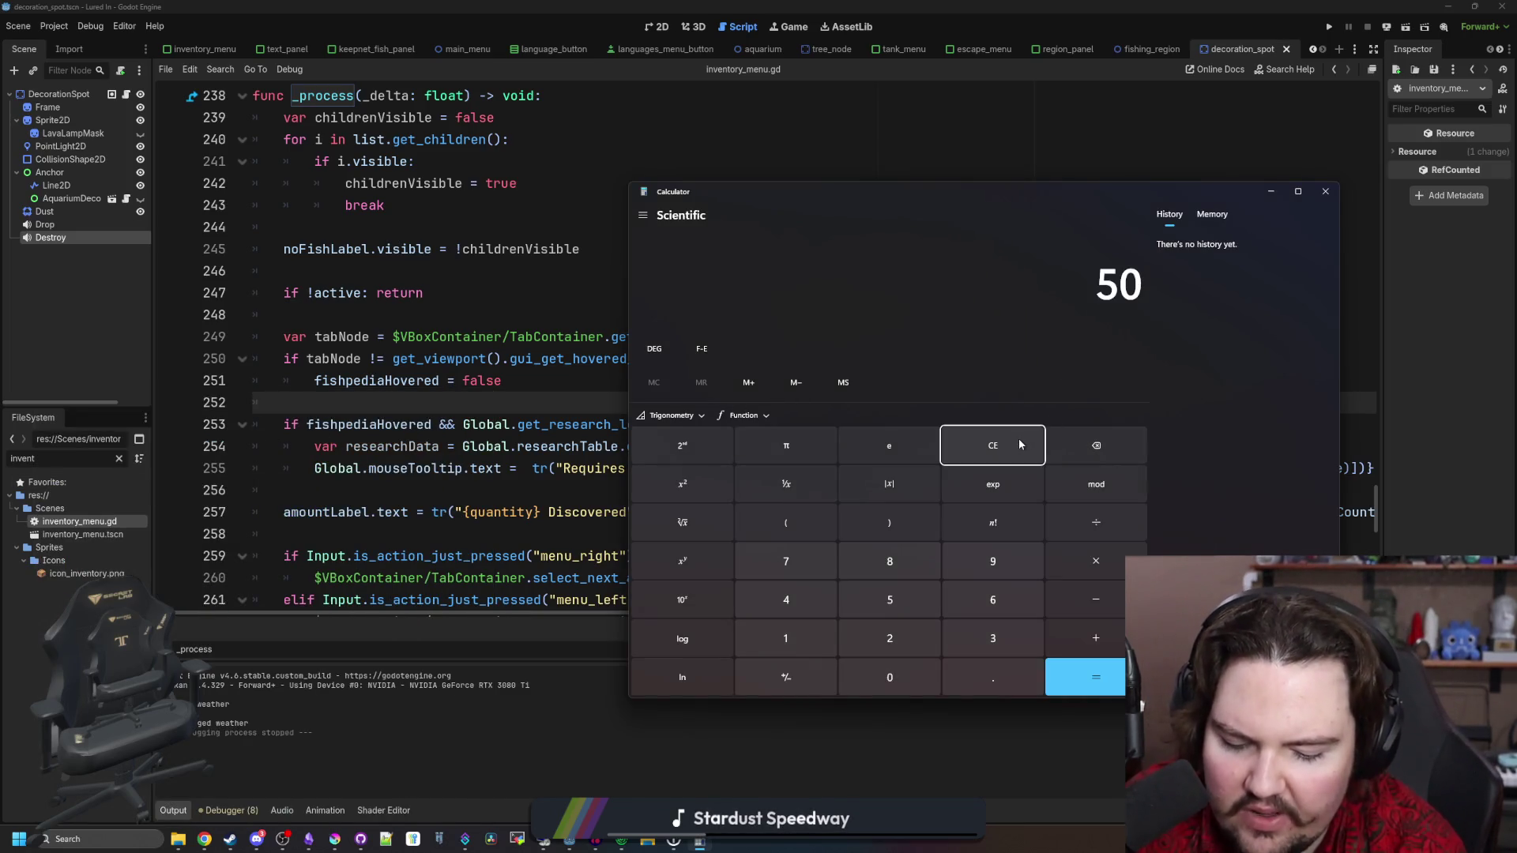
{"action": "key", "text": "Return"}
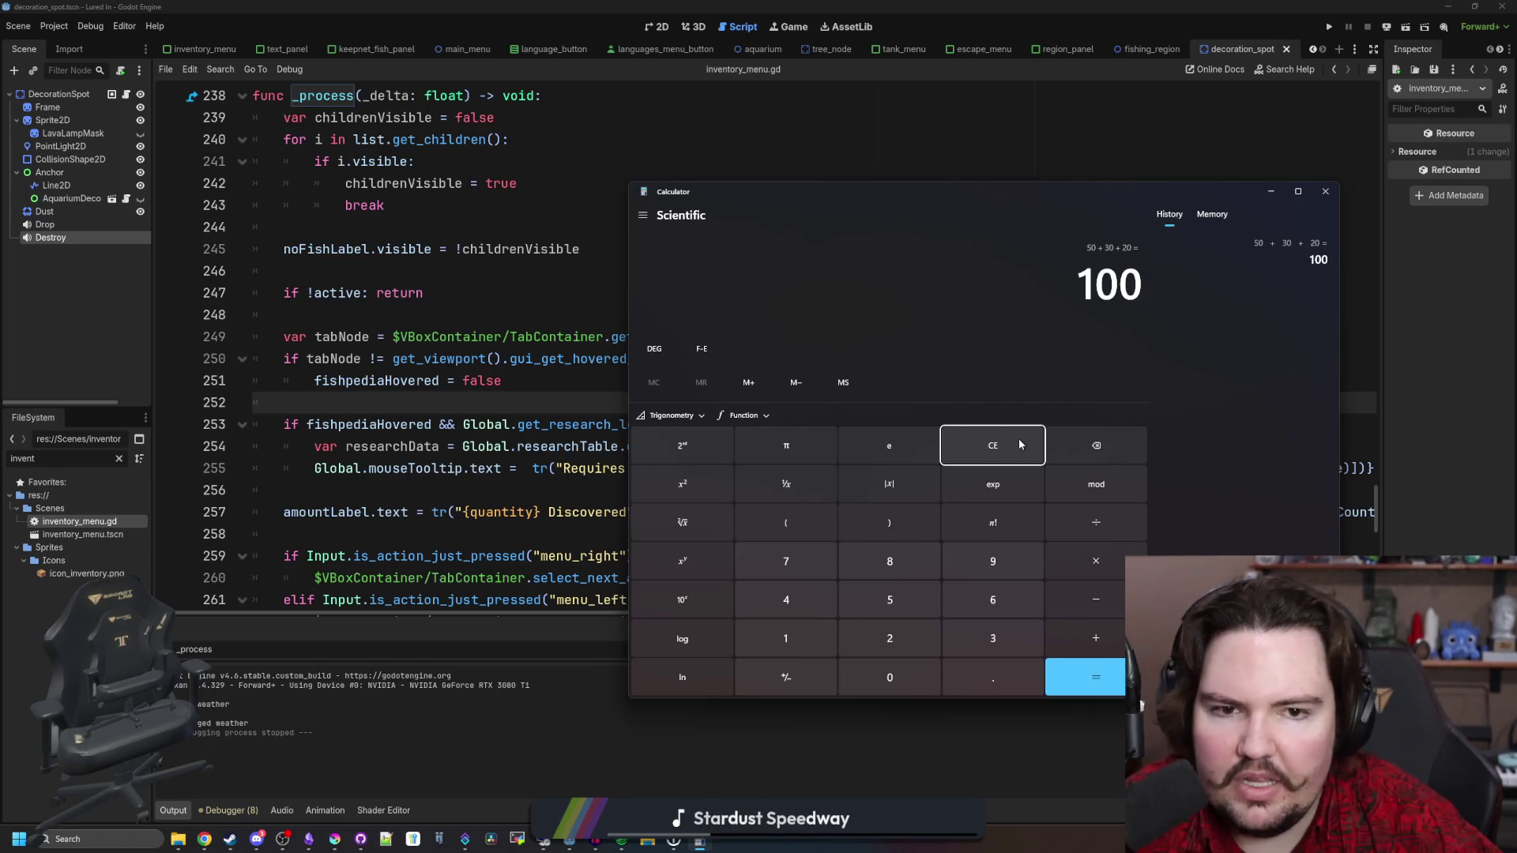
{"action": "left_click", "coordinate": [1020, 444]}
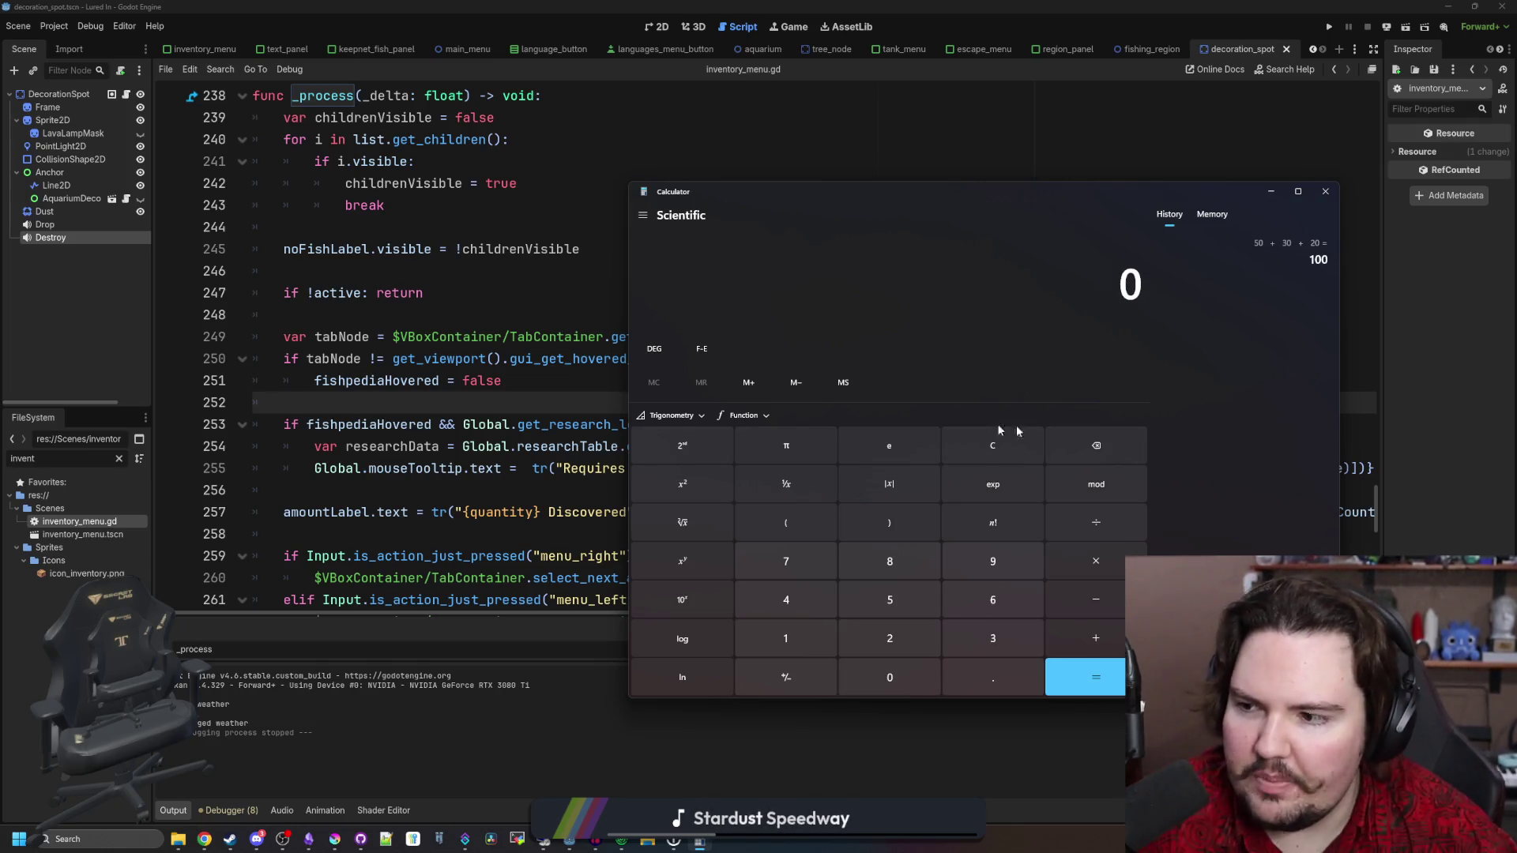
{"action": "left_click", "coordinate": [1325, 192]}
{"action": "left_click", "coordinate": [896, 315]}
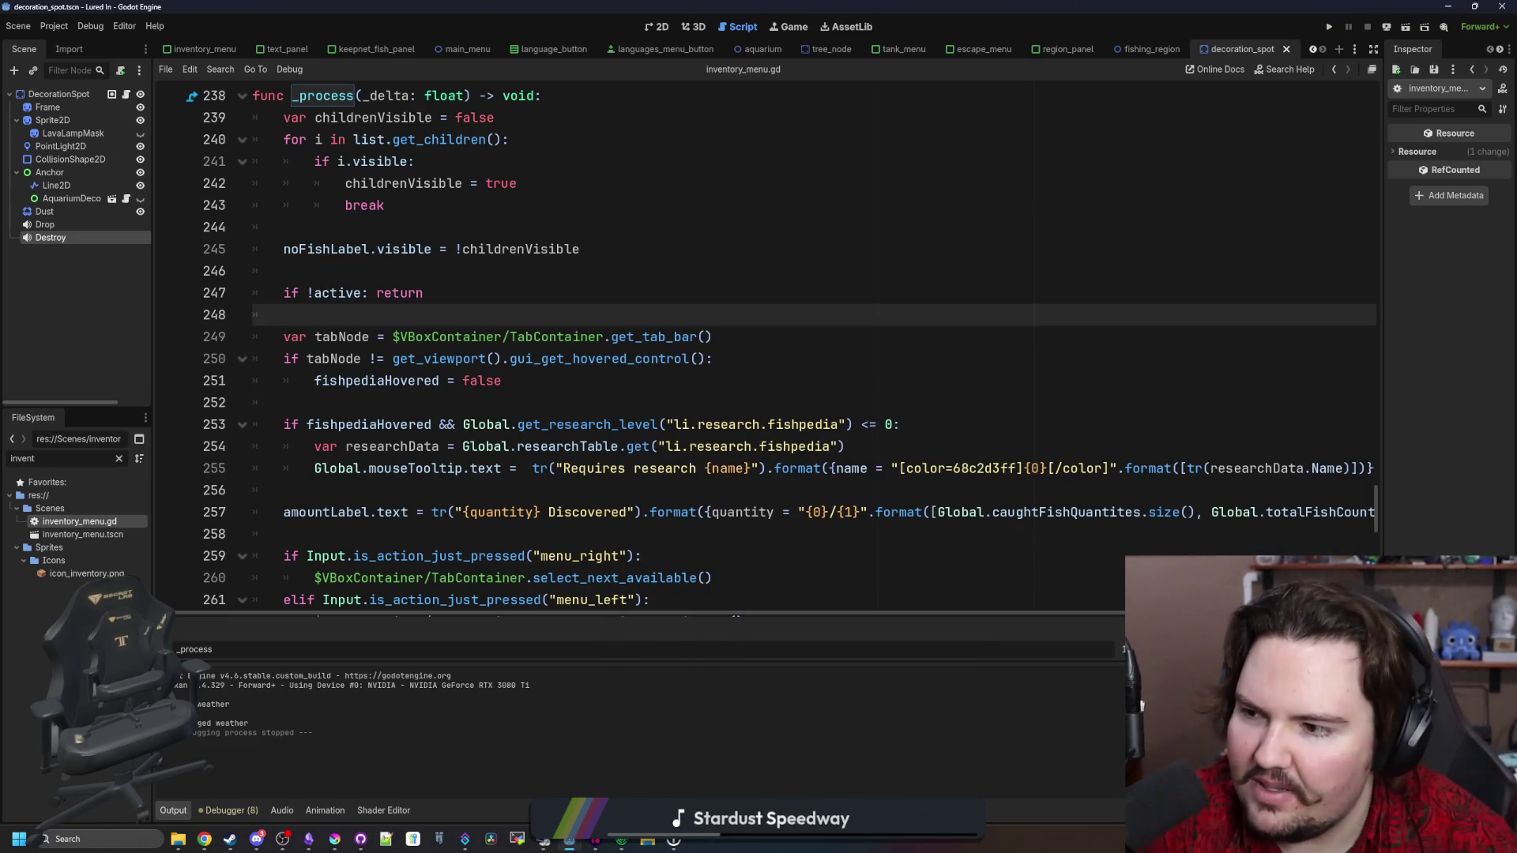